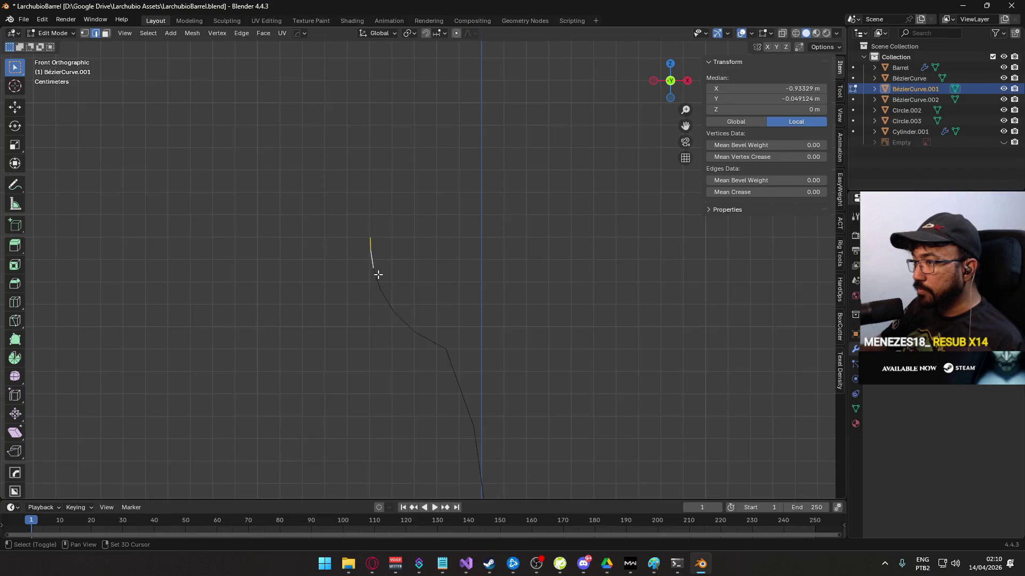
- Snap the 3D cursor to the top vertex of BézierCurve.001 with Cursor to Selected
{"action": "left_click", "coordinate": [435, 259]}
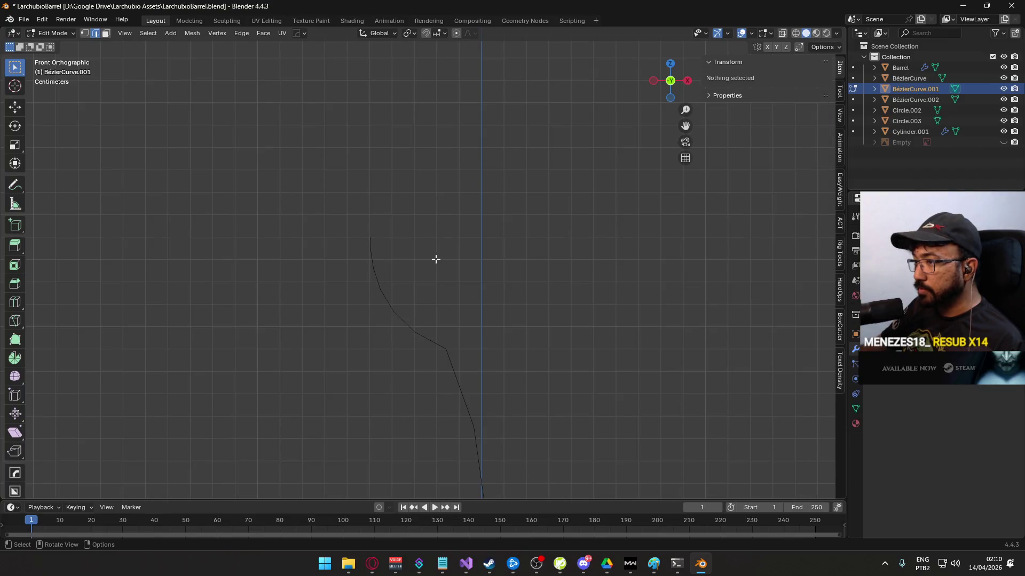
{"action": "key", "text": "Tab"}
{"action": "scroll", "coordinate": [439, 311], "scroll_direction": "down", "scroll_amount": 3}
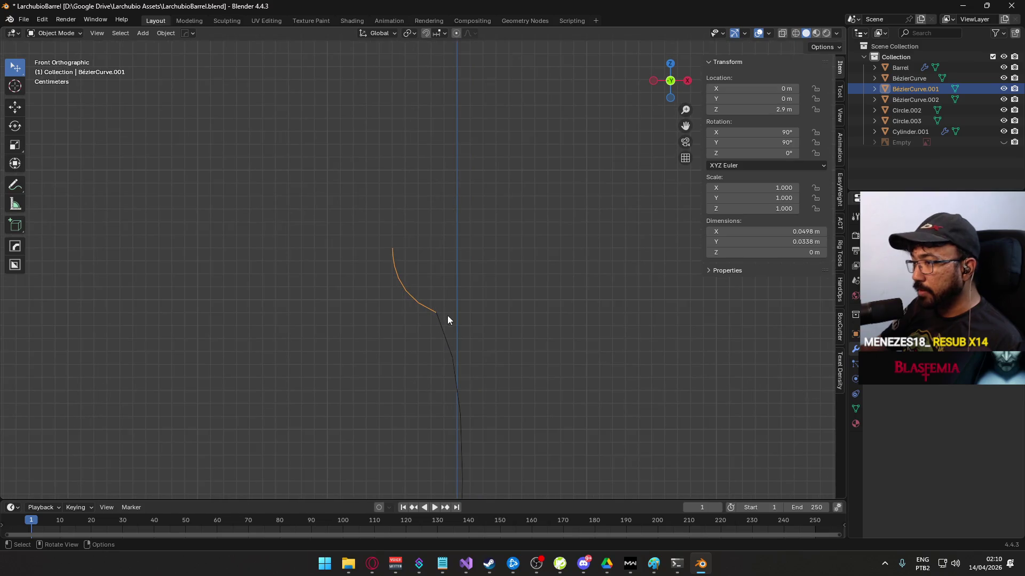
{"action": "scroll", "coordinate": [433, 300], "scroll_direction": "up", "scroll_amount": 1}
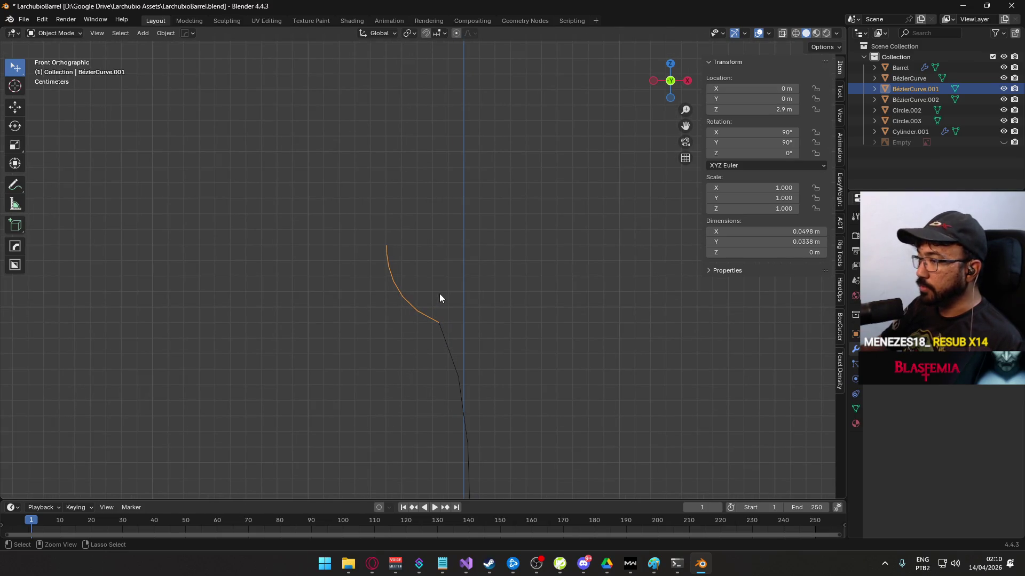
{"action": "key", "text": "Tab"}
{"action": "left_click", "coordinate": [385, 247]}
{"action": "right_click", "coordinate": [445, 247]}
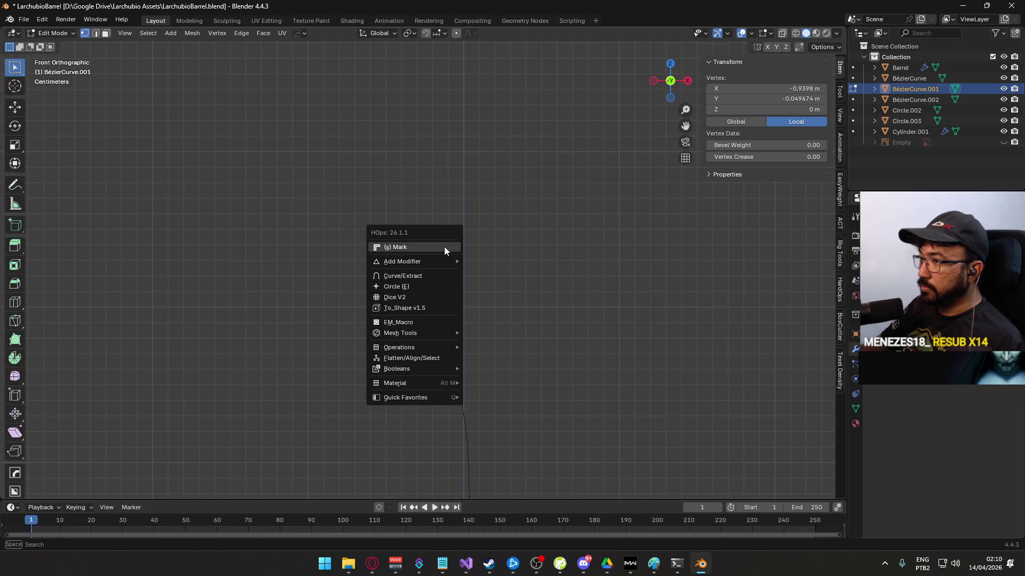
{"action": "key", "text": "F3"}
{"action": "type", "text": "cursor to sel"}
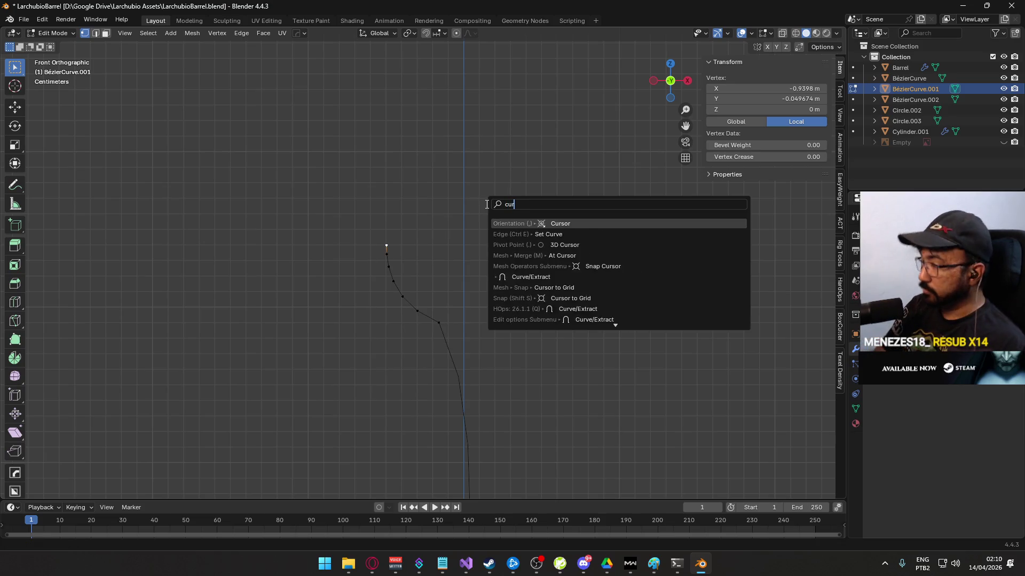
{"action": "key", "text": "Return"}
- Move BézierCurve.001's origin to the 3D cursor at Z 3.8398 m
{"action": "scroll", "coordinate": [485, 204], "scroll_direction": "up", "scroll_amount": 3}
{"action": "key", "text": "Tab"}
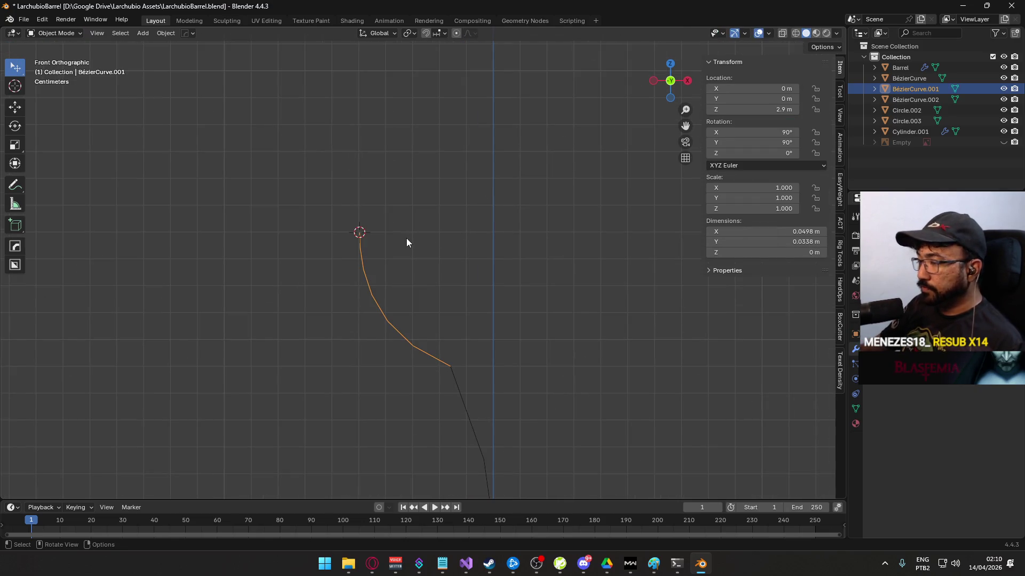
{"action": "key", "text": "F3"}
{"action": "type", "text": "or"}
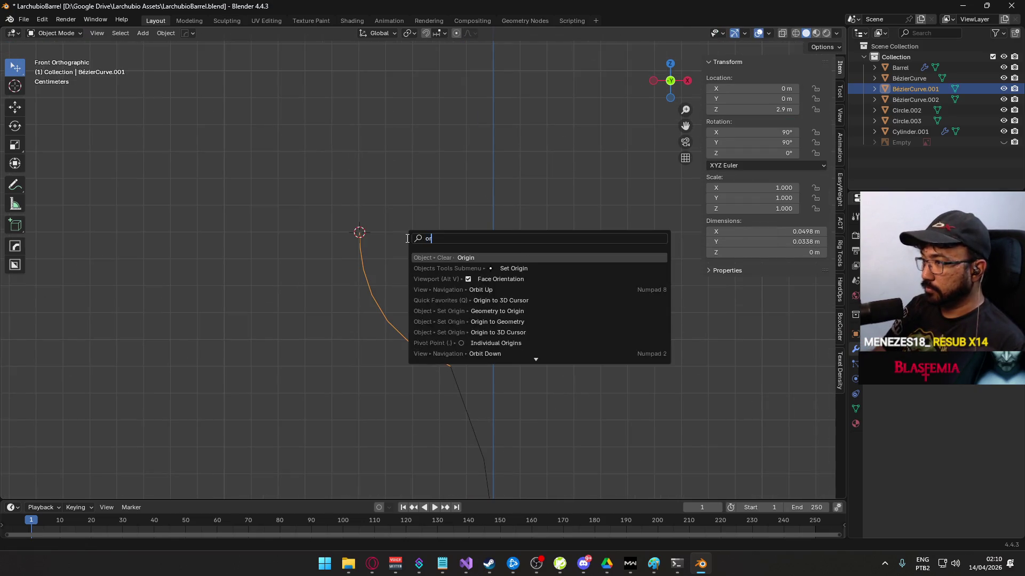
{"action": "type", "text": "iginto 3"}
{"action": "key", "text": "Return"}
{"action": "scroll", "coordinate": [408, 267], "scroll_direction": "down", "scroll_amount": 6}
{"action": "mouse_move", "coordinate": [407, 308]}
{"action": "left_mouse_down"}
{"action": "mouse_move", "coordinate": [408, 293]}
{"action": "mouse_move", "coordinate": [521, 313]}
{"action": "mouse_move", "coordinate": [429, 293]}
{"action": "mouse_move", "coordinate": [438, 307]}
{"action": "left_mouse_up"}
{"action": "key", "text": "KP_1"}
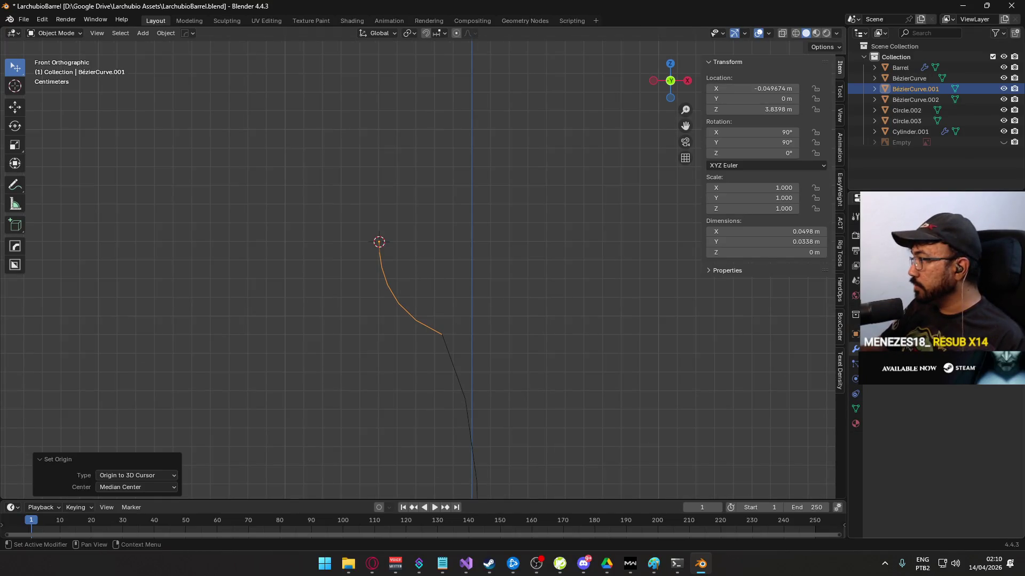
- Add a Mirror modifier to BézierCurve.001 and apply it
{"action": "left_click", "coordinate": [897, 209]}
{"action": "mouse_move", "coordinate": [854, 255]}
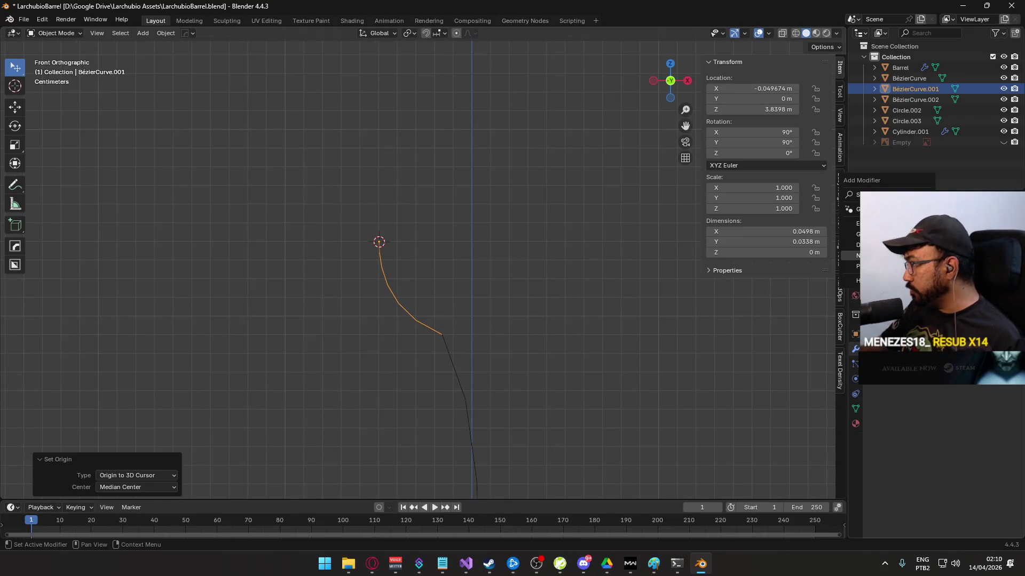
{"action": "mouse_move", "coordinate": [854, 234]}
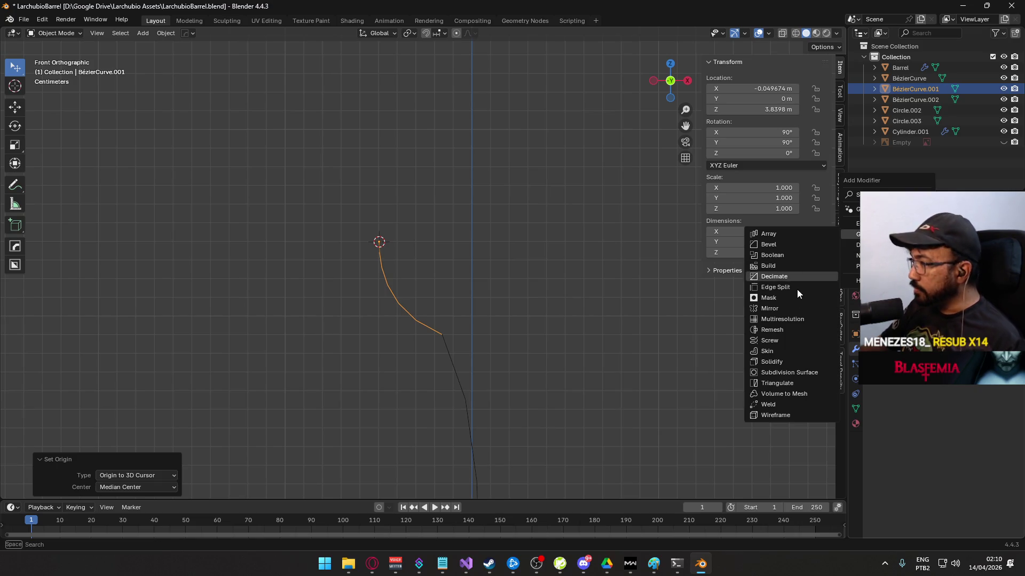
{"action": "left_click", "coordinate": [793, 308]}
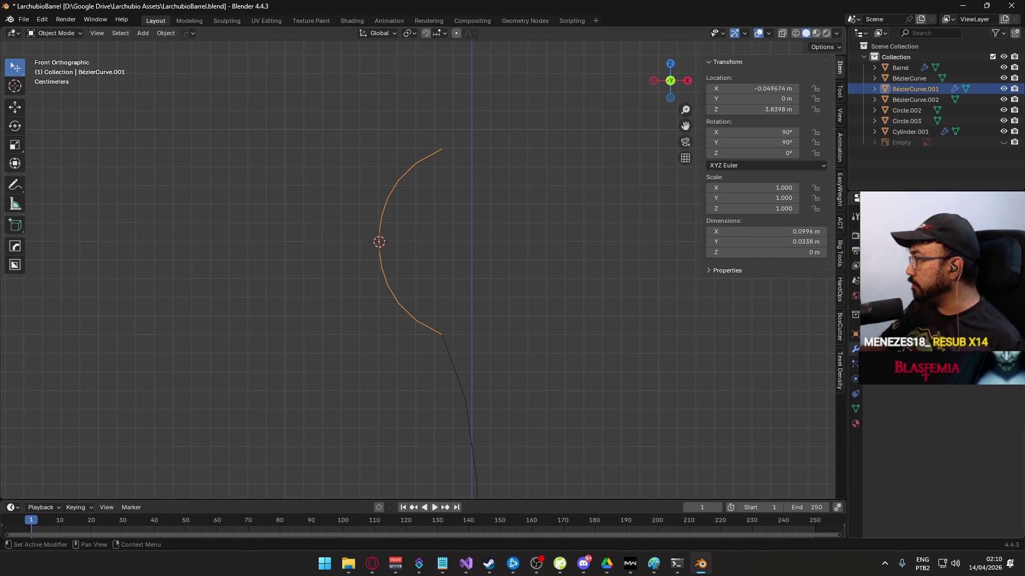
{"action": "key", "text": "ctrl+a"}
- Merge all of the curve's vertices by distance at 0.0001 m, which removes none
{"action": "key", "text": "Tab"}
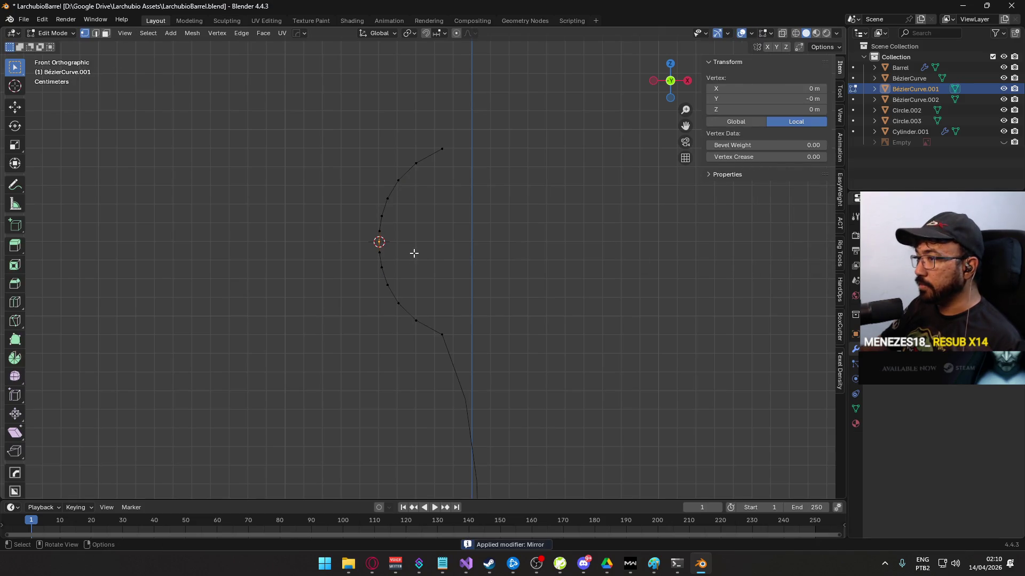
{"action": "left_click_drag", "start_coordinate": [347, 160], "coordinate": [527, 324]}
{"action": "scroll", "coordinate": [416, 284], "scroll_direction": "up", "scroll_amount": 3}
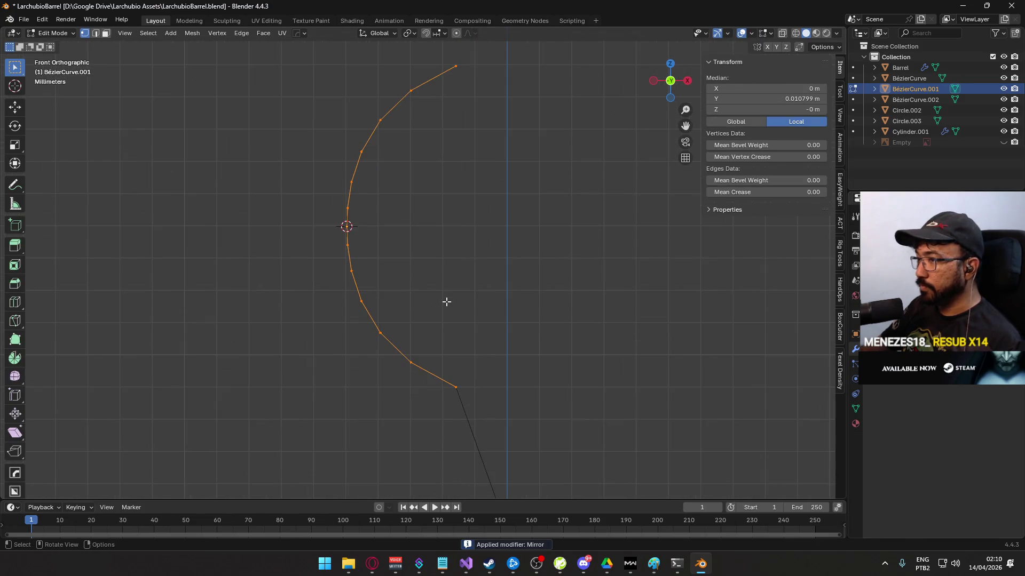
{"action": "scroll", "coordinate": [447, 302], "scroll_direction": "down", "scroll_amount": 5}
{"action": "key", "text": "q"}
{"action": "left_click", "coordinate": [449, 280]}
{"action": "key", "text": "q"}
{"action": "mouse_move", "coordinate": [541, 391]}
{"action": "left_click", "coordinate": [620, 401]}
{"action": "scroll", "coordinate": [436, 294], "scroll_direction": "up", "scroll_amount": 5}
{"action": "scroll", "coordinate": [516, 256], "scroll_direction": "down", "scroll_amount": 4}
{"action": "left_click", "coordinate": [516, 256]}
{"action": "scroll", "coordinate": [454, 298], "scroll_direction": "up", "scroll_amount": 2}
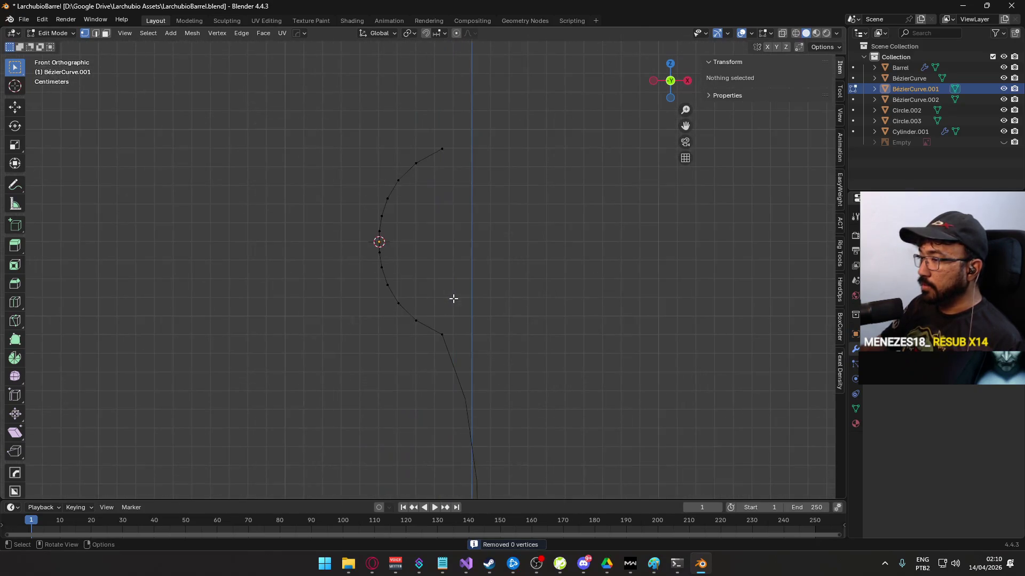
{"action": "scroll", "coordinate": [435, 214], "scroll_direction": "down", "scroll_amount": 6}
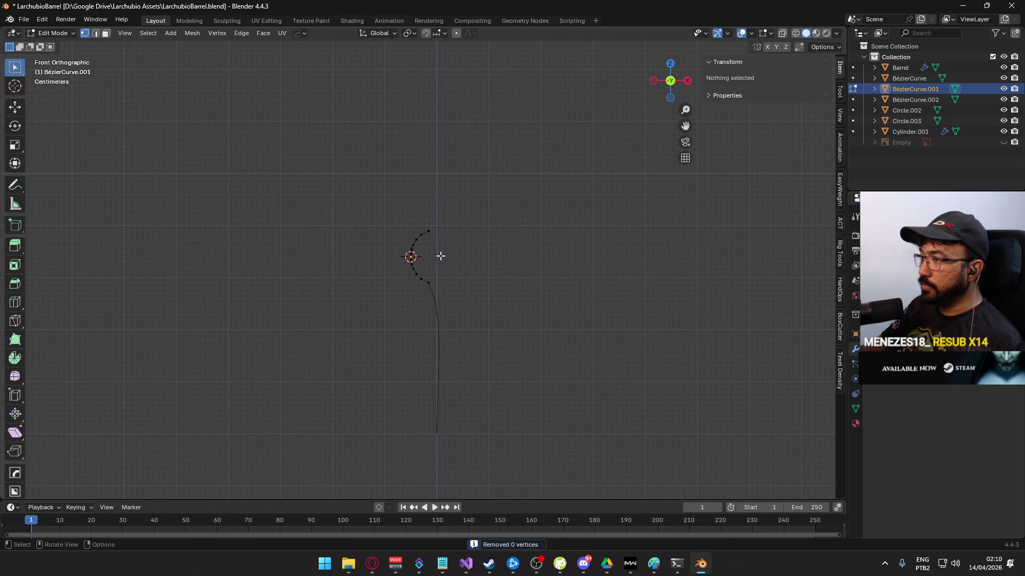
{"action": "scroll", "coordinate": [439, 277], "scroll_direction": "up", "scroll_amount": 6}
{"action": "scroll", "coordinate": [440, 282], "scroll_direction": "down", "scroll_amount": 2}
{"action": "scroll", "coordinate": [435, 208], "scroll_direction": "up", "scroll_amount": 1}
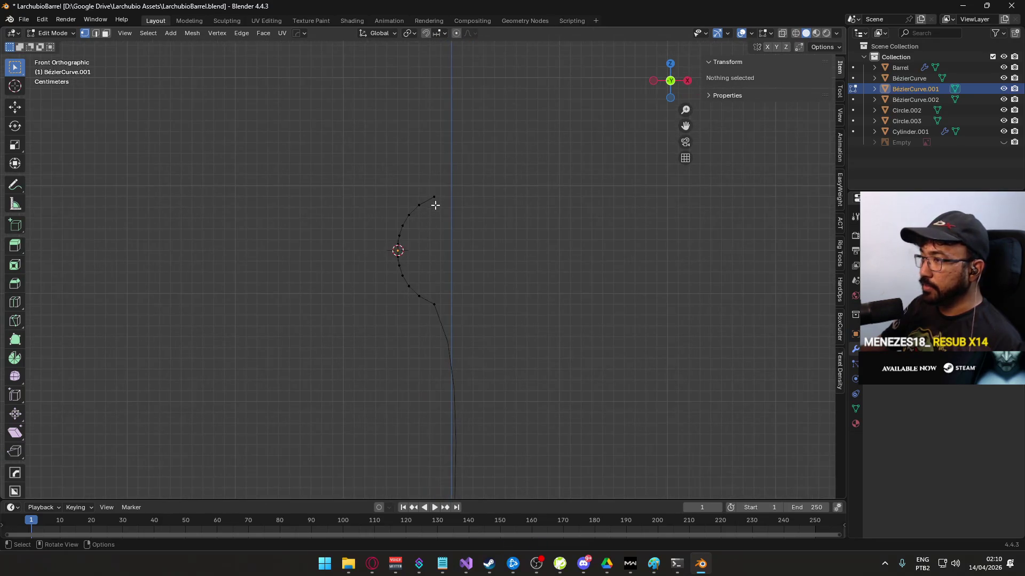
{"action": "scroll", "coordinate": [450, 300], "scroll_direction": "down", "scroll_amount": 4}
{"action": "key", "text": "Tab"}
- Flatten BézierCurve.002's middle points onto a vertical line with median X 0
{"action": "key", "text": "Tab"}
{"action": "key", "text": "Tab"}
{"action": "left_click", "coordinate": [442, 327]}
{"action": "key", "text": "Tab"}
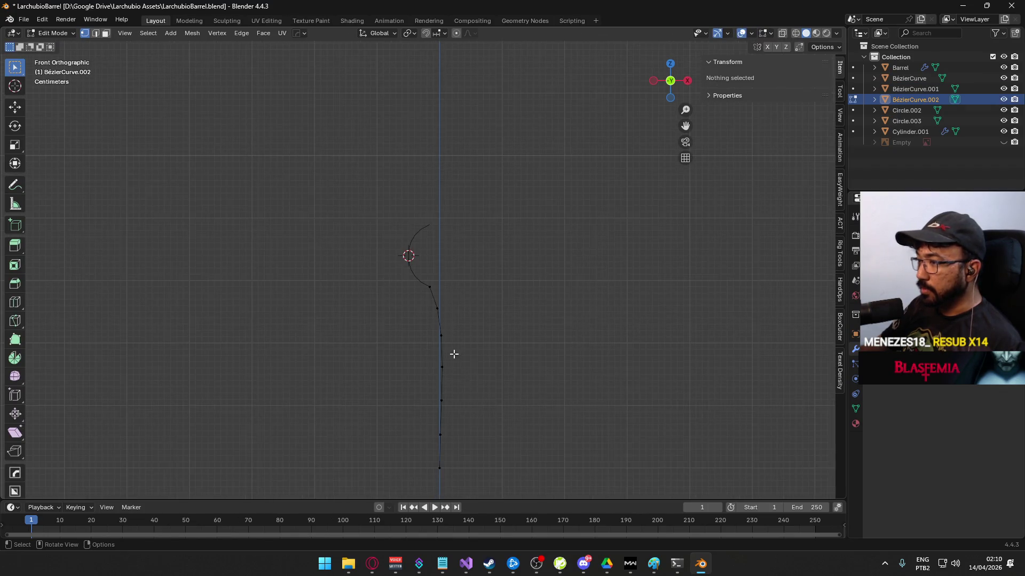
{"action": "scroll", "coordinate": [481, 286], "scroll_direction": "up", "scroll_amount": 2}
{"action": "scroll", "coordinate": [456, 274], "scroll_direction": "up", "scroll_amount": 3}
{"action": "mouse_move", "coordinate": [431, 217]}
{"action": "left_mouse_down"}
{"action": "mouse_move", "coordinate": [480, 320]}
{"action": "mouse_move", "coordinate": [471, 360]}
{"action": "mouse_move", "coordinate": [470, 327]}
{"action": "left_mouse_up"}
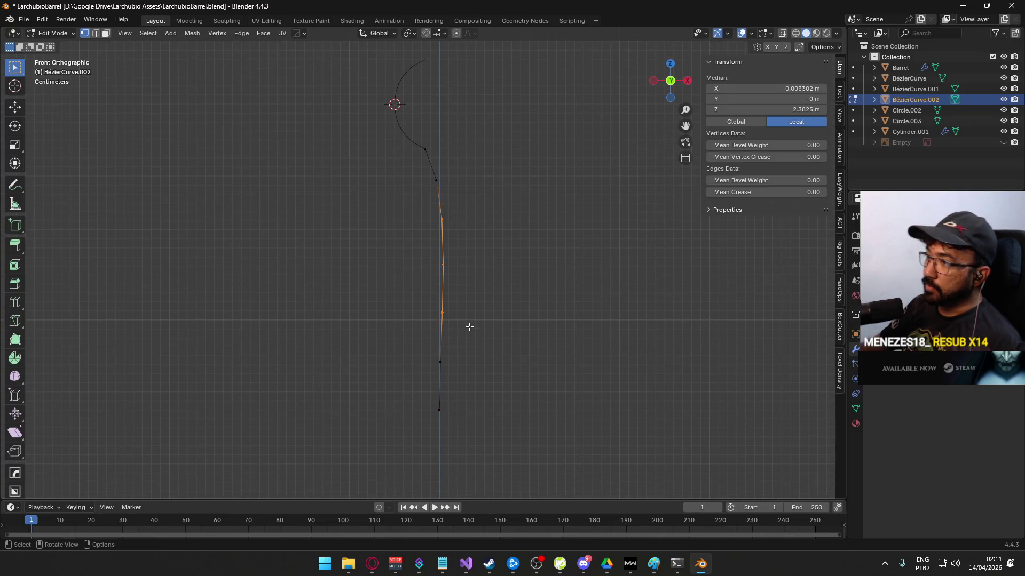
{"action": "key", "text": "s"}
{"action": "key", "text": "x"}
{"action": "key", "text": "Return"}
{"action": "scroll", "coordinate": [418, 331], "scroll_direction": "up", "scroll_amount": 4}
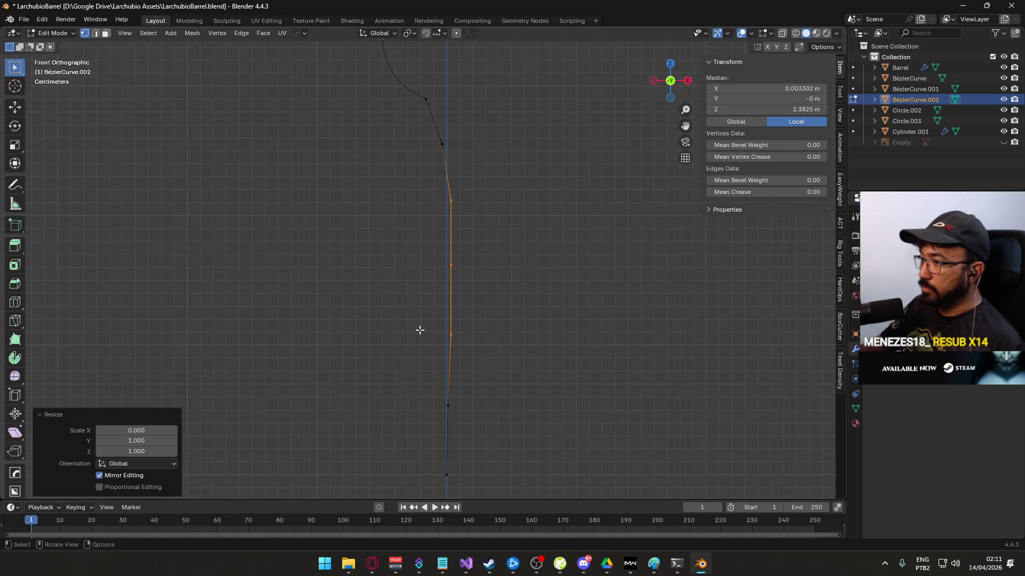
{"action": "key", "text": "g"}
{"action": "left_click", "coordinate": [536, 233]}
{"action": "left_click", "coordinate": [773, 89]}
{"action": "type", "text": "0"}
{"action": "key", "text": "Return"}
- Join BézierCurve.001 into BézierCurve.002
{"action": "left_click", "coordinate": [522, 364]}
{"action": "scroll", "coordinate": [499, 387], "scroll_direction": "down", "scroll_amount": 3}
{"action": "left_click_drag", "start_coordinate": [487, 389], "coordinate": [400, 412]}
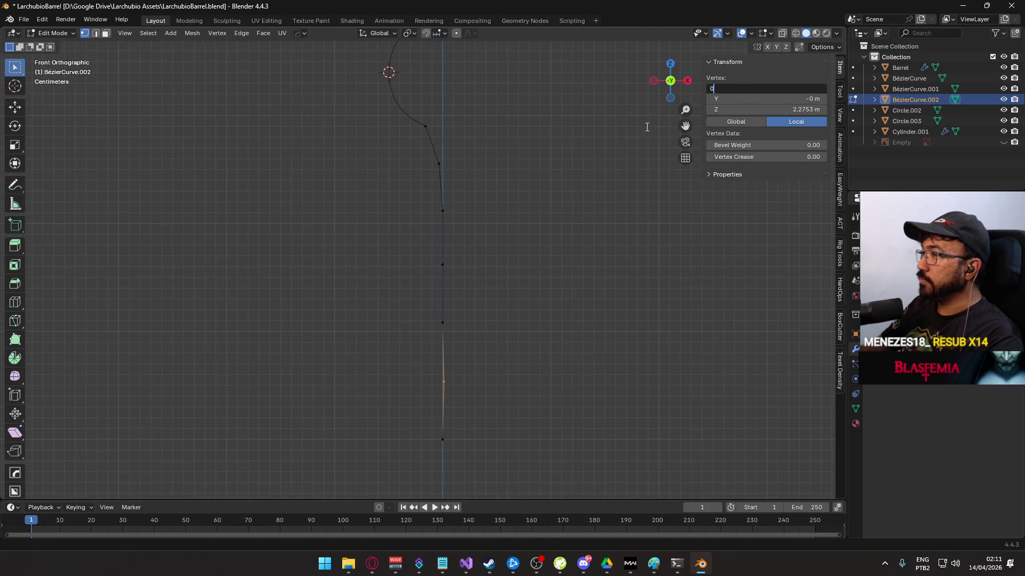
{"action": "left_click", "coordinate": [508, 256]}
{"action": "scroll", "coordinate": [486, 315], "scroll_direction": "down", "scroll_amount": 3}
{"action": "scroll", "coordinate": [441, 171], "scroll_direction": "up", "scroll_amount": 2}
{"action": "scroll", "coordinate": [451, 267], "scroll_direction": "down", "scroll_amount": 2}
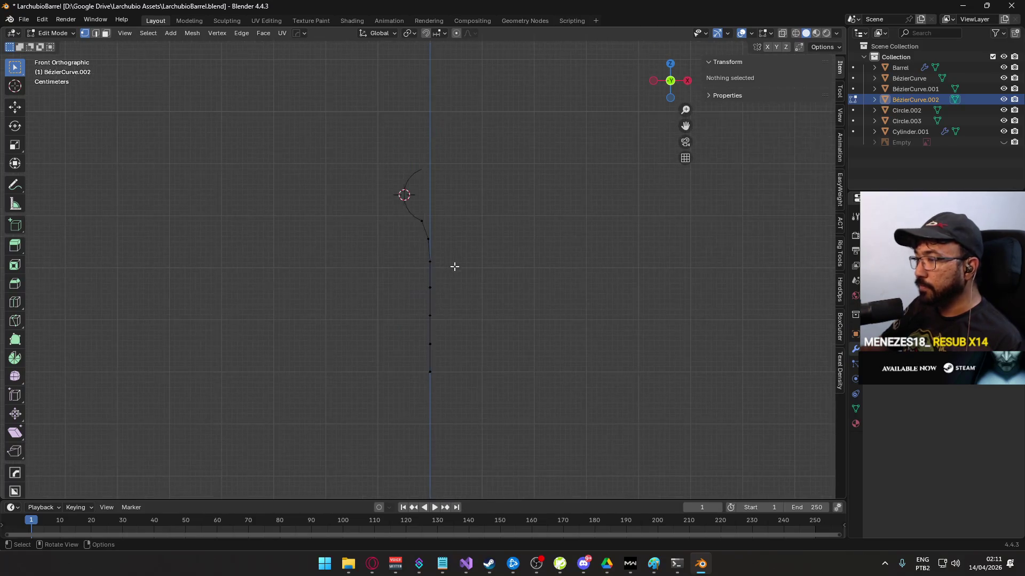
{"action": "key", "text": "Tab"}
{"action": "left_click", "coordinate": [415, 216]}
{"action": "left_click", "coordinate": [424, 227], "text": "shift"}
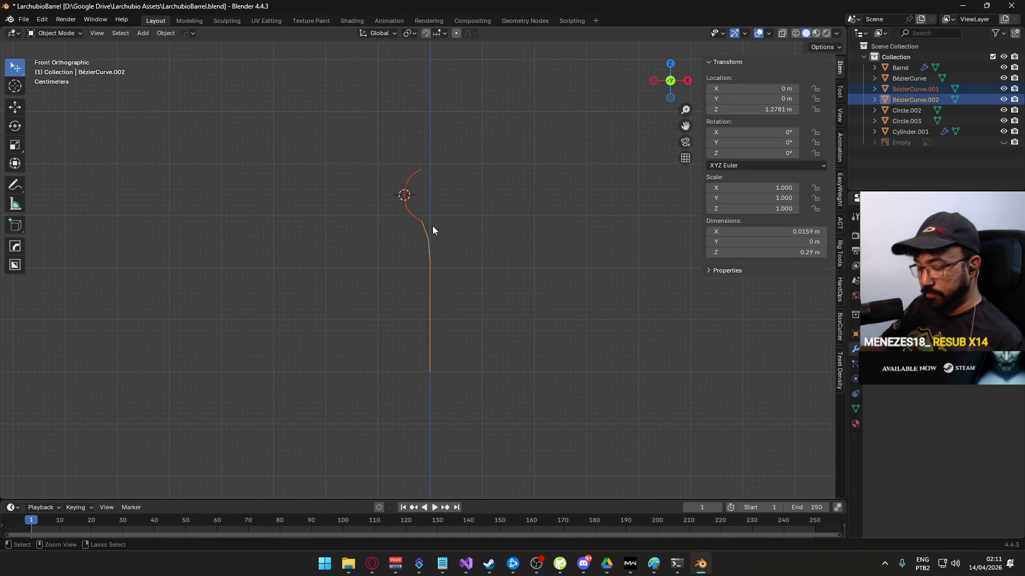
{"action": "key", "text": "ctrl+j"}
- Merge the joined curve's overlapping points by distance, removing 1 vertex
{"action": "key", "text": "Tab"}
{"action": "right_click", "coordinate": [432, 225]}
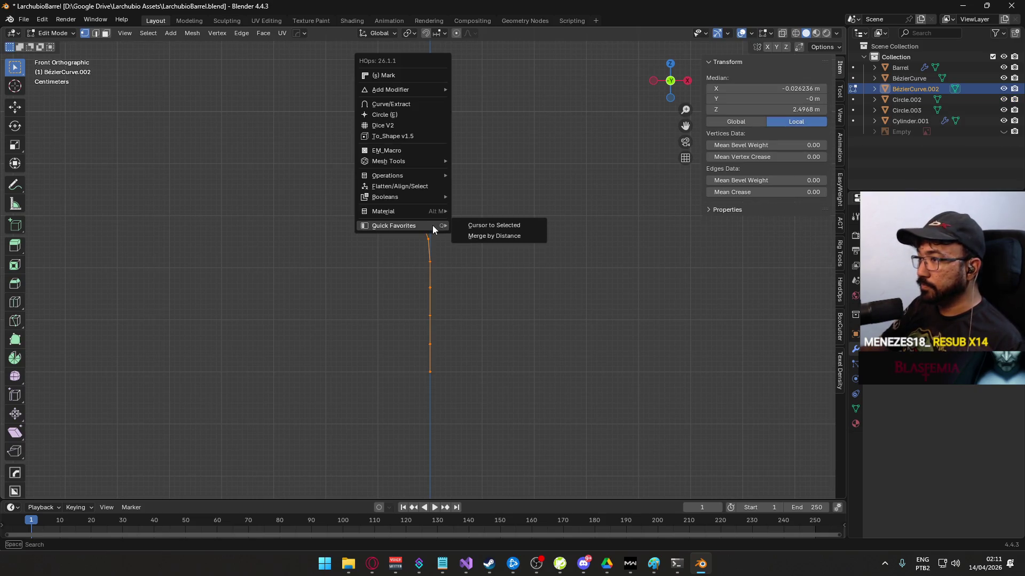
{"action": "left_click", "coordinate": [503, 236]}
{"action": "scroll", "coordinate": [516, 297], "scroll_direction": "down", "scroll_amount": 4}
{"action": "scroll", "coordinate": [516, 296], "scroll_direction": "down", "scroll_amount": 5}
{"action": "scroll", "coordinate": [505, 278], "scroll_direction": "up", "scroll_amount": 5}
{"action": "key", "text": "Tab"}
{"action": "scroll", "coordinate": [454, 224], "scroll_direction": "up", "scroll_amount": 8}
{"action": "scroll", "coordinate": [454, 315], "scroll_direction": "down", "scroll_amount": 3}
{"action": "scroll", "coordinate": [443, 276], "scroll_direction": "down", "scroll_amount": 3, "text": "shift"}
- Delete the curve's lowest points, then add BézierCurve to the selection
{"action": "key", "text": "Tab"}
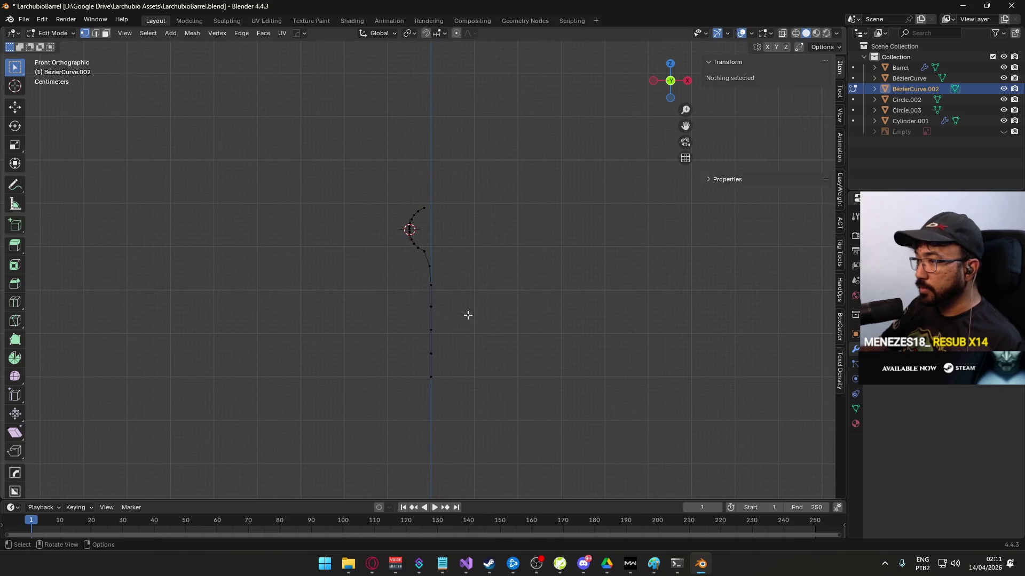
{"action": "left_click_drag", "start_coordinate": [459, 293], "coordinate": [405, 423]}
{"action": "key", "text": "x"}
{"action": "left_click", "coordinate": [498, 305]}
{"action": "scroll", "coordinate": [434, 293], "scroll_direction": "down", "scroll_amount": 5}
{"action": "key", "text": "Tab"}
{"action": "left_click", "coordinate": [462, 288], "text": "shift"}
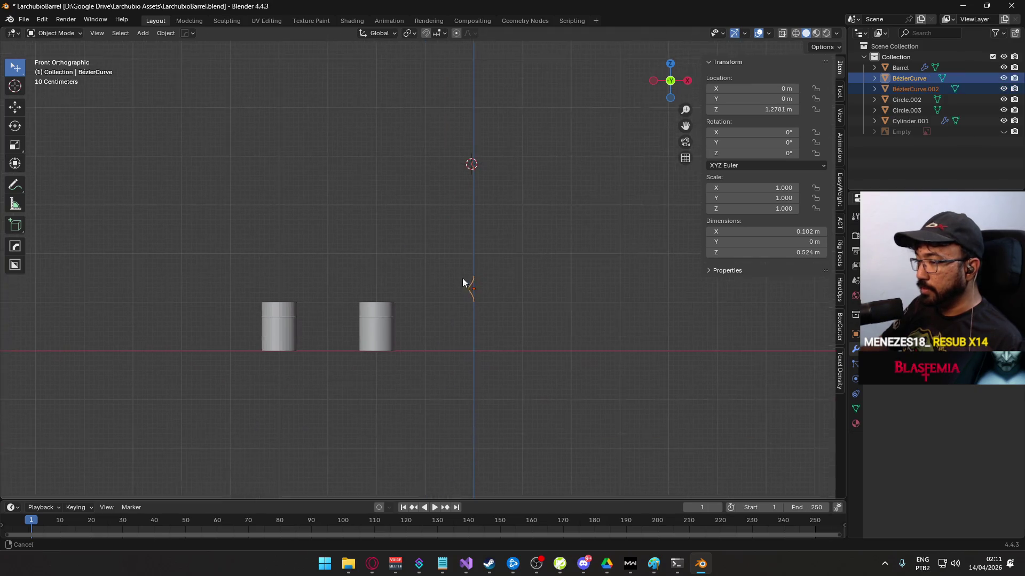
- Examine the reference Barrel's rib edge loops in Edit Mode, then deselect and open the Add menu
{"action": "left_click", "coordinate": [392, 314]}
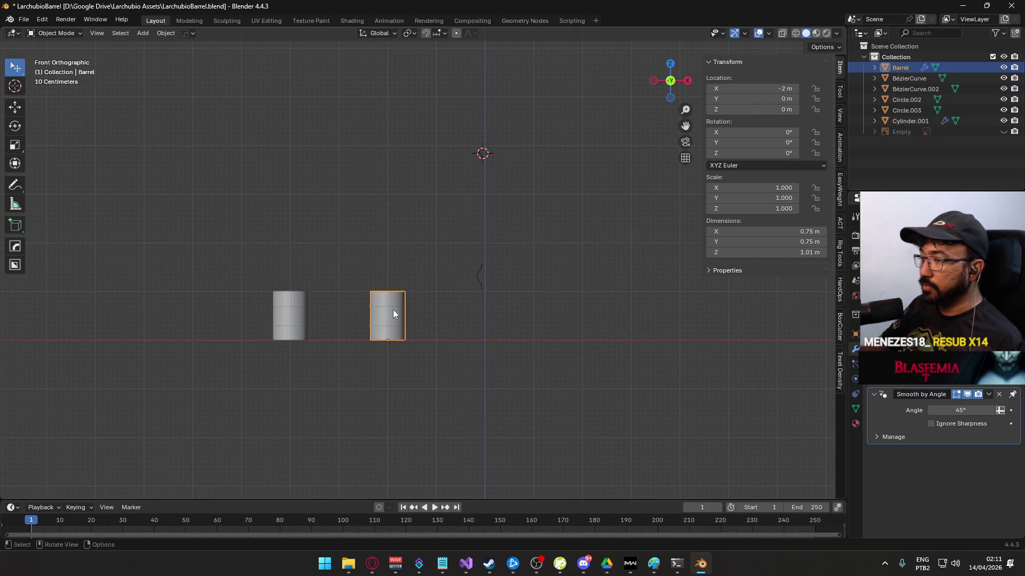
{"action": "scroll", "coordinate": [392, 314], "scroll_direction": "up", "scroll_amount": 9}
{"action": "key", "text": "Tab"}
{"action": "scroll", "coordinate": [487, 297], "scroll_direction": "down", "scroll_amount": 2}
{"action": "left_click_drag", "start_coordinate": [486, 256], "coordinate": [498, 284]}
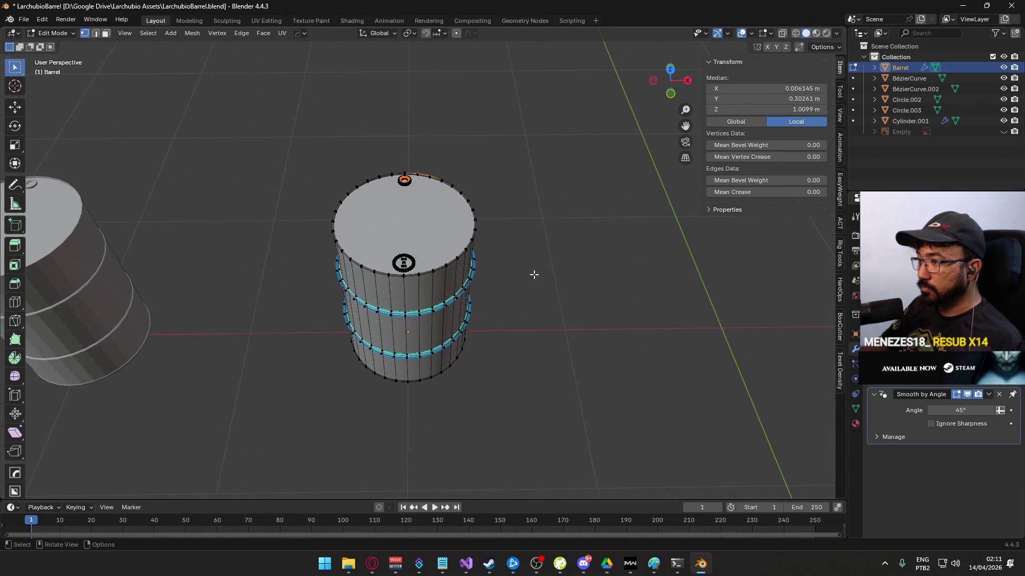
{"action": "key", "text": "KP_1"}
{"action": "key", "text": "Tab"}
{"action": "key", "text": "alt+a"}
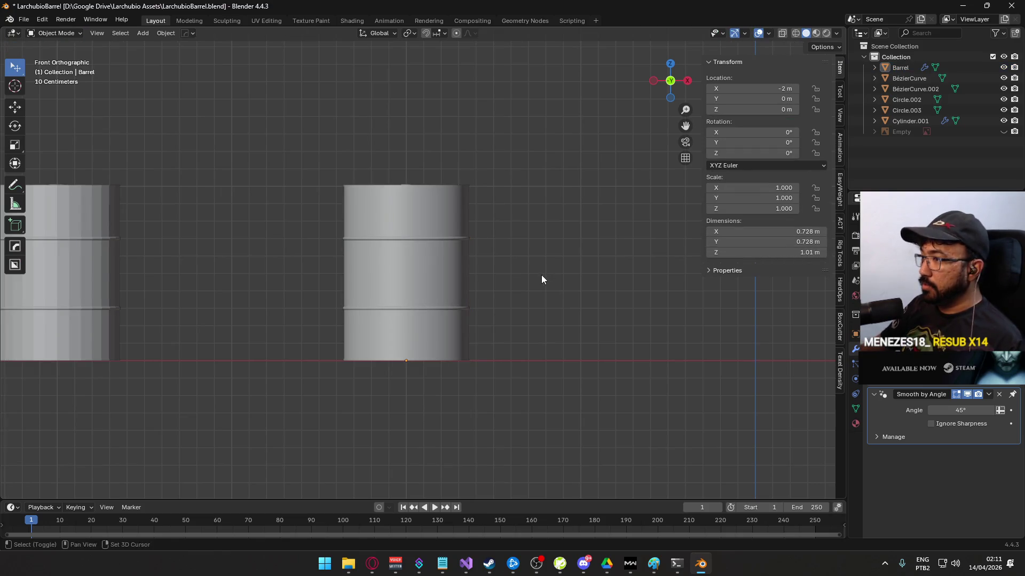
{"action": "key", "text": "shift+a"}
{"action": "mouse_move", "coordinate": [540, 274]}
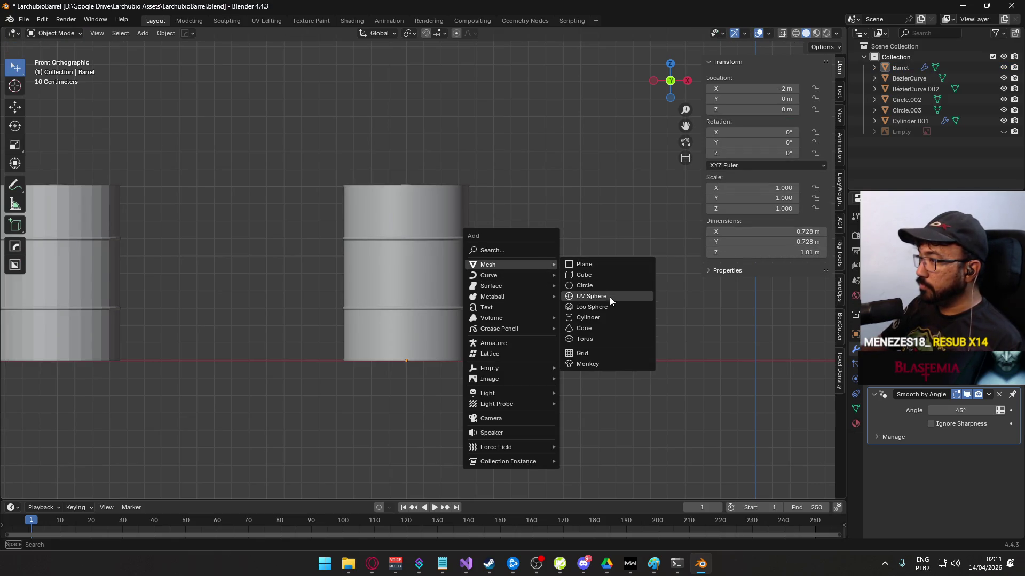
- Add a cylinder mesh and set its vertex count to 24
{"action": "left_click", "coordinate": [610, 320]}
{"action": "scroll", "coordinate": [533, 304], "scroll_direction": "down", "scroll_amount": 8}
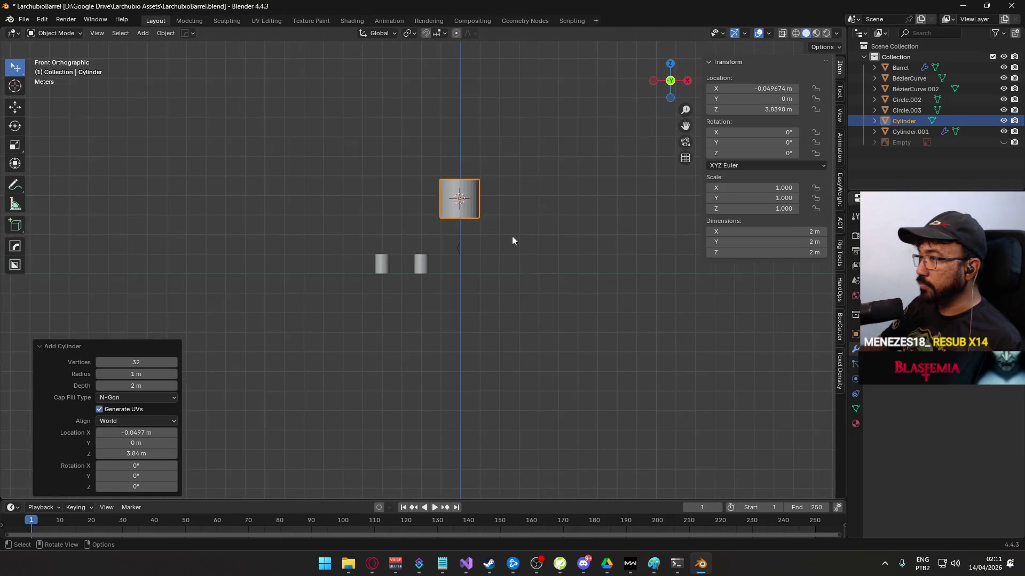
{"action": "left_click", "coordinate": [140, 363]}
{"action": "type", "text": "16"}
{"action": "key", "text": "Return"}
{"action": "mouse_move", "coordinate": [469, 203]}
{"action": "left_mouse_down"}
{"action": "mouse_move", "coordinate": [441, 263]}
{"action": "mouse_move", "coordinate": [382, 293]}
{"action": "left_mouse_up"}
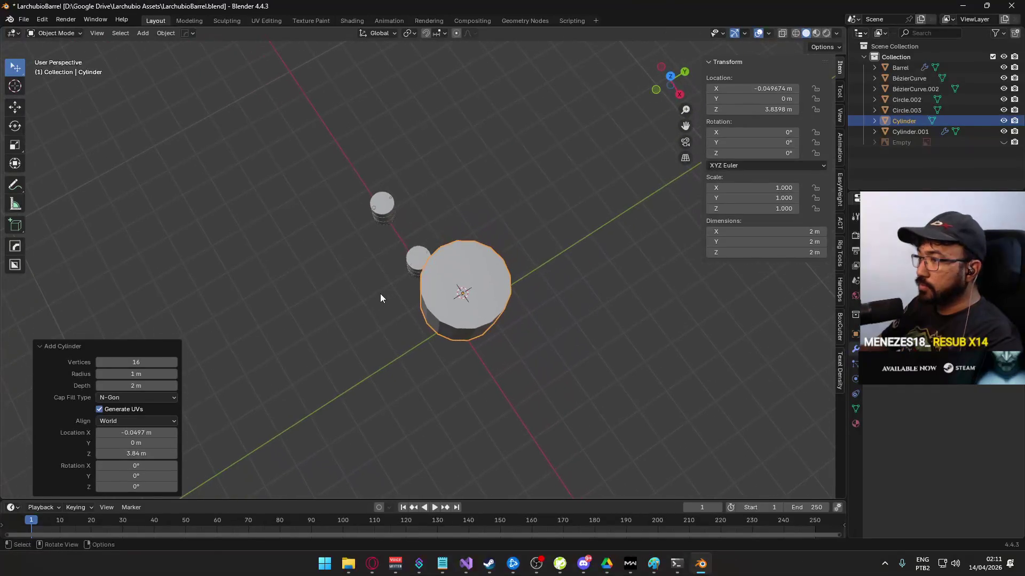
{"action": "left_click", "coordinate": [138, 363]}
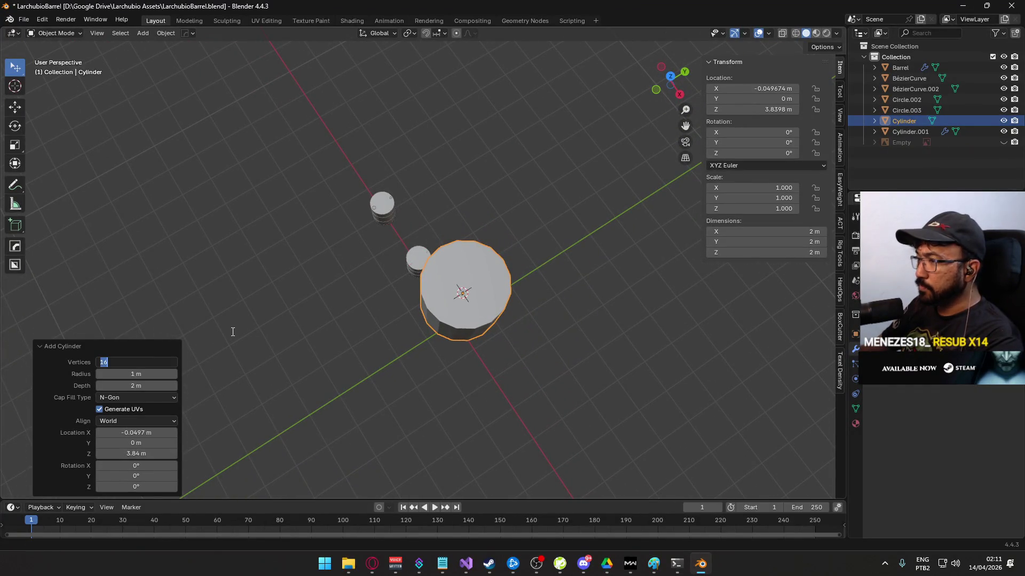
{"action": "type", "text": "24"}
{"action": "key", "text": "Return"}
{"action": "mouse_move", "coordinate": [369, 357]}
{"action": "left_mouse_down"}
{"action": "mouse_move", "coordinate": [395, 247]}
{"action": "mouse_move", "coordinate": [343, 307]}
{"action": "left_mouse_up"}
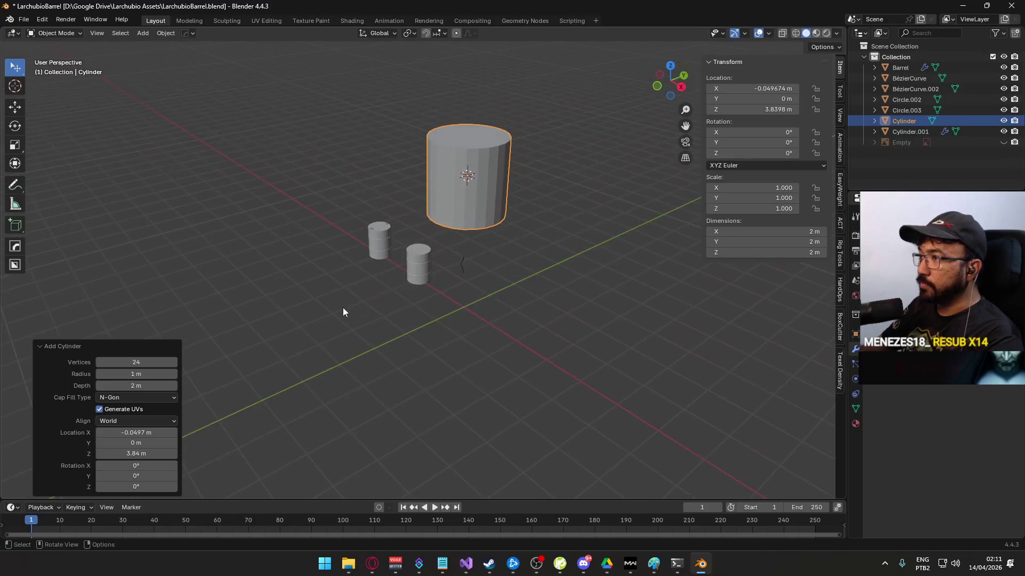
{"action": "key", "text": "KP_7"}
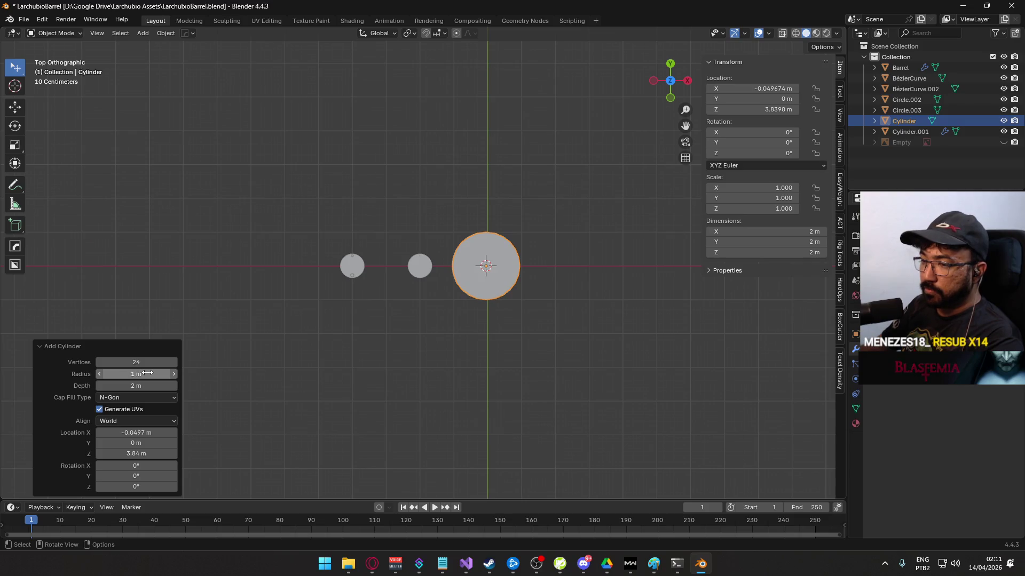
- Set the cylinder's depth to 1.2 m with a 0.5 m radius
{"action": "left_click", "coordinate": [136, 373]}
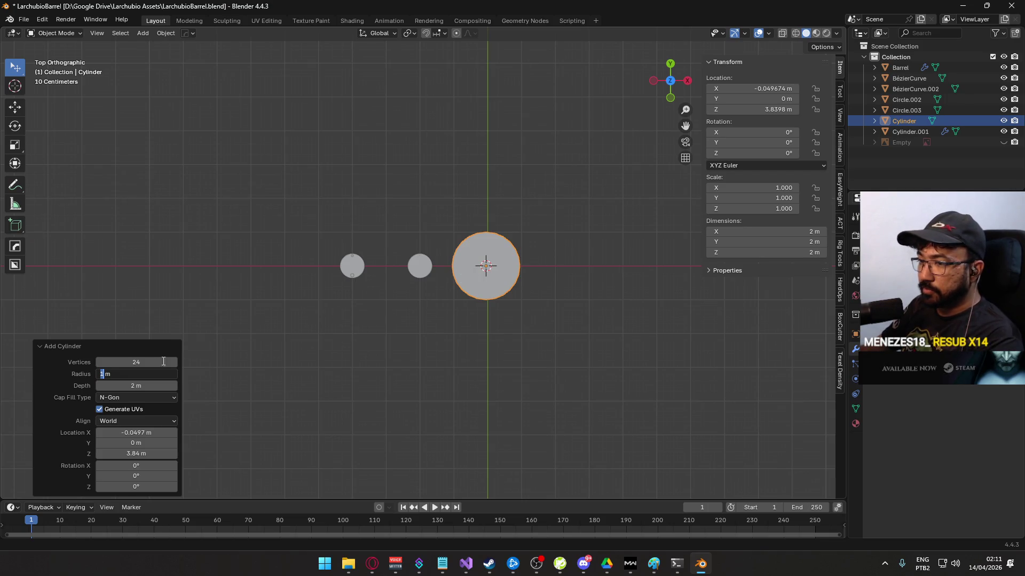
{"action": "left_click", "coordinate": [107, 386]}
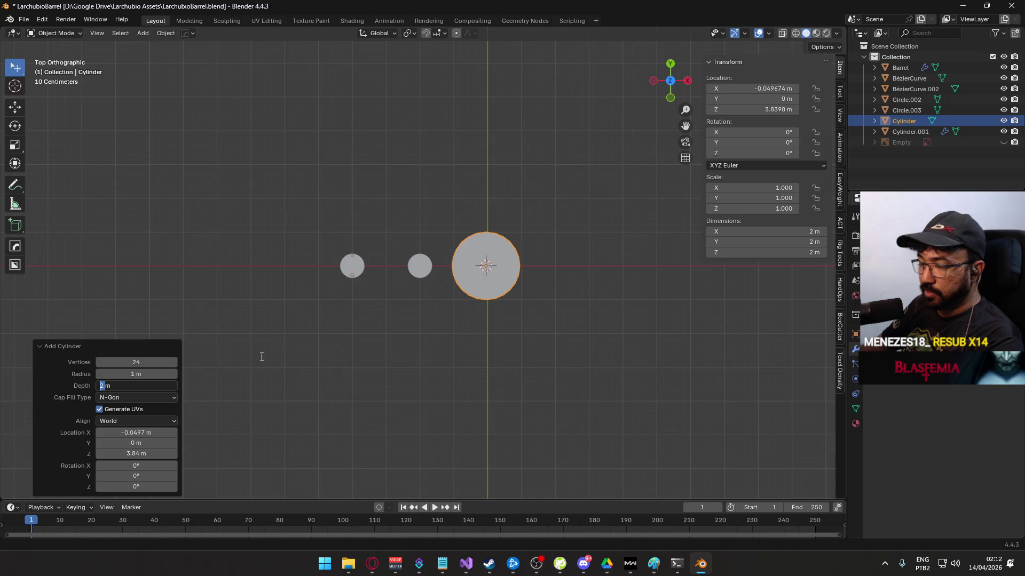
{"action": "type", "text": "1.2"}
{"action": "left_click", "coordinate": [109, 377]}
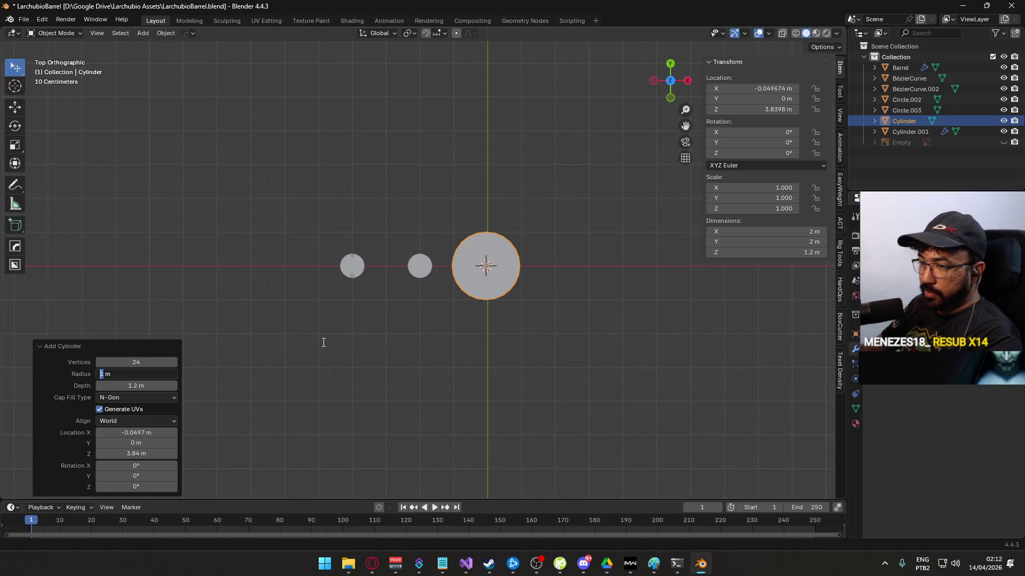
{"action": "type", "text": "0.5"}
{"action": "key", "text": "Return"}
{"action": "mouse_move", "coordinate": [432, 374]}
{"action": "left_mouse_down"}
{"action": "mouse_move", "coordinate": [447, 239]}
{"action": "mouse_move", "coordinate": [421, 245]}
{"action": "left_mouse_up"}
{"action": "left_click", "coordinate": [126, 374]}
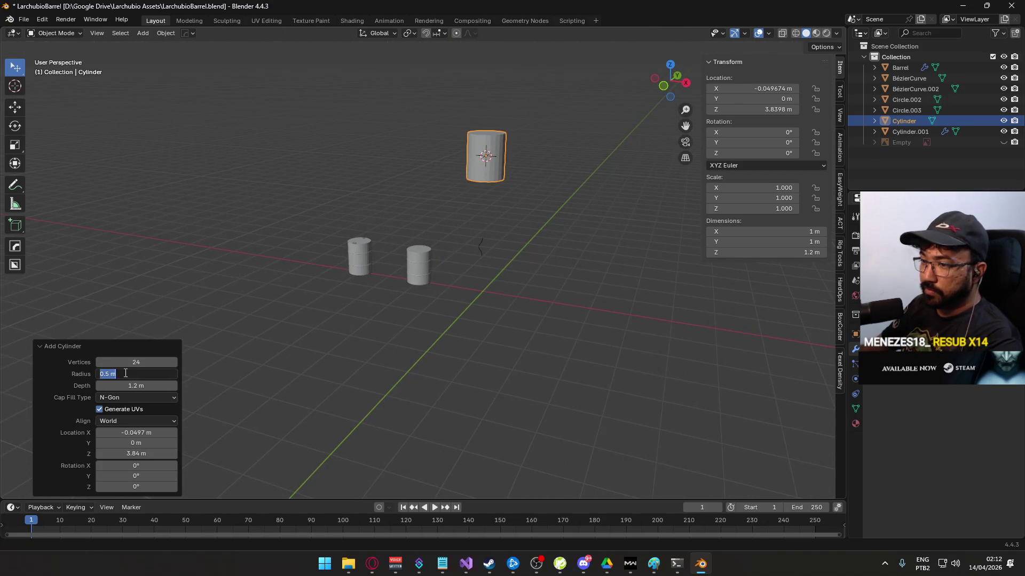
{"action": "key", "text": "Return"}
{"action": "key", "text": "KP_1"}
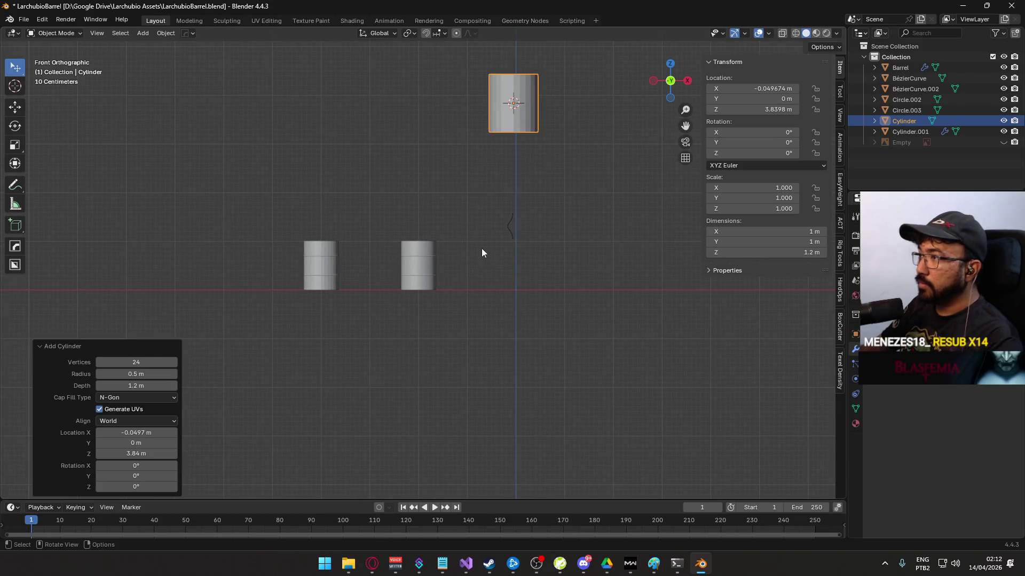
{"action": "left_click_drag", "start_coordinate": [463, 184], "coordinate": [399, 316]}
{"action": "scroll", "coordinate": [402, 313], "scroll_direction": "up", "scroll_amount": 2}
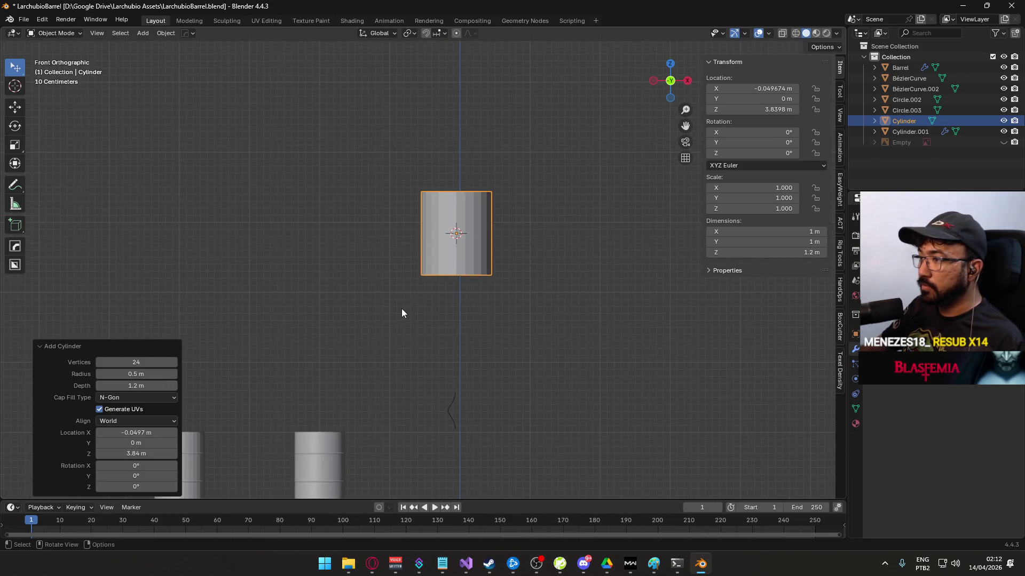
- Adjust the cylinder's radius, trying 0.4 m before settling on 0.45 m
{"action": "left_click", "coordinate": [100, 374]}
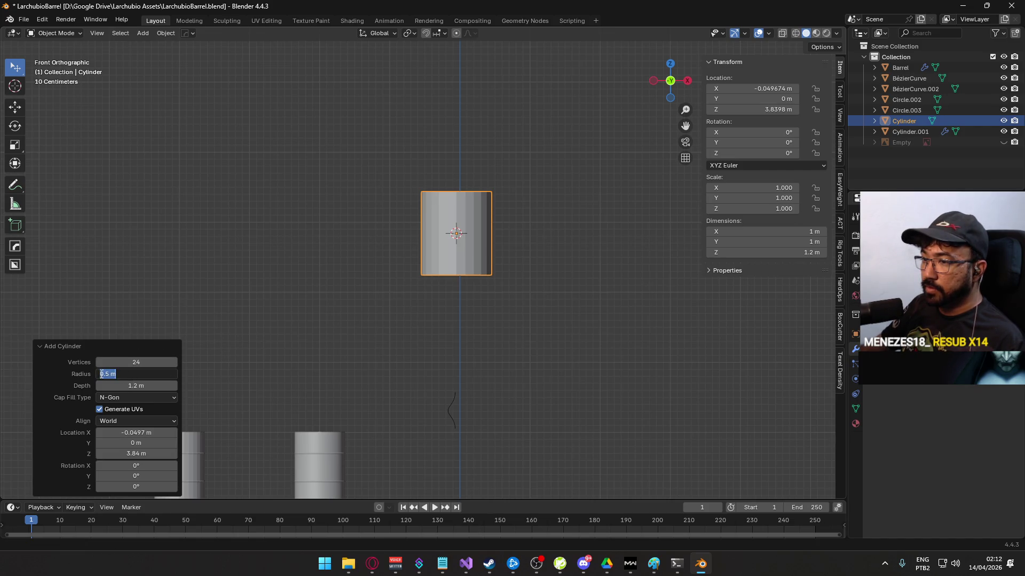
{"action": "type", "text": "4"}
{"action": "key", "text": "Return"}
{"action": "left_click", "coordinate": [111, 374]}
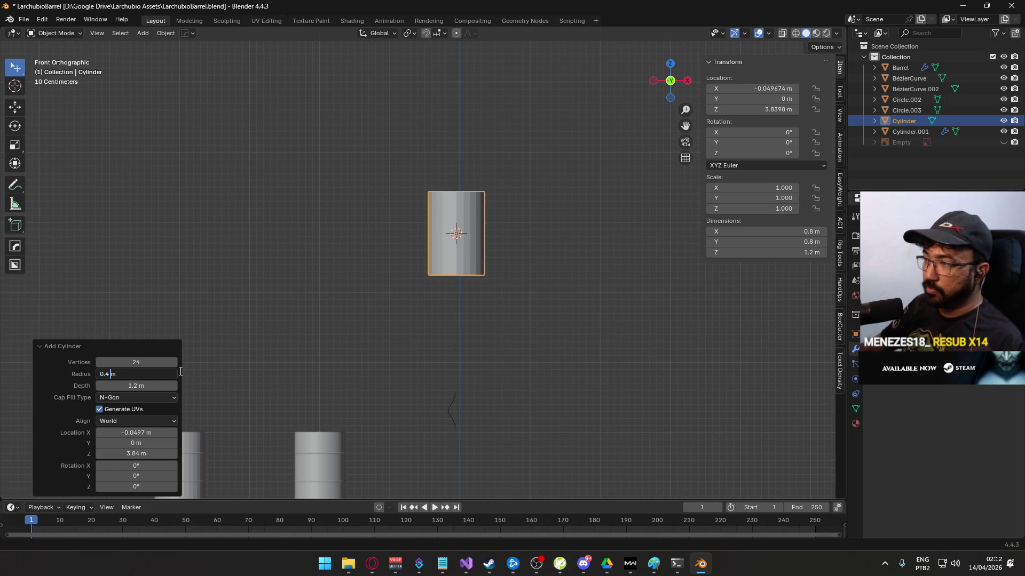
{"action": "type", "text": "5"}
{"action": "key", "text": "Return"}
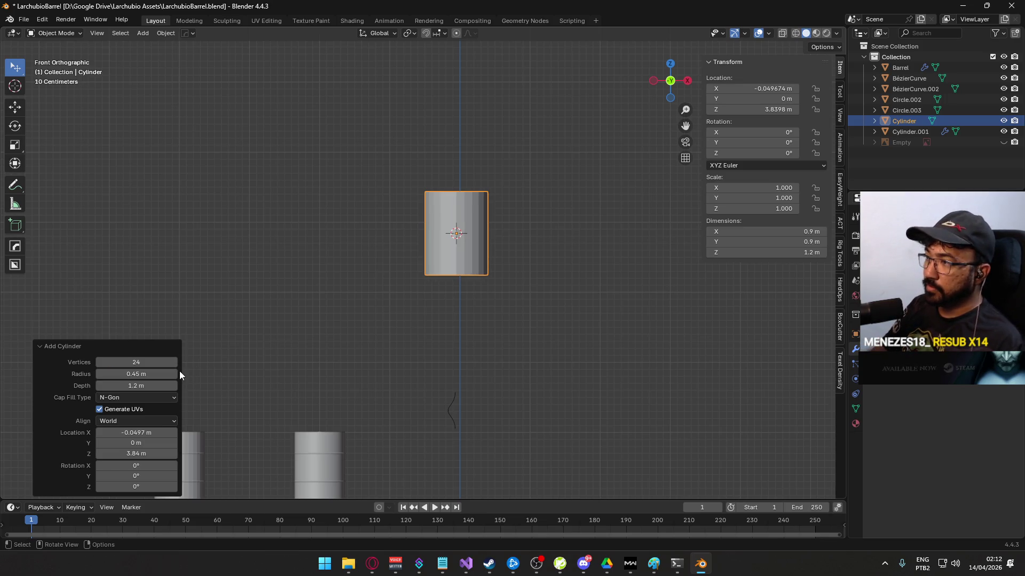
{"action": "scroll", "coordinate": [413, 319], "scroll_direction": "down", "scroll_amount": 4}
{"action": "mouse_move", "coordinate": [413, 319]}
{"action": "left_mouse_down"}
{"action": "mouse_move", "coordinate": [299, 337]}
{"action": "mouse_move", "coordinate": [437, 308]}
{"action": "left_mouse_up"}
{"action": "scroll", "coordinate": [438, 309], "scroll_direction": "up", "scroll_amount": 5}
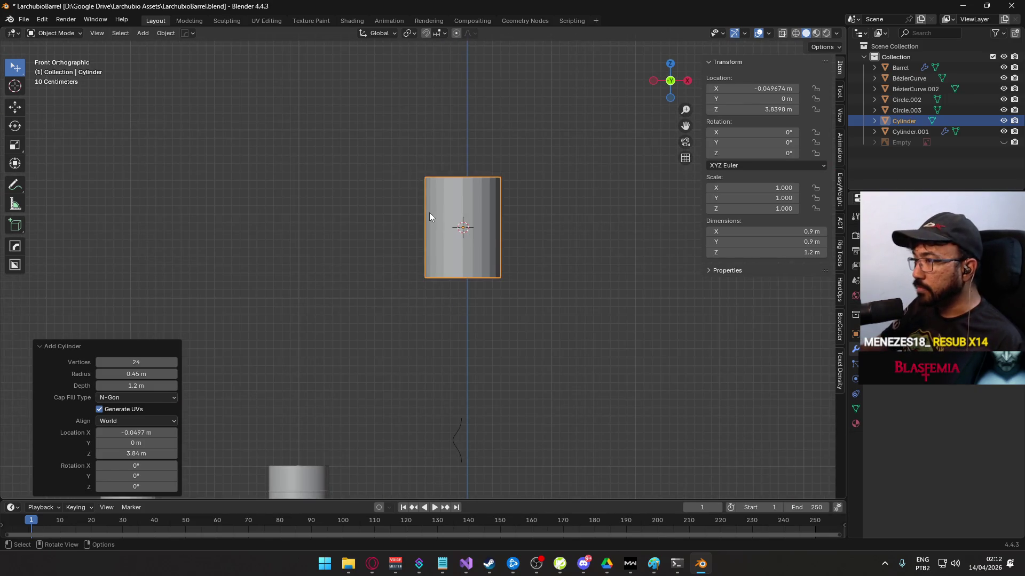
{"action": "left_click_drag", "start_coordinate": [492, 284], "coordinate": [466, 238]}
{"action": "scroll", "coordinate": [469, 242], "scroll_direction": "up", "scroll_amount": 1}
{"action": "scroll", "coordinate": [469, 242], "scroll_direction": "down", "scroll_amount": 1}
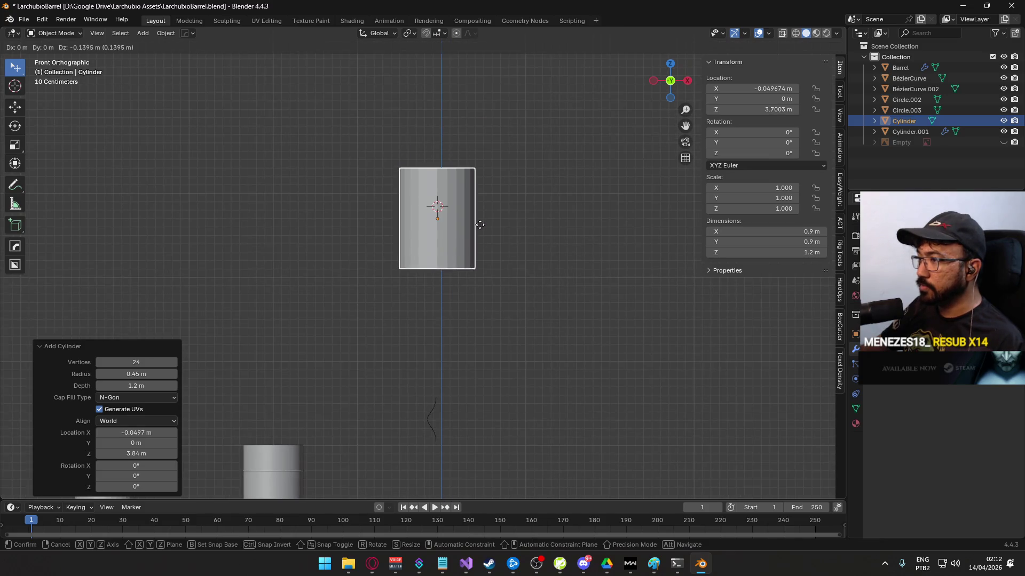
{"action": "key", "text": "Tab"}
- Toggle the cylinder through Edit Mode and back to Object Mode, cancelling the trial moves
{"action": "key", "text": "Tab"}
- Set the cylinder's Location X and Z to 0 so it sits at the world origin
{"action": "left_click", "coordinate": [770, 88]}
{"action": "type", "text": "0"}
{"action": "key", "text": "Return"}
{"action": "left_click", "coordinate": [774, 109]}
{"action": "type", "text": "0"}
{"action": "key", "text": "Return"}
{"action": "scroll", "coordinate": [463, 355], "scroll_direction": "down", "scroll_amount": 5}
{"action": "left_click_drag", "start_coordinate": [463, 355], "coordinate": [446, 286]}
{"action": "scroll", "coordinate": [449, 289], "scroll_direction": "up", "scroll_amount": 3}
{"action": "key", "text": "Tab"}
{"action": "key", "text": "g"}
{"action": "key", "text": "Escape"}
{"action": "key", "text": "g"}
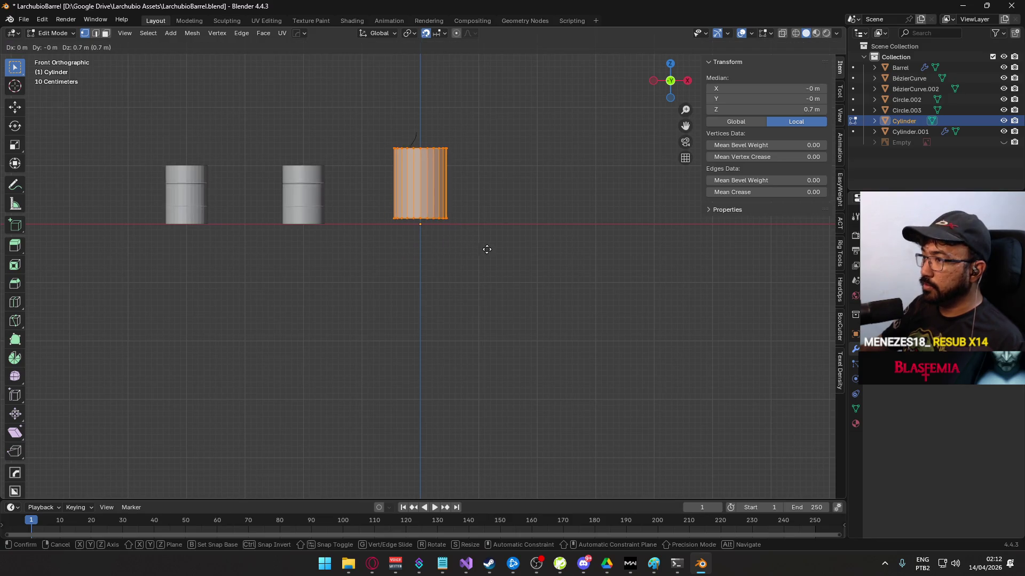
{"action": "key", "text": "Escape"}
{"action": "key", "text": "Tab"}
- Select the BézierCurve profile and frame it in the front orthographic view
{"action": "mouse_move", "coordinate": [488, 254]}
{"action": "left_mouse_down"}
{"action": "mouse_move", "coordinate": [499, 299]}
{"action": "mouse_move", "coordinate": [414, 230]}
{"action": "left_mouse_up"}
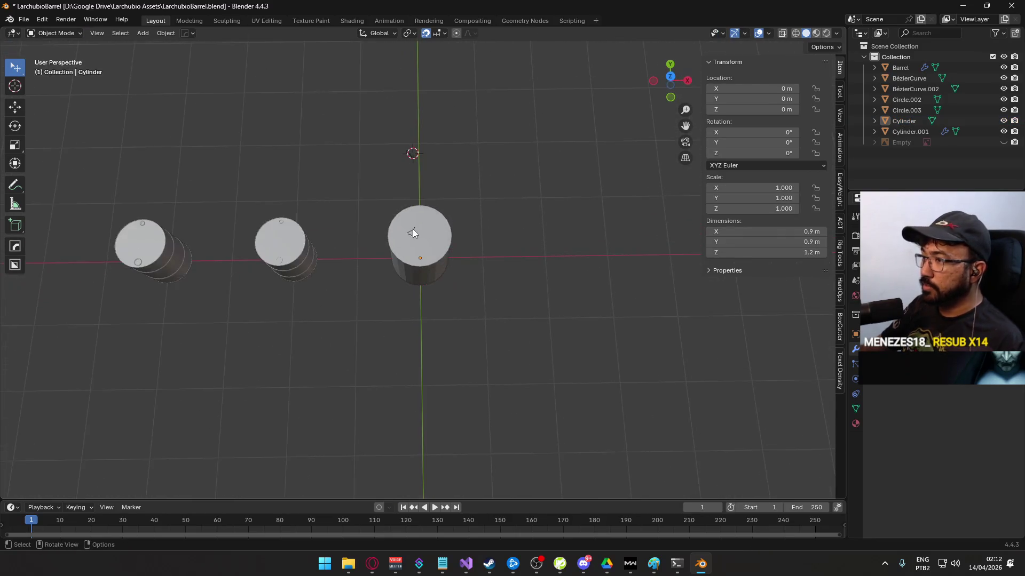
{"action": "left_click", "coordinate": [413, 230]}
{"action": "key", "text": "KP_1"}
{"action": "key", "text": "KP_Decimal"}
- Move the BézierCurve profile beside the cylinder's left side
{"action": "key", "text": "g"}
{"action": "left_click", "coordinate": [401, 336]}
{"action": "scroll", "coordinate": [395, 321], "scroll_direction": "up", "scroll_amount": 3}
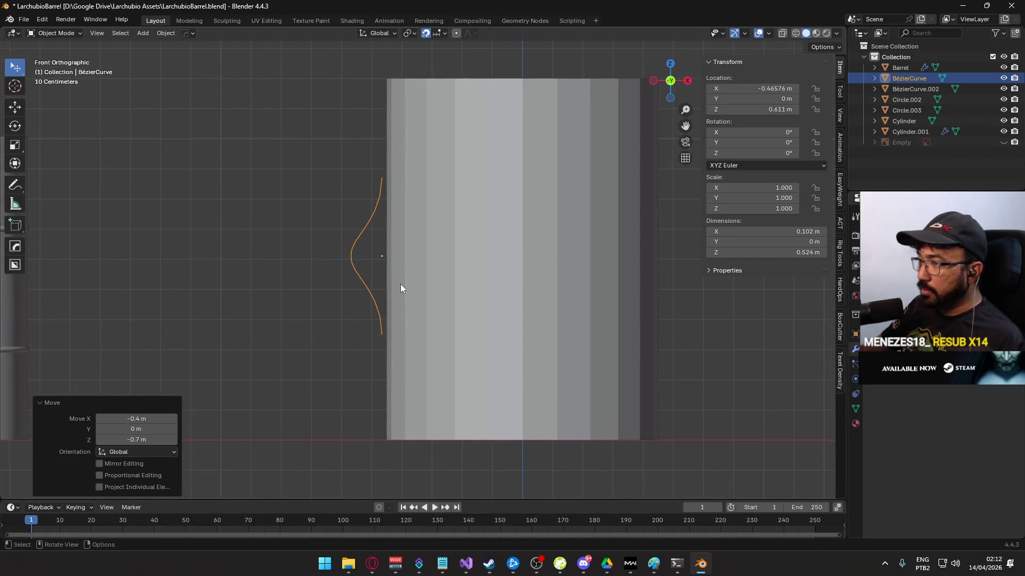
{"action": "scroll", "coordinate": [400, 285], "scroll_direction": "down", "scroll_amount": 4}
{"action": "scroll", "coordinate": [409, 272], "scroll_direction": "up", "scroll_amount": 2}
{"action": "left_click_drag", "start_coordinate": [409, 272], "coordinate": [435, 327]}
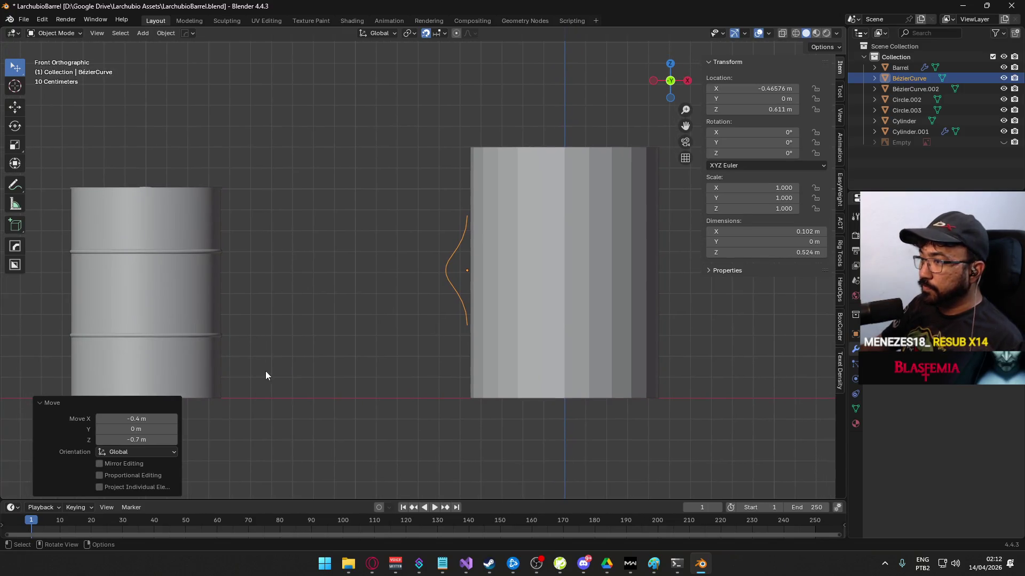
- Lower the curve and set its Location Z to 0.3 m
{"action": "key", "text": "g"}
{"action": "key", "text": "z"}
{"action": "left_click", "coordinate": [486, 353]}
{"action": "scroll", "coordinate": [513, 393], "scroll_direction": "up", "scroll_amount": 5}
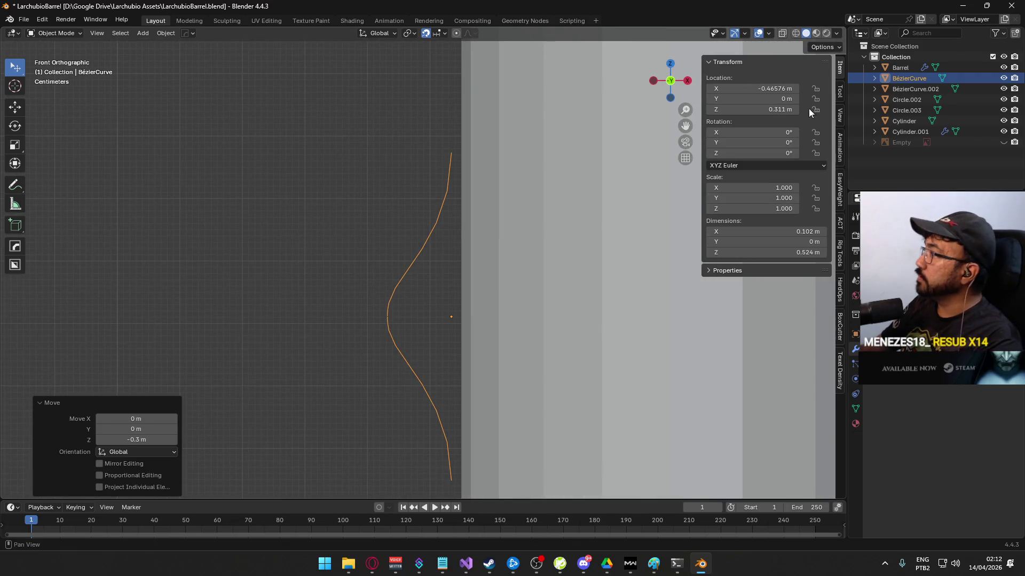
{"action": "left_click", "coordinate": [782, 108]}
{"action": "type", "text": "0.3"}
{"action": "key", "text": "Return"}
{"action": "scroll", "coordinate": [446, 357], "scroll_direction": "down", "scroll_amount": 4}
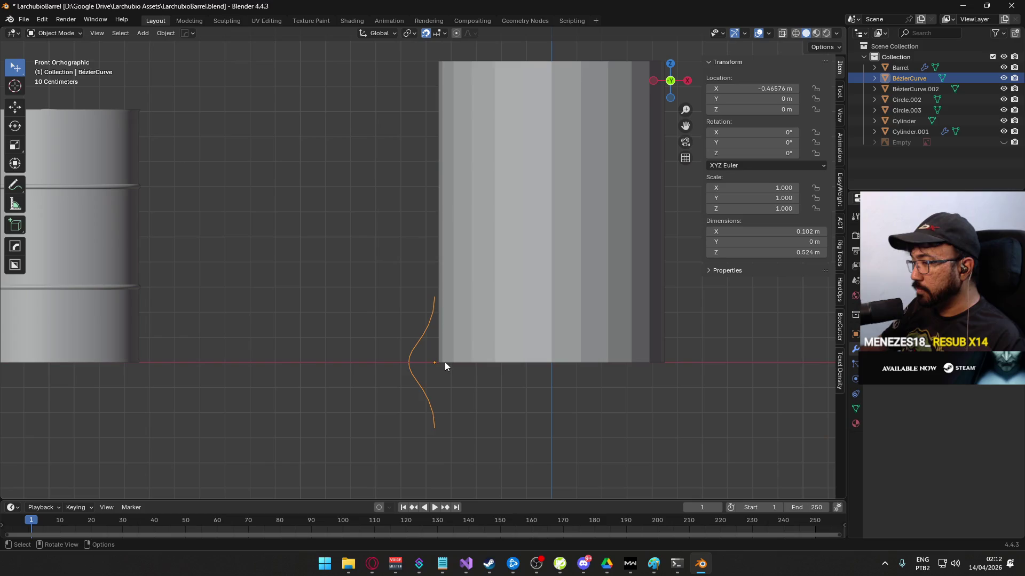
{"action": "scroll", "coordinate": [440, 305], "scroll_direction": "up", "scroll_amount": 3}
- Nudge the curve sideways and set its Location X to -0.45 m
{"action": "key", "text": "g"}
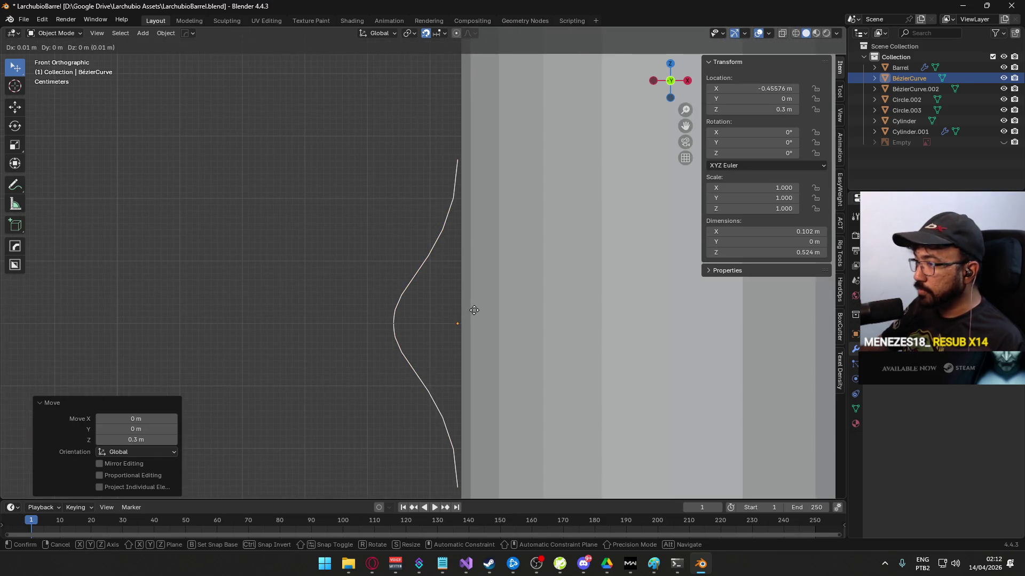
{"action": "left_click", "coordinate": [477, 313]}
{"action": "scroll", "coordinate": [490, 357], "scroll_direction": "up", "scroll_amount": 5}
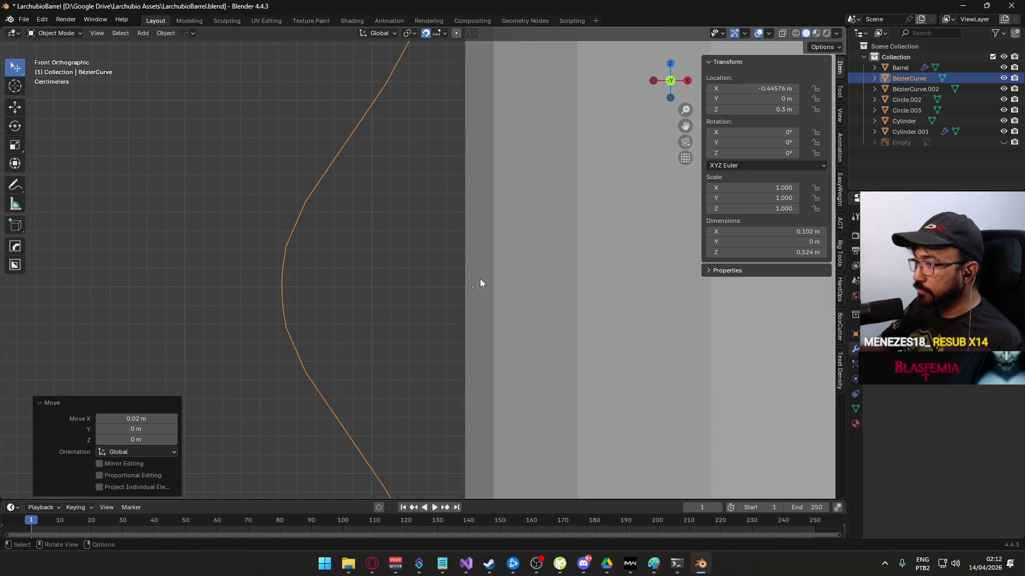
{"action": "scroll", "coordinate": [533, 296], "scroll_direction": "up", "scroll_amount": 3}
{"action": "key", "text": "g"}
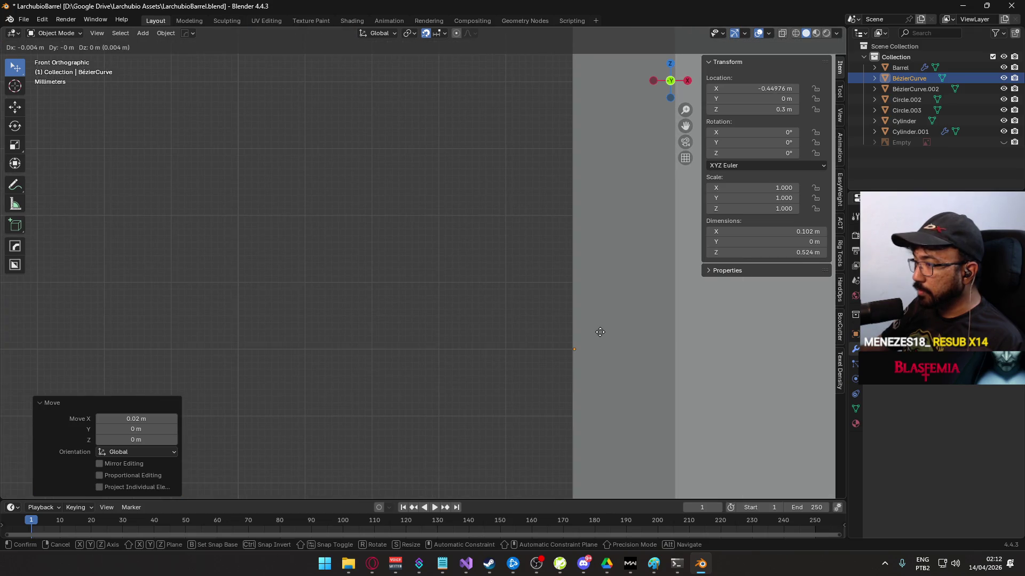
{"action": "left_click", "coordinate": [600, 332]}
{"action": "left_click", "coordinate": [727, 89]}
{"action": "left_click_drag", "start_coordinate": [748, 89], "coordinate": [727, 91]}
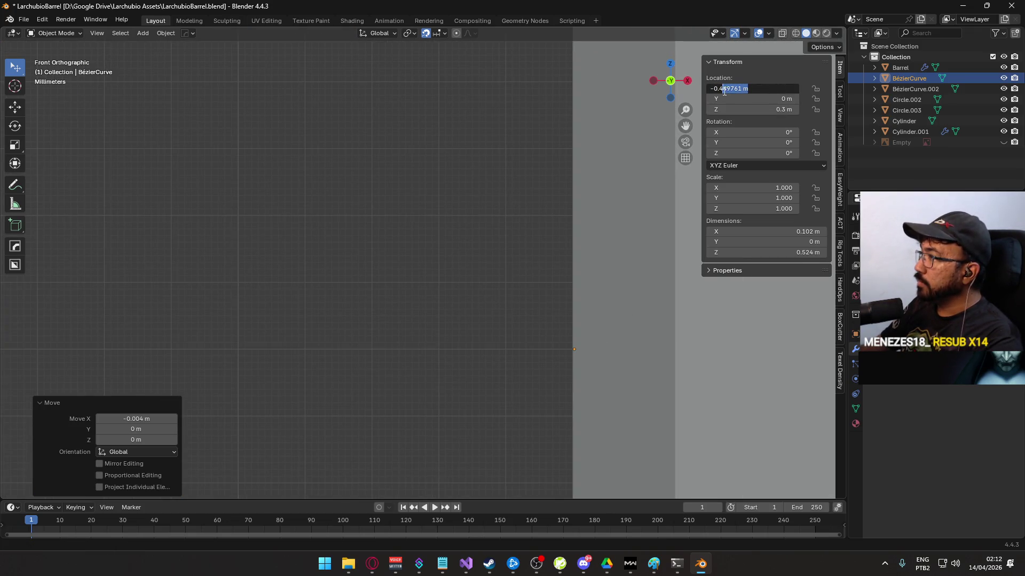
{"action": "type", "text": "5"}
{"action": "key", "text": "Return"}
{"action": "scroll", "coordinate": [531, 294], "scroll_direction": "down", "scroll_amount": 8}
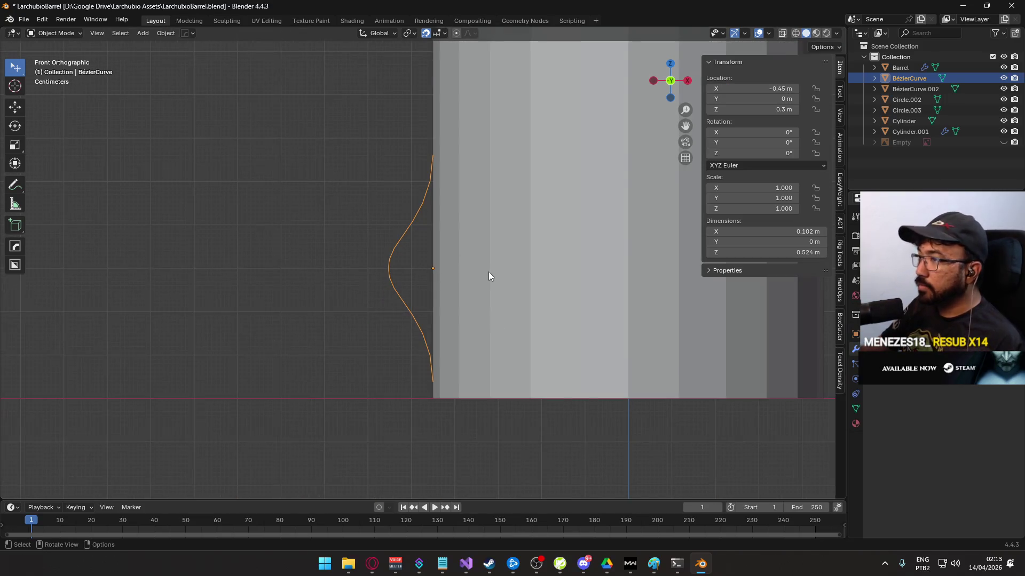
- Scale the BézierCurve profile down to 0.2 toward its origin
{"action": "key", "text": "s"}
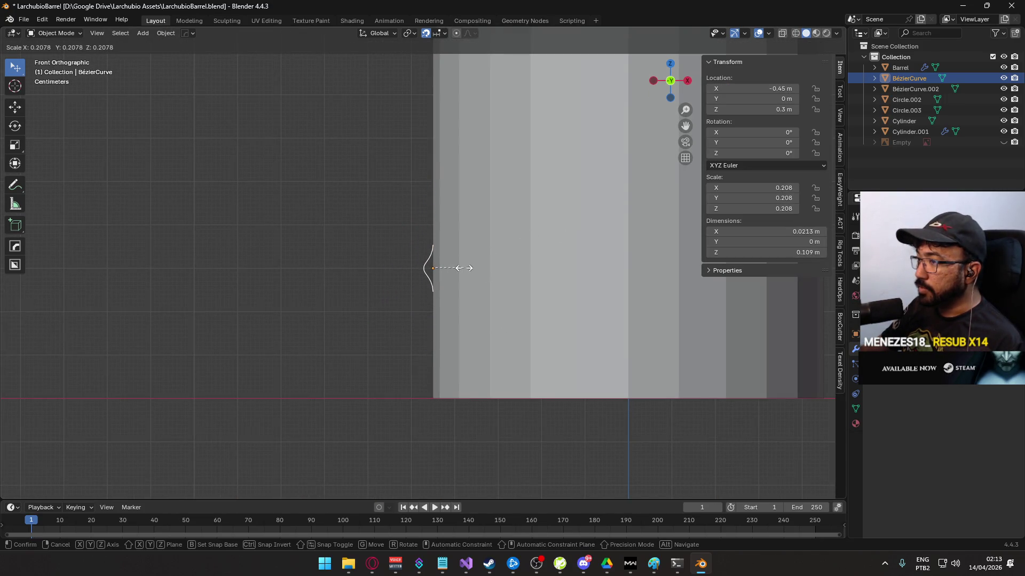
{"action": "left_click", "coordinate": [464, 268]}
{"action": "scroll", "coordinate": [457, 284], "scroll_direction": "down", "scroll_amount": 8}
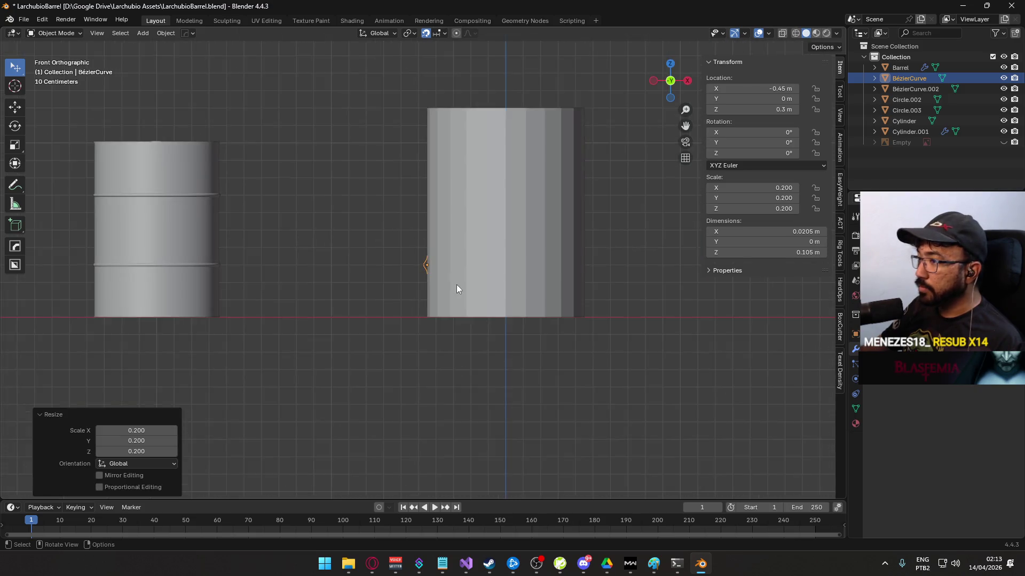
{"action": "scroll", "coordinate": [457, 284], "scroll_direction": "up", "scroll_amount": 6}
{"action": "scroll", "coordinate": [457, 286], "scroll_direction": "up", "scroll_amount": 7}
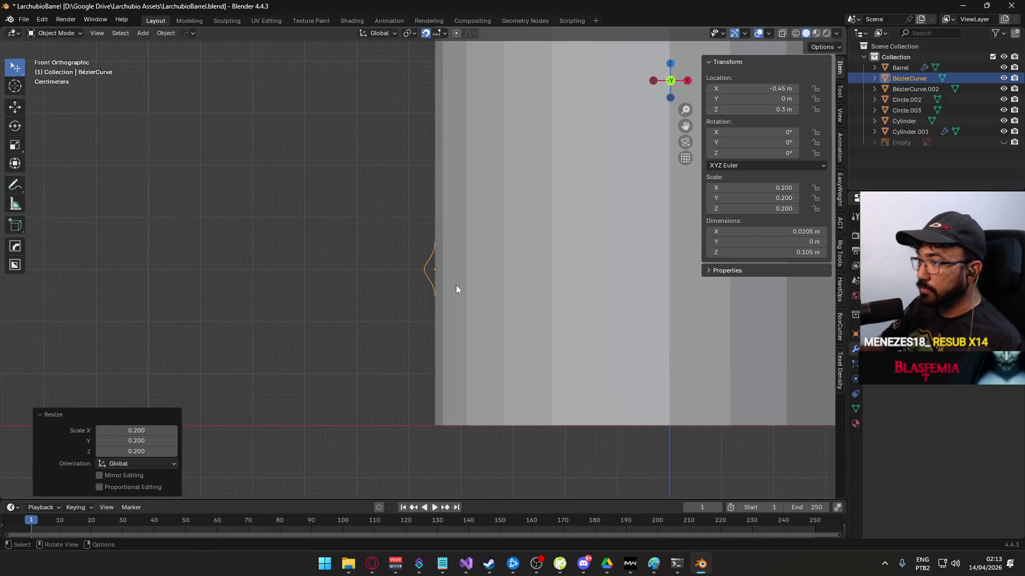
{"action": "scroll", "coordinate": [458, 289], "scroll_direction": "down", "scroll_amount": 6}
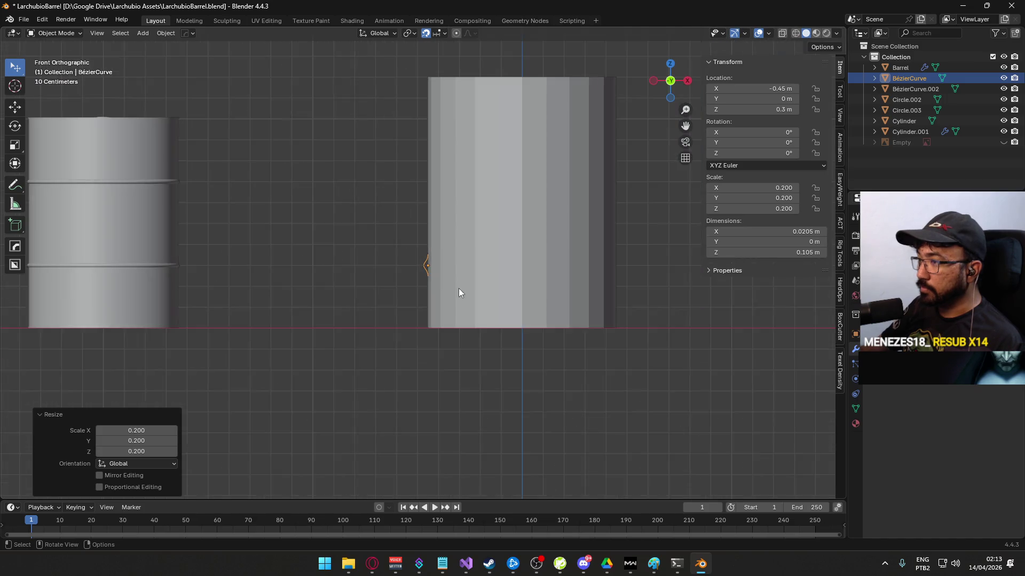
{"action": "scroll", "coordinate": [457, 288], "scroll_direction": "up", "scroll_amount": 5}
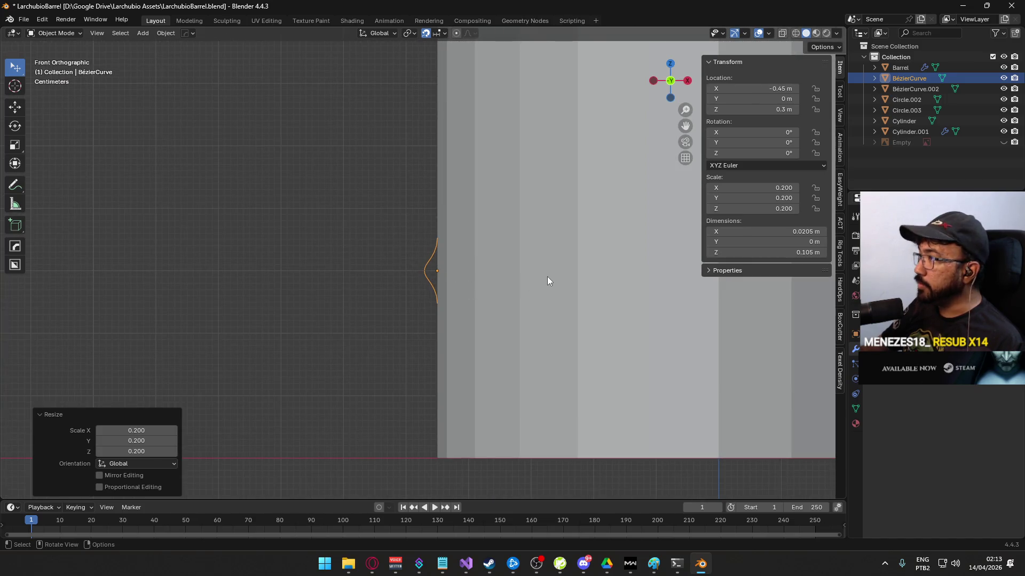
- Shrink the curve further to 0.140 and then 0.112, hiding the reference image
{"action": "key", "text": "s"}
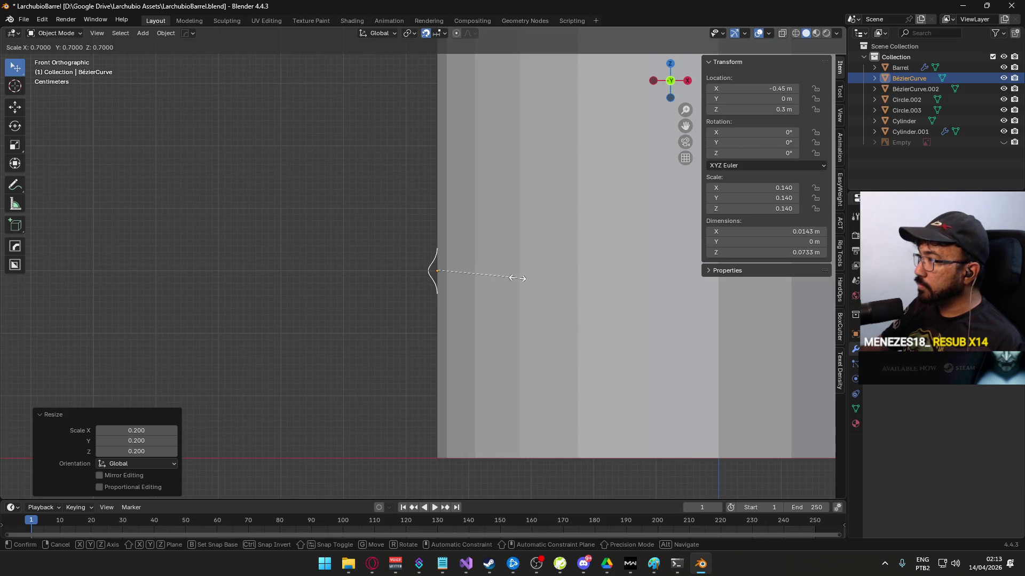
{"action": "left_click", "coordinate": [517, 278]}
{"action": "scroll", "coordinate": [518, 281], "scroll_direction": "down", "scroll_amount": 5}
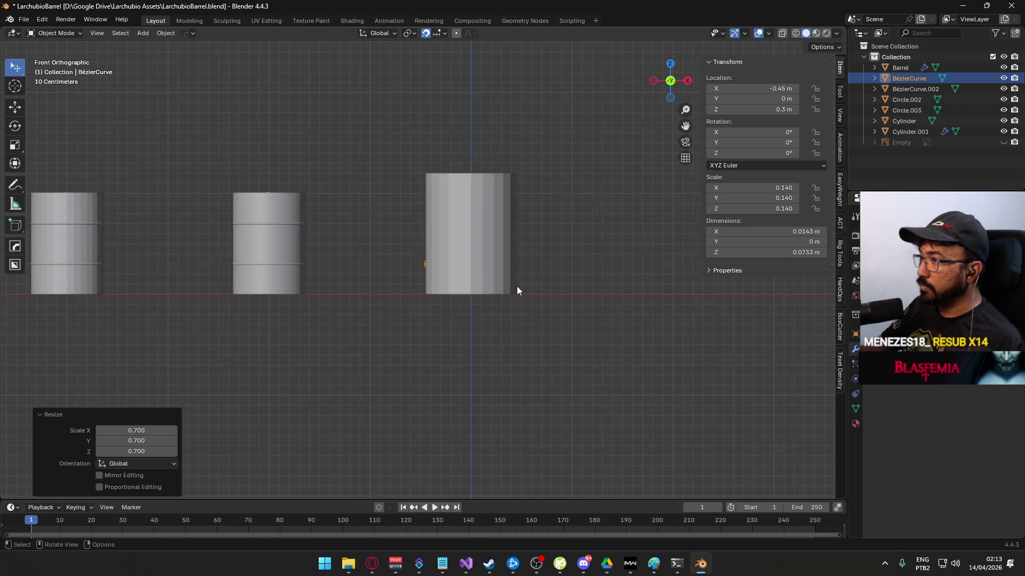
{"action": "scroll", "coordinate": [422, 270], "scroll_direction": "up", "scroll_amount": 6}
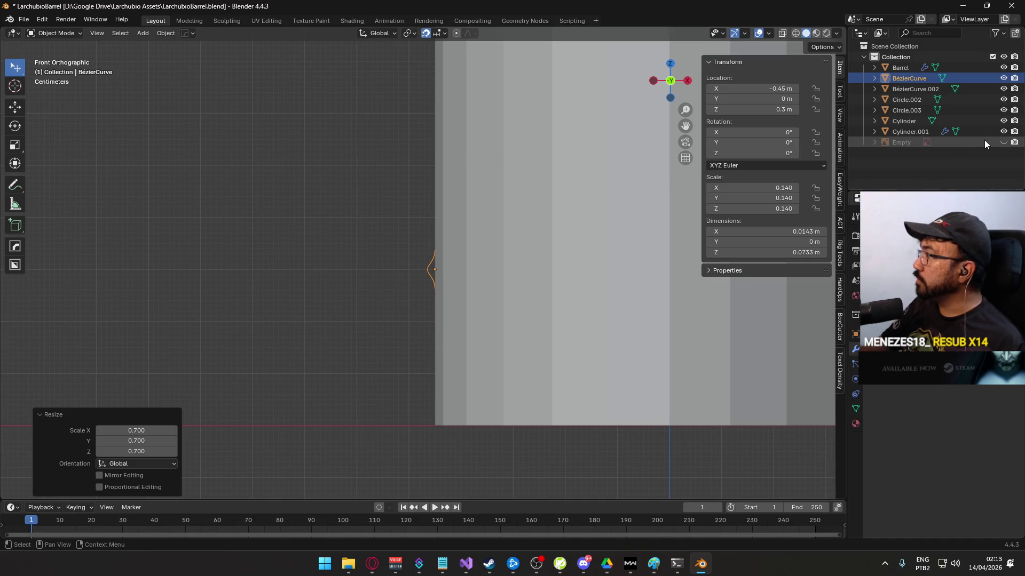
{"action": "scroll", "coordinate": [344, 240], "scroll_direction": "down", "scroll_amount": 6}
{"action": "scroll", "coordinate": [351, 234], "scroll_direction": "down", "scroll_amount": 1}
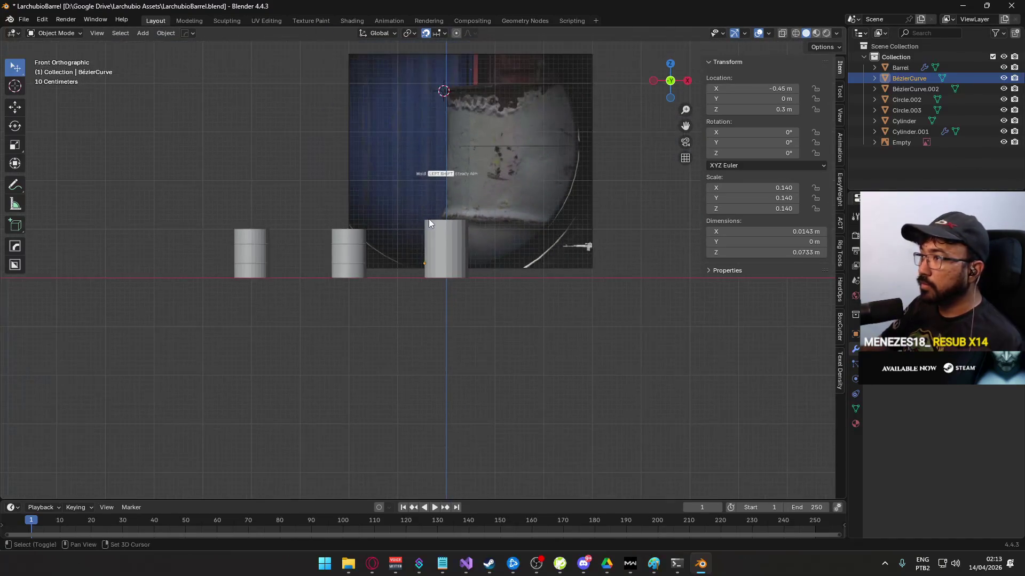
{"action": "scroll", "coordinate": [417, 248], "scroll_direction": "up", "scroll_amount": 3}
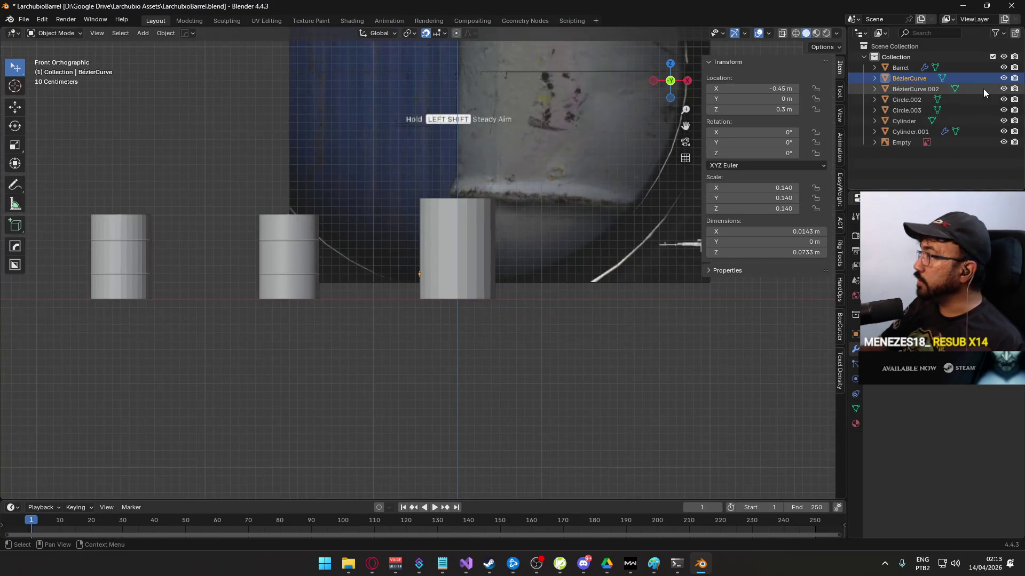
{"action": "left_click", "coordinate": [1004, 142]}
{"action": "scroll", "coordinate": [471, 303], "scroll_direction": "up", "scroll_amount": 7}
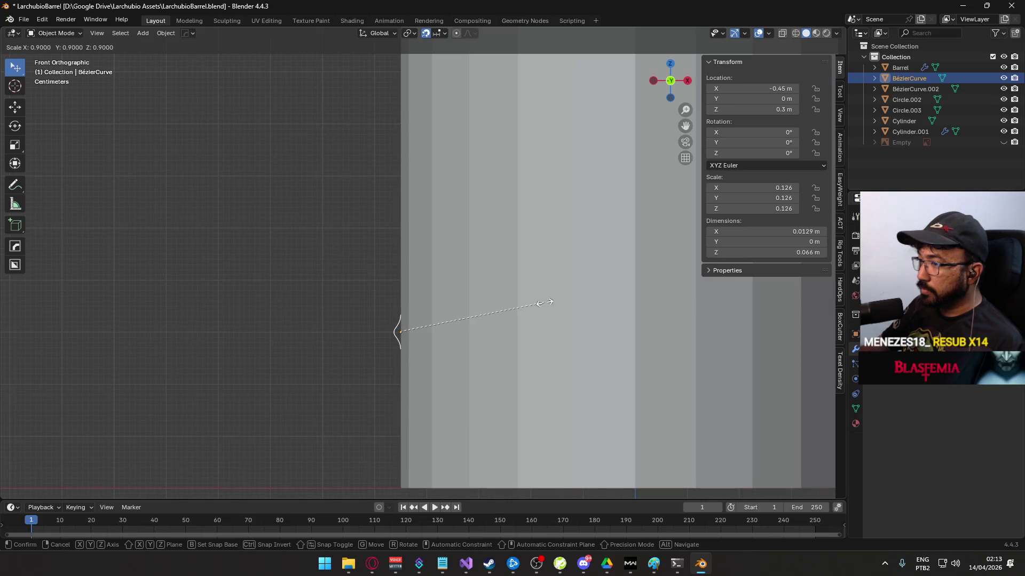
{"action": "left_click", "coordinate": [526, 304]}
{"action": "scroll", "coordinate": [441, 331], "scroll_direction": "down", "scroll_amount": 2}
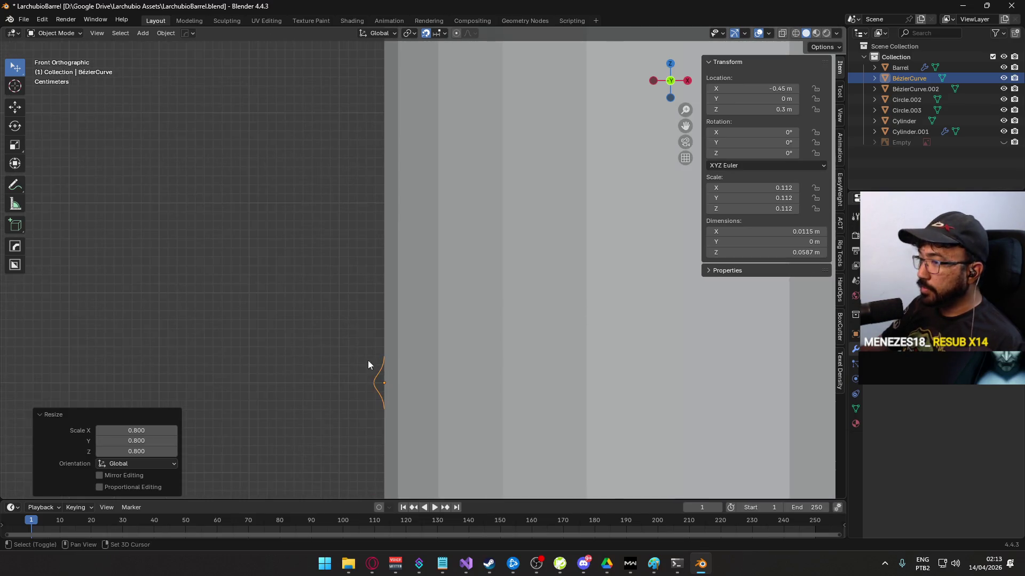
{"action": "scroll", "coordinate": [457, 323], "scroll_direction": "down", "scroll_amount": 1}
- Apply the curve's scale with Ctrl+A so it reads 1.000
{"action": "key", "text": "ctrl+a"}
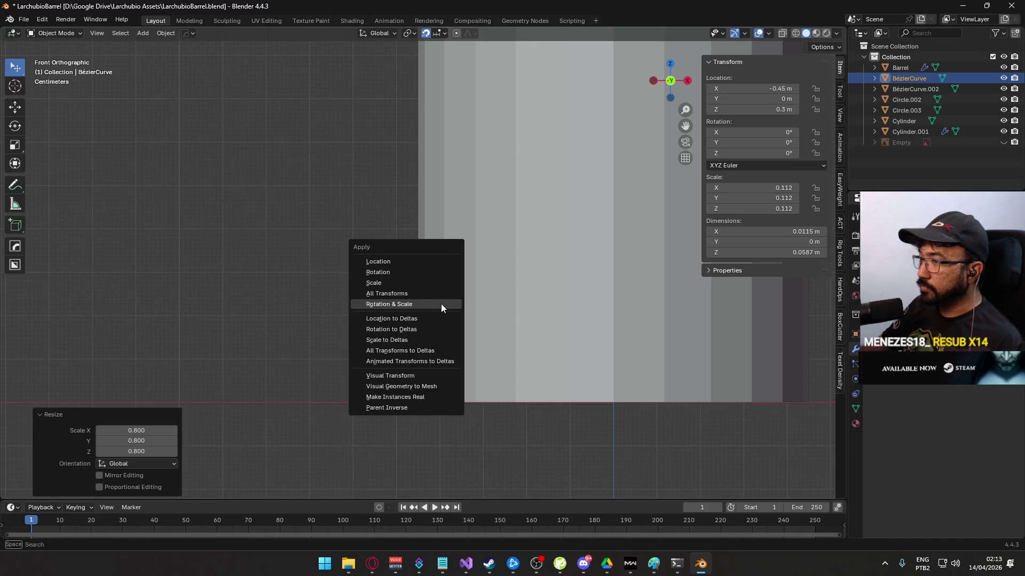
{"action": "left_click", "coordinate": [429, 281]}
{"action": "scroll", "coordinate": [431, 260], "scroll_direction": "down", "scroll_amount": 3}
{"action": "scroll", "coordinate": [459, 282], "scroll_direction": "down", "scroll_amount": 1}
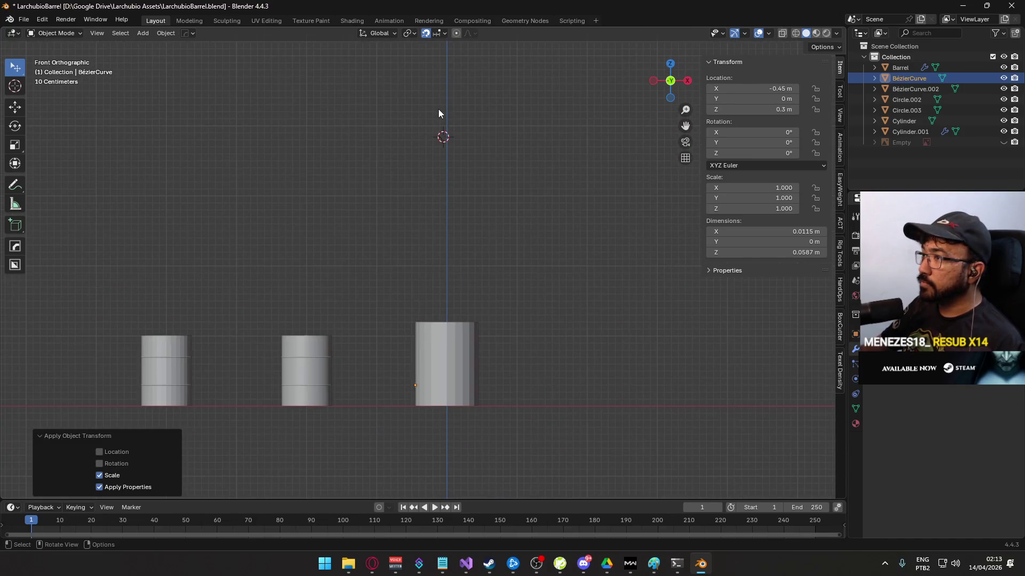
{"action": "left_click", "coordinate": [449, 149]}
- Move BézierCurve.002 down to the barrel and shift its points in Edit Mode
{"action": "key", "text": "g"}
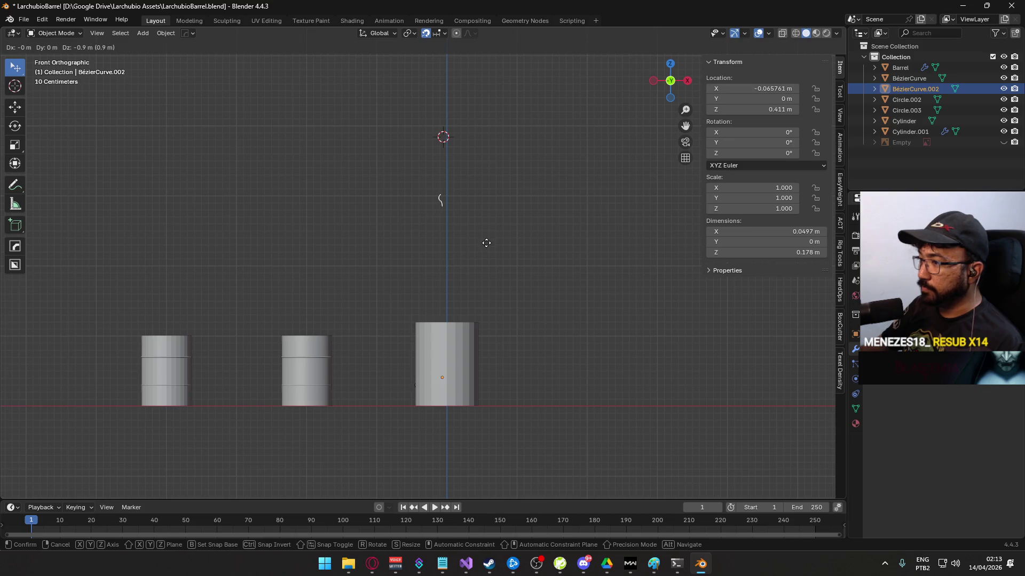
{"action": "left_click", "coordinate": [487, 188]}
{"action": "key", "text": "Tab"}
{"action": "key", "text": "g"}
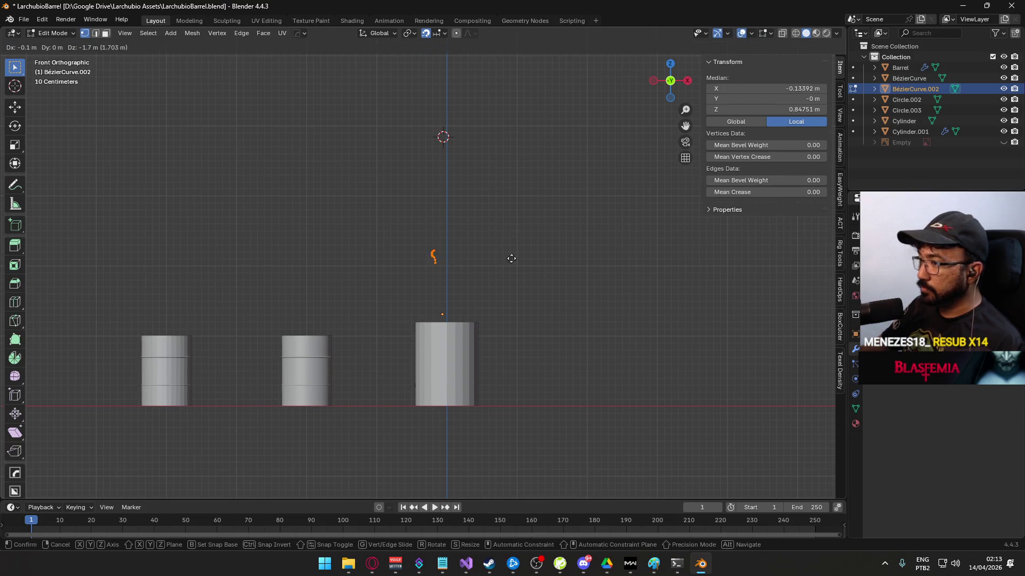
{"action": "left_click", "coordinate": [518, 300]}
{"action": "key", "text": "Tab"}
{"action": "scroll", "coordinate": [514, 364], "scroll_direction": "up", "scroll_amount": 4}
- Reposition the profile object and nudge it slightly upward
{"action": "key", "text": "g"}
{"action": "left_click", "coordinate": [391, 249]}
{"action": "scroll", "coordinate": [398, 249], "scroll_direction": "up", "scroll_amount": 5}
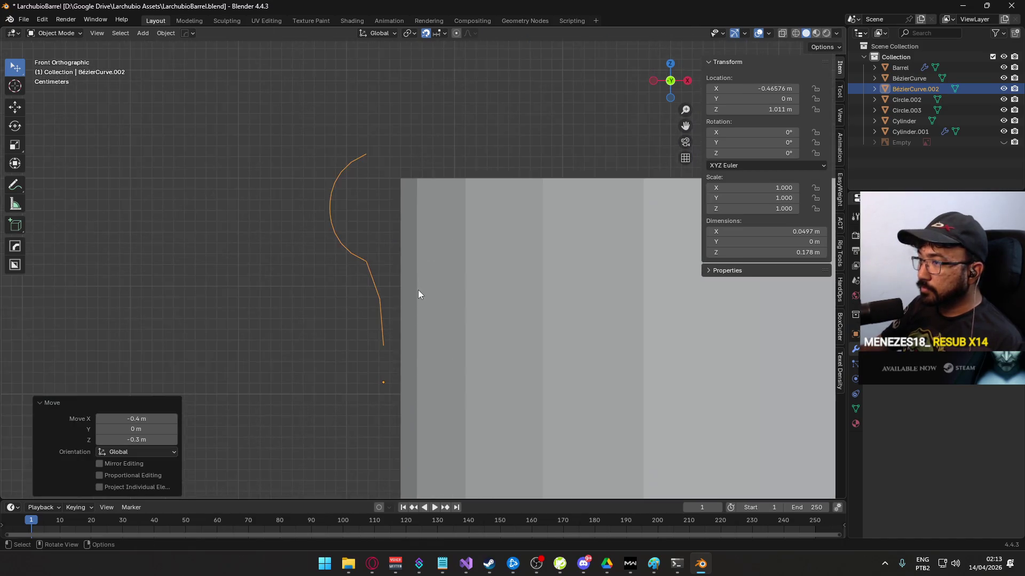
{"action": "key", "text": "g"}
{"action": "left_click", "coordinate": [430, 221]}
{"action": "scroll", "coordinate": [389, 288], "scroll_direction": "up", "scroll_amount": 2}
- Set the profile's Location X to -0.45 m and nudge it to Z 1.04 m
{"action": "double_click", "coordinate": [736, 88]}
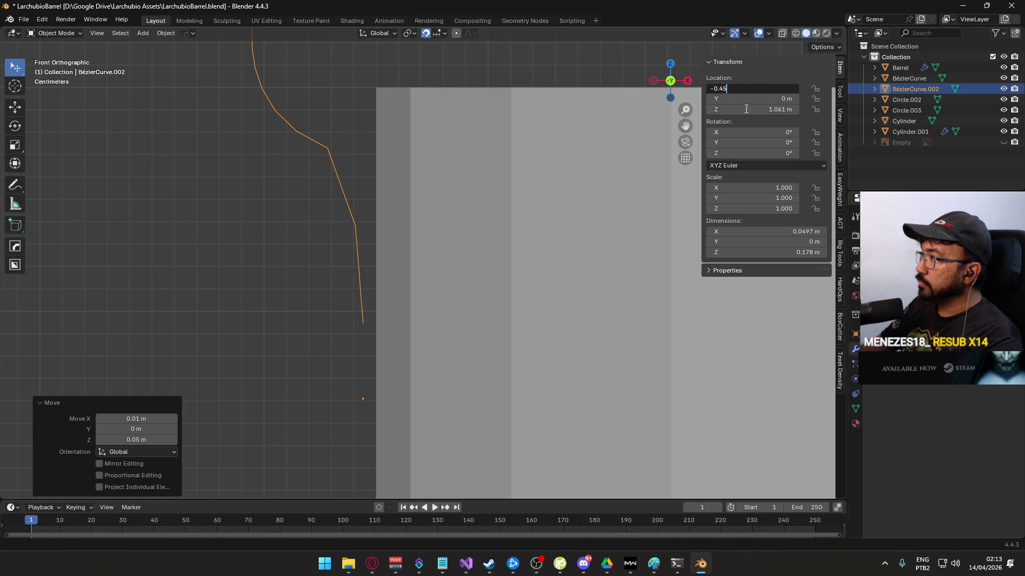
{"action": "key", "text": "Return"}
{"action": "key", "text": "Return"}
{"action": "key", "text": "g"}
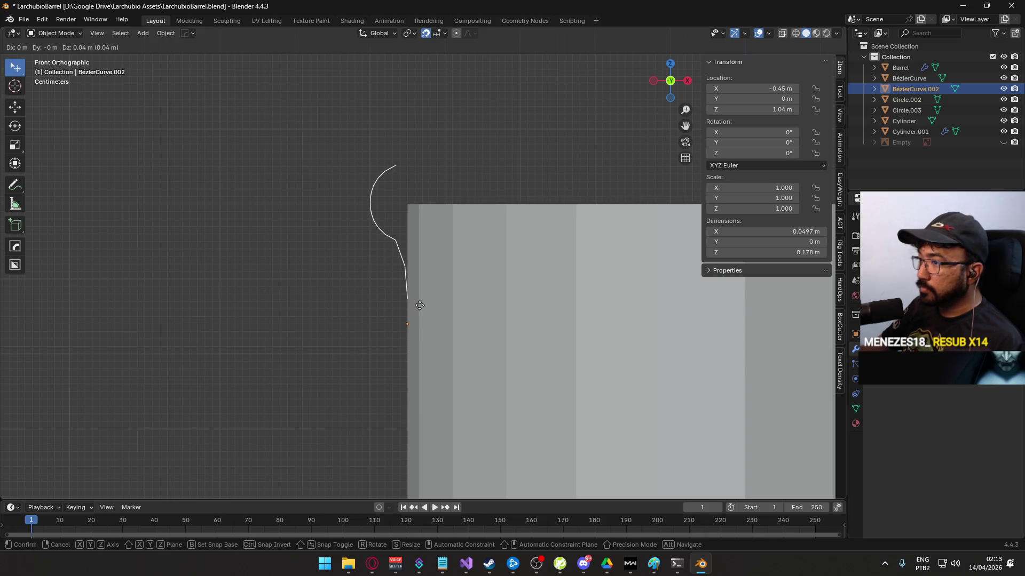
{"action": "left_click", "coordinate": [419, 306]}
{"action": "scroll", "coordinate": [422, 315], "scroll_direction": "down", "scroll_amount": 4}
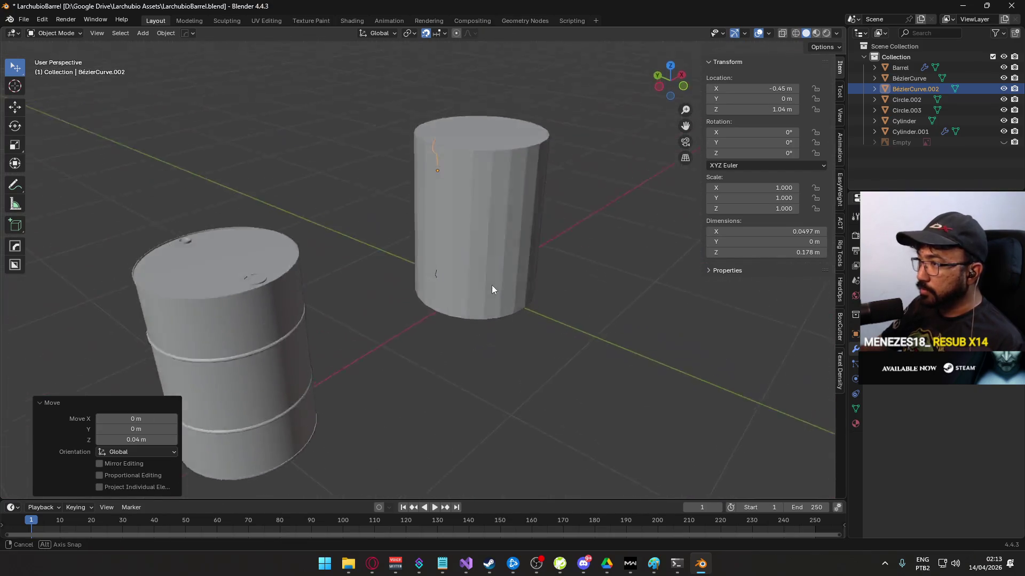
{"action": "scroll", "coordinate": [453, 277], "scroll_direction": "up", "scroll_amount": 3}
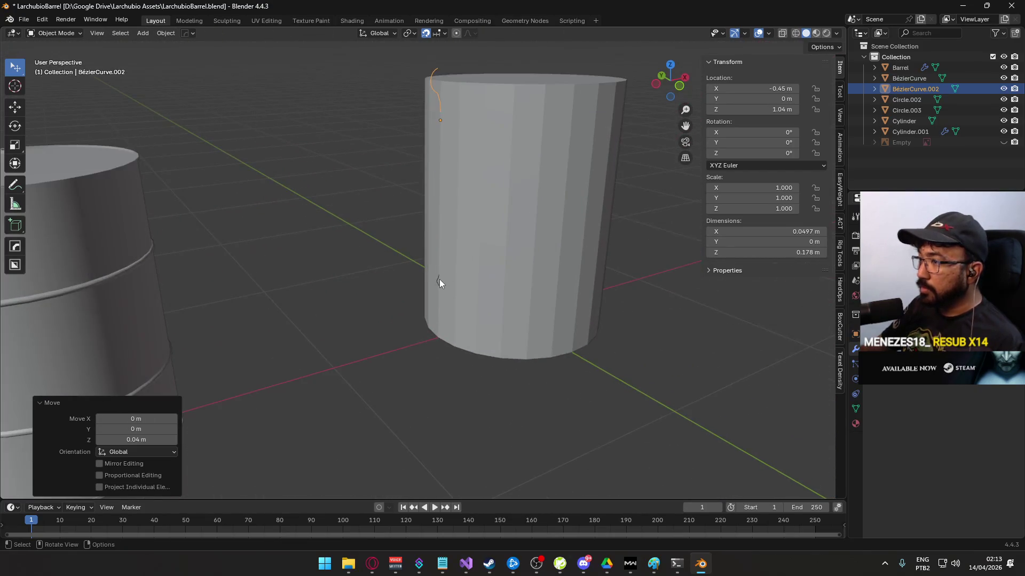
{"action": "left_click", "coordinate": [440, 283]}
{"action": "left_click", "coordinate": [436, 281]}
{"action": "key", "text": "KP_1"}
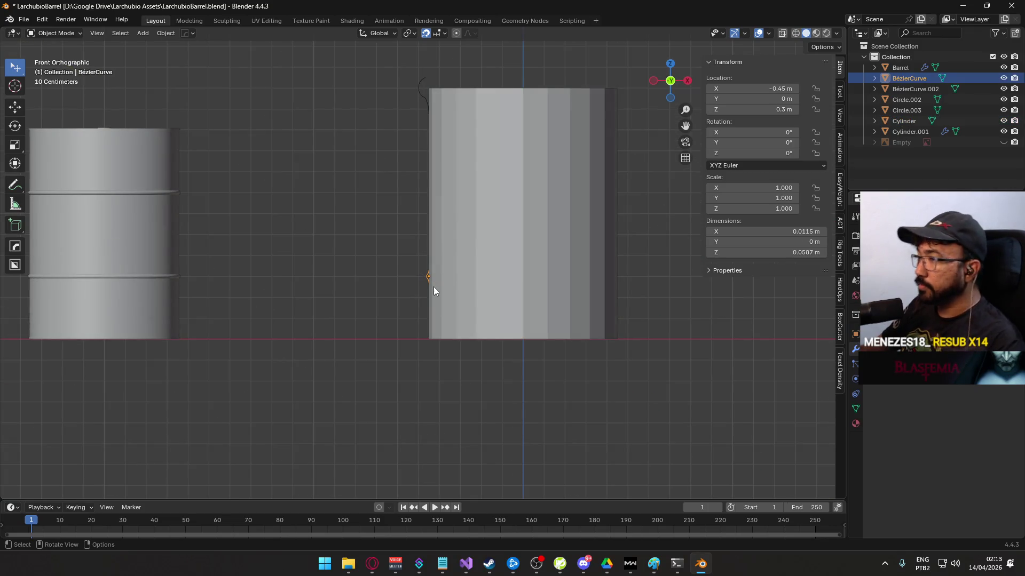
- Duplicate the small ring profile 0.5 m higher and compare the barrels
{"action": "scroll", "coordinate": [433, 287], "scroll_direction": "up", "scroll_amount": 2}
{"action": "key", "text": "shift+d"}
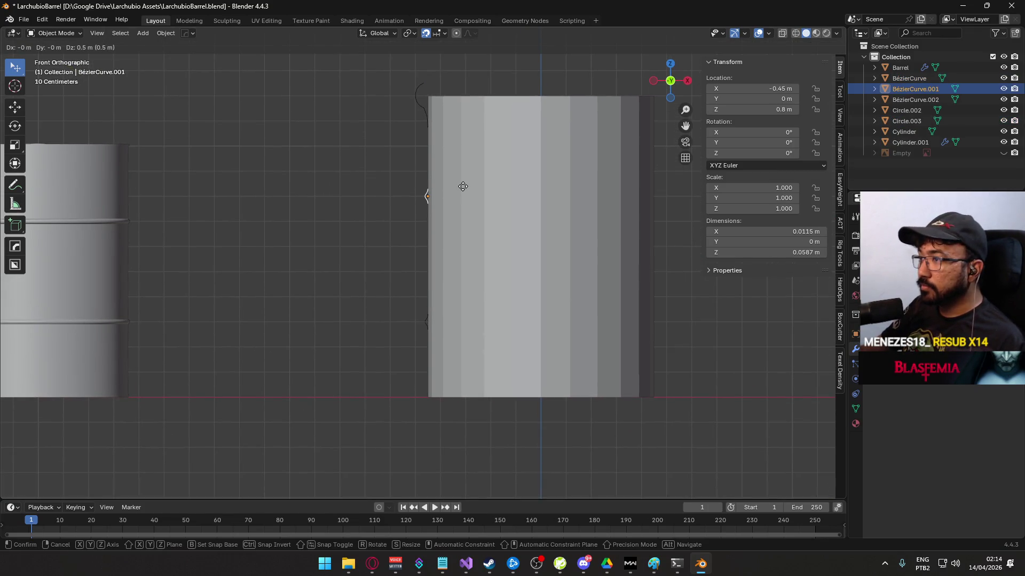
{"action": "left_click", "coordinate": [462, 185]}
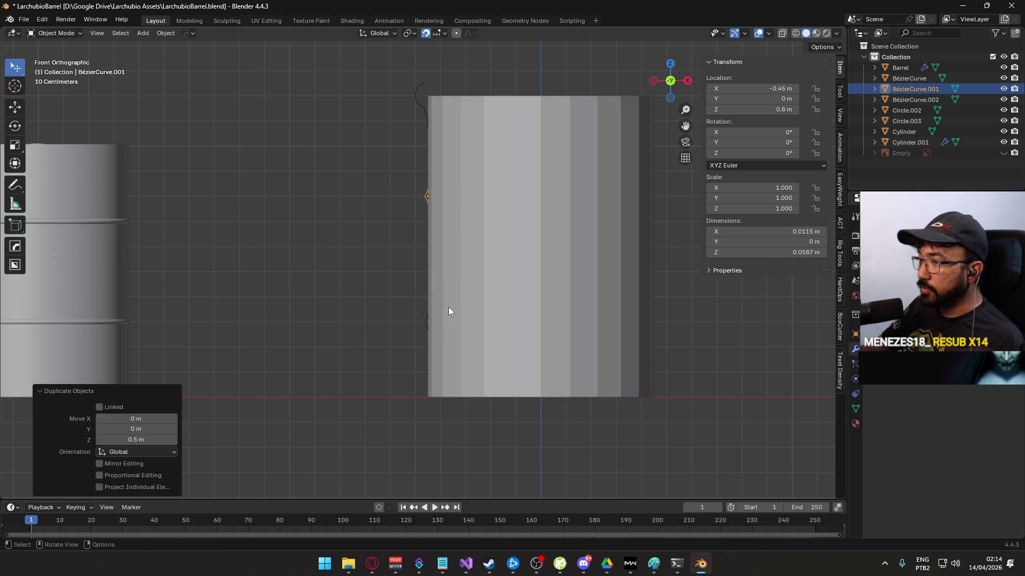
{"action": "mouse_move", "coordinate": [434, 384]}
{"action": "left_mouse_down"}
{"action": "mouse_move", "coordinate": [500, 292]}
{"action": "mouse_move", "coordinate": [484, 348]}
{"action": "mouse_move", "coordinate": [419, 319]}
{"action": "left_mouse_up"}
{"action": "key", "text": "KP_1"}
{"action": "scroll", "coordinate": [431, 249], "scroll_direction": "up", "scroll_amount": 4}
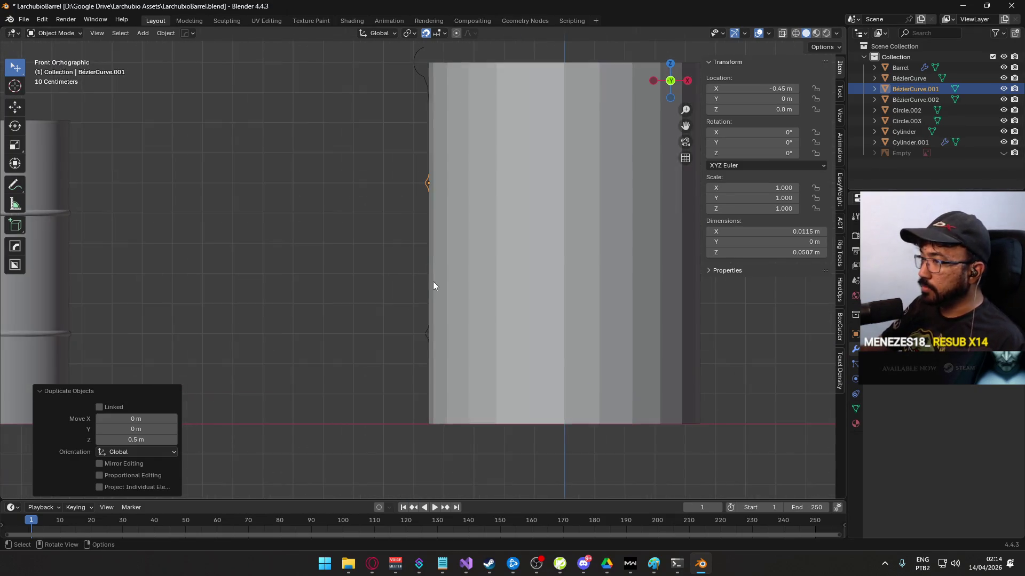
{"action": "scroll", "coordinate": [431, 280], "scroll_direction": "up", "scroll_amount": 1}
- Select the original and duplicated BézierCurve profiles, checking their points in Edit Mode
{"action": "left_click", "coordinate": [425, 348]}
{"action": "key", "text": "Tab"}
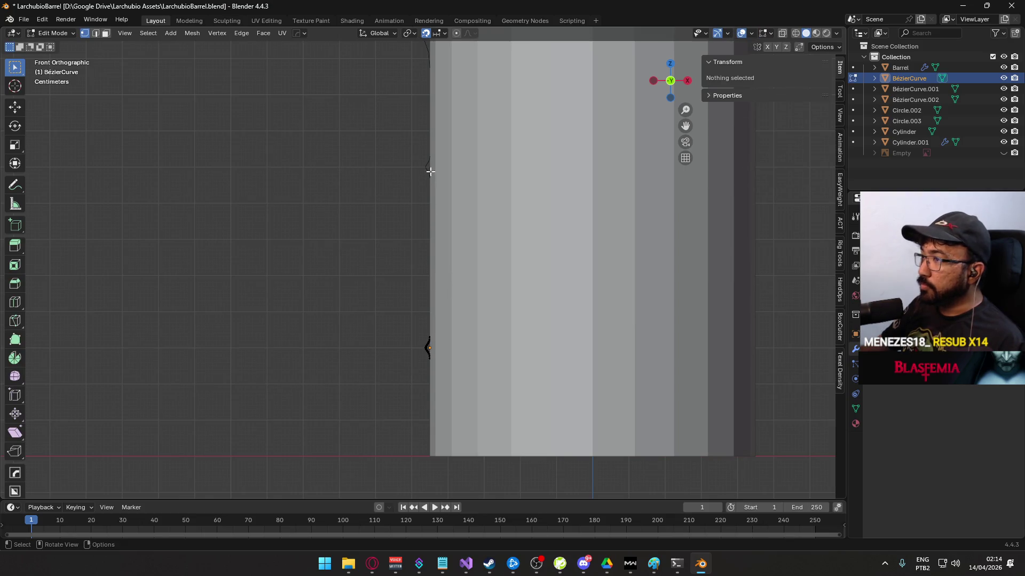
{"action": "key", "text": "Tab"}
{"action": "left_click", "coordinate": [426, 168]}
{"action": "left_click", "coordinate": [424, 344], "text": "shift"}
{"action": "key", "text": "Tab"}
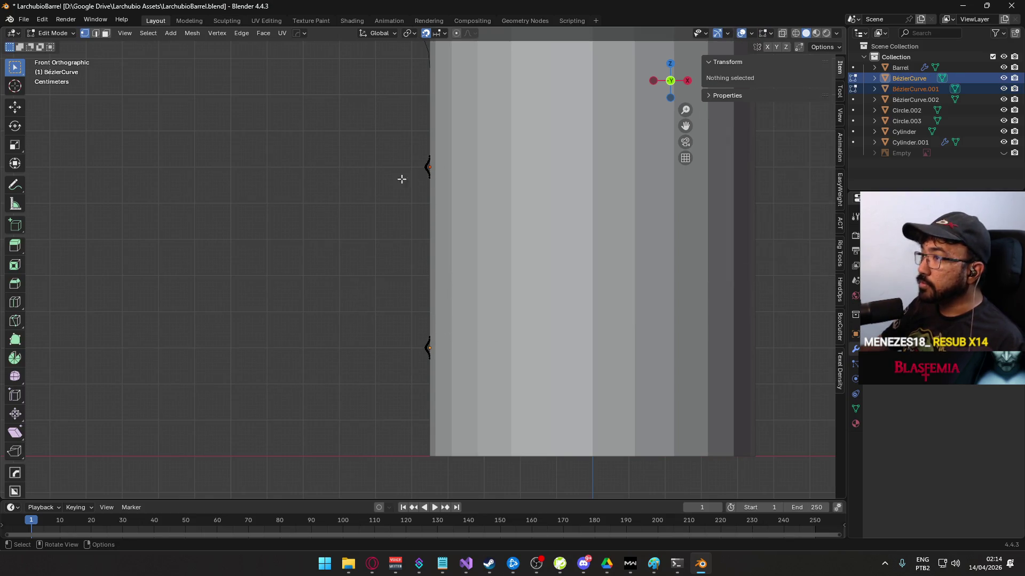
{"action": "key", "text": "Tab"}
{"action": "scroll", "coordinate": [427, 160], "scroll_direction": "down", "scroll_amount": 3}
- Join BézierCurve.002 and the copy into the original BézierCurve with Ctrl+J, then edit it
{"action": "left_click", "coordinate": [430, 157], "text": "shift"}
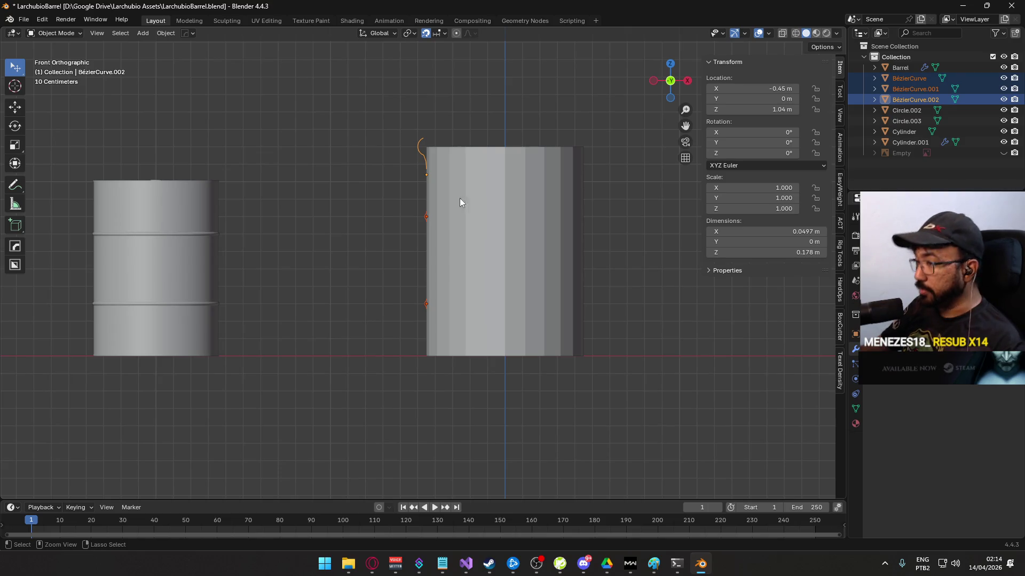
{"action": "left_click", "coordinate": [427, 303], "text": "shift"}
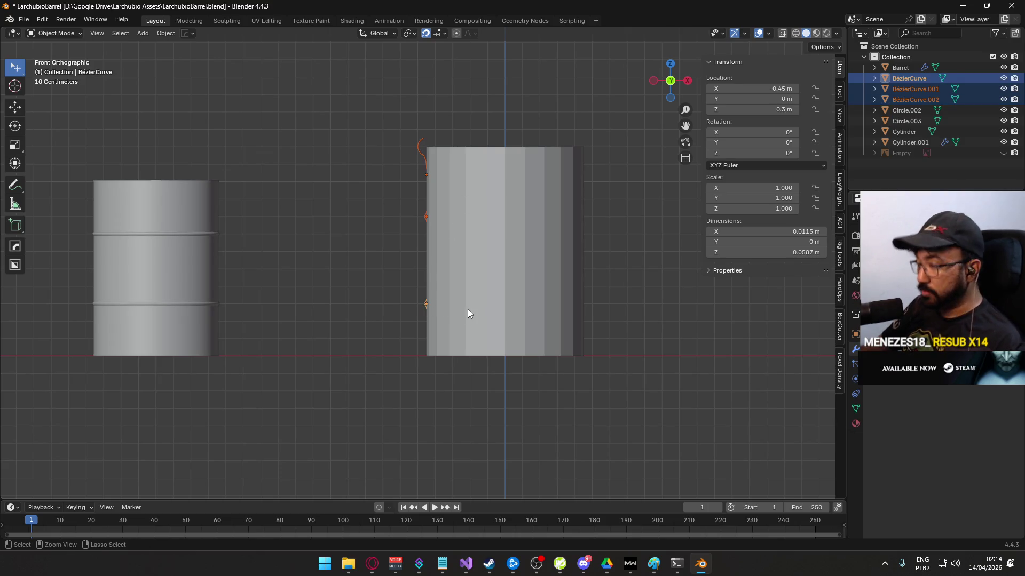
{"action": "key", "text": "ctrl+j"}
{"action": "scroll", "coordinate": [421, 267], "scroll_direction": "up", "scroll_amount": 3}
{"action": "key", "text": "Tab"}
{"action": "scroll", "coordinate": [425, 267], "scroll_direction": "up", "scroll_amount": 3}
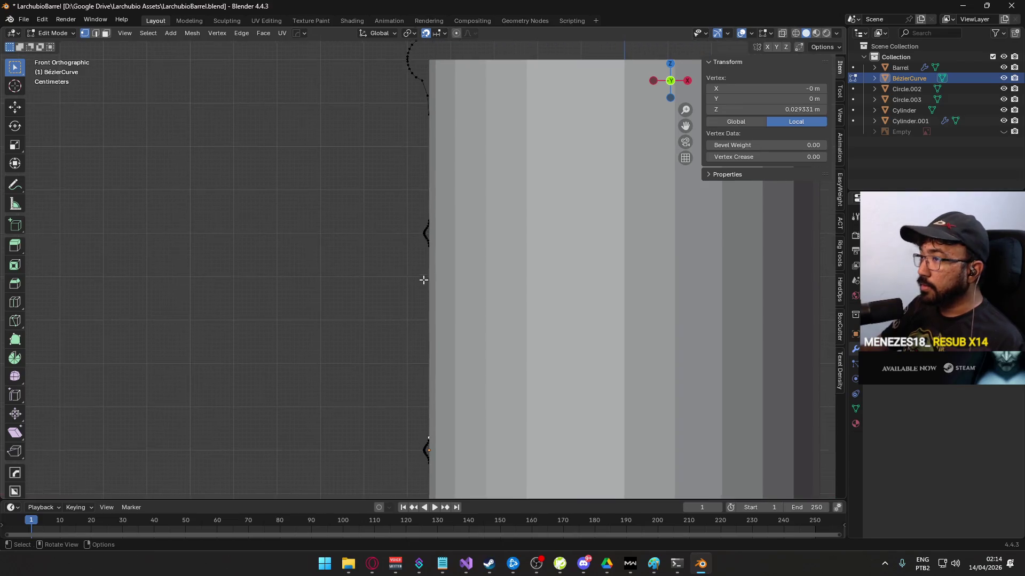
- Apply the profile curve's location so its position reads 0 m
{"action": "left_click", "coordinate": [435, 236]}
{"action": "scroll", "coordinate": [391, 256], "scroll_direction": "down", "scroll_amount": 4}
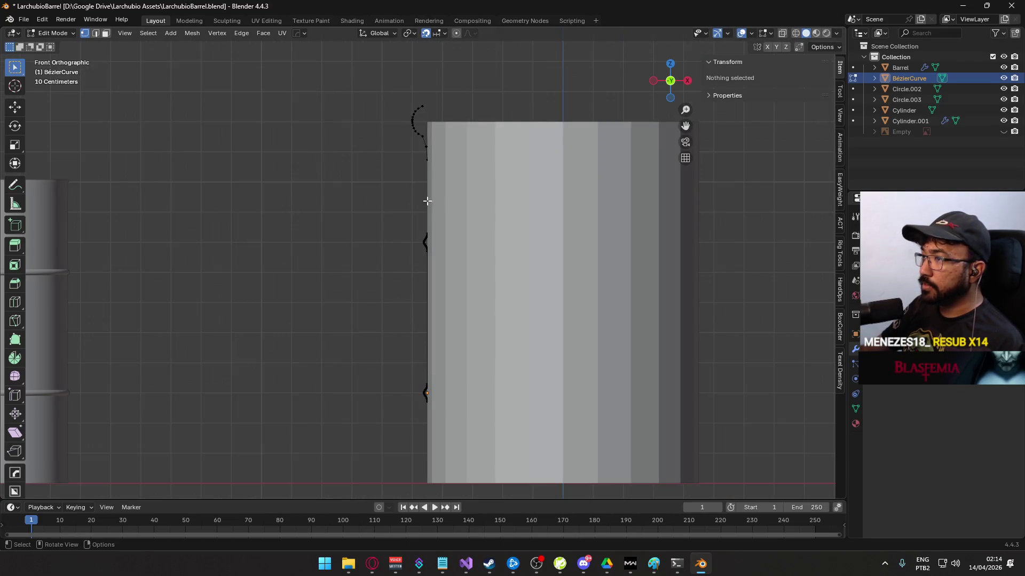
{"action": "scroll", "coordinate": [413, 181], "scroll_direction": "up", "scroll_amount": 3}
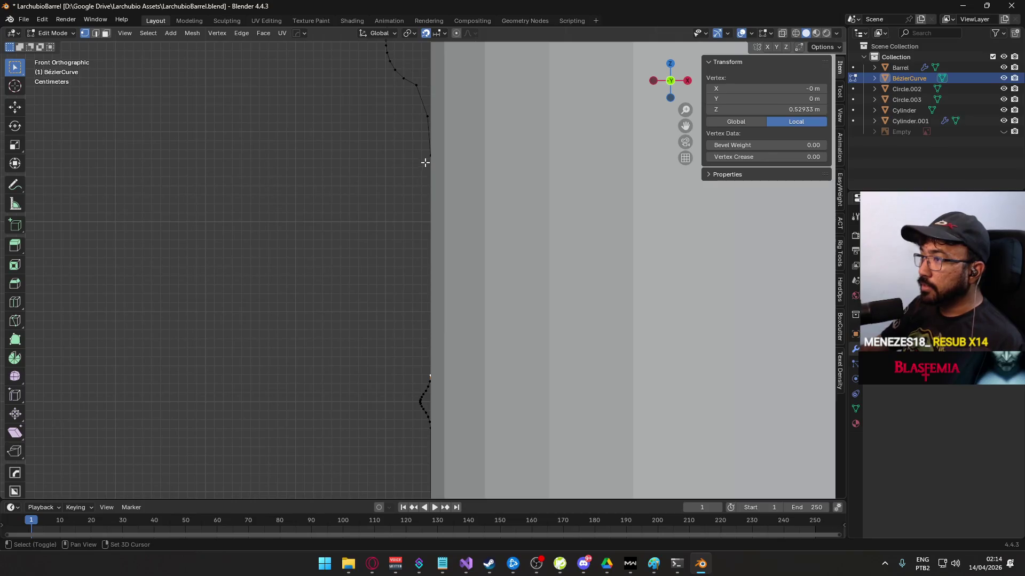
{"action": "left_click", "coordinate": [427, 158], "text": "shift"}
{"action": "key", "text": "Tab"}
{"action": "scroll", "coordinate": [437, 185], "scroll_direction": "down", "scroll_amount": 5}
{"action": "left_click_drag", "start_coordinate": [437, 186], "coordinate": [492, 325]}
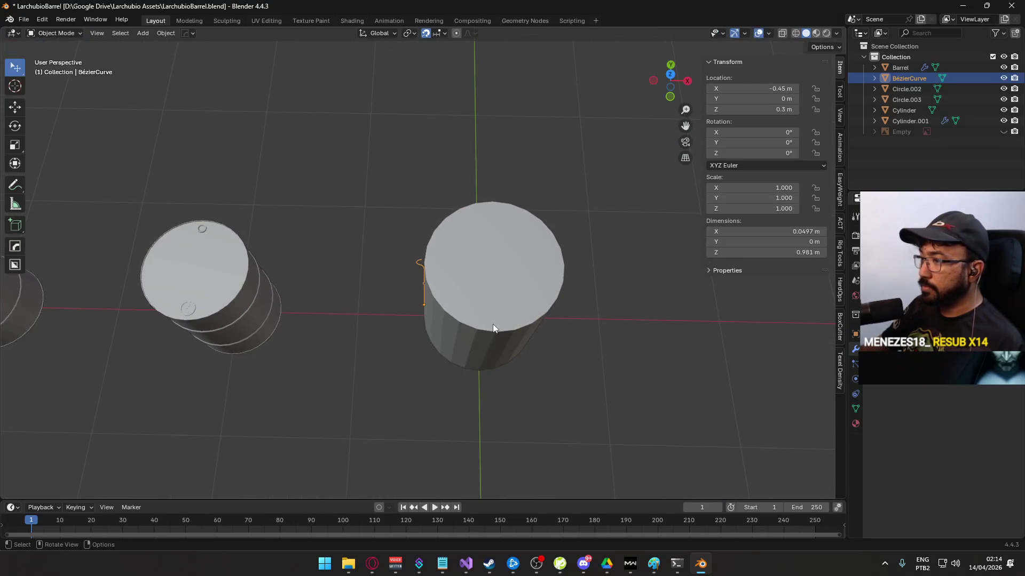
{"action": "key", "text": "ctrl+a"}
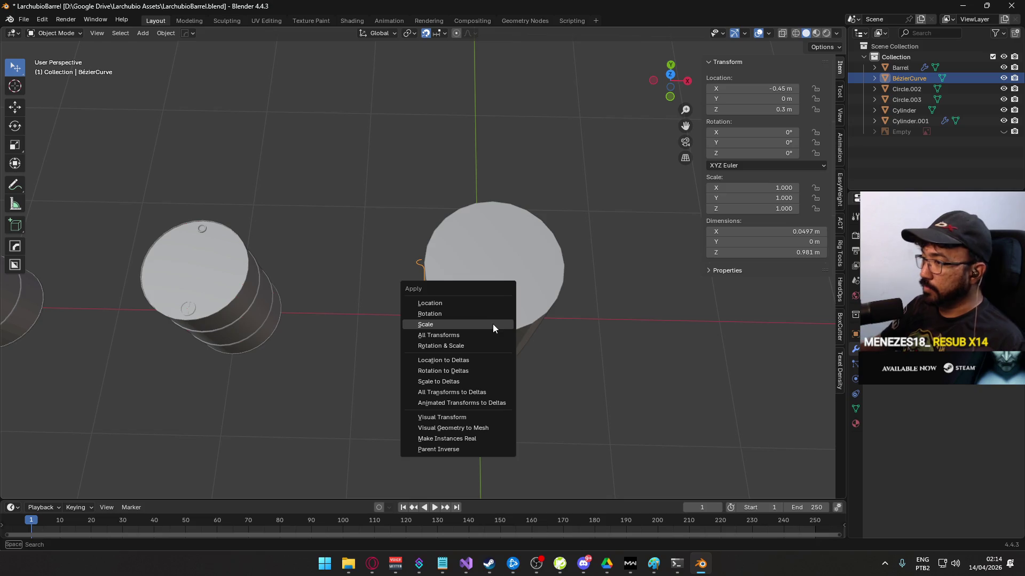
{"action": "left_click", "coordinate": [483, 304]}
{"action": "key", "text": "KP_7"}
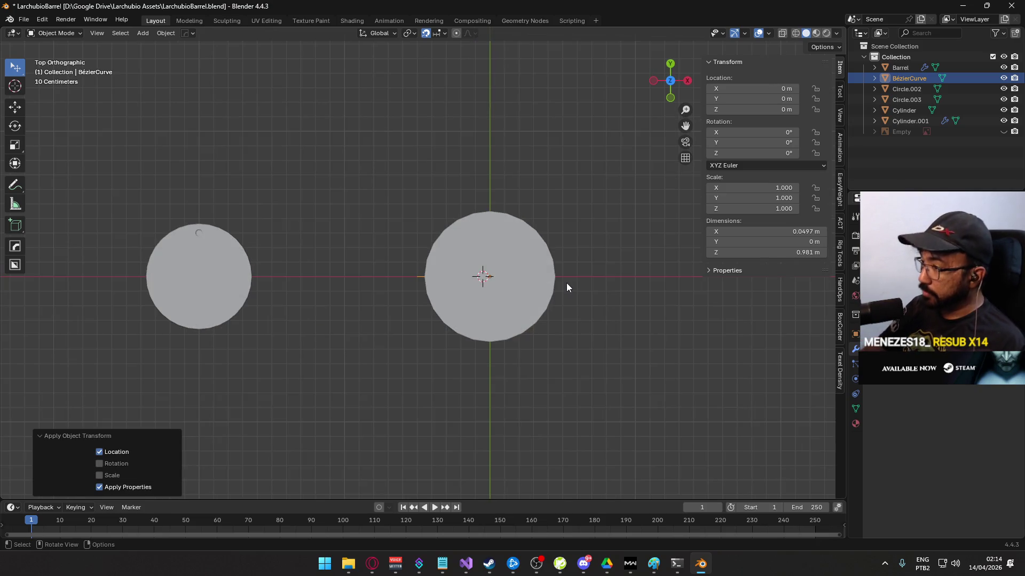
- Snap the 3D cursor to the world origin and hide the Cylinder
{"action": "key", "text": "F3"}
{"action": "type", "text": "cursor to wor"}
{"action": "key", "text": "Return"}
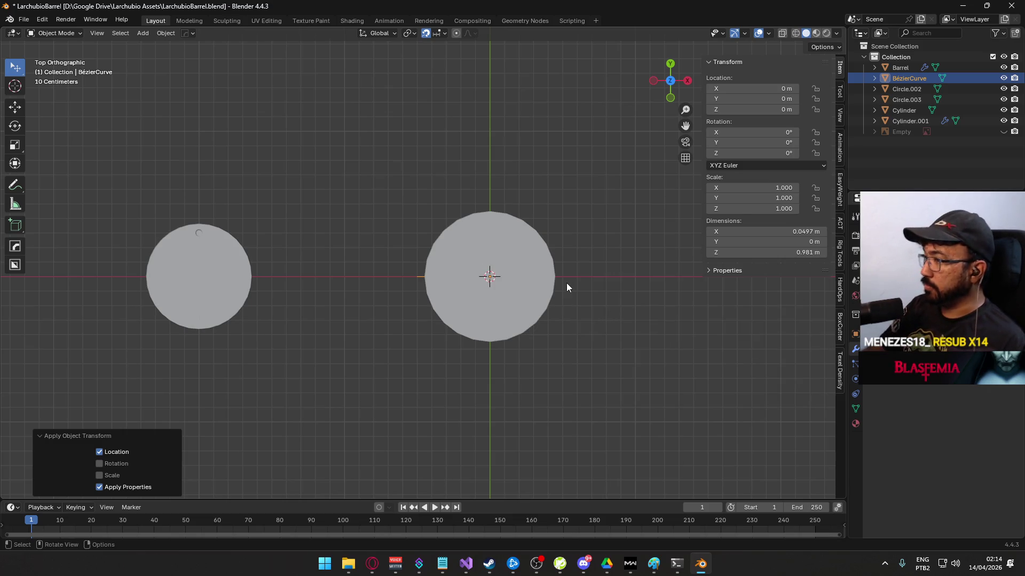
{"action": "left_click", "coordinate": [987, 111]}
{"action": "left_click", "coordinate": [1003, 110]}
- Spin the BézierCurve profile into a mesh from Edit Mode
{"action": "mouse_move", "coordinate": [448, 315]}
{"action": "left_mouse_down"}
{"action": "mouse_move", "coordinate": [497, 144]}
{"action": "mouse_move", "coordinate": [434, 257]}
{"action": "mouse_move", "coordinate": [459, 310]}
{"action": "mouse_move", "coordinate": [443, 323]}
{"action": "mouse_move", "coordinate": [471, 314]}
{"action": "left_mouse_up"}
{"action": "left_click", "coordinate": [434, 257]}
{"action": "key", "text": "F3"}
{"action": "type", "text": "spin"}
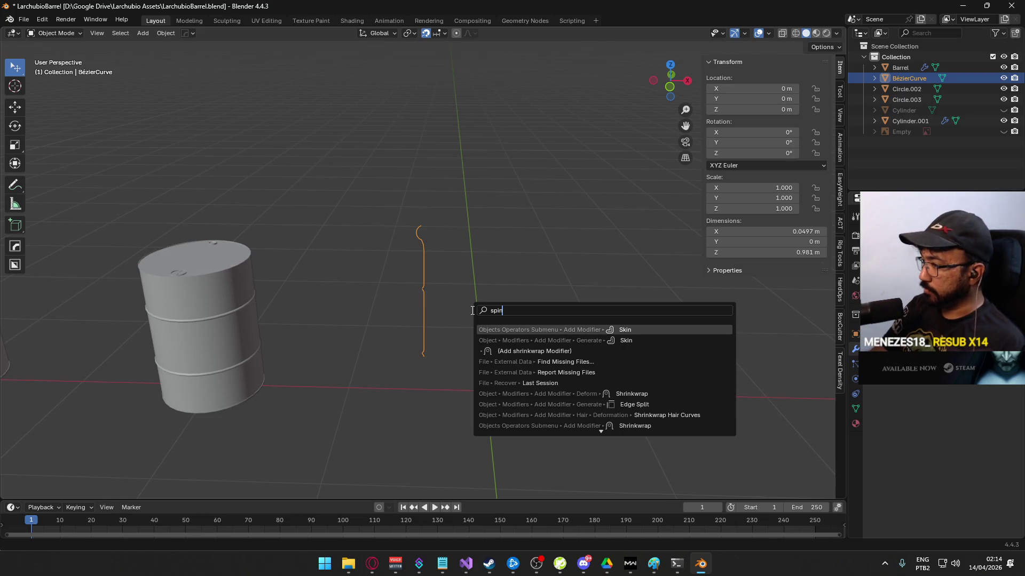
{"action": "scroll", "coordinate": [579, 418], "scroll_direction": "down", "scroll_amount": 3}
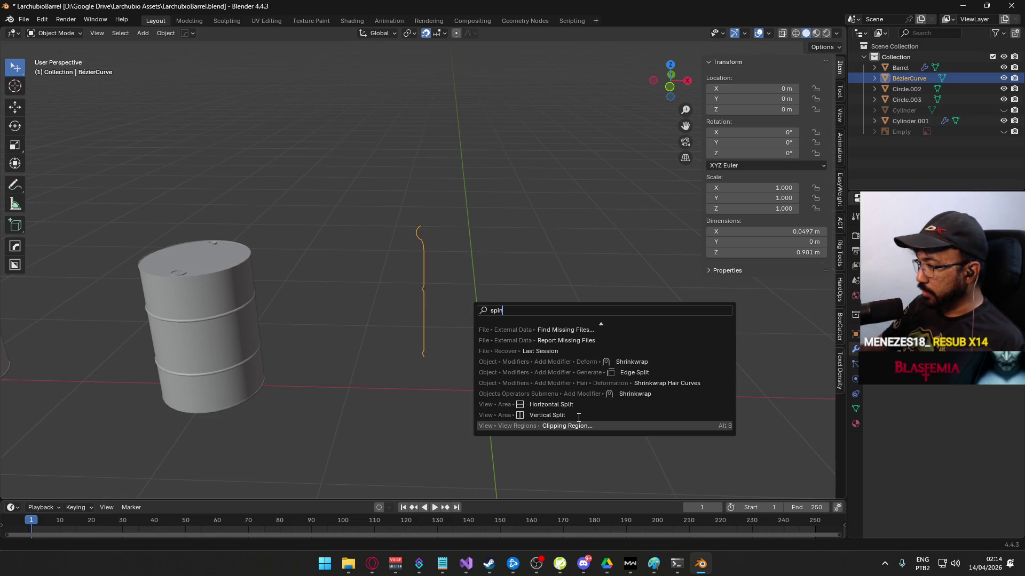
{"action": "key", "text": "Escape"}
{"action": "key", "text": "Tab"}
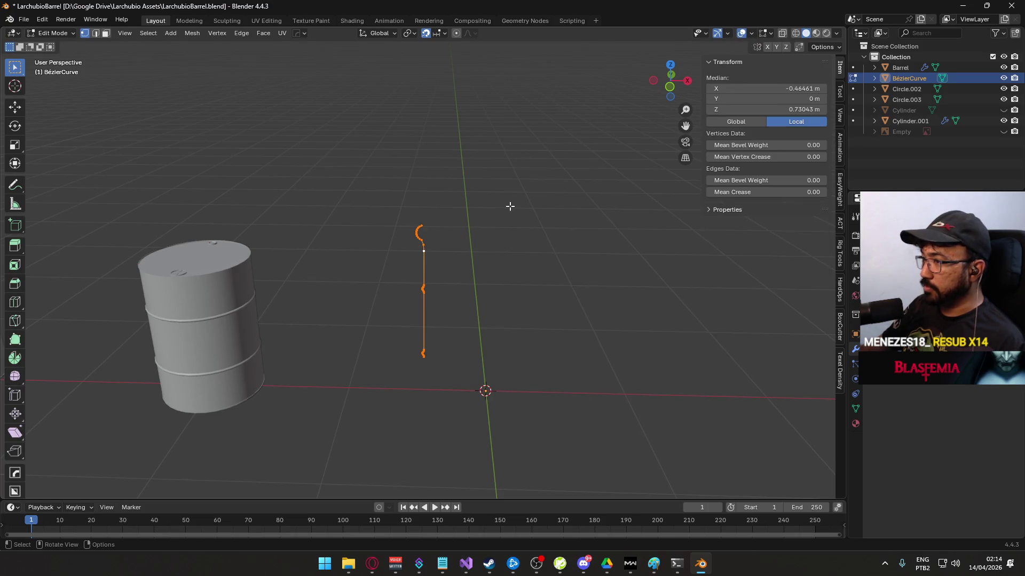
{"action": "key", "text": "F3"}
{"action": "type", "text": "spin"}
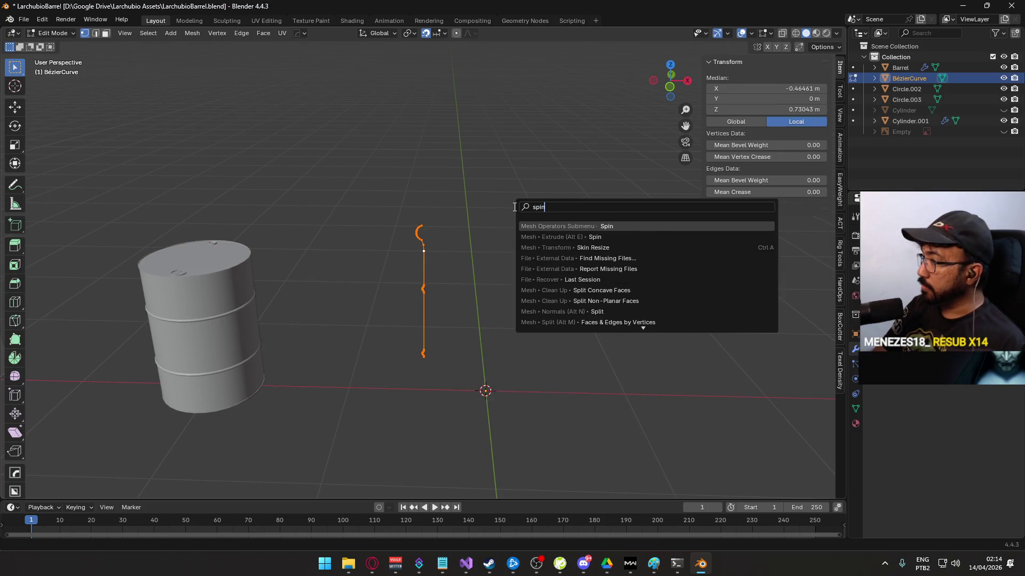
{"action": "key", "text": "Return"}
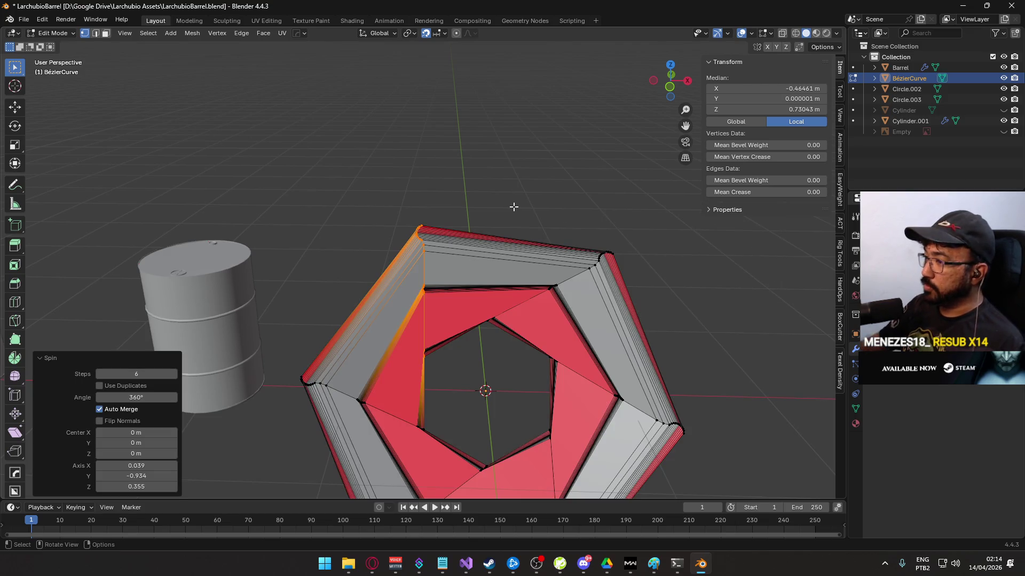
{"action": "key", "text": "KP_7"}
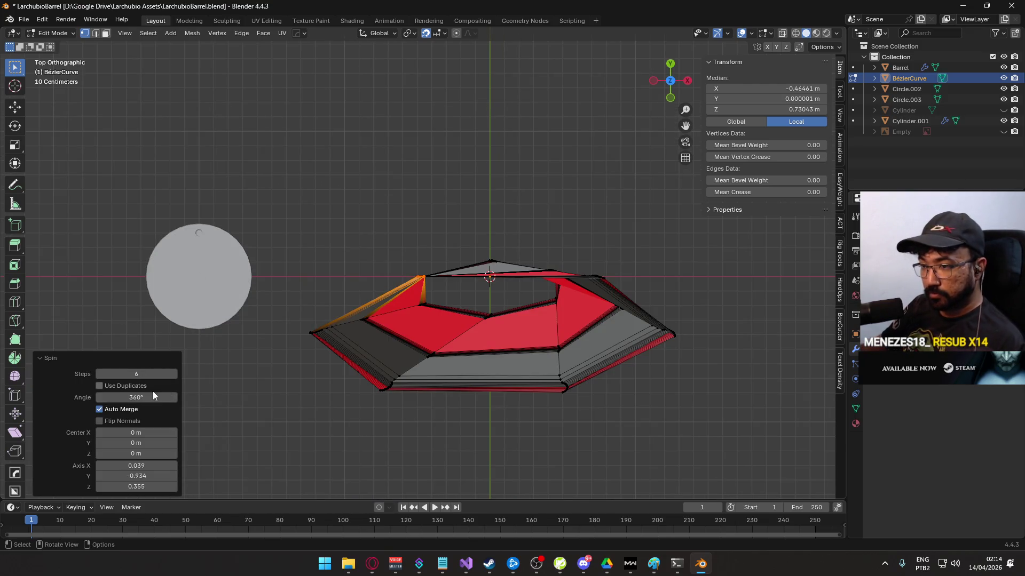
- Zero the spin axis X, Y and Z values
{"action": "left_click", "coordinate": [140, 466]}
{"action": "type", "text": "0"}
{"action": "key", "text": "Return"}
{"action": "left_click", "coordinate": [141, 476]}
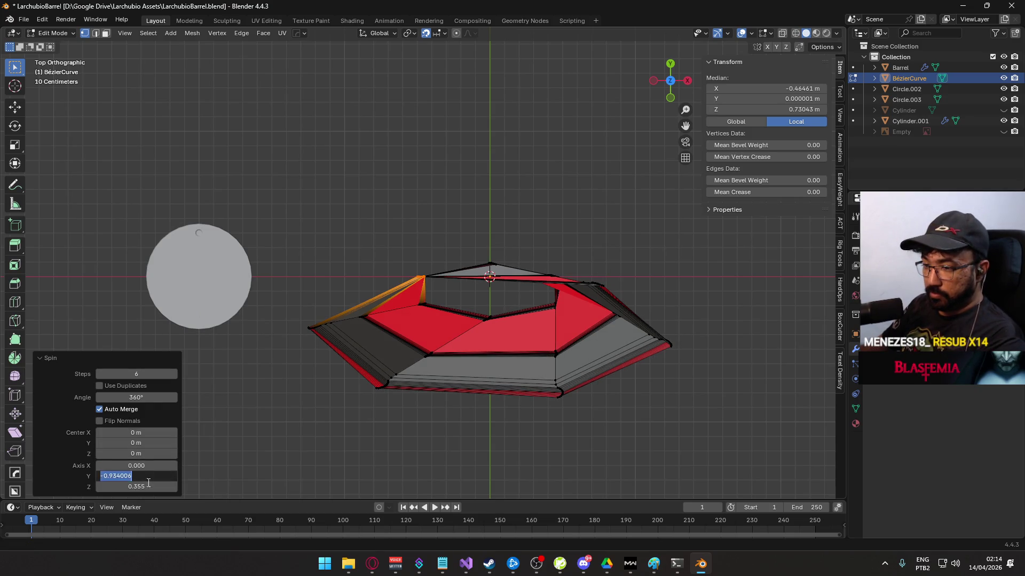
{"action": "type", "text": "0"}
{"action": "key", "text": "Return"}
{"action": "left_click", "coordinate": [143, 488]}
{"action": "type", "text": "0"}
{"action": "key", "text": "Return"}
{"action": "mouse_move", "coordinate": [475, 373]}
{"action": "left_mouse_down"}
{"action": "mouse_move", "coordinate": [491, 405]}
{"action": "mouse_move", "coordinate": [410, 310]}
{"action": "mouse_move", "coordinate": [432, 248]}
{"action": "mouse_move", "coordinate": [473, 235]}
{"action": "mouse_move", "coordinate": [454, 280]}
{"action": "mouse_move", "coordinate": [467, 331]}
{"action": "mouse_move", "coordinate": [482, 288]}
{"action": "left_mouse_up"}
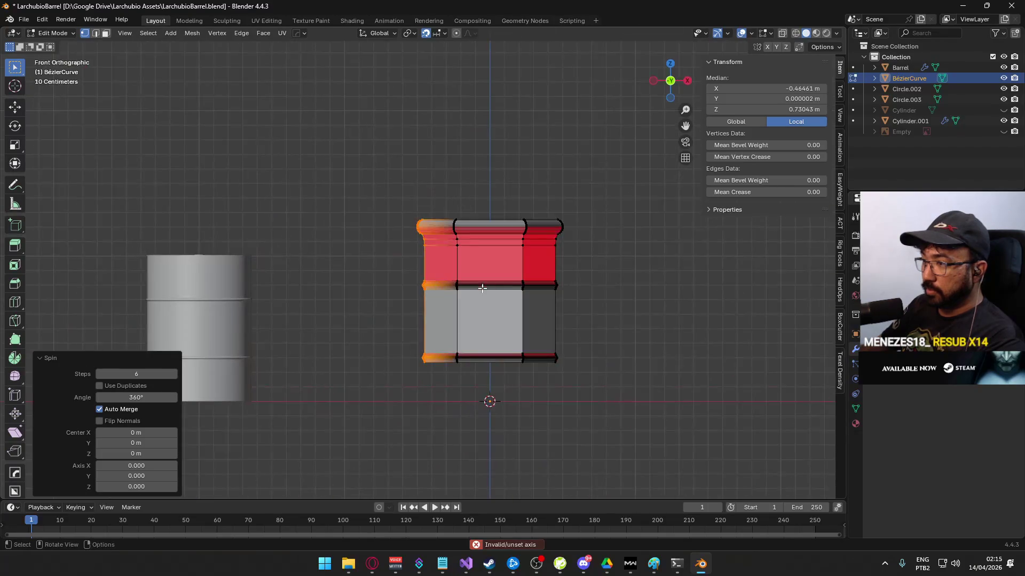
- Set the spin to 24 steps around axis 0, 0, 1 with Use Duplicates enabled
{"action": "left_click", "coordinate": [170, 374]}
{"action": "left_click", "coordinate": [128, 374]}
{"action": "type", "text": "24"}
{"action": "key", "text": "Return"}
{"action": "scroll", "coordinate": [481, 337], "scroll_direction": "down", "scroll_amount": 4}
{"action": "mouse_move", "coordinate": [482, 337]}
{"action": "left_mouse_down"}
{"action": "mouse_move", "coordinate": [446, 374]}
{"action": "mouse_move", "coordinate": [448, 342]}
{"action": "left_mouse_up"}
{"action": "left_click", "coordinate": [136, 486]}
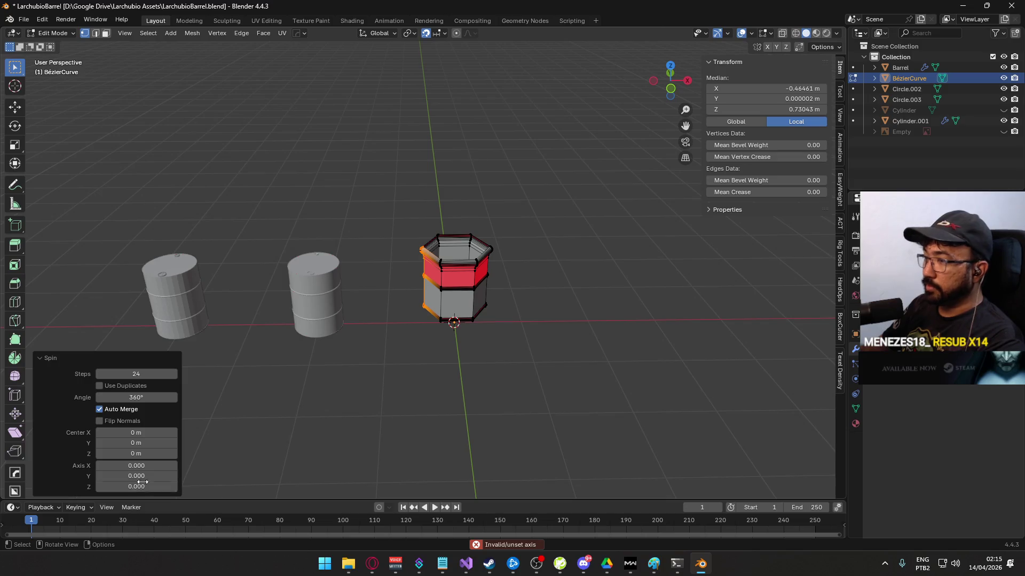
{"action": "type", "text": "1"}
{"action": "key", "text": "Return"}
{"action": "scroll", "coordinate": [485, 323], "scroll_direction": "up", "scroll_amount": 4}
{"action": "mouse_move", "coordinate": [485, 323]}
{"action": "left_mouse_down"}
{"action": "mouse_move", "coordinate": [483, 299]}
{"action": "mouse_move", "coordinate": [482, 357]}
{"action": "mouse_move", "coordinate": [448, 299]}
{"action": "left_mouse_up"}
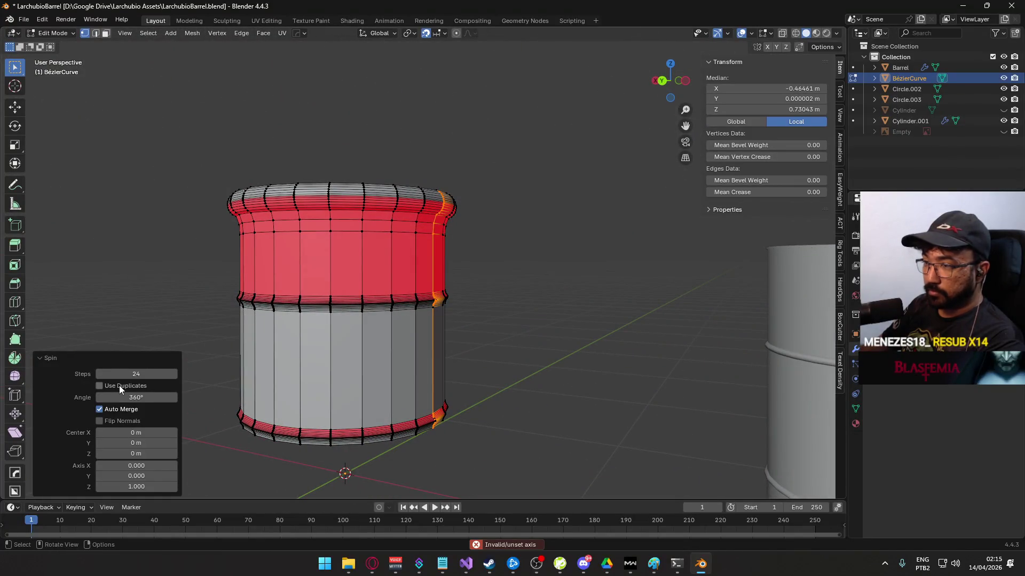
{"action": "left_click", "coordinate": [119, 385]}
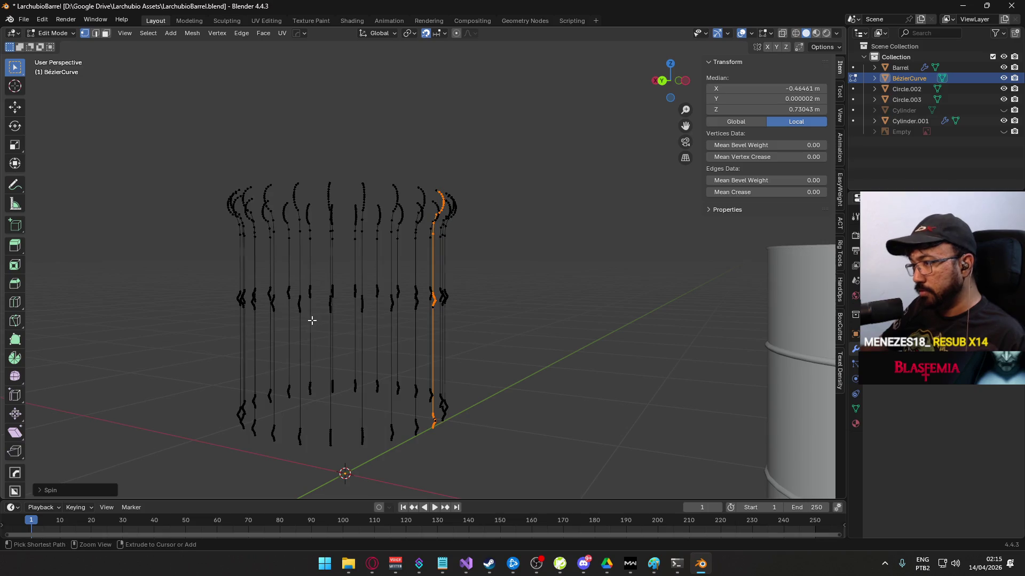
- Undo the duplicated spin, select the whole profile and spin it again from top view
{"action": "key", "text": "ctrl+z"}
{"action": "mouse_move", "coordinate": [324, 325]}
{"action": "left_mouse_down"}
{"action": "mouse_move", "coordinate": [555, 351]}
{"action": "mouse_move", "coordinate": [488, 355]}
{"action": "left_mouse_up"}
{"action": "scroll", "coordinate": [488, 355], "scroll_direction": "down", "scroll_amount": 3}
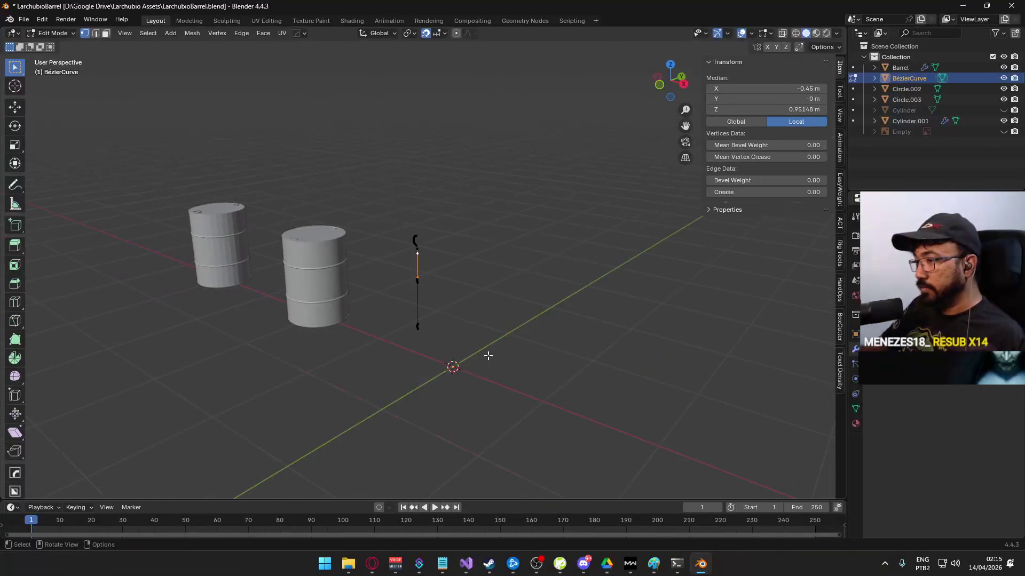
{"action": "key", "text": "KP_1"}
{"action": "key", "text": "a"}
{"action": "scroll", "coordinate": [470, 362], "scroll_direction": "up", "scroll_amount": 2}
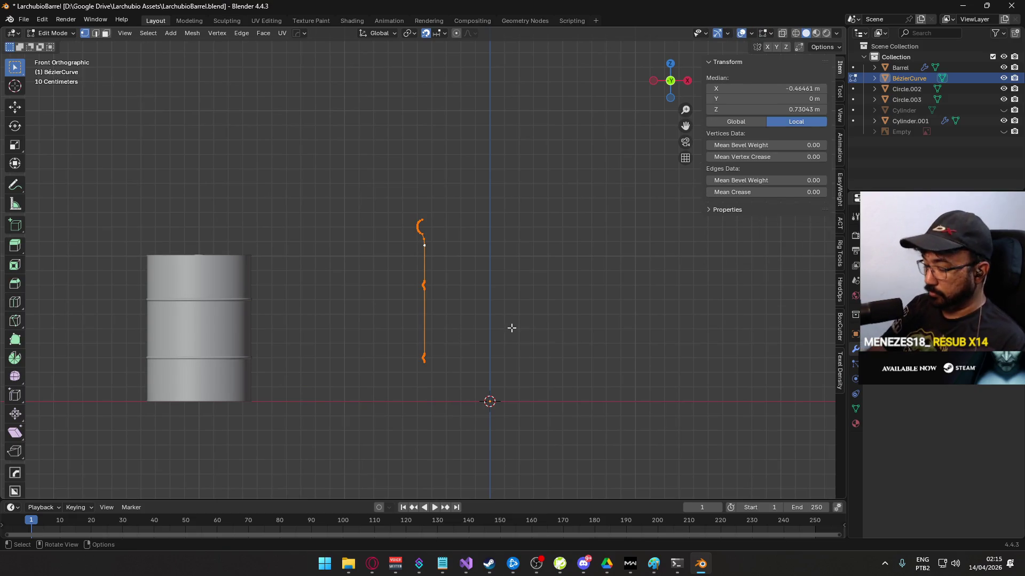
{"action": "key", "text": "KP_7"}
{"action": "key", "text": "F3"}
{"action": "type", "text": "spin"}
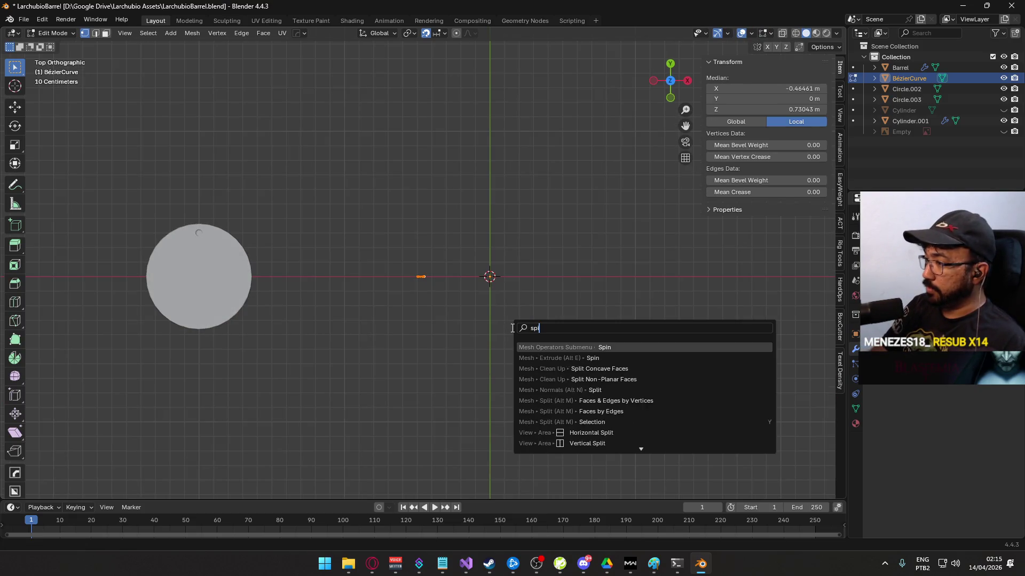
{"action": "key", "text": "Return"}
- Set the new spin to 24 steps with Flip Normals off, then return to Object Mode
{"action": "mouse_move", "coordinate": [569, 324]}
{"action": "left_mouse_down"}
{"action": "mouse_move", "coordinate": [526, 222]}
{"action": "mouse_move", "coordinate": [468, 252]}
{"action": "left_mouse_up"}
{"action": "left_click", "coordinate": [70, 489]}
{"action": "double_click", "coordinate": [128, 374]}
{"action": "type", "text": "24"}
{"action": "key", "text": "Return"}
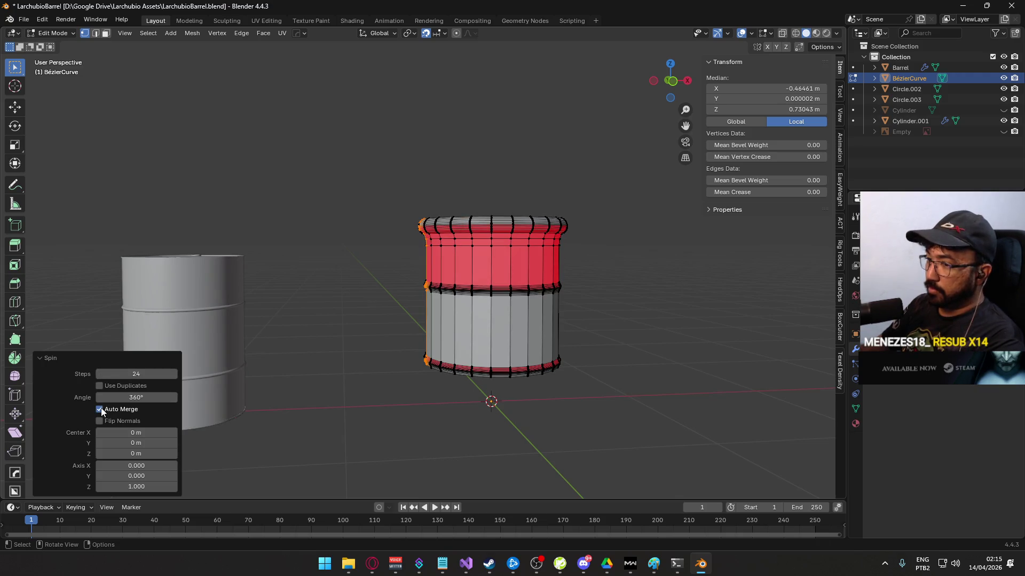
{"action": "left_click", "coordinate": [104, 422]}
{"action": "left_click", "coordinate": [103, 422]}
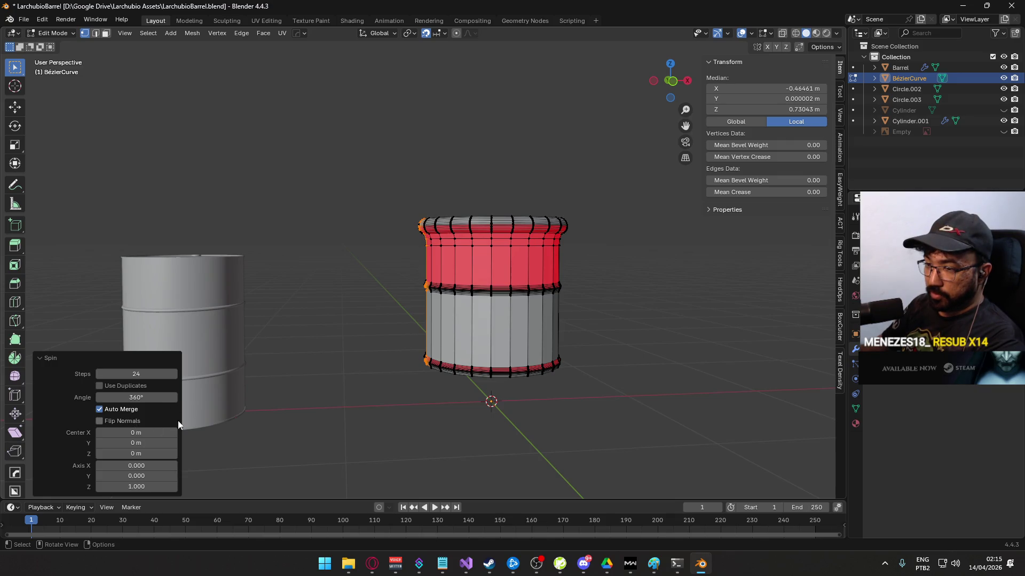
{"action": "mouse_move", "coordinate": [518, 398]}
{"action": "left_mouse_down"}
{"action": "mouse_move", "coordinate": [507, 481]}
{"action": "mouse_move", "coordinate": [497, 406]}
{"action": "mouse_move", "coordinate": [480, 453]}
{"action": "mouse_move", "coordinate": [467, 399]}
{"action": "mouse_move", "coordinate": [547, 377]}
{"action": "left_mouse_up"}
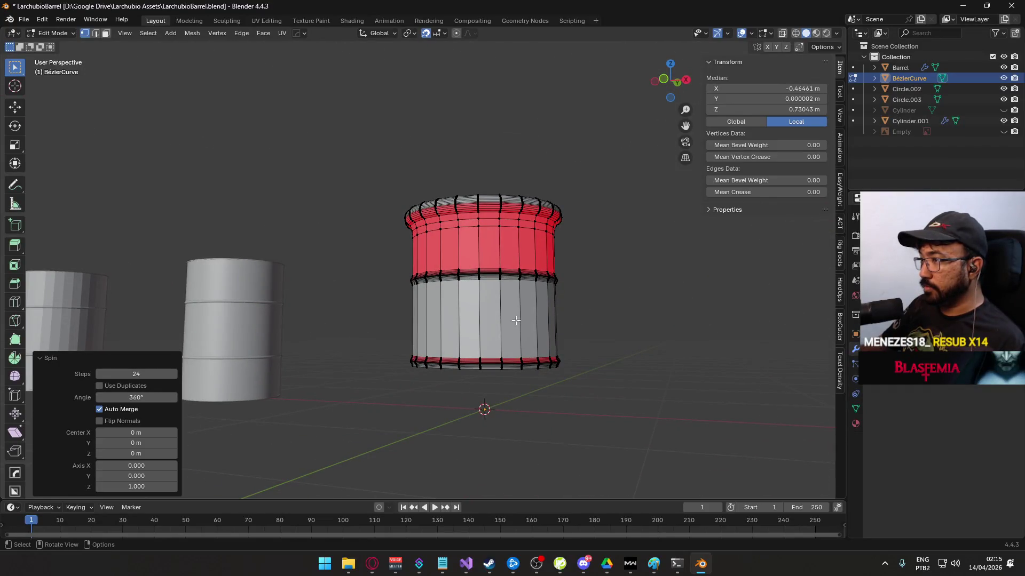
{"action": "key", "text": "KP_1"}
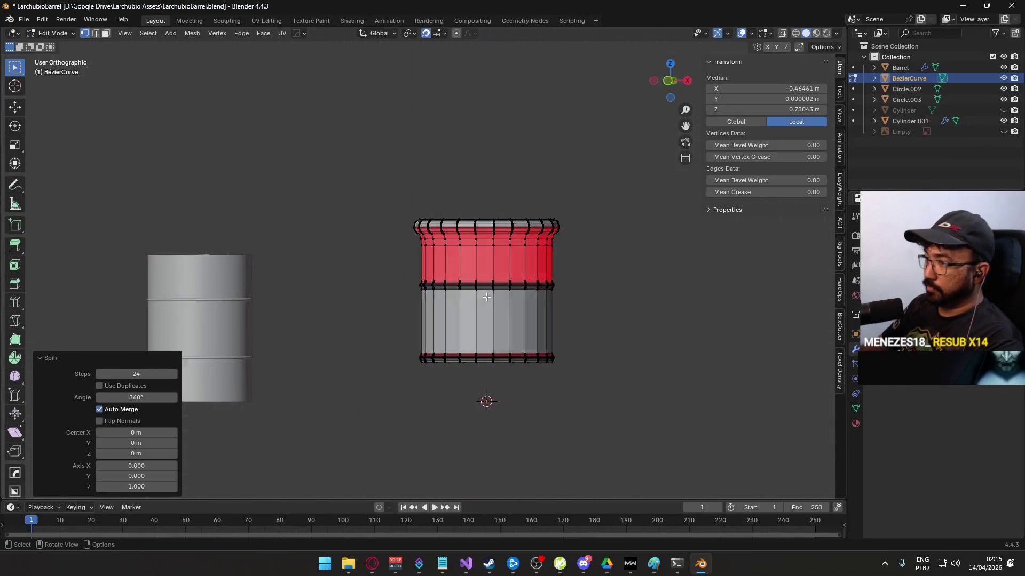
{"action": "scroll", "coordinate": [568, 337], "scroll_direction": "up", "scroll_amount": 2}
{"action": "key", "text": "Tab"}
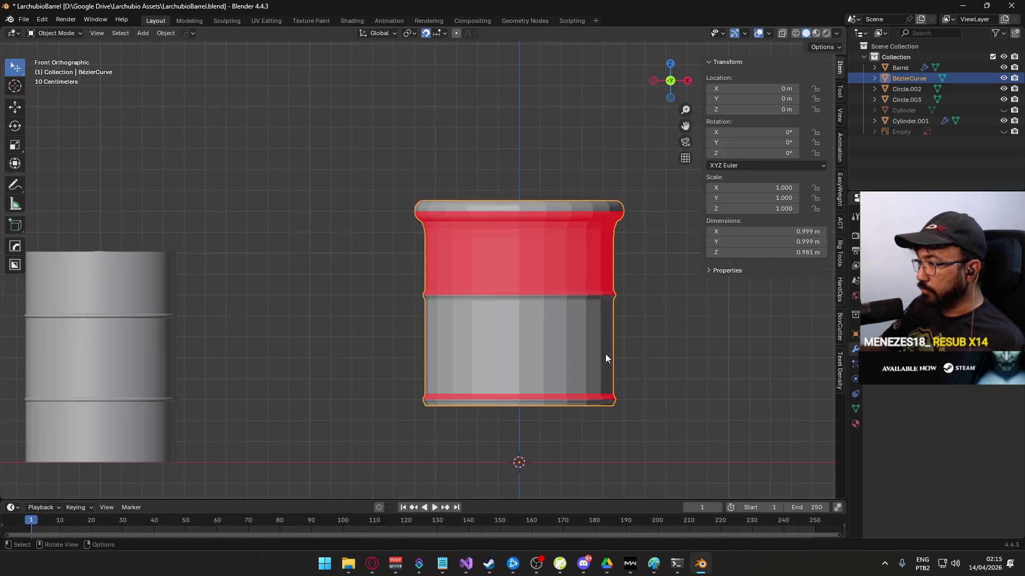
- Select the entire barrel mesh and recalculate its normals outside
{"action": "key", "text": "Tab"}
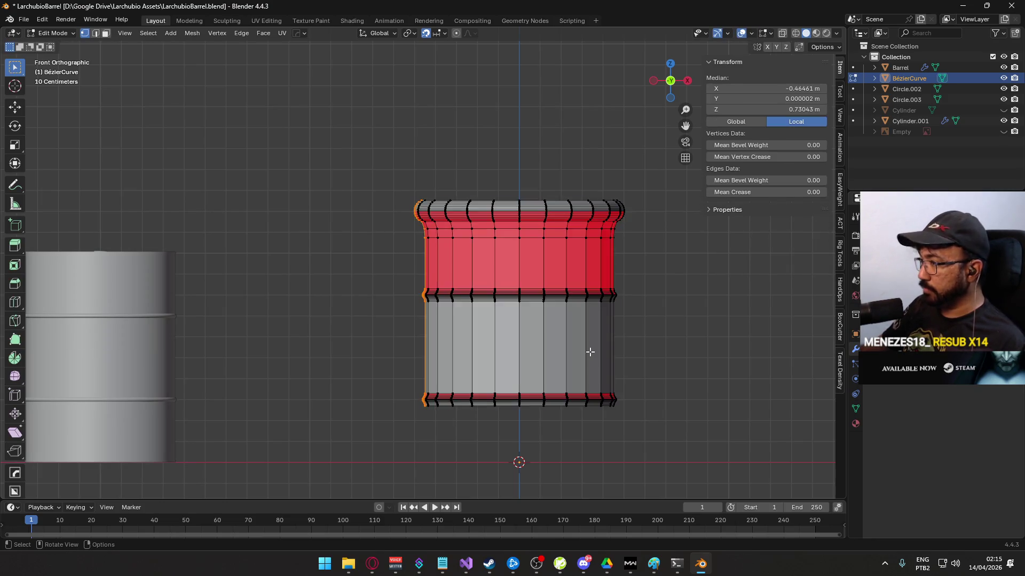
{"action": "key", "text": "a"}
{"action": "right_click", "coordinate": [590, 351]}
{"action": "left_click", "coordinate": [585, 360]}
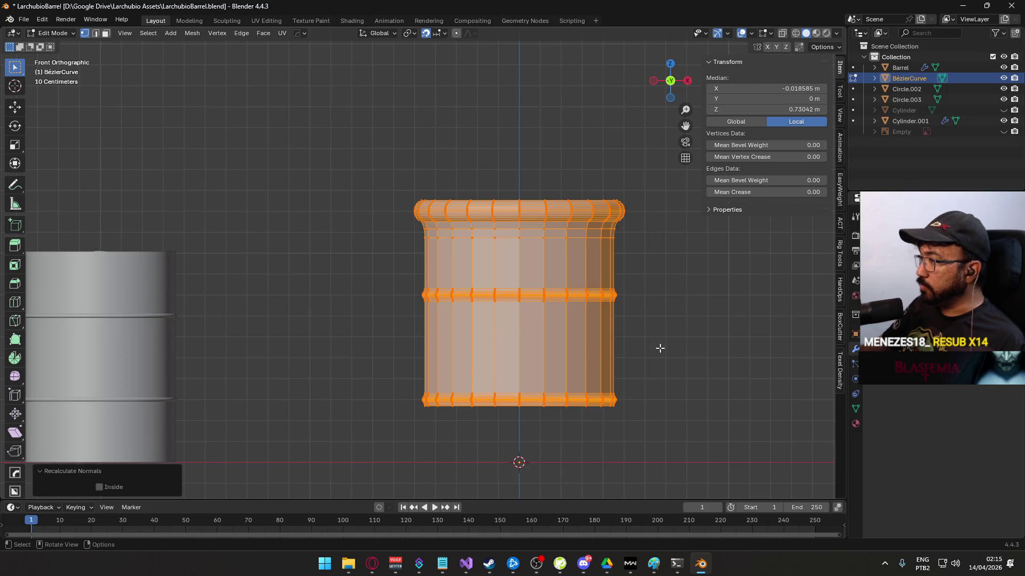
{"action": "key", "text": "Tab"}
- Orbit in close and select a vertex on the barrel's rib band in Edit Mode
{"action": "left_click_drag", "start_coordinate": [596, 346], "coordinate": [528, 346]}
{"action": "scroll", "coordinate": [507, 357], "scroll_direction": "up", "scroll_amount": 3}
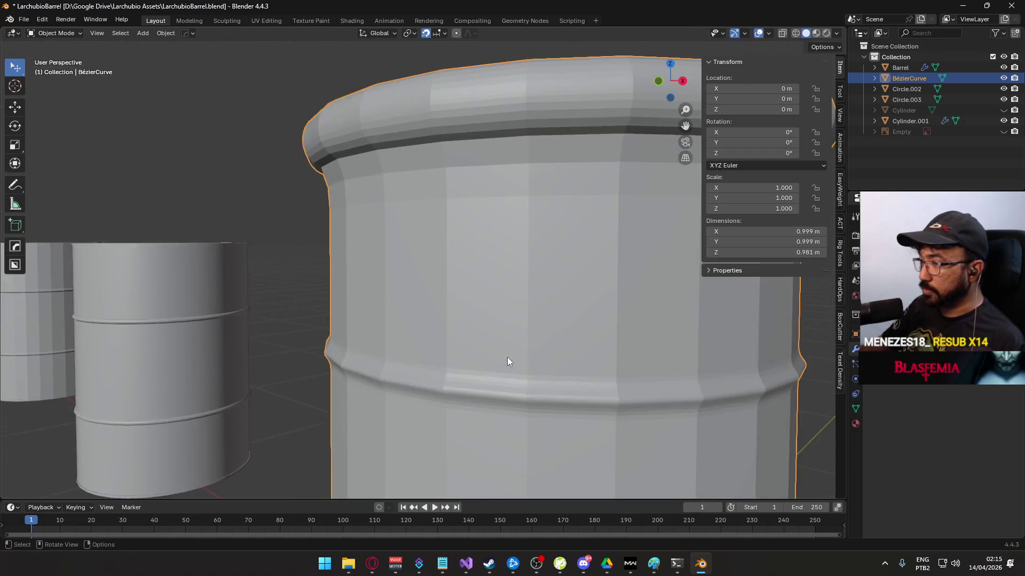
{"action": "scroll", "coordinate": [498, 359], "scroll_direction": "down", "scroll_amount": 3}
{"action": "scroll", "coordinate": [516, 347], "scroll_direction": "up", "scroll_amount": 6}
{"action": "left_click_drag", "start_coordinate": [485, 347], "coordinate": [431, 334]}
{"action": "right_click", "coordinate": [457, 322]}
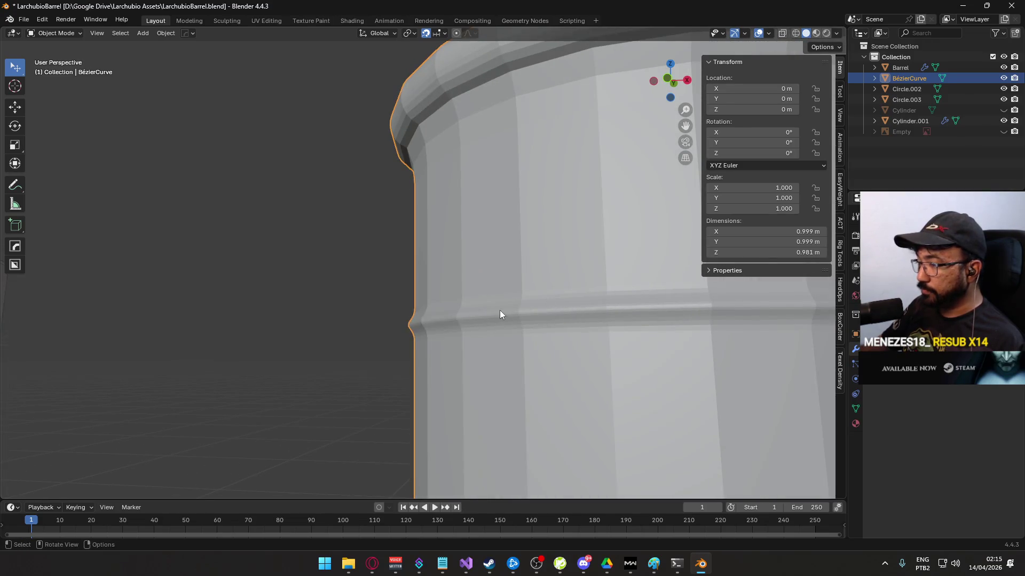
{"action": "key", "text": "Tab"}
{"action": "scroll", "coordinate": [410, 350], "scroll_direction": "down", "scroll_amount": 2}
{"action": "left_click", "coordinate": [414, 349]}
{"action": "scroll", "coordinate": [422, 299], "scroll_direction": "up", "scroll_amount": 8}
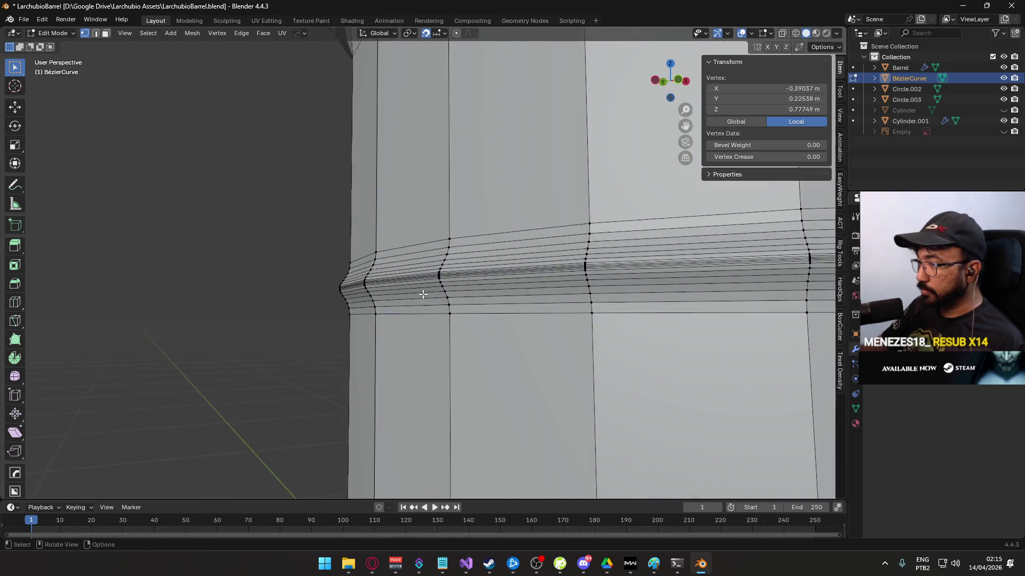
{"action": "mouse_move", "coordinate": [436, 296]}
{"action": "left_mouse_down"}
{"action": "mouse_move", "coordinate": [478, 327]}
{"action": "mouse_move", "coordinate": [501, 322]}
{"action": "mouse_move", "coordinate": [573, 358]}
{"action": "left_mouse_up"}
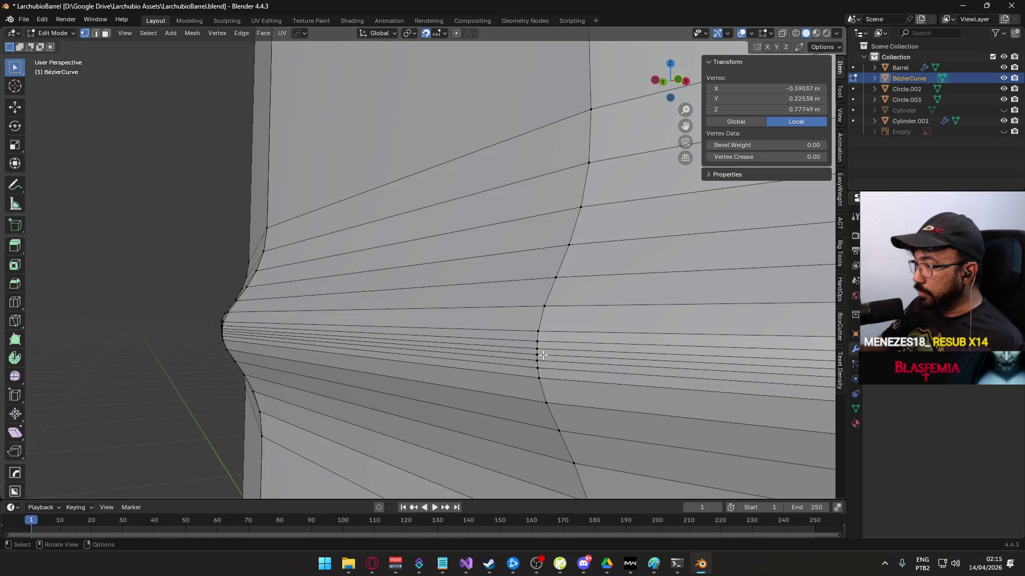
- View the rib band from the front in Edit Mode and clear the selection
{"action": "key", "text": "KP_1"}
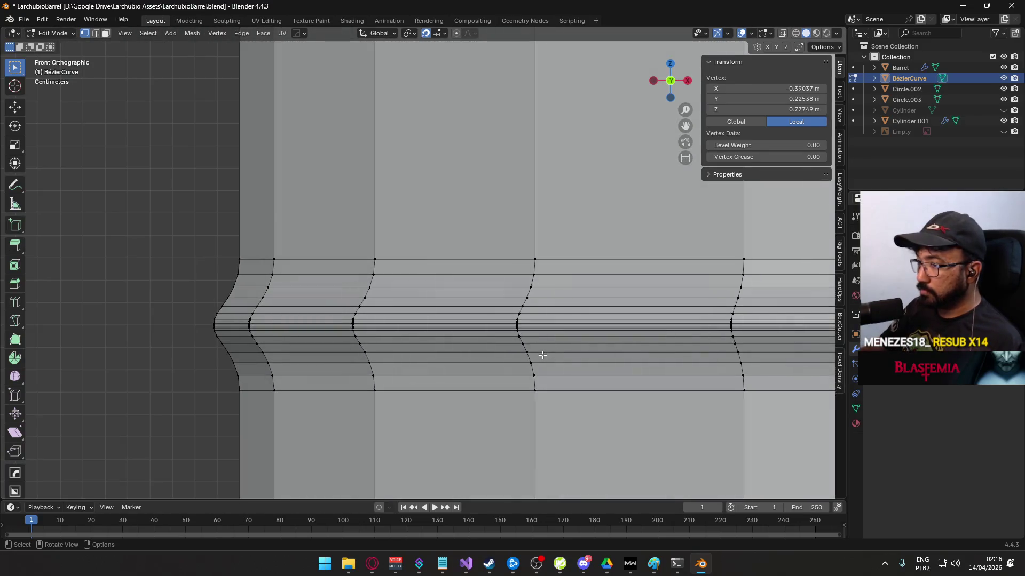
{"action": "scroll", "coordinate": [422, 339], "scroll_direction": "down", "scroll_amount": 8}
{"action": "key", "text": "Tab"}
{"action": "key", "text": "Tab"}
{"action": "key", "text": "Tab"}
{"action": "key", "text": "Tab"}
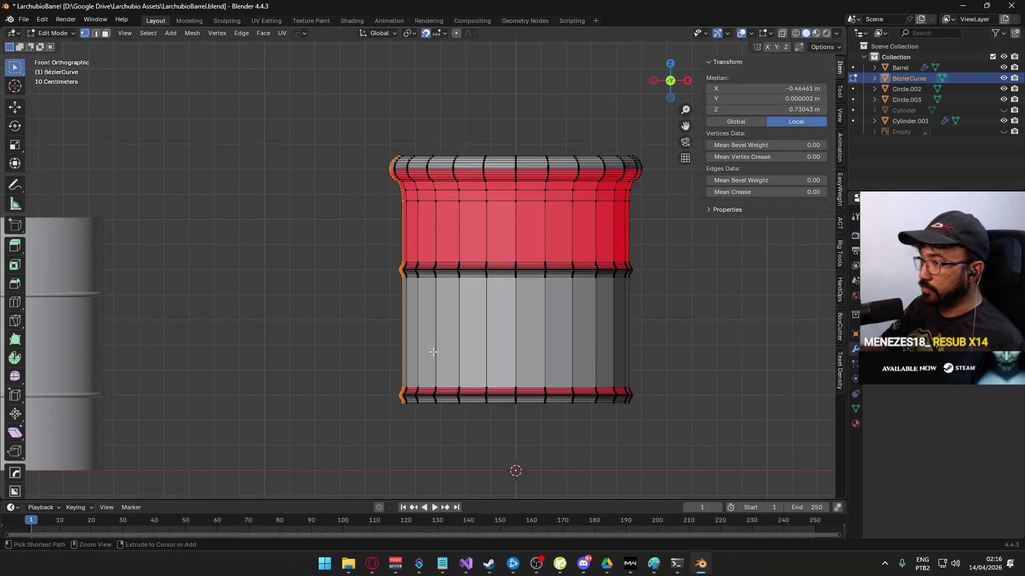
{"action": "key", "text": "alt+a"}
{"action": "scroll", "coordinate": [545, 275], "scroll_direction": "up", "scroll_amount": 6}
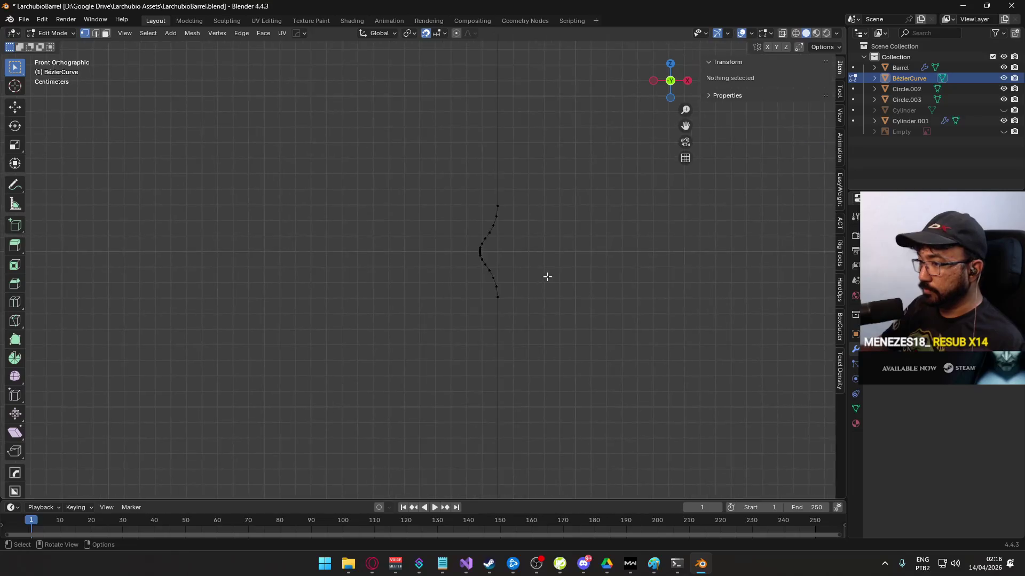
- Dissolve the crowded vertices at the bump tip in two passes
{"action": "scroll", "coordinate": [513, 296], "scroll_direction": "up", "scroll_amount": 4}
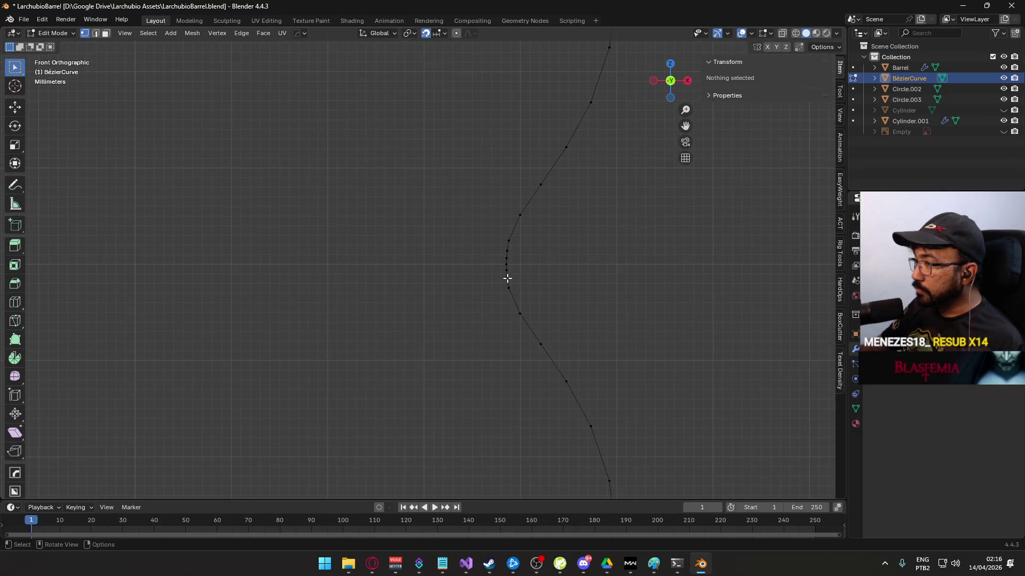
{"action": "left_click", "coordinate": [507, 279]}
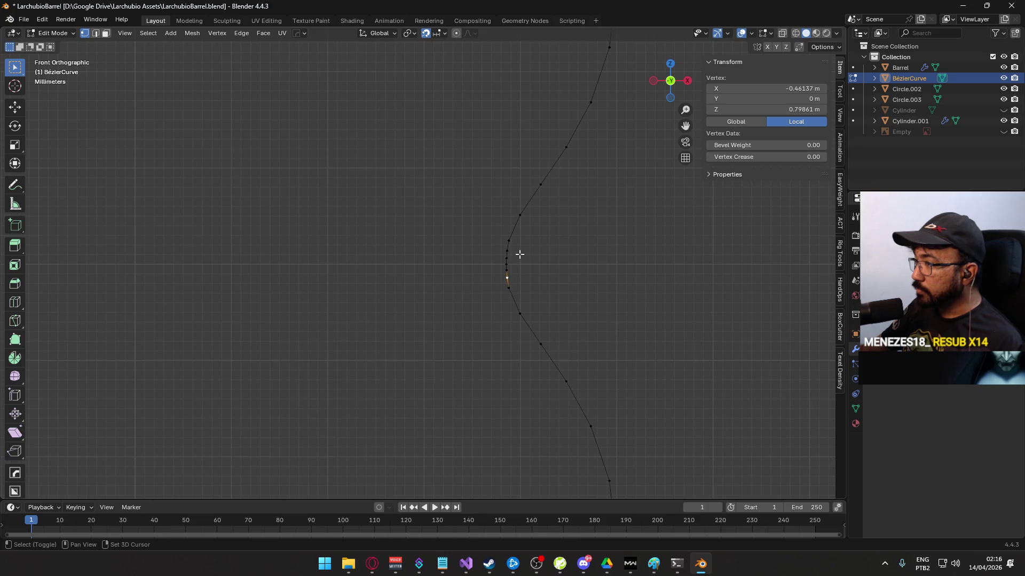
{"action": "left_click", "coordinate": [507, 258], "text": "shift"}
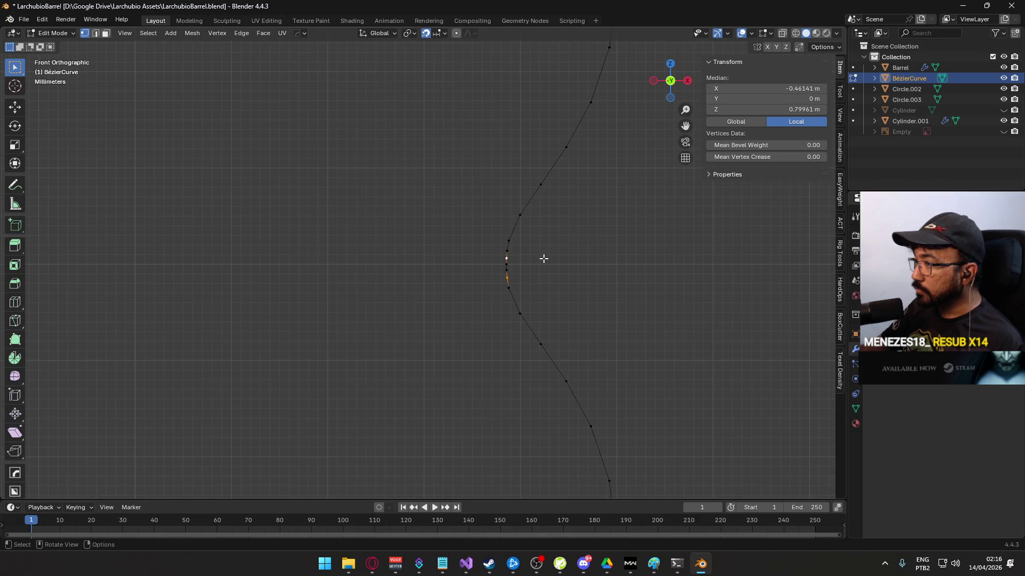
{"action": "left_click", "coordinate": [508, 252], "text": "shift"}
{"action": "right_click", "coordinate": [507, 252]}
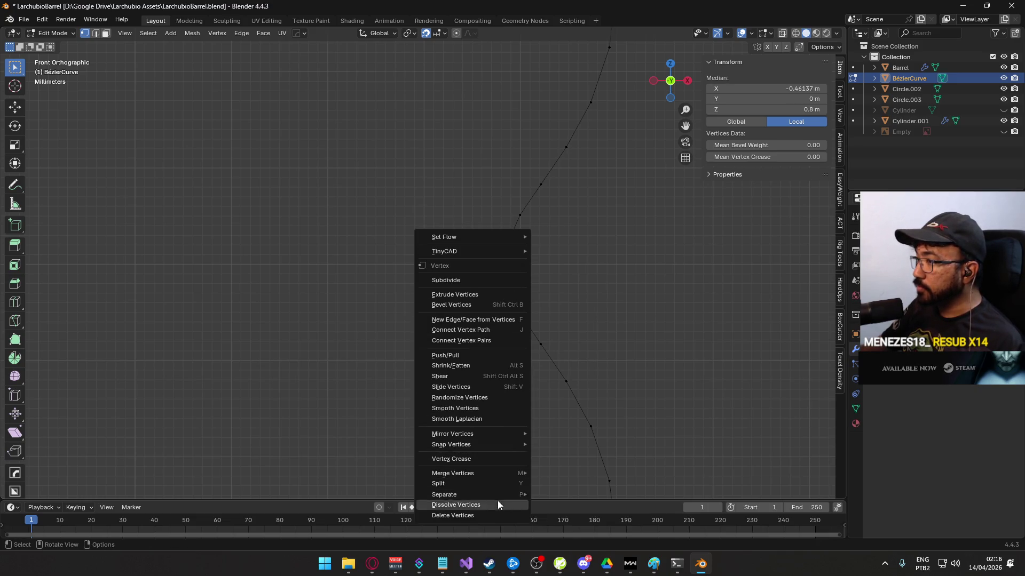
{"action": "left_click", "coordinate": [498, 504]}
{"action": "left_click", "coordinate": [514, 264]}
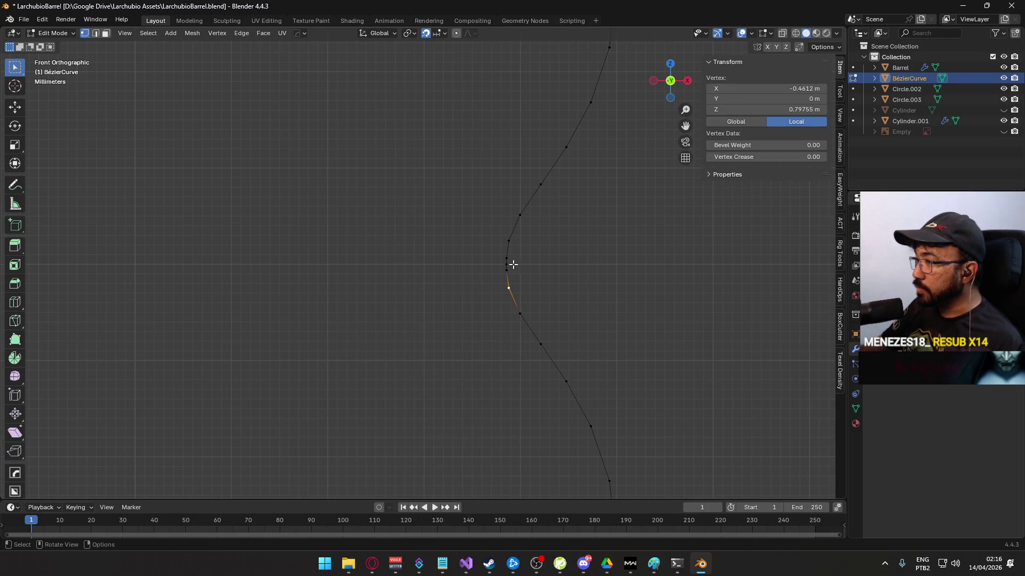
{"action": "right_click", "coordinate": [512, 264]}
{"action": "left_click", "coordinate": [519, 268]}
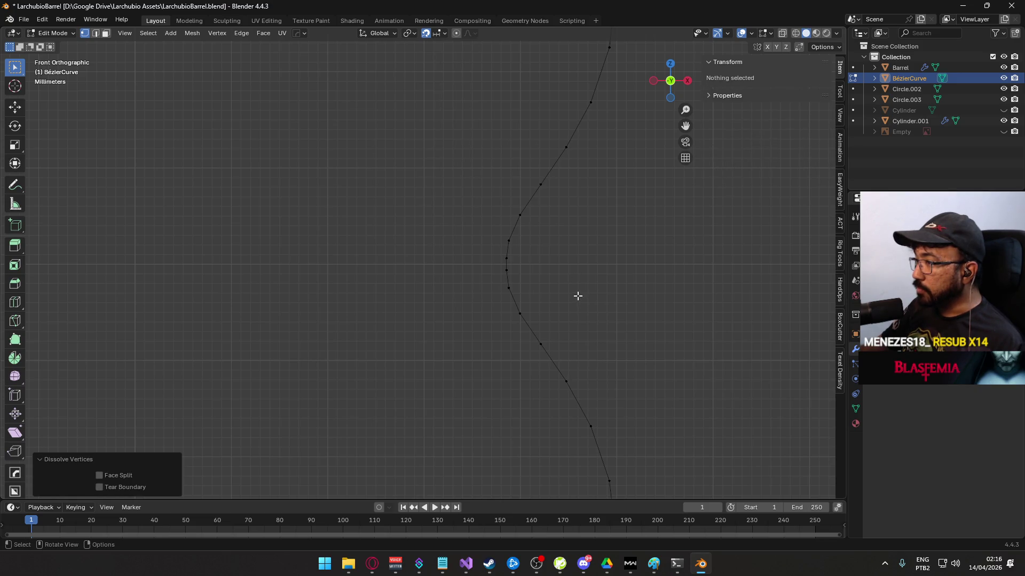
- Return to the front view and select a bump vertex, closing the menu without dissolving
{"action": "scroll", "coordinate": [578, 295], "scroll_direction": "down", "scroll_amount": 4}
{"action": "mouse_move", "coordinate": [514, 440]}
{"action": "left_mouse_down"}
{"action": "mouse_move", "coordinate": [478, 82]}
{"action": "mouse_move", "coordinate": [498, 287]}
{"action": "left_mouse_up"}
{"action": "key", "text": "KP_1"}
{"action": "mouse_move", "coordinate": [491, 359]}
{"action": "left_mouse_down"}
{"action": "mouse_move", "coordinate": [469, 236]}
{"action": "mouse_move", "coordinate": [453, 391]}
{"action": "mouse_move", "coordinate": [468, 276]}
{"action": "left_mouse_up"}
{"action": "scroll", "coordinate": [468, 276], "scroll_direction": "up", "scroll_amount": 4}
{"action": "left_click", "coordinate": [501, 298]}
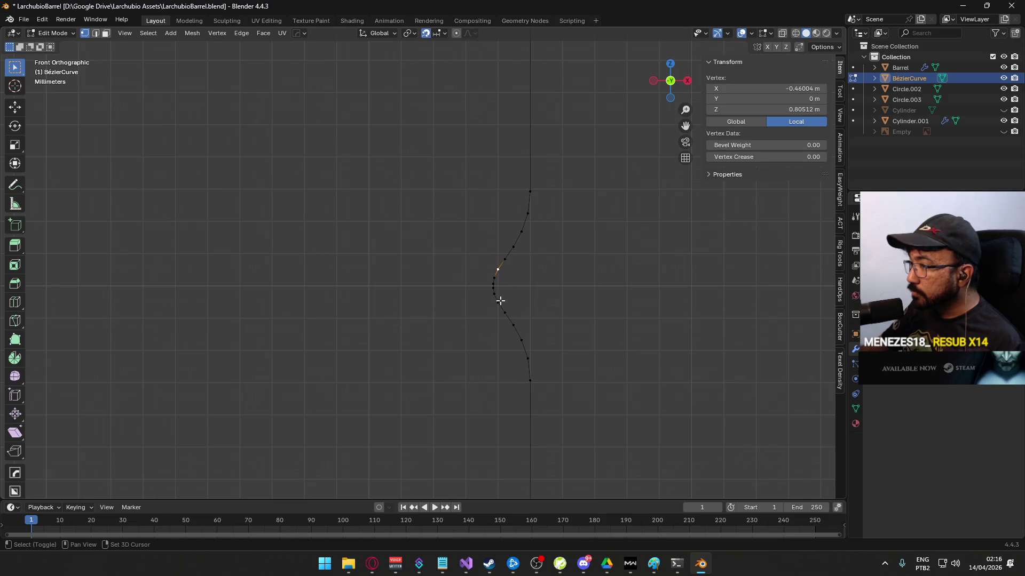
{"action": "right_click", "coordinate": [501, 304]}
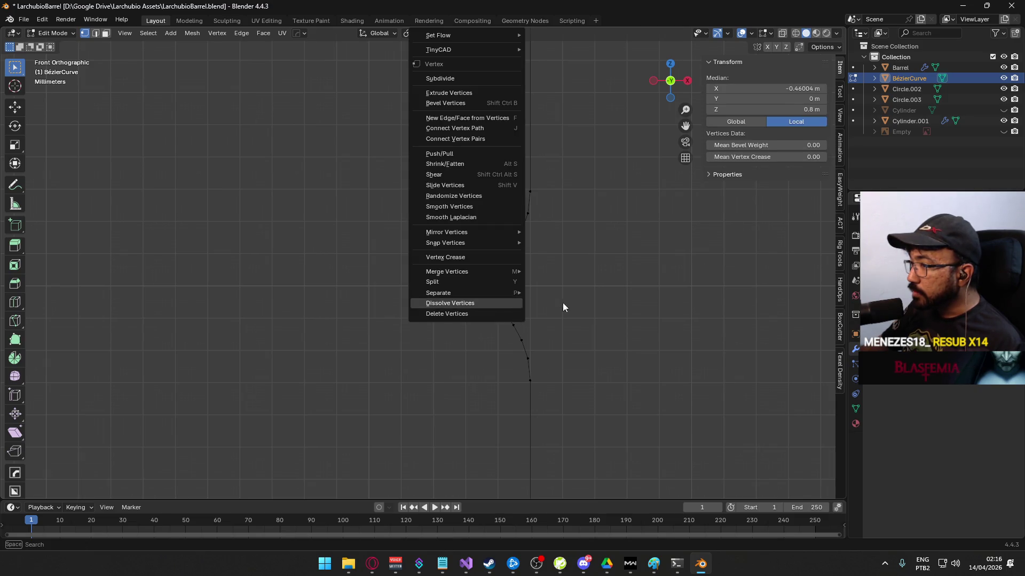
{"action": "key", "text": "Escape"}
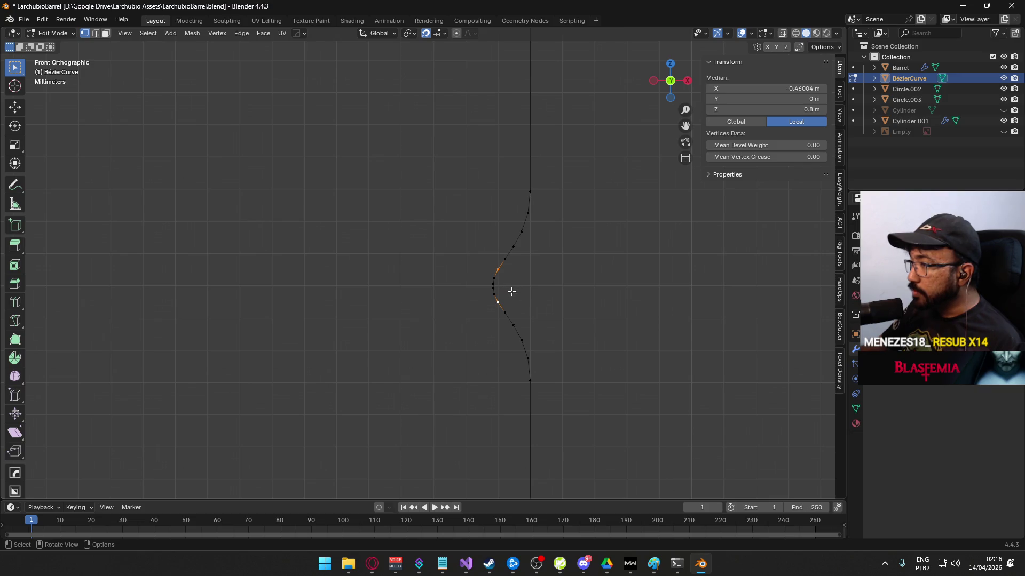
- Select two more bump vertices to check spacing, then clear the selection
{"action": "left_click", "coordinate": [515, 247]}
{"action": "left_click", "coordinate": [519, 328], "text": "shift"}
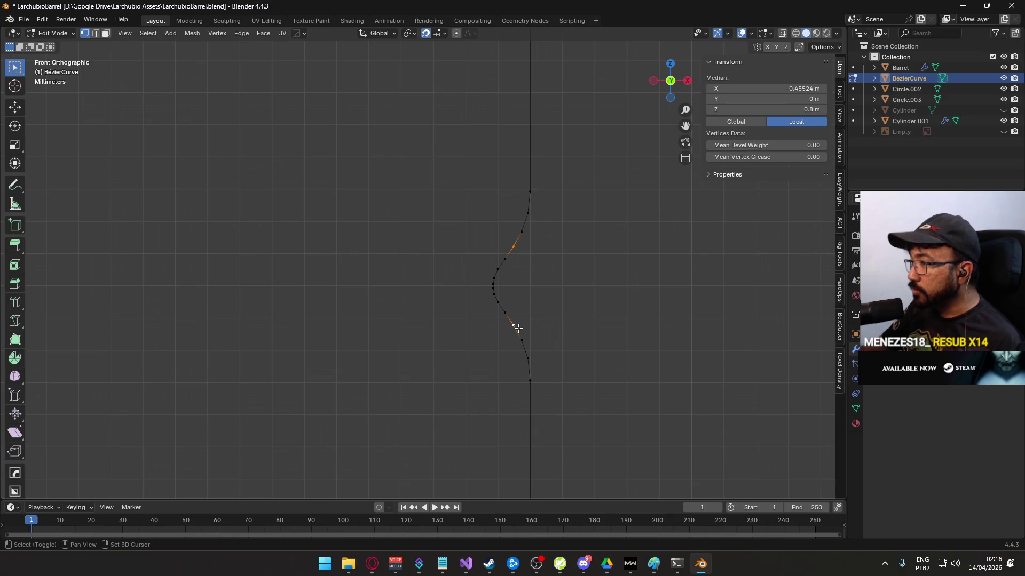
{"action": "scroll", "coordinate": [536, 324], "scroll_direction": "down", "scroll_amount": 3}
{"action": "left_click", "coordinate": [542, 370]}
{"action": "scroll", "coordinate": [543, 370], "scroll_direction": "down", "scroll_amount": 2}
{"action": "scroll", "coordinate": [497, 336], "scroll_direction": "up", "scroll_amount": 3}
{"action": "scroll", "coordinate": [487, 236], "scroll_direction": "down", "scroll_amount": 3}
{"action": "scroll", "coordinate": [506, 345], "scroll_direction": "up", "scroll_amount": 4}
{"action": "scroll", "coordinate": [473, 297], "scroll_direction": "down", "scroll_amount": 2}
{"action": "scroll", "coordinate": [496, 240], "scroll_direction": "down", "scroll_amount": 2}
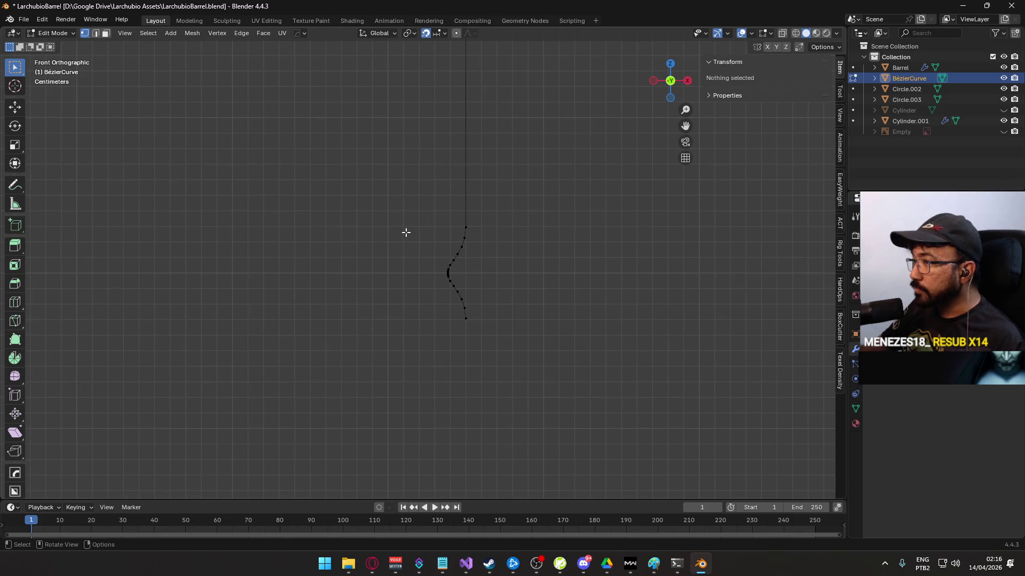
- Box-select and delete the curve's lower vertices
{"action": "left_click_drag", "start_coordinate": [405, 233], "coordinate": [518, 378]}
{"action": "key", "text": "x"}
{"action": "left_click", "coordinate": [519, 295]}
{"action": "scroll", "coordinate": [527, 251], "scroll_direction": "down", "scroll_amount": 2}
{"action": "scroll", "coordinate": [458, 334], "scroll_direction": "up", "scroll_amount": 5}
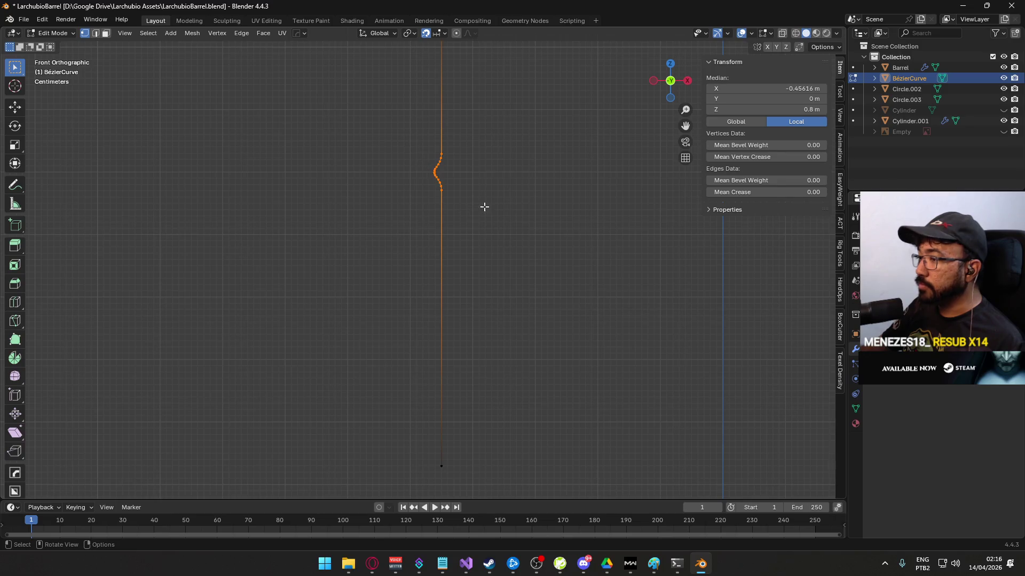
- Duplicate the wiggle section and place the copy off to the right
{"action": "key", "text": "shift+d"}
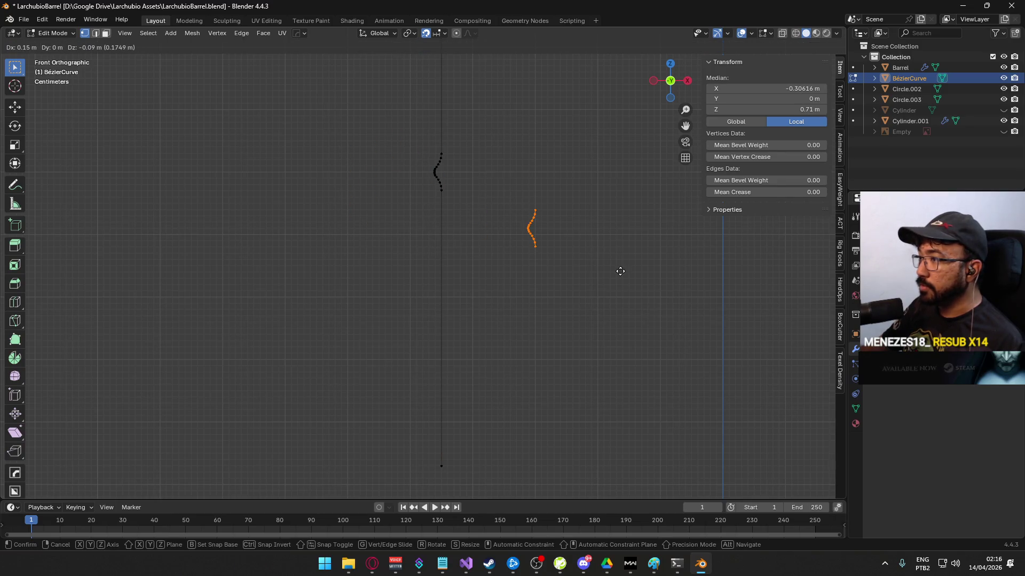
{"action": "left_click", "coordinate": [620, 271]}
{"action": "left_click", "coordinate": [547, 195], "text": "shift"}
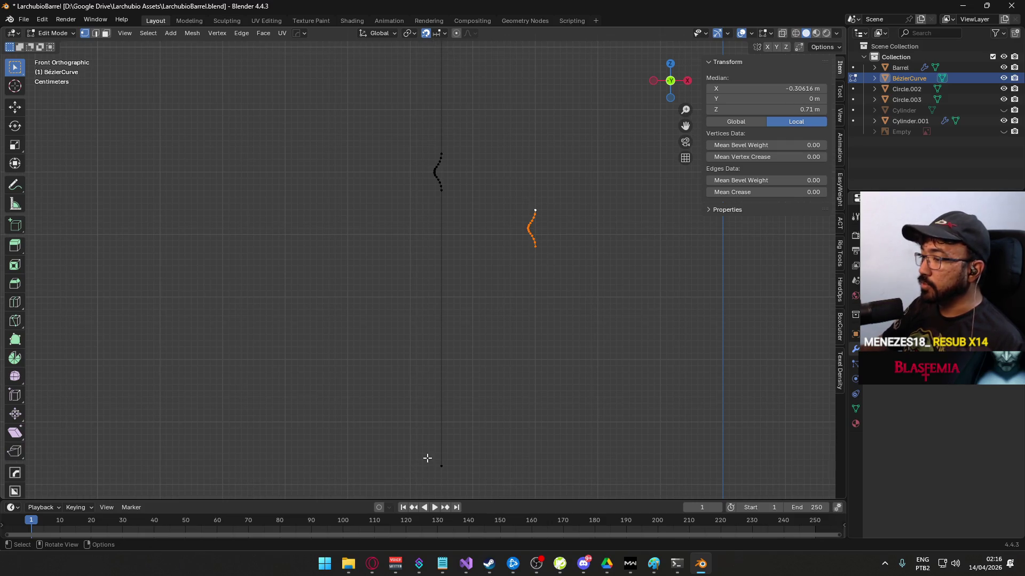
- With snapping off, move the long line's bottom vertex up and to the left
{"action": "left_click", "coordinate": [441, 466]}
{"action": "left_click", "coordinate": [428, 34]}
{"action": "key", "text": "g"}
{"action": "left_click", "coordinate": [393, 300]}
{"action": "left_click", "coordinate": [608, 398]}
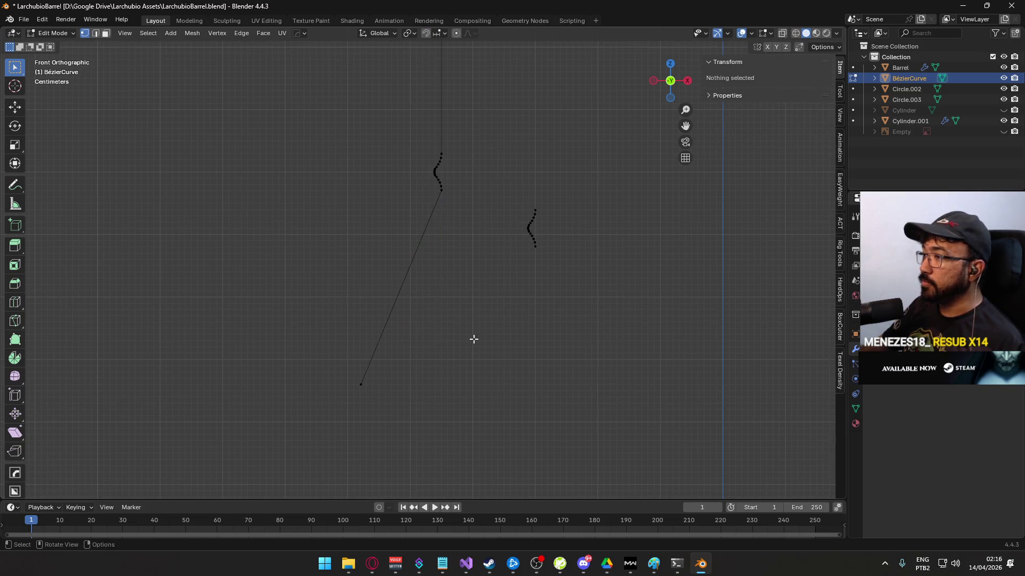
{"action": "key", "text": "l"}
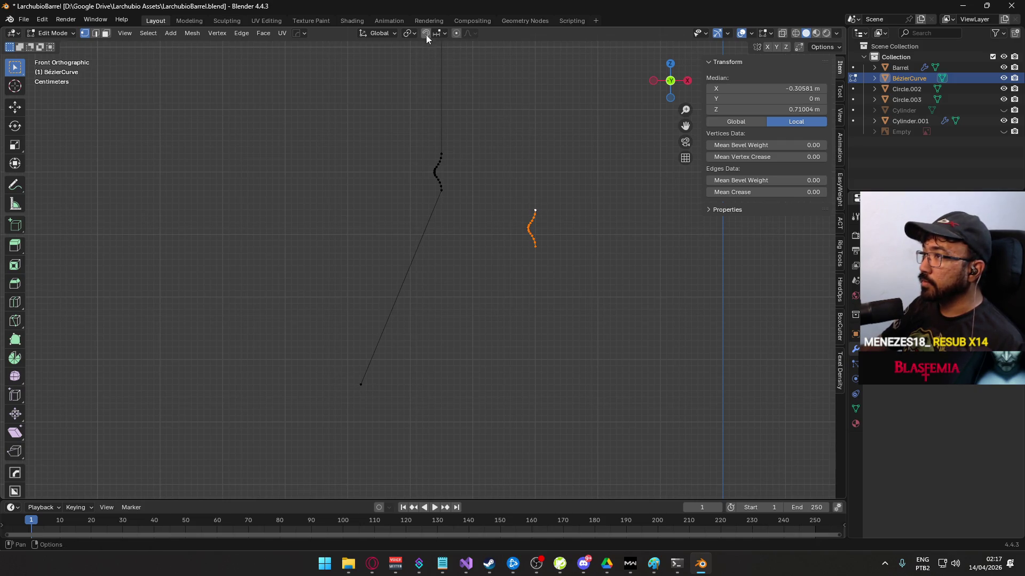
- Set Snap Target to Vertex and trial-snap the copied wiggle onto the line's lower end
{"action": "left_click", "coordinate": [442, 34]}
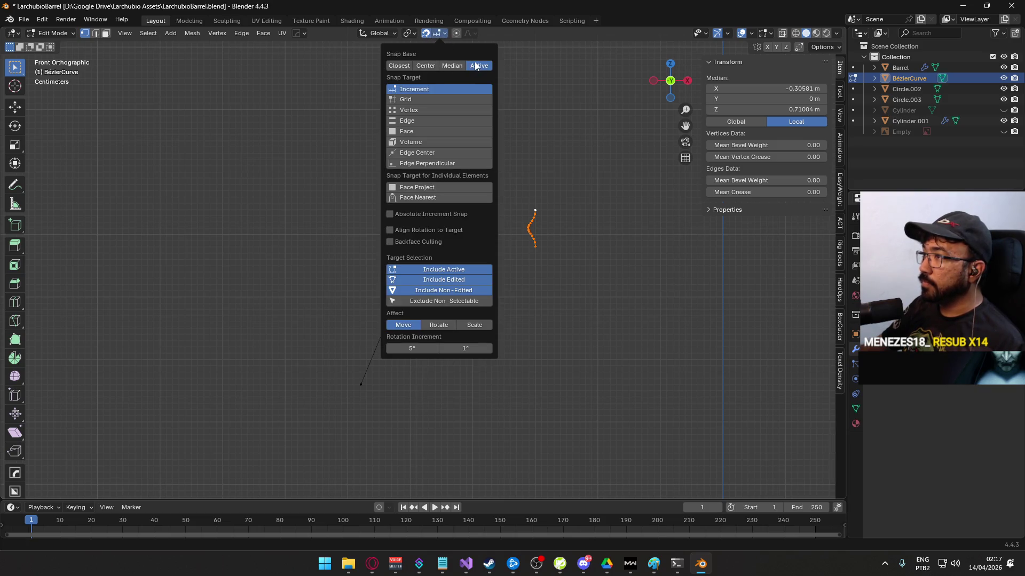
{"action": "left_click", "coordinate": [411, 109]}
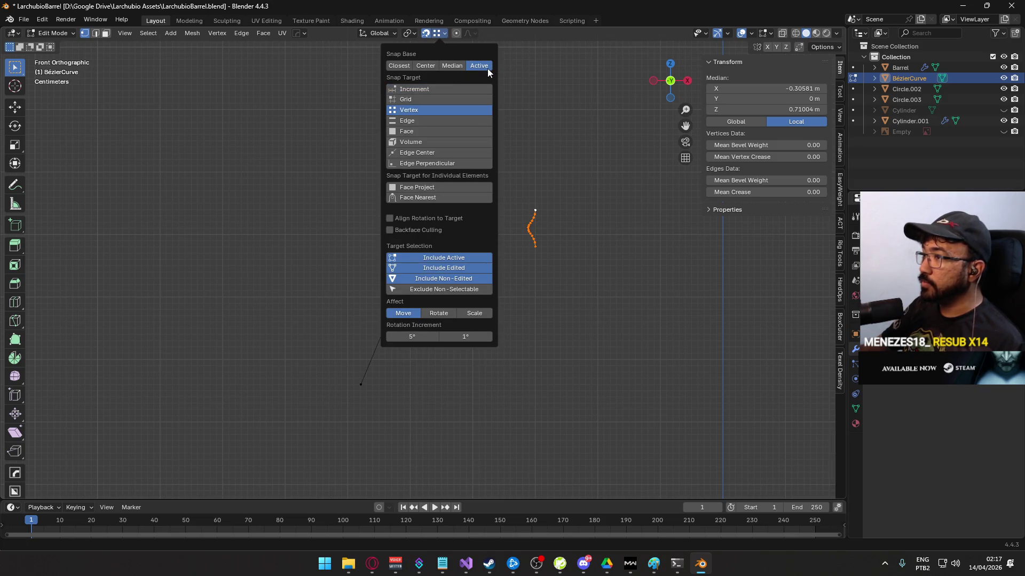
{"action": "key", "text": "g"}
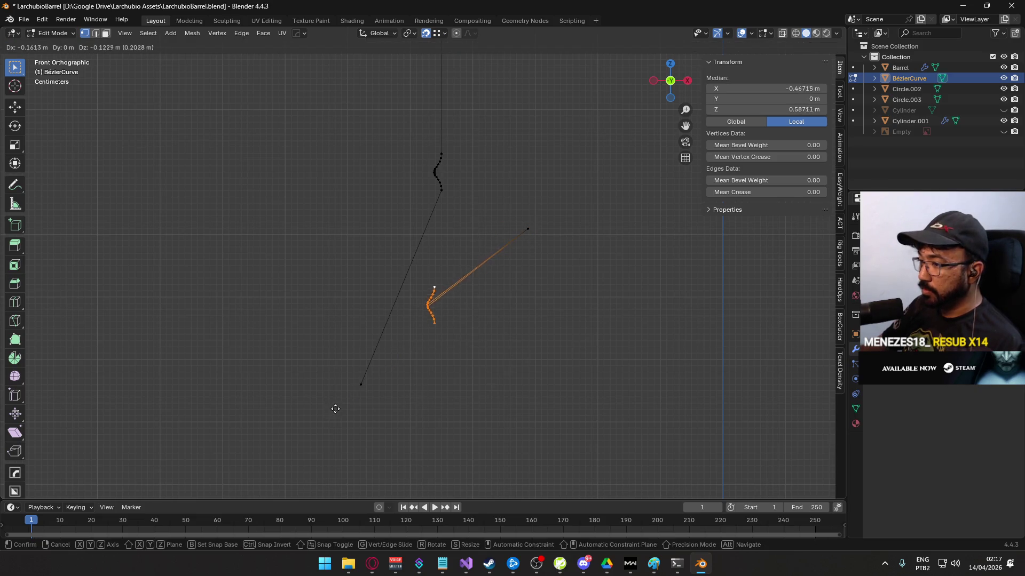
{"action": "right_click", "coordinate": [363, 388]}
{"action": "left_click_drag", "start_coordinate": [568, 160], "coordinate": [502, 280]}
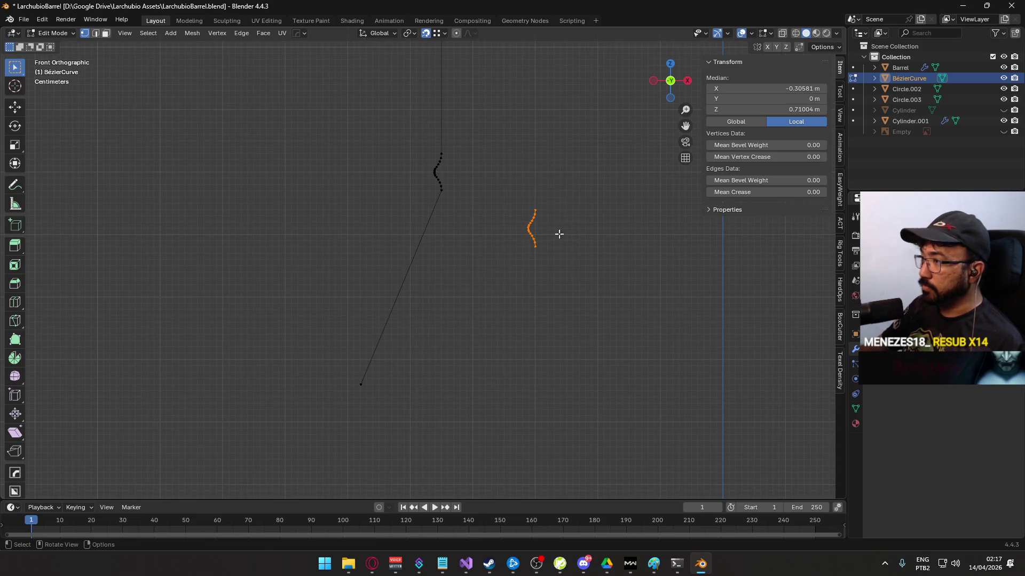
{"action": "left_click_drag", "start_coordinate": [512, 192], "coordinate": [578, 272]}
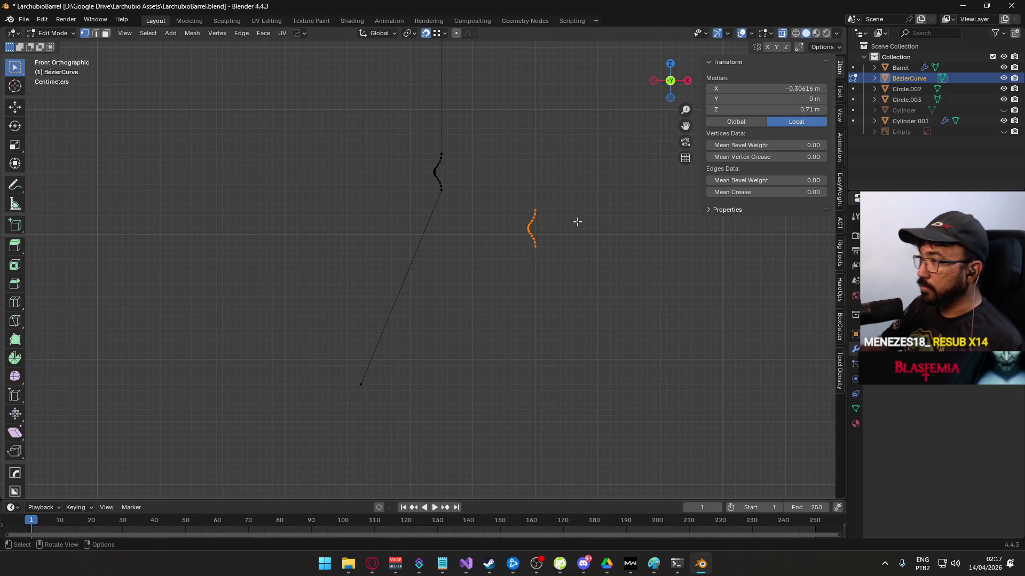
{"action": "key", "text": "g"}
{"action": "key", "text": "Escape"}
{"action": "left_click", "coordinate": [532, 196], "text": "shift"}
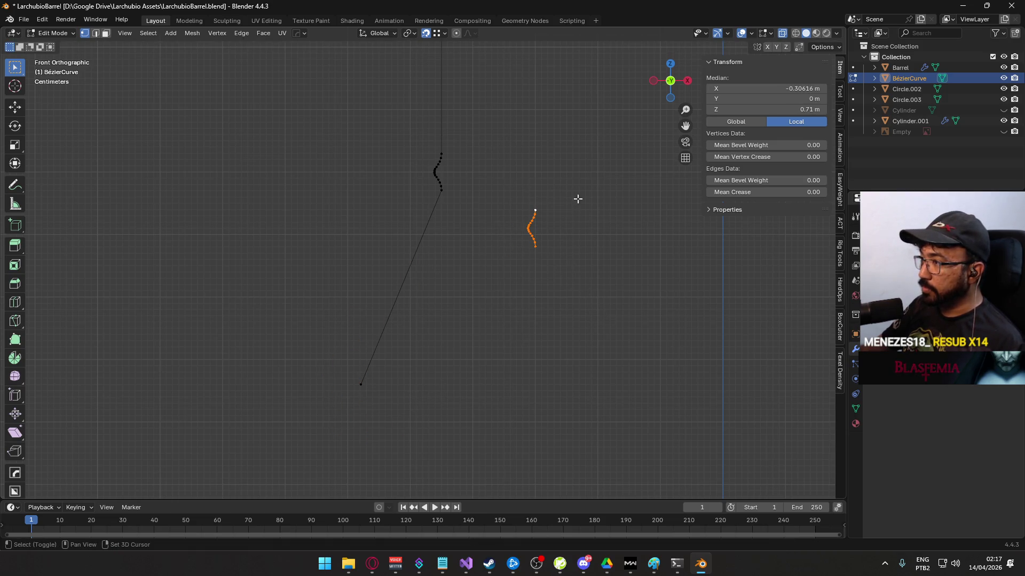
{"action": "key", "text": "g"}
{"action": "left_click", "coordinate": [363, 388]}
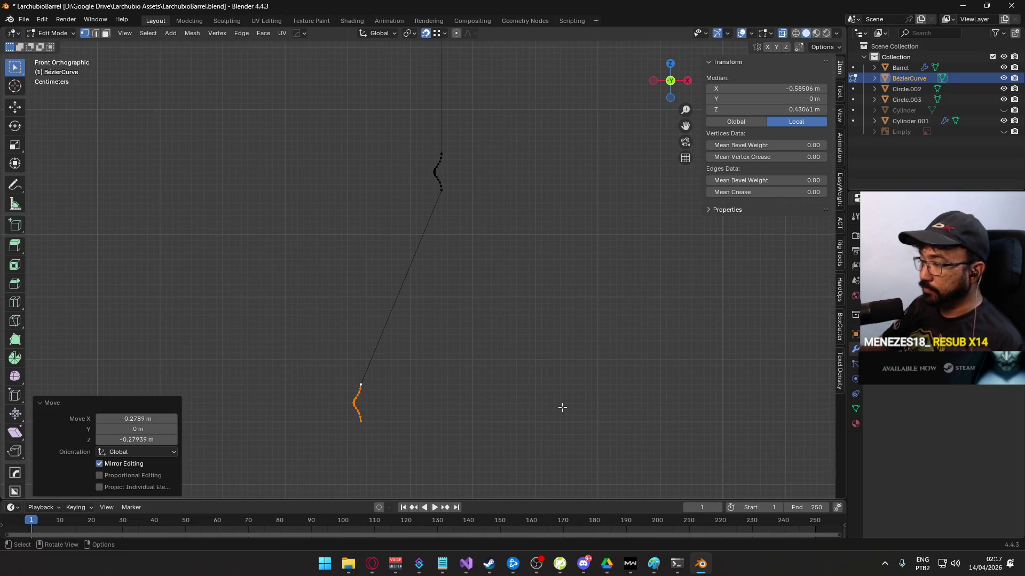
{"action": "key", "text": "ctrl+z"}
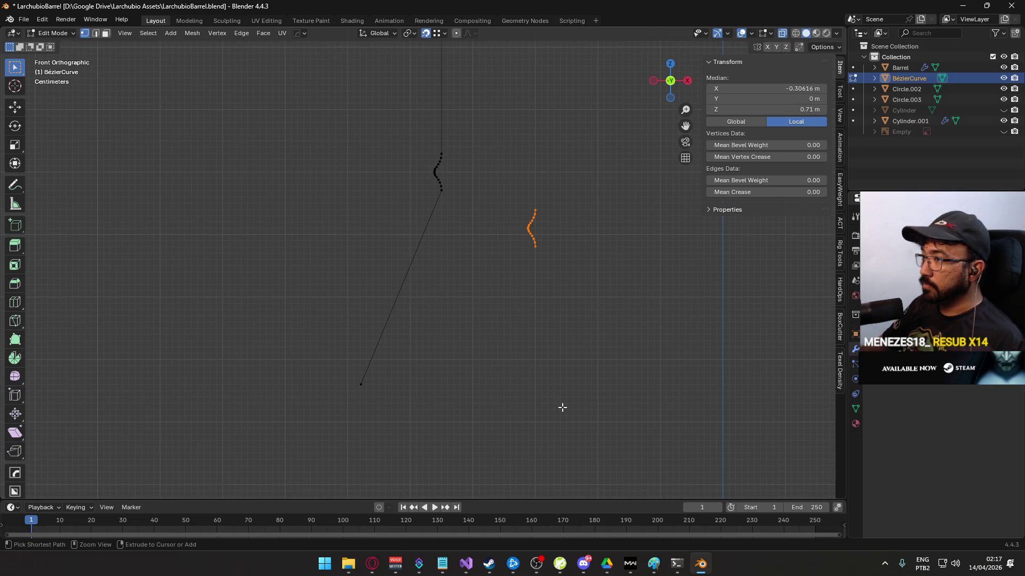
{"action": "key", "text": "ctrl+z"}
{"action": "key", "text": "ctrl+z"}
- Straighten the long line vertically and attach the copied wiggle at its lower end
{"action": "key", "text": "alt+a"}
{"action": "left_click_drag", "start_coordinate": [502, 176], "coordinate": [542, 250]}
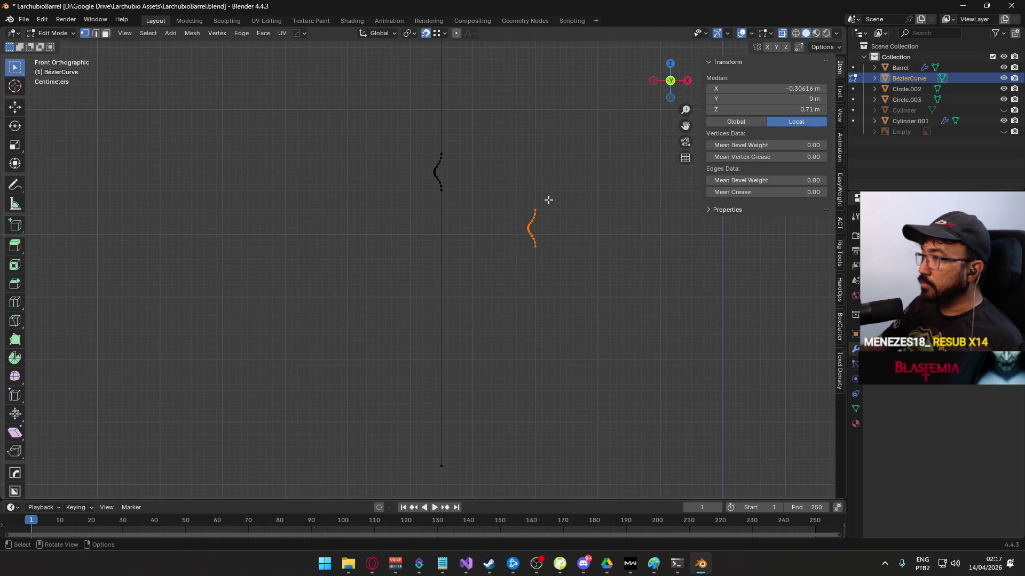
{"action": "scroll", "coordinate": [501, 288], "scroll_direction": "down", "scroll_amount": 5}
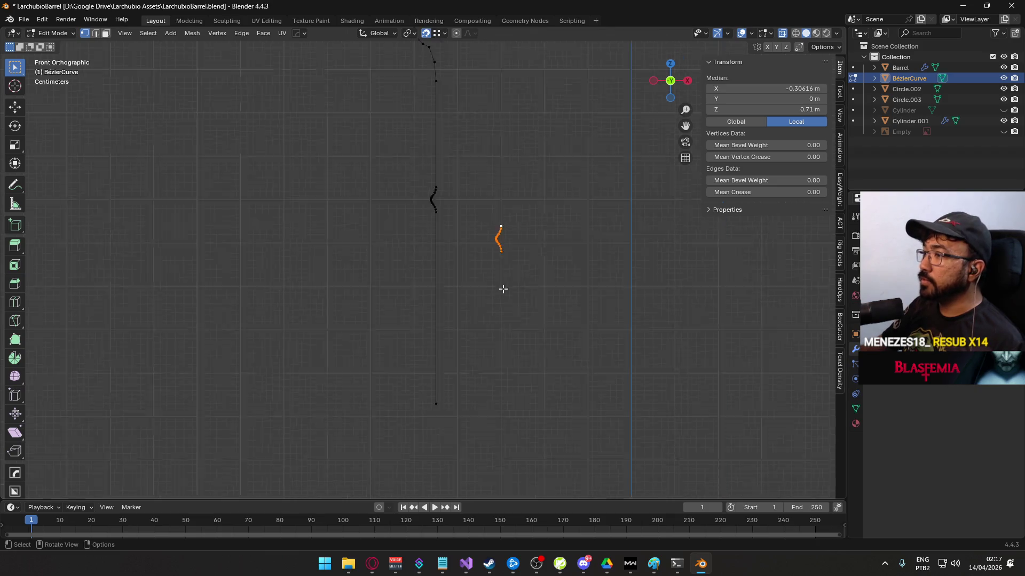
{"action": "key", "text": "g"}
{"action": "left_click", "coordinate": [483, 273]}
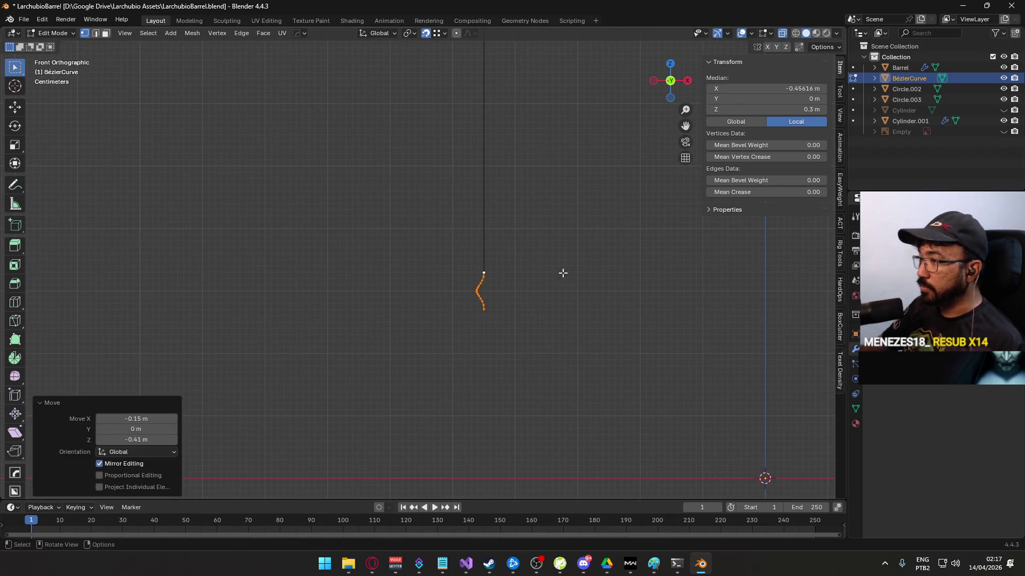
{"action": "left_click", "coordinate": [547, 292]}
{"action": "scroll", "coordinate": [546, 292], "scroll_direction": "up", "scroll_amount": 2}
- Change the snap target, turn snapping off, and orbit around the profile curve
{"action": "left_click", "coordinate": [444, 34]}
{"action": "left_click", "coordinate": [418, 91]}
{"action": "scroll", "coordinate": [490, 190], "scroll_direction": "down", "scroll_amount": 3}
{"action": "scroll", "coordinate": [491, 190], "scroll_direction": "down", "scroll_amount": 2}
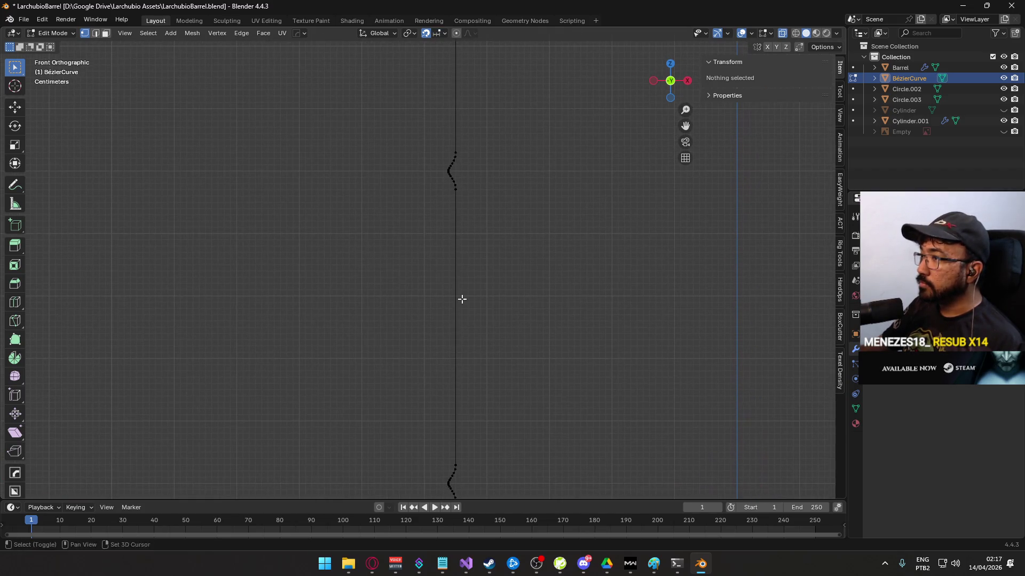
{"action": "key", "text": "shift+Tab"}
{"action": "scroll", "coordinate": [507, 245], "scroll_direction": "down", "scroll_amount": 2}
{"action": "mouse_move", "coordinate": [492, 234]}
{"action": "left_mouse_down"}
{"action": "mouse_move", "coordinate": [540, 266]}
{"action": "mouse_move", "coordinate": [535, 288]}
{"action": "mouse_move", "coordinate": [483, 297]}
{"action": "mouse_move", "coordinate": [483, 259]}
{"action": "mouse_move", "coordinate": [467, 286]}
{"action": "mouse_move", "coordinate": [475, 238]}
{"action": "mouse_move", "coordinate": [509, 277]}
{"action": "mouse_move", "coordinate": [490, 350]}
{"action": "mouse_move", "coordinate": [483, 279]}
{"action": "mouse_move", "coordinate": [571, 363]}
{"action": "left_mouse_up"}
{"action": "mouse_move", "coordinate": [551, 284]}
{"action": "left_mouse_down"}
{"action": "mouse_move", "coordinate": [430, 306]}
{"action": "mouse_move", "coordinate": [447, 279]}
{"action": "mouse_move", "coordinate": [457, 196]}
{"action": "mouse_move", "coordinate": [460, 261]}
{"action": "left_mouse_up"}
- Dissolve two redundant vertices on the profile's upper bump
{"action": "left_click", "coordinate": [447, 253]}
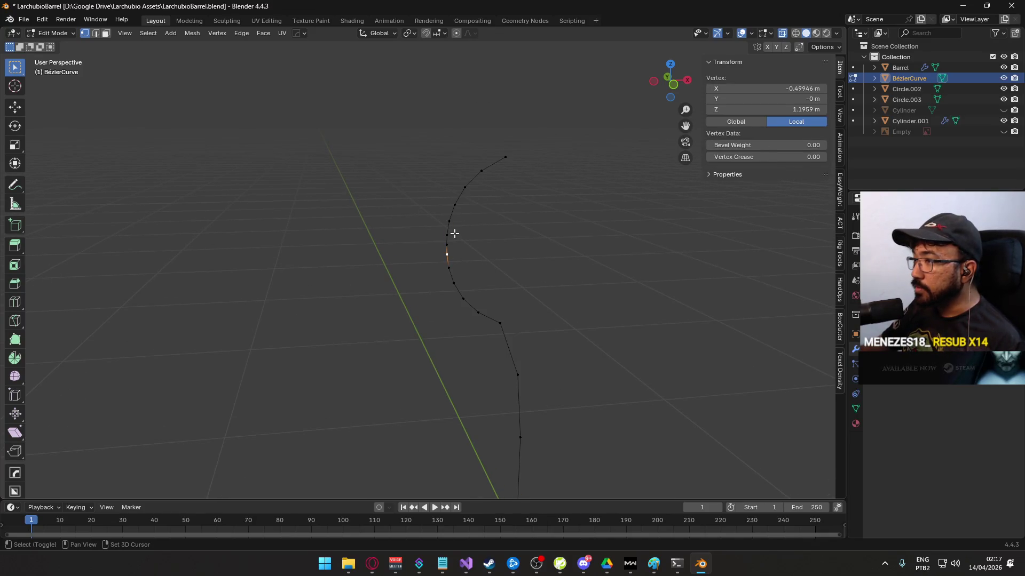
{"action": "key", "text": "x"}
{"action": "left_click", "coordinate": [438, 293]}
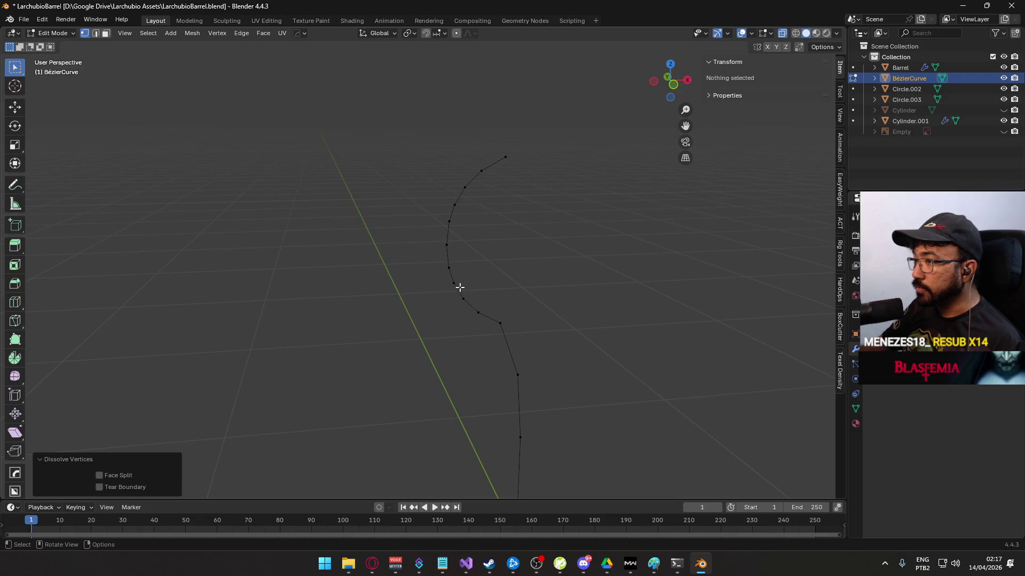
{"action": "left_click", "coordinate": [457, 286], "text": "shift"}
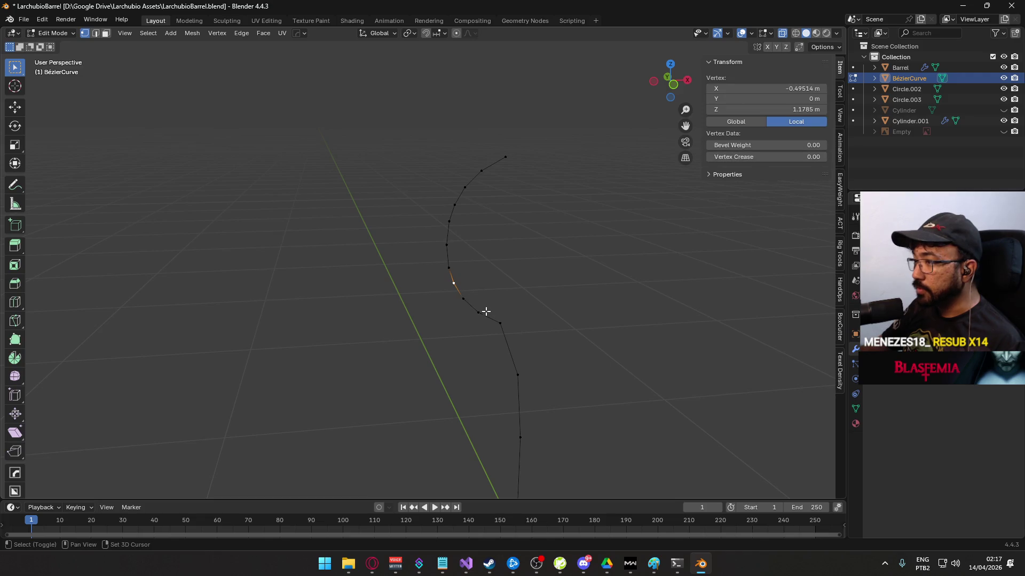
{"action": "right_click", "coordinate": [456, 207]}
{"action": "left_click", "coordinate": [435, 291]}
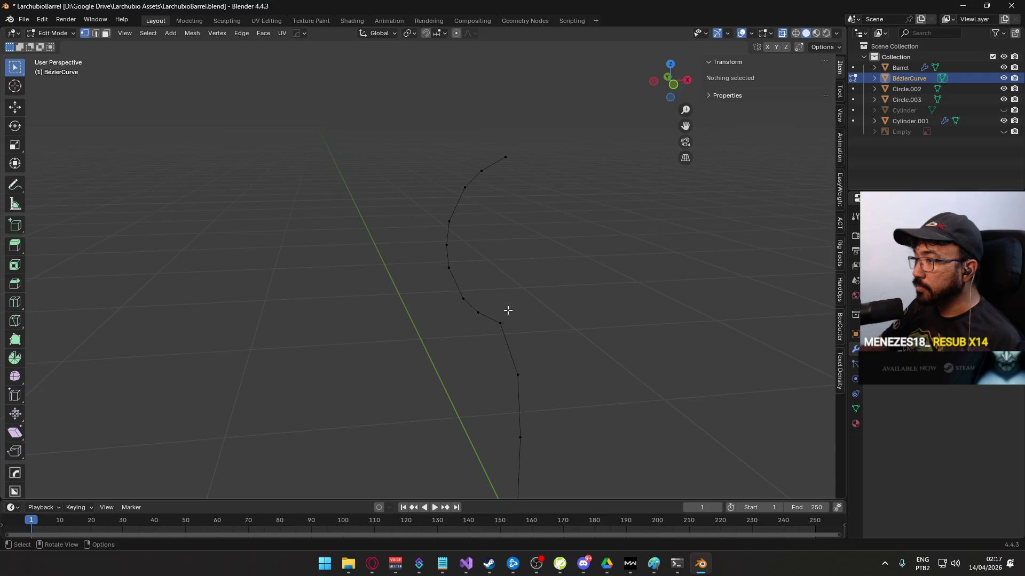
- Vertex-slide the middle-bend point and the near-top point along the curve by 0.200
{"action": "left_click", "coordinate": [465, 299]}
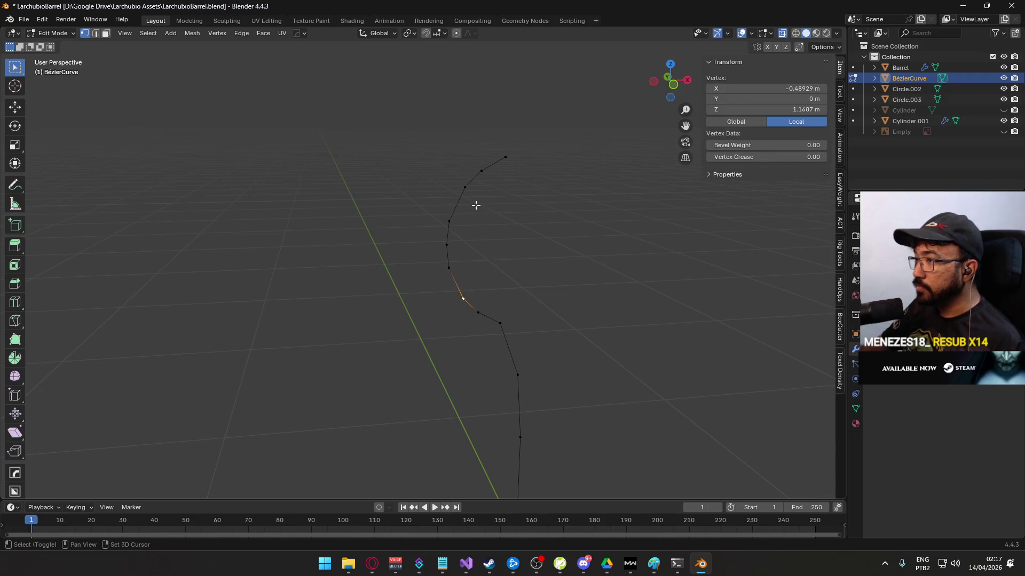
{"action": "key", "text": "shift+v"}
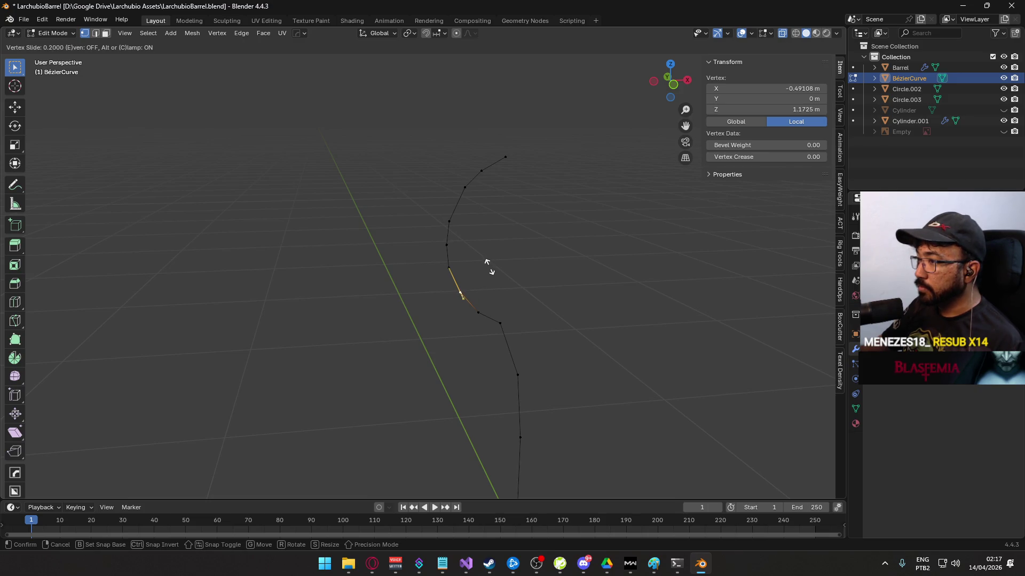
{"action": "left_click", "coordinate": [517, 272]}
{"action": "left_click", "coordinate": [517, 272]}
{"action": "key", "text": "KP_1"}
{"action": "left_click", "coordinate": [451, 146]}
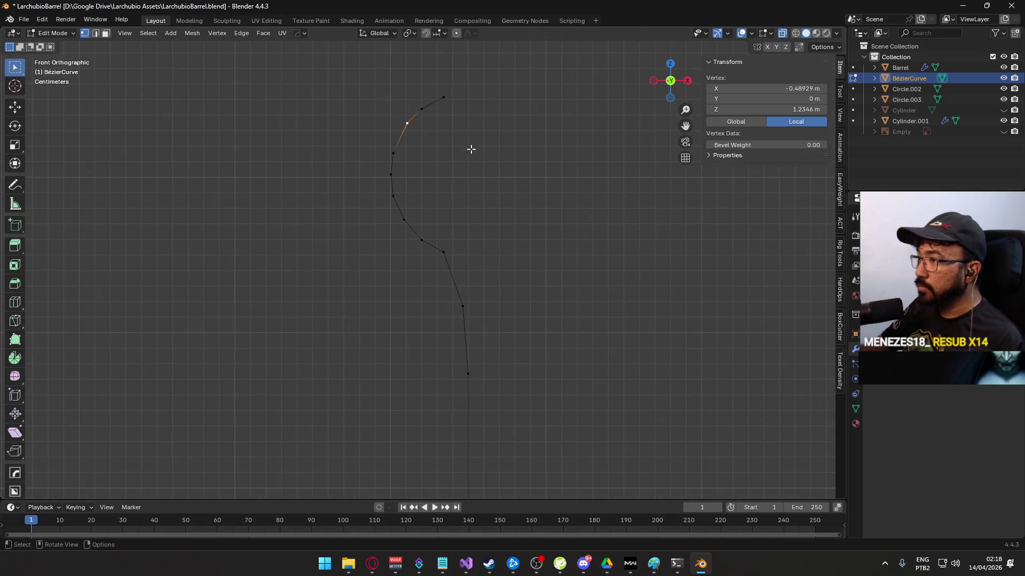
{"action": "key", "text": "shift+v"}
{"action": "left_click", "coordinate": [503, 142]}
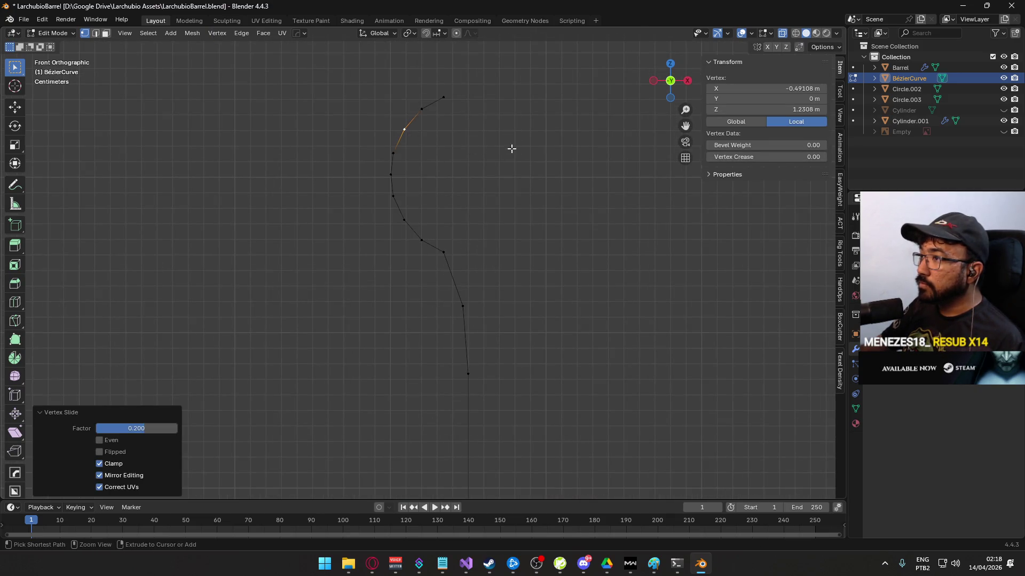
{"action": "left_click", "coordinate": [536, 214]}
{"action": "scroll", "coordinate": [537, 216], "scroll_direction": "down", "scroll_amount": 5}
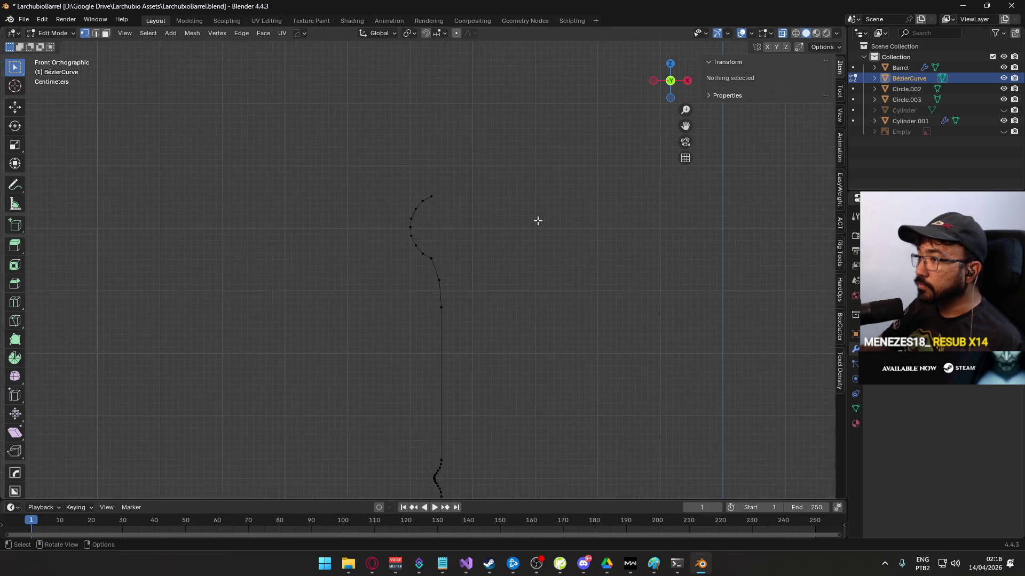
- Switch to Top view and enter Edit Mode on the profile curve
{"action": "key", "text": "Tab"}
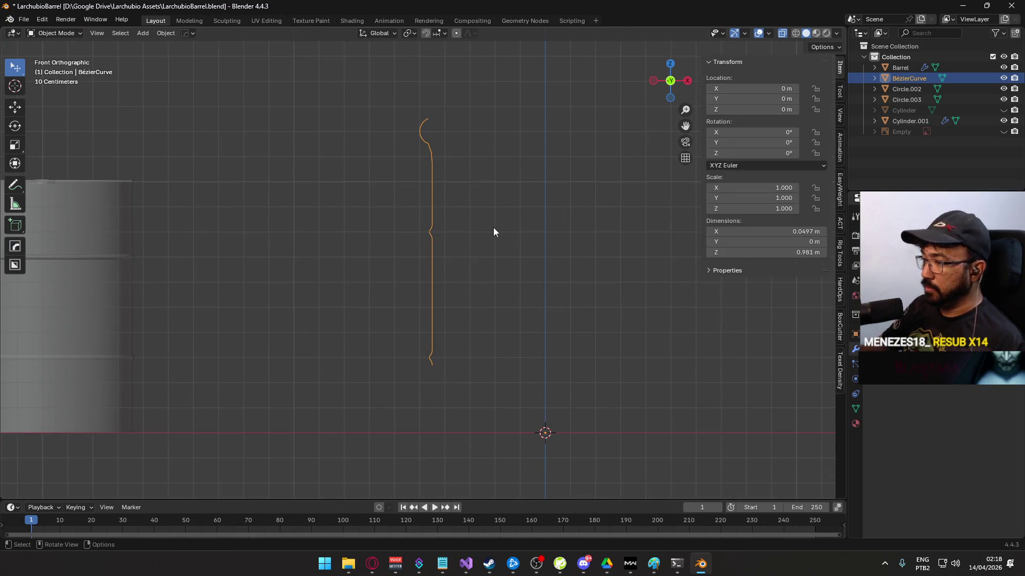
{"action": "key", "text": "KP_7"}
{"action": "key", "text": "F3"}
{"action": "type", "text": "spin"}
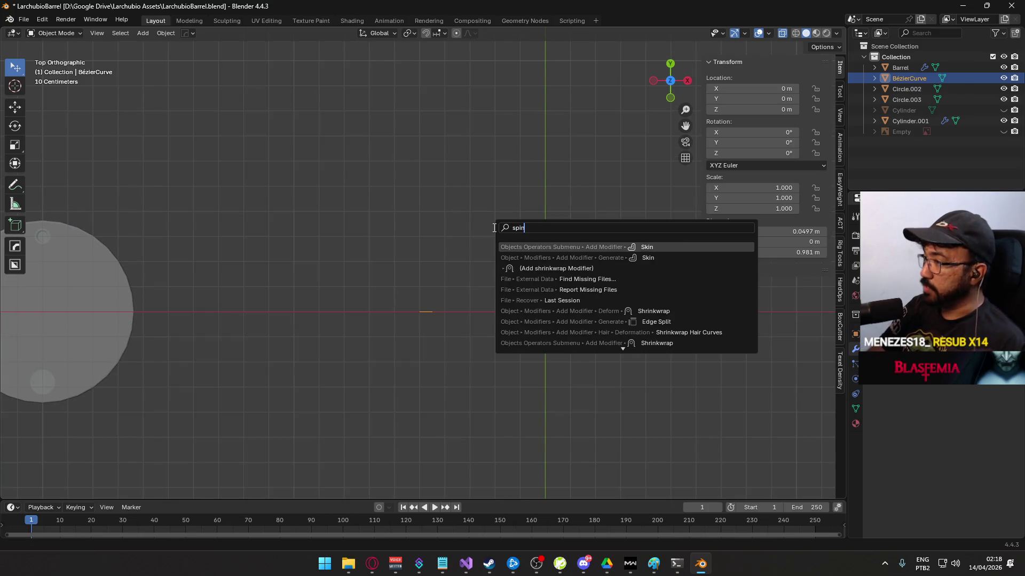
{"action": "key", "text": "Escape"}
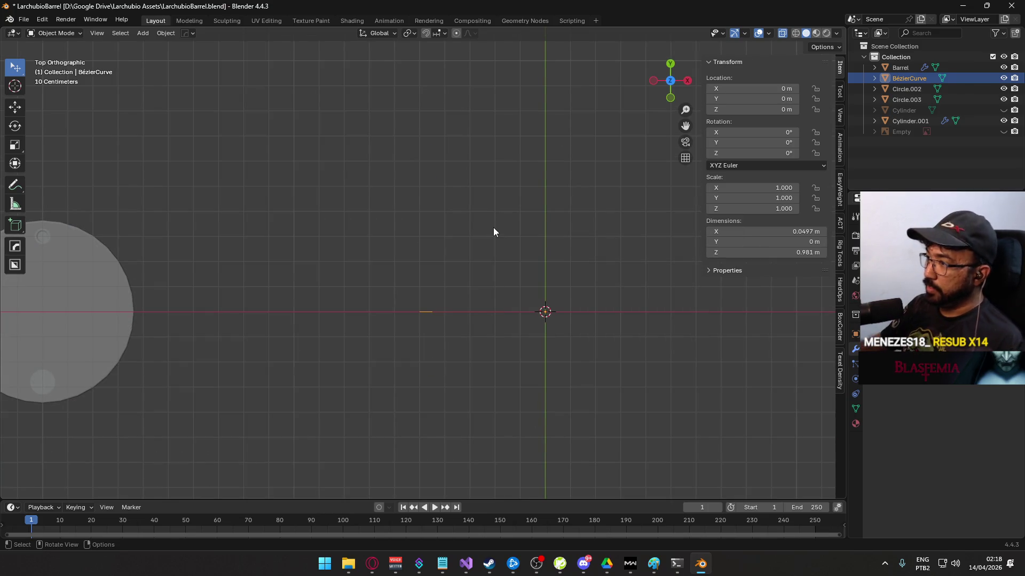
{"action": "key", "text": "Tab"}
- Spin the profile 360° around Z with 24 steps into a barrel shell
{"action": "key", "text": "F3"}
{"action": "type", "text": "spin"}
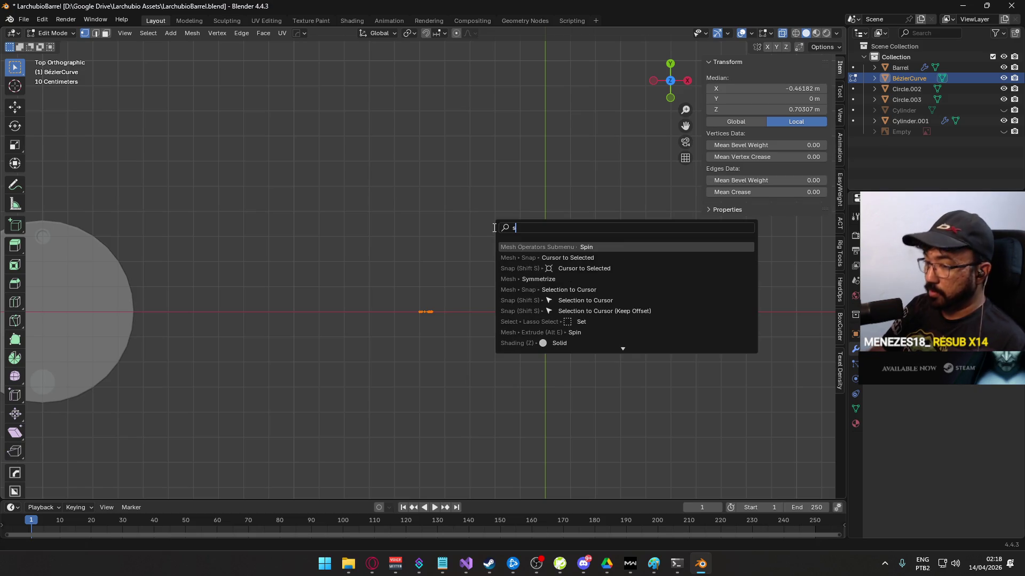
{"action": "key", "text": "Return"}
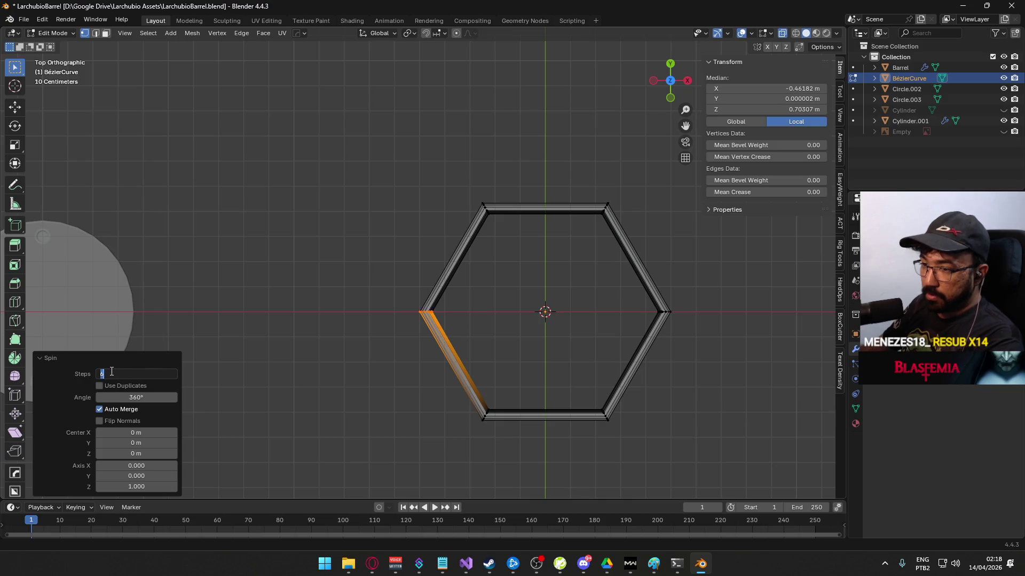
{"action": "type", "text": "24"}
{"action": "key", "text": "Return"}
{"action": "mouse_move", "coordinate": [548, 370]}
{"action": "left_mouse_down"}
{"action": "mouse_move", "coordinate": [567, 441]}
{"action": "mouse_move", "coordinate": [569, 315]}
{"action": "left_mouse_up"}
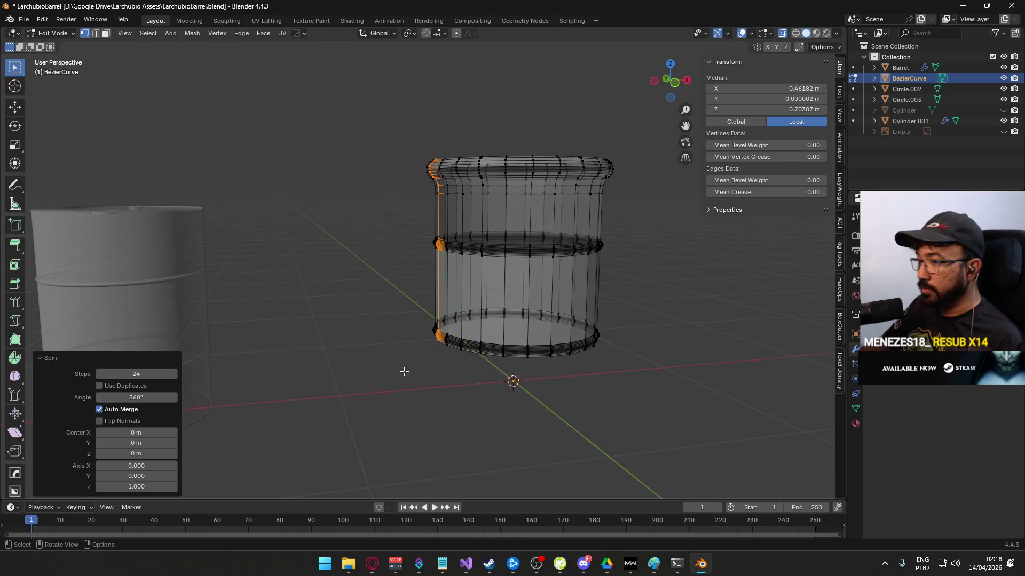
{"action": "key", "text": "alt+a"}
- Recalculate the whole barrel's normals to face outside, then reopen it in Edit Mode
{"action": "key", "text": "a"}
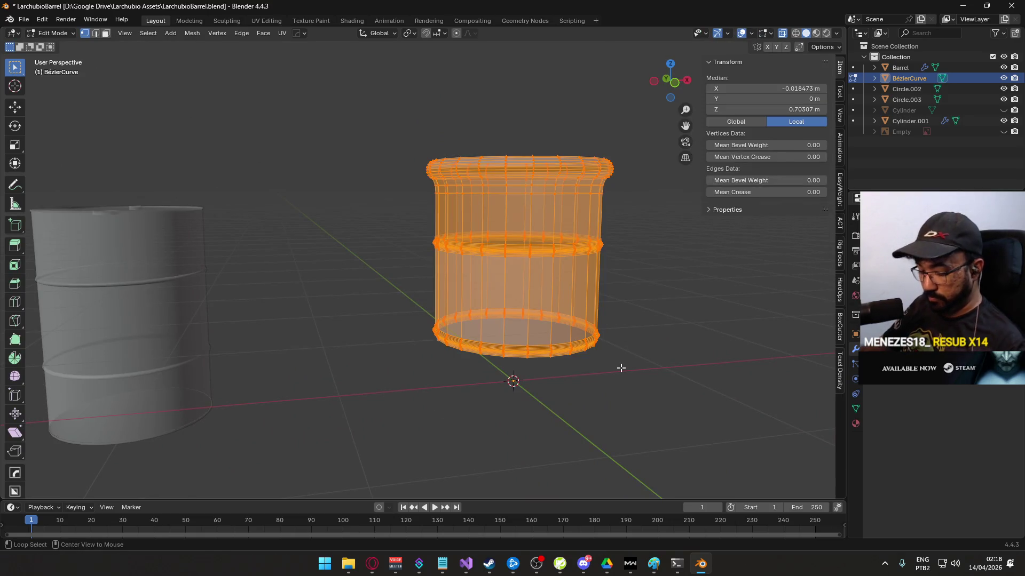
{"action": "key", "text": "alt+n"}
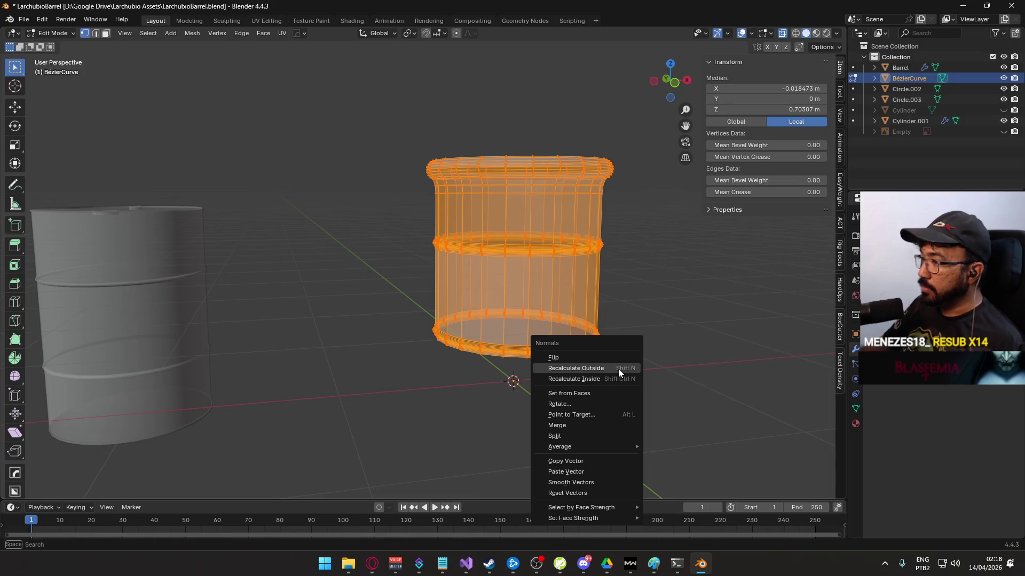
{"action": "left_click", "coordinate": [618, 369]}
{"action": "key", "text": "alt+a"}
{"action": "key", "text": "Tab"}
{"action": "key", "text": "alt+a"}
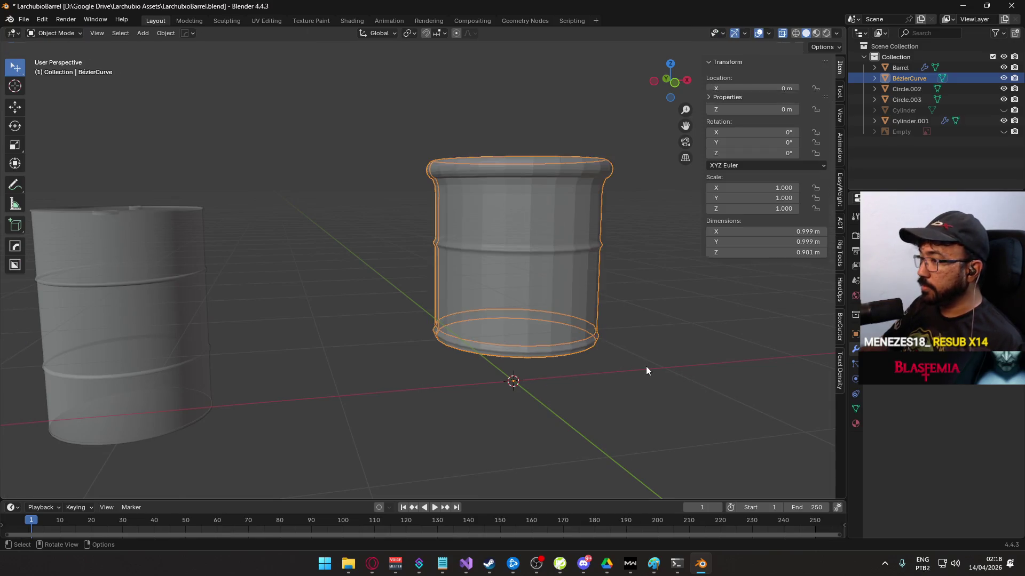
{"action": "mouse_move", "coordinate": [599, 330]}
{"action": "left_mouse_down"}
{"action": "mouse_move", "coordinate": [462, 302]}
{"action": "mouse_move", "coordinate": [373, 233]}
{"action": "mouse_move", "coordinate": [424, 182]}
{"action": "mouse_move", "coordinate": [386, 265]}
{"action": "left_mouse_up"}
{"action": "left_click", "coordinate": [373, 234]}
{"action": "key", "text": "Tab"}
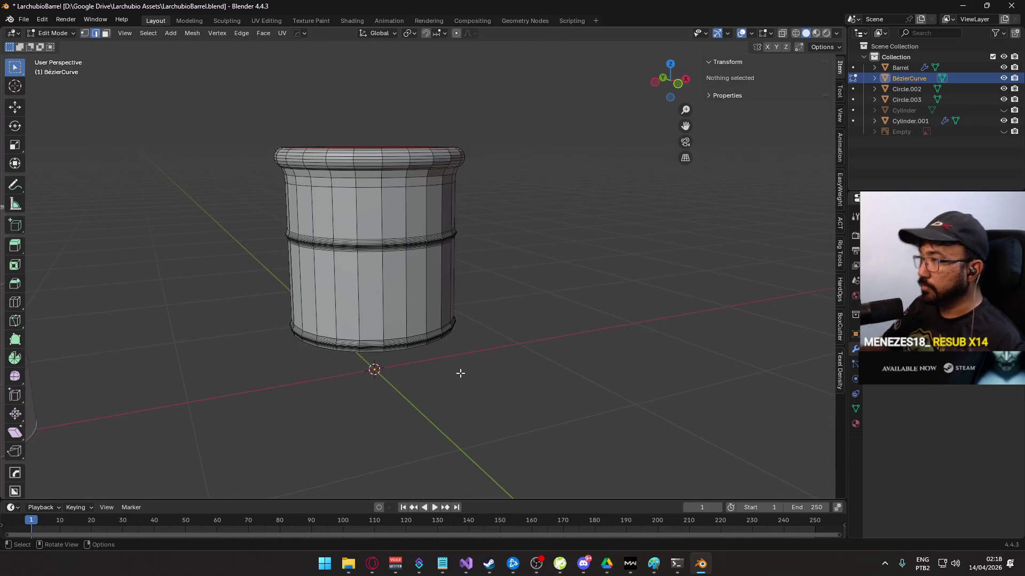
- Enable Backface Culling in Viewport Shading and view the barrel from below in Object Mode
{"action": "left_click", "coordinate": [836, 33]}
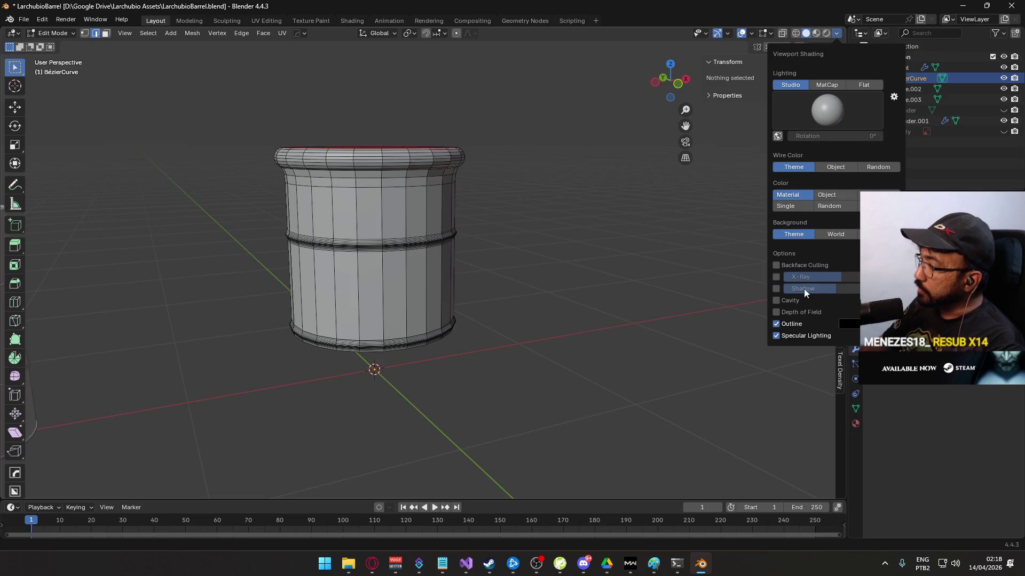
{"action": "left_click", "coordinate": [770, 33]}
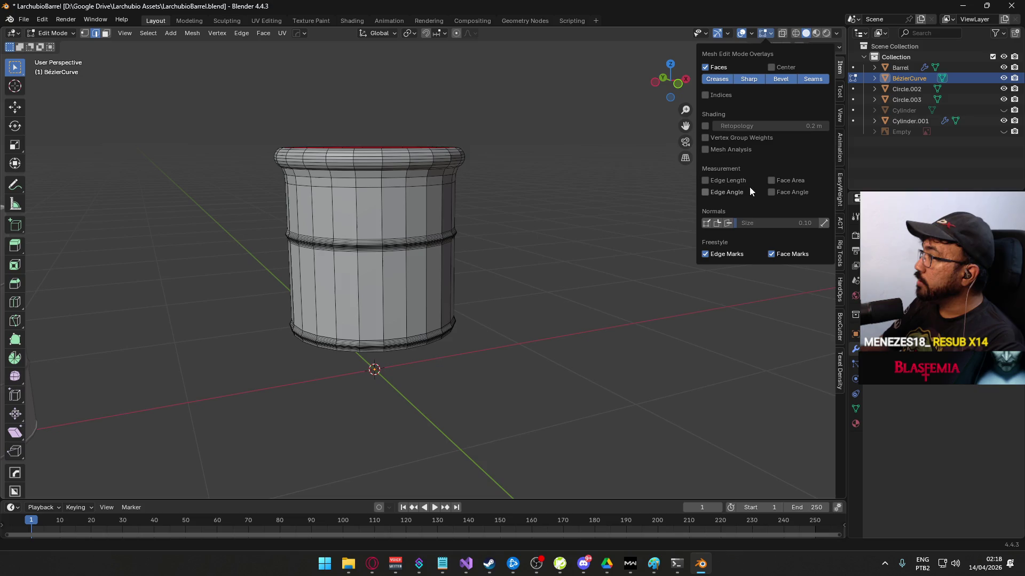
{"action": "mouse_move", "coordinate": [716, 33]}
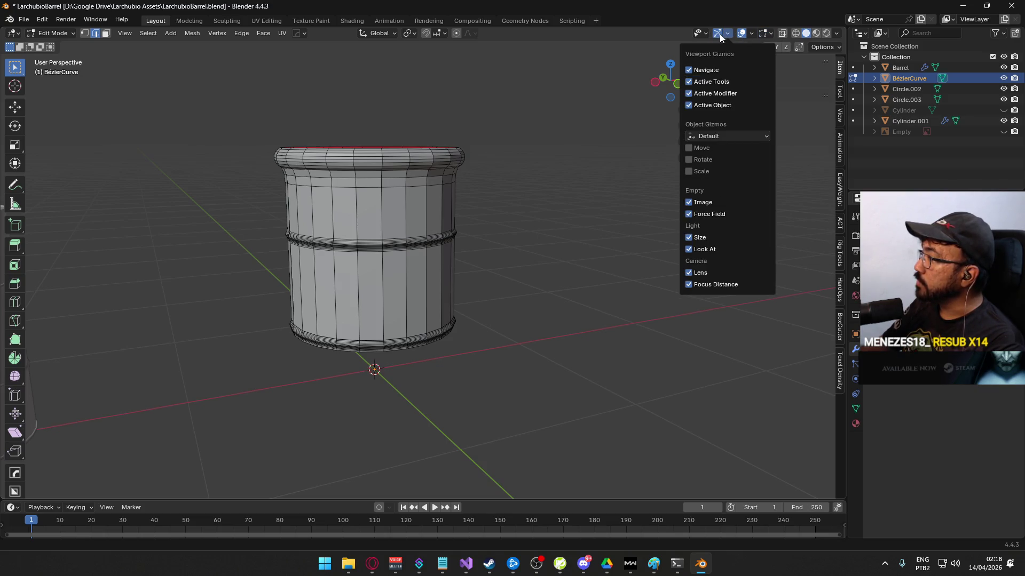
{"action": "left_click", "coordinate": [837, 33]}
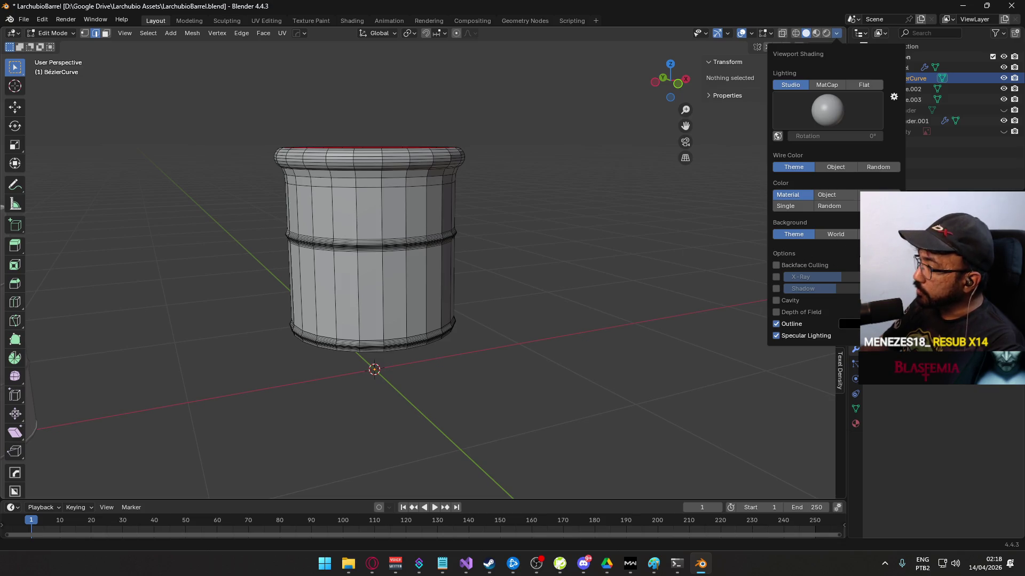
{"action": "left_click", "coordinate": [784, 266]}
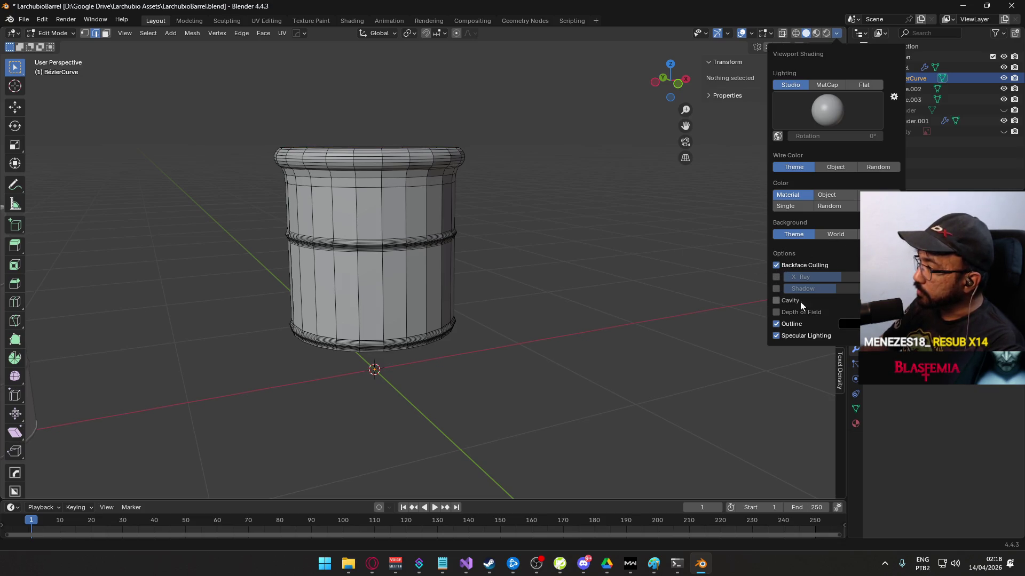
{"action": "scroll", "coordinate": [536, 345], "scroll_direction": "up", "scroll_amount": 2}
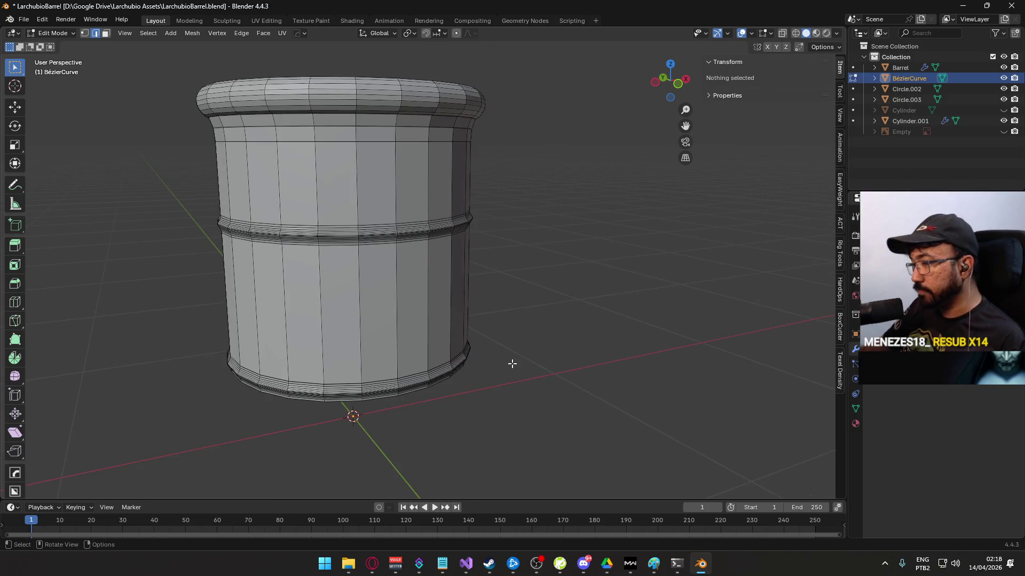
{"action": "key", "text": "Tab"}
{"action": "mouse_move", "coordinate": [450, 342]}
{"action": "left_mouse_down"}
{"action": "mouse_move", "coordinate": [408, 318]}
{"action": "mouse_move", "coordinate": [334, 309]}
{"action": "mouse_move", "coordinate": [421, 400]}
{"action": "mouse_move", "coordinate": [520, 387]}
{"action": "mouse_move", "coordinate": [548, 416]}
{"action": "mouse_move", "coordinate": [421, 304]}
{"action": "mouse_move", "coordinate": [380, 164]}
{"action": "mouse_move", "coordinate": [383, 287]}
{"action": "left_mouse_up"}
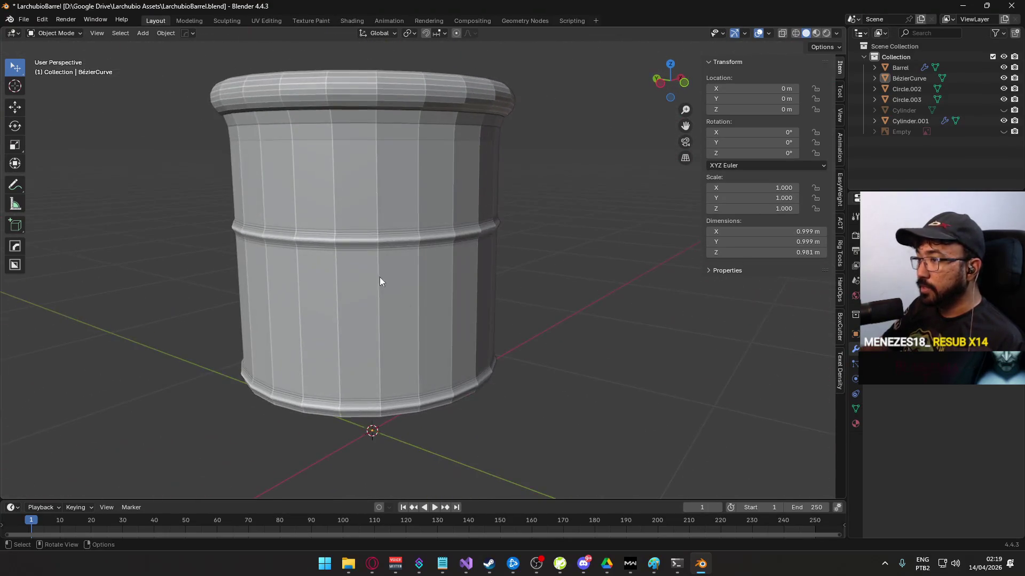
{"action": "left_click", "coordinate": [383, 338]}
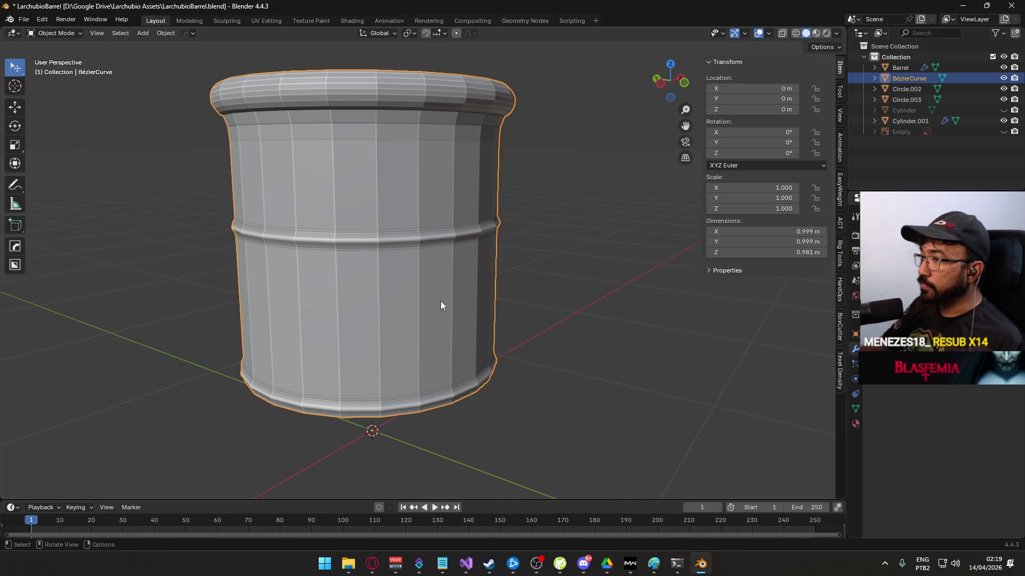
- Convert the barrel object to a mesh
{"action": "right_click", "coordinate": [368, 291]}
{"action": "mouse_move", "coordinate": [369, 292]}
{"action": "left_click", "coordinate": [453, 294]}
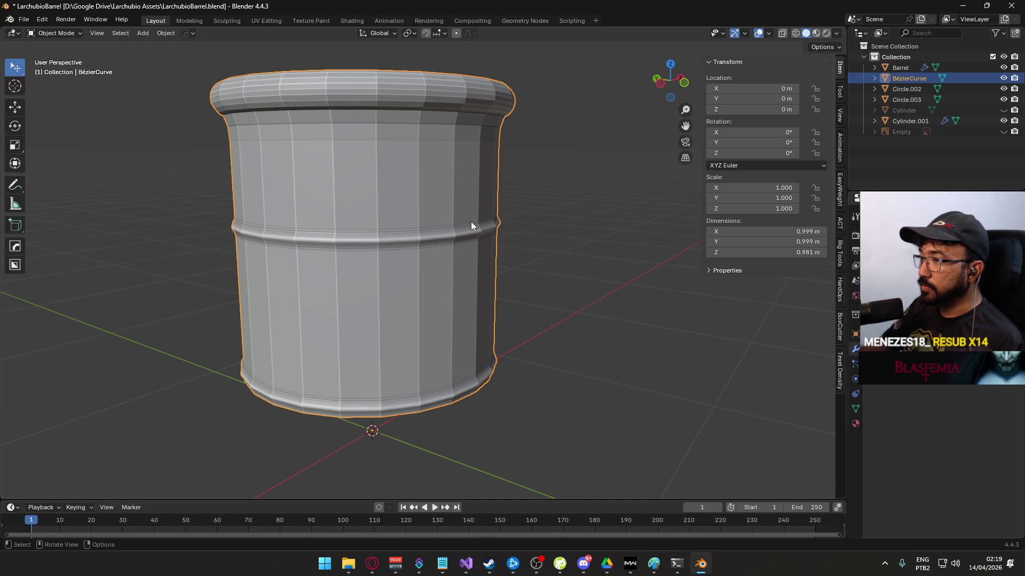
{"action": "scroll", "coordinate": [443, 302], "scroll_direction": "up", "scroll_amount": 5}
{"action": "mouse_move", "coordinate": [443, 302]}
{"action": "left_mouse_down"}
{"action": "mouse_move", "coordinate": [394, 309]}
{"action": "mouse_move", "coordinate": [485, 378]}
{"action": "mouse_move", "coordinate": [435, 204]}
{"action": "left_mouse_up"}
{"action": "scroll", "coordinate": [393, 293], "scroll_direction": "down", "scroll_amount": 4}
{"action": "scroll", "coordinate": [435, 204], "scroll_direction": "down", "scroll_amount": 3}
- Apply Shade Auto Smooth at 30° and inspect the smoothed barrel in front view
{"action": "right_click", "coordinate": [405, 276]}
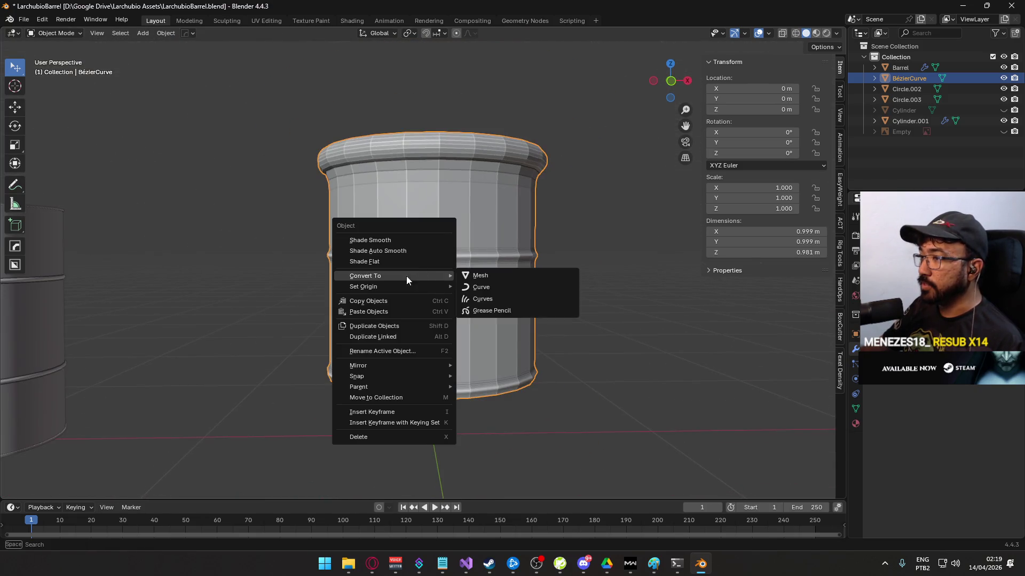
{"action": "left_click", "coordinate": [428, 252]}
{"action": "mouse_move", "coordinate": [439, 270]}
{"action": "left_mouse_down"}
{"action": "mouse_move", "coordinate": [459, 214]}
{"action": "mouse_move", "coordinate": [473, 312]}
{"action": "left_mouse_up"}
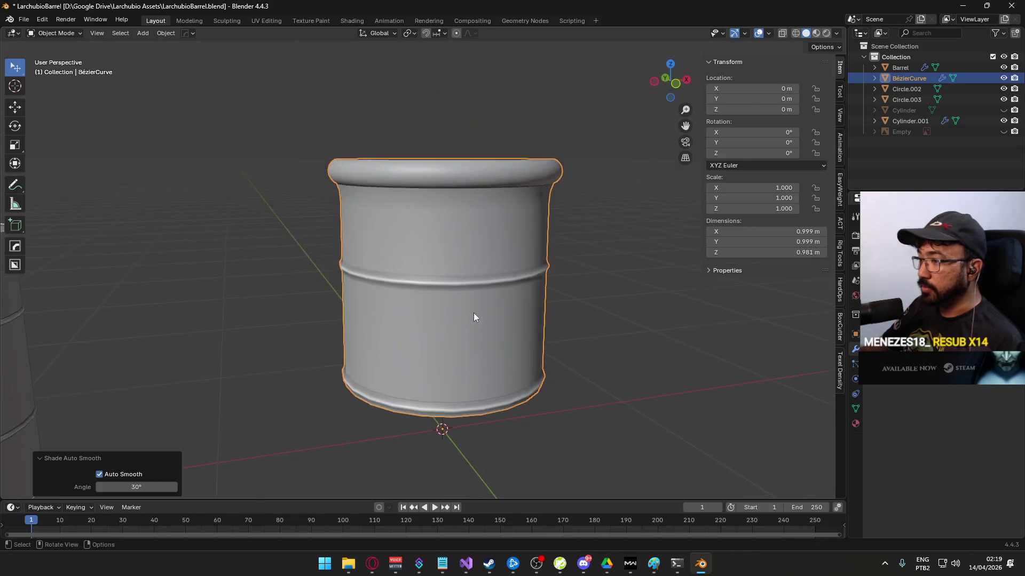
{"action": "scroll", "coordinate": [473, 312], "scroll_direction": "up", "scroll_amount": 2}
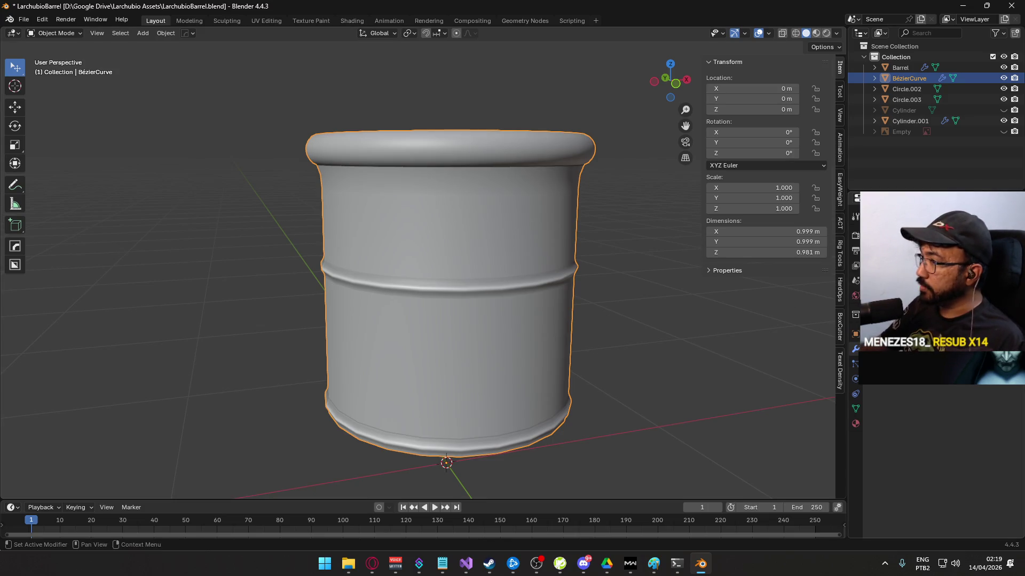
{"action": "scroll", "coordinate": [462, 305], "scroll_direction": "up", "scroll_amount": 5}
{"action": "key", "text": "shift+z"}
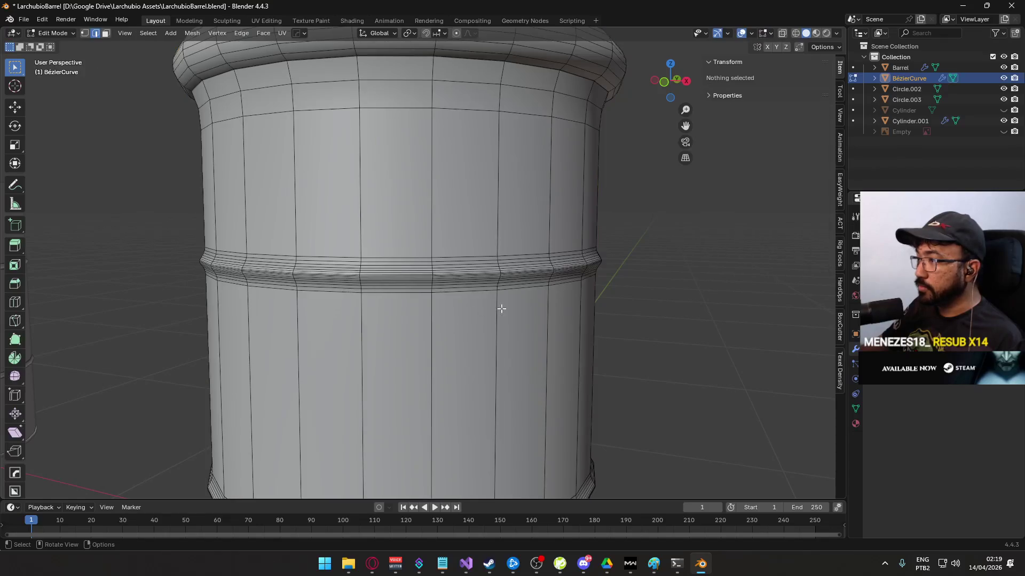
{"action": "scroll", "coordinate": [431, 300], "scroll_direction": "down", "scroll_amount": 3}
{"action": "scroll", "coordinate": [491, 315], "scroll_direction": "up", "scroll_amount": 6}
{"action": "key", "text": "shift+z"}
{"action": "scroll", "coordinate": [389, 278], "scroll_direction": "down", "scroll_amount": 8}
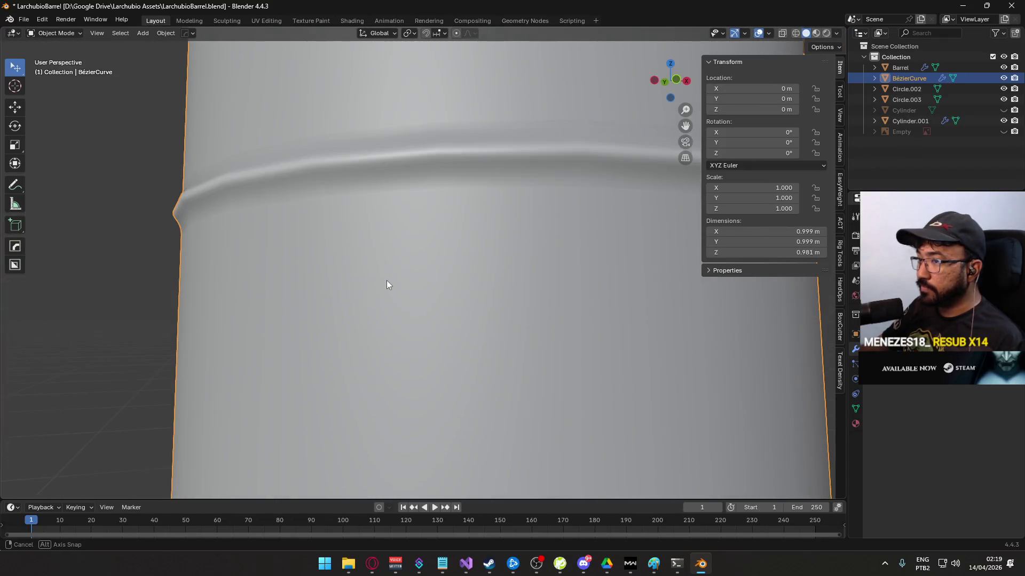
{"action": "key", "text": "KP_1"}
{"action": "scroll", "coordinate": [434, 354], "scroll_direction": "down", "scroll_amount": 3}
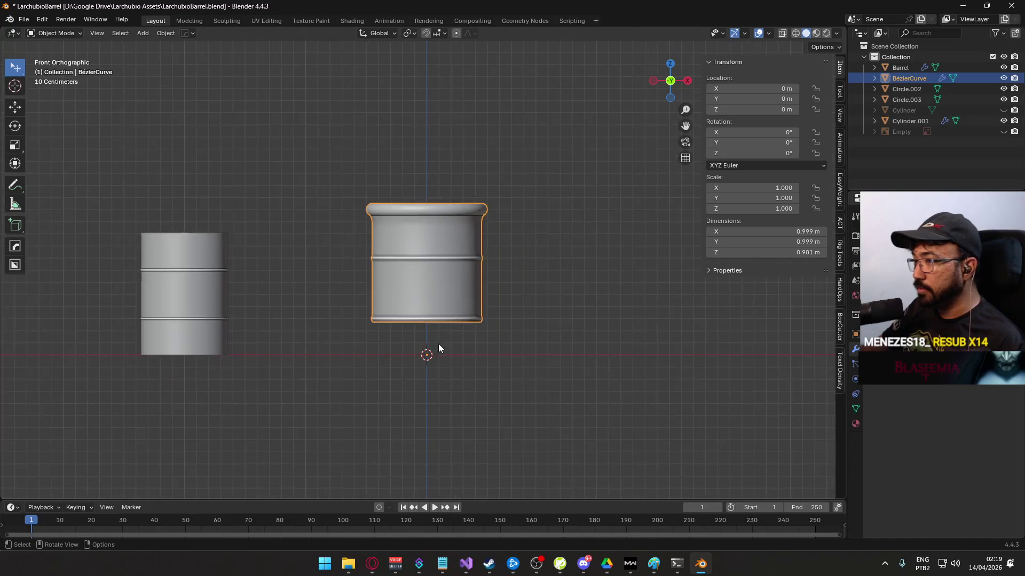
- Move the barrel's bottom edge loop down so the barrel stands 1.25 m tall
{"action": "scroll", "coordinate": [441, 342], "scroll_direction": "up", "scroll_amount": 4}
{"action": "key", "text": "Tab"}
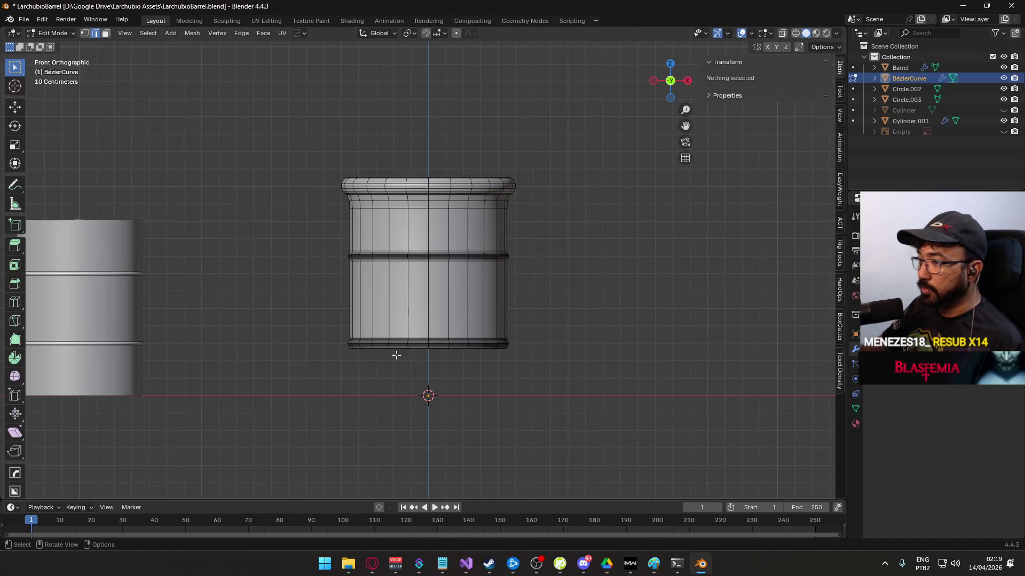
{"action": "left_click", "coordinate": [400, 348], "text": "alt"}
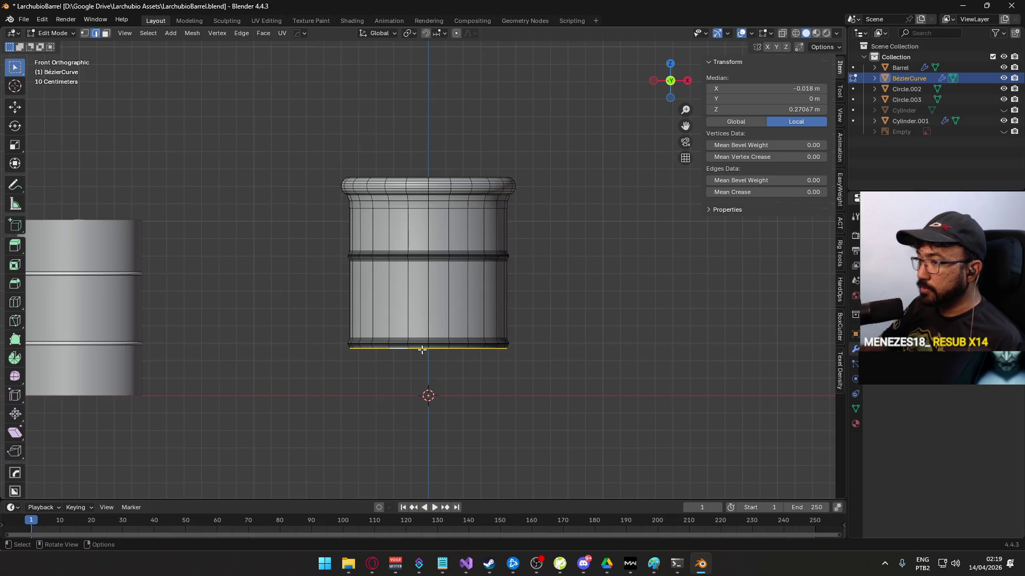
{"action": "scroll", "coordinate": [399, 121], "scroll_direction": "up", "scroll_amount": 2}
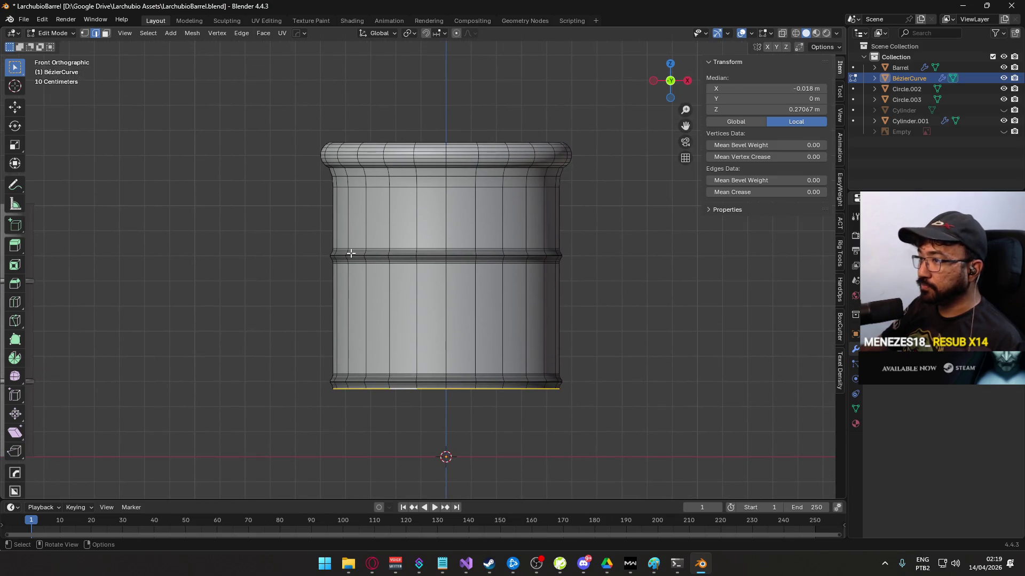
{"action": "scroll", "coordinate": [395, 271], "scroll_direction": "down", "scroll_amount": 3}
{"action": "scroll", "coordinate": [377, 352], "scroll_direction": "up", "scroll_amount": 3}
{"action": "scroll", "coordinate": [400, 217], "scroll_direction": "down", "scroll_amount": 3}
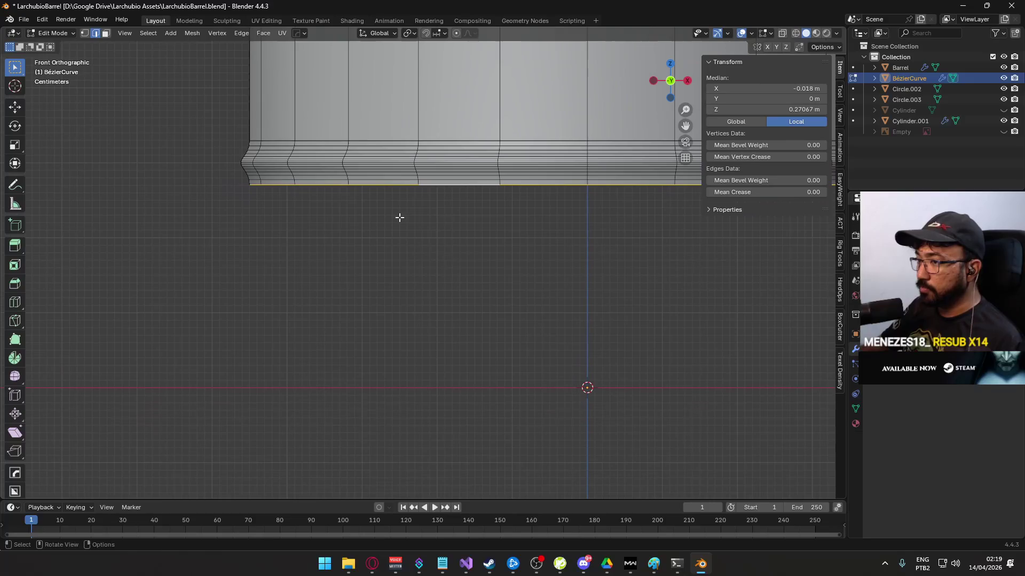
{"action": "key", "text": "g"}
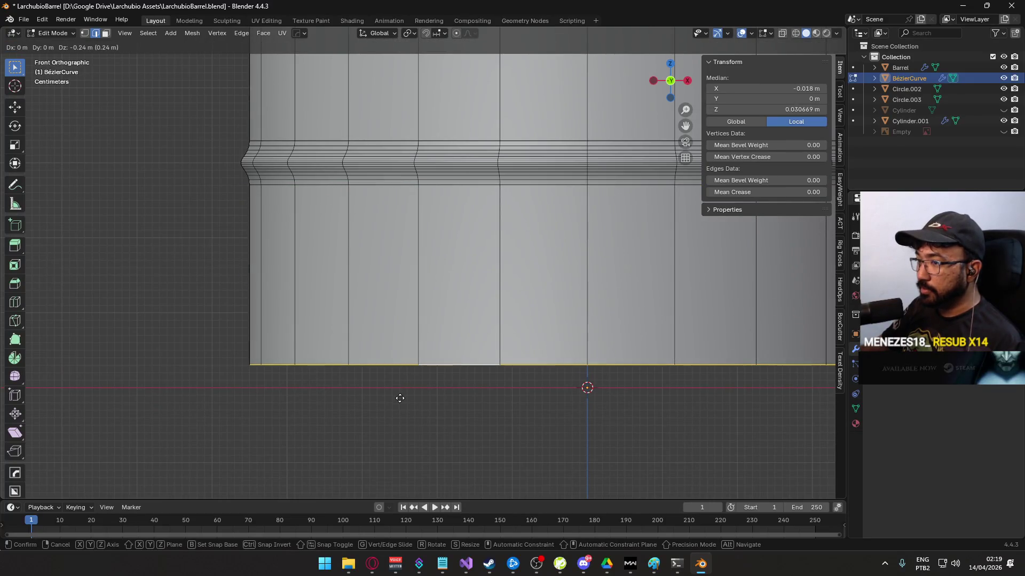
{"action": "left_click", "coordinate": [399, 412]}
{"action": "scroll", "coordinate": [426, 366], "scroll_direction": "down", "scroll_amount": 6}
{"action": "key", "text": "Tab"}
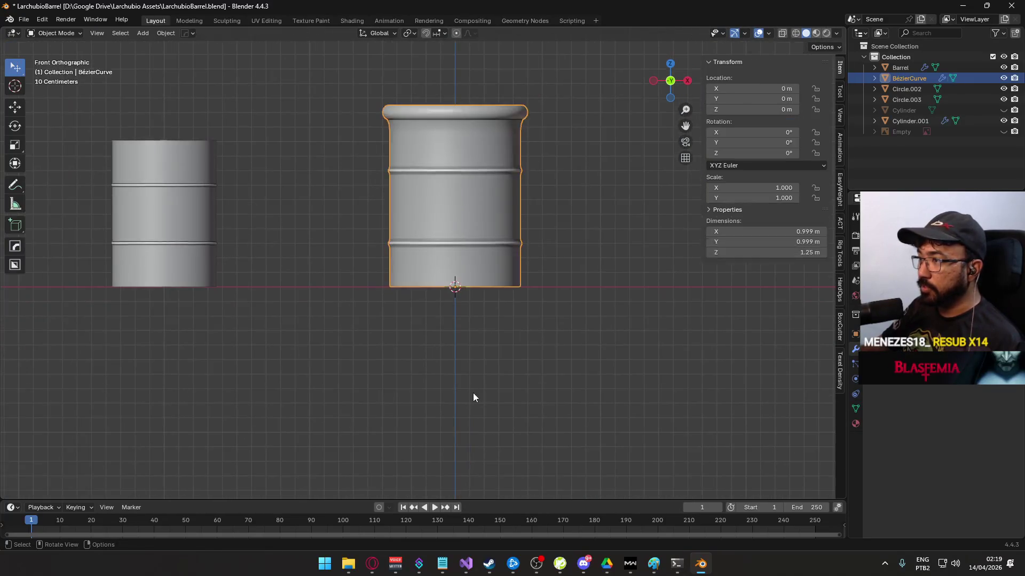
- Orbit around both barrels and inspect the new barrel's ridge edges
{"action": "scroll", "coordinate": [385, 315], "scroll_direction": "up", "scroll_amount": 2}
{"action": "scroll", "coordinate": [406, 297], "scroll_direction": "up", "scroll_amount": 3}
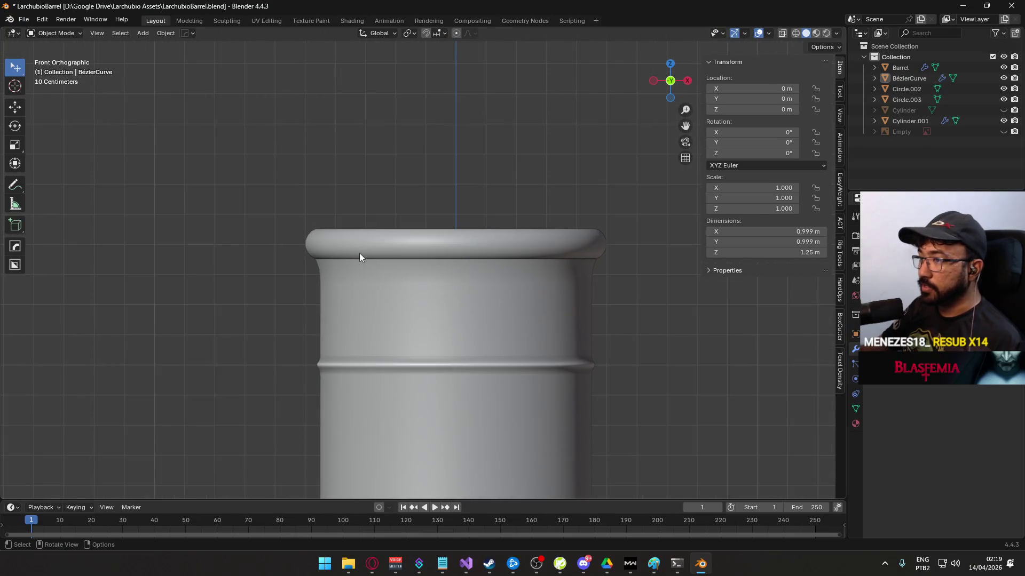
{"action": "scroll", "coordinate": [393, 269], "scroll_direction": "down", "scroll_amount": 5}
{"action": "mouse_move", "coordinate": [319, 258]}
{"action": "left_mouse_down"}
{"action": "mouse_move", "coordinate": [441, 165]}
{"action": "mouse_move", "coordinate": [431, 255]}
{"action": "mouse_move", "coordinate": [477, 344]}
{"action": "mouse_move", "coordinate": [556, 224]}
{"action": "mouse_move", "coordinate": [684, 255]}
{"action": "mouse_move", "coordinate": [594, 291]}
{"action": "mouse_move", "coordinate": [496, 270]}
{"action": "mouse_move", "coordinate": [491, 237]}
{"action": "mouse_move", "coordinate": [348, 264]}
{"action": "mouse_move", "coordinate": [431, 286]}
{"action": "left_mouse_up"}
{"action": "left_click", "coordinate": [431, 286]}
{"action": "left_click_drag", "start_coordinate": [447, 332], "coordinate": [446, 279]}
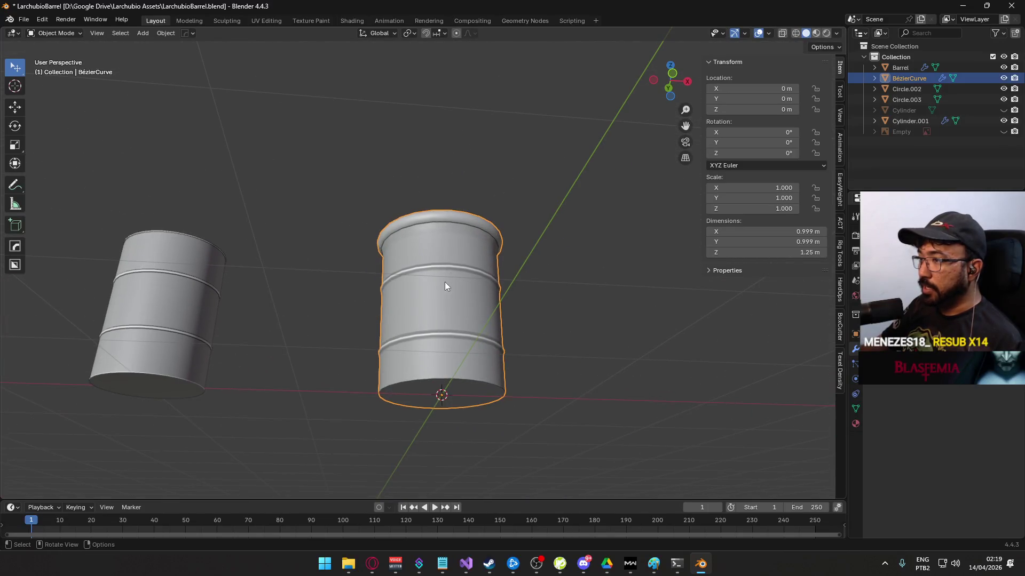
{"action": "mouse_move", "coordinate": [369, 264]}
{"action": "left_mouse_down"}
{"action": "mouse_move", "coordinate": [424, 200]}
{"action": "mouse_move", "coordinate": [482, 249]}
{"action": "mouse_move", "coordinate": [543, 208]}
{"action": "mouse_move", "coordinate": [419, 311]}
{"action": "left_mouse_up"}
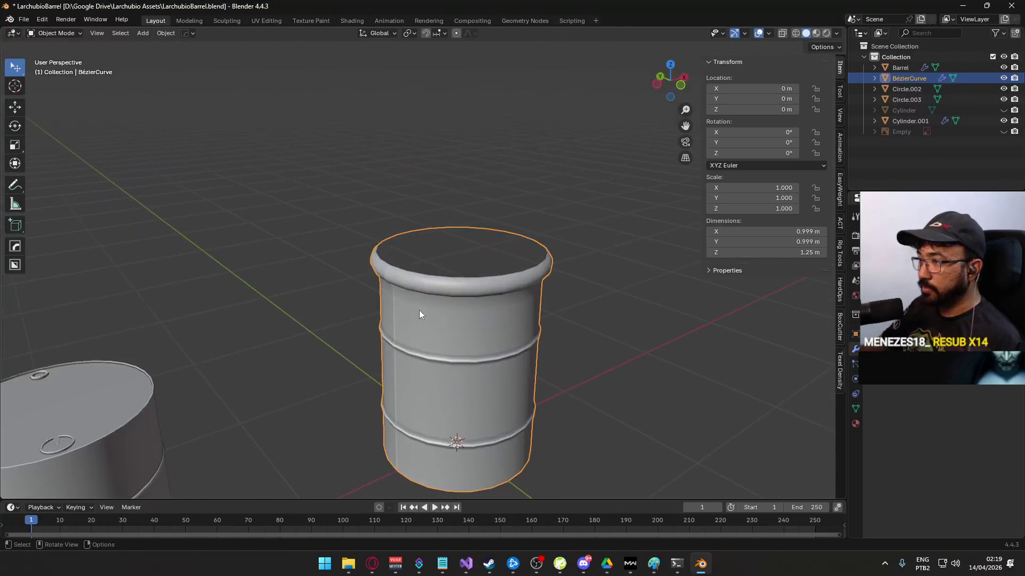
{"action": "left_click_drag", "start_coordinate": [434, 350], "coordinate": [392, 322]}
{"action": "scroll", "coordinate": [372, 358], "scroll_direction": "up", "scroll_amount": 6}
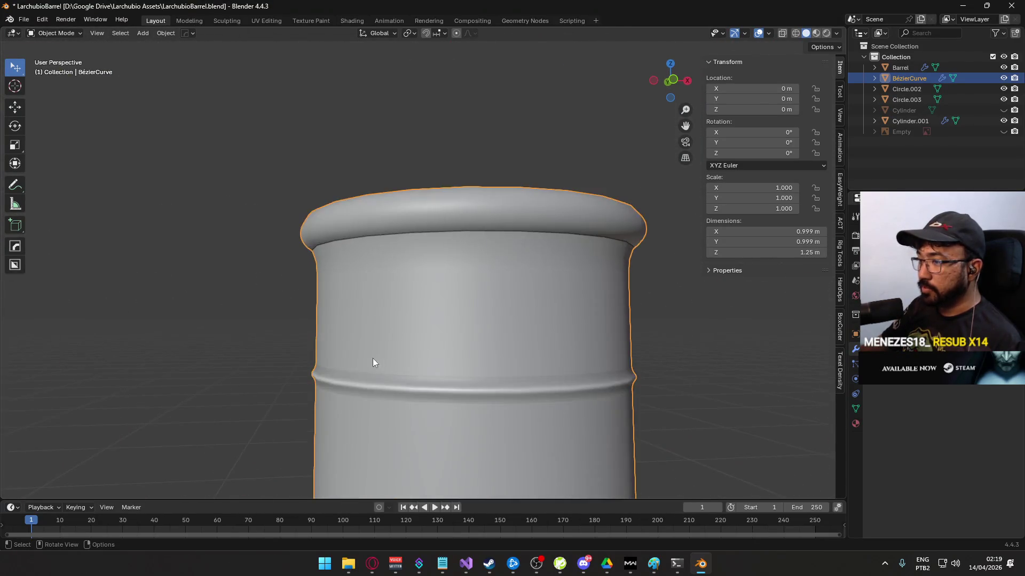
{"action": "key", "text": "Tab"}
{"action": "mouse_move", "coordinate": [401, 284]}
{"action": "left_mouse_down"}
{"action": "mouse_move", "coordinate": [338, 277]}
{"action": "mouse_move", "coordinate": [366, 297]}
{"action": "left_mouse_up"}
{"action": "scroll", "coordinate": [374, 317], "scroll_direction": "up", "scroll_amount": 3}
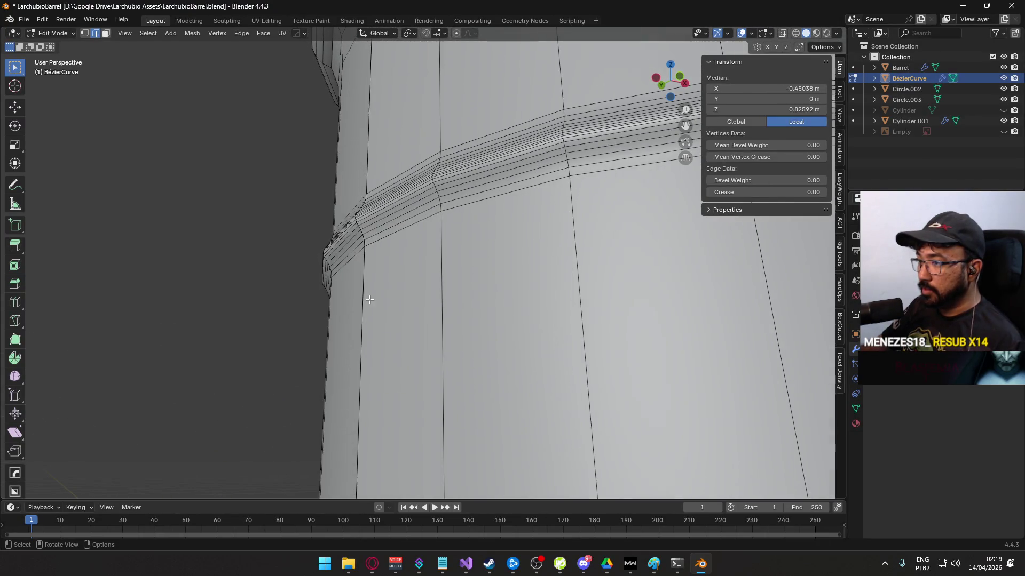
{"action": "left_click", "coordinate": [361, 230], "text": "ctrl"}
{"action": "mouse_move", "coordinate": [361, 230]}
{"action": "left_mouse_down"}
{"action": "mouse_move", "coordinate": [408, 247]}
{"action": "mouse_move", "coordinate": [450, 293]}
{"action": "left_mouse_up"}
{"action": "key", "text": "Tab"}
{"action": "scroll", "coordinate": [450, 293], "scroll_direction": "down", "scroll_amount": 6}
- Merge by Distance on the whole barrel, removing 69 duplicate vertices, then view from front
{"action": "key", "text": "Tab"}
{"action": "key", "text": "a"}
{"action": "key", "text": "q"}
{"action": "mouse_move", "coordinate": [496, 313]}
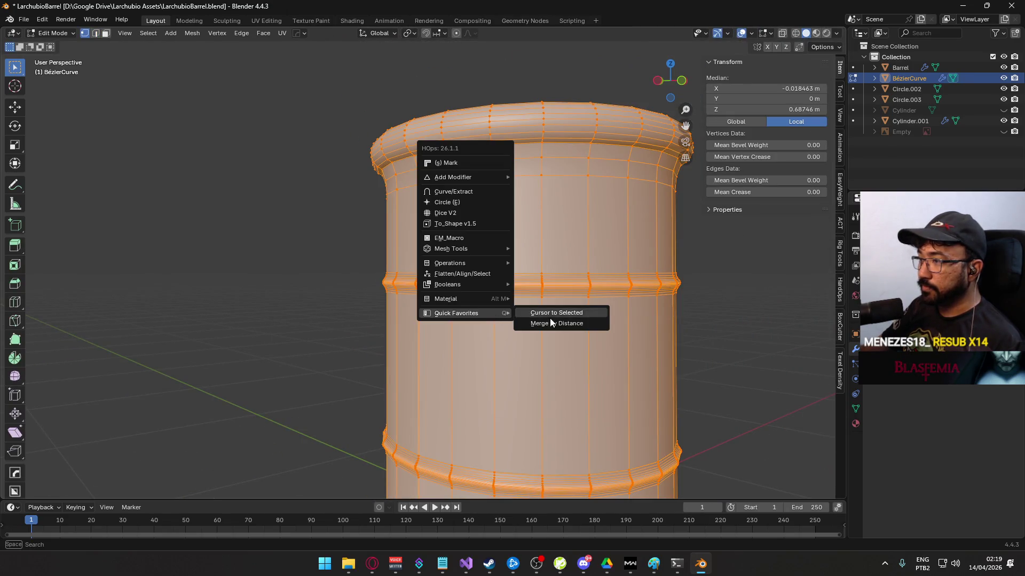
{"action": "left_click", "coordinate": [552, 323]}
{"action": "key", "text": "Tab"}
{"action": "scroll", "coordinate": [339, 336], "scroll_direction": "down", "scroll_amount": 4}
{"action": "mouse_move", "coordinate": [390, 337]}
{"action": "left_mouse_down"}
{"action": "mouse_move", "coordinate": [472, 224]}
{"action": "mouse_move", "coordinate": [603, 301]}
{"action": "mouse_move", "coordinate": [581, 339]}
{"action": "mouse_move", "coordinate": [334, 350]}
{"action": "left_mouse_up"}
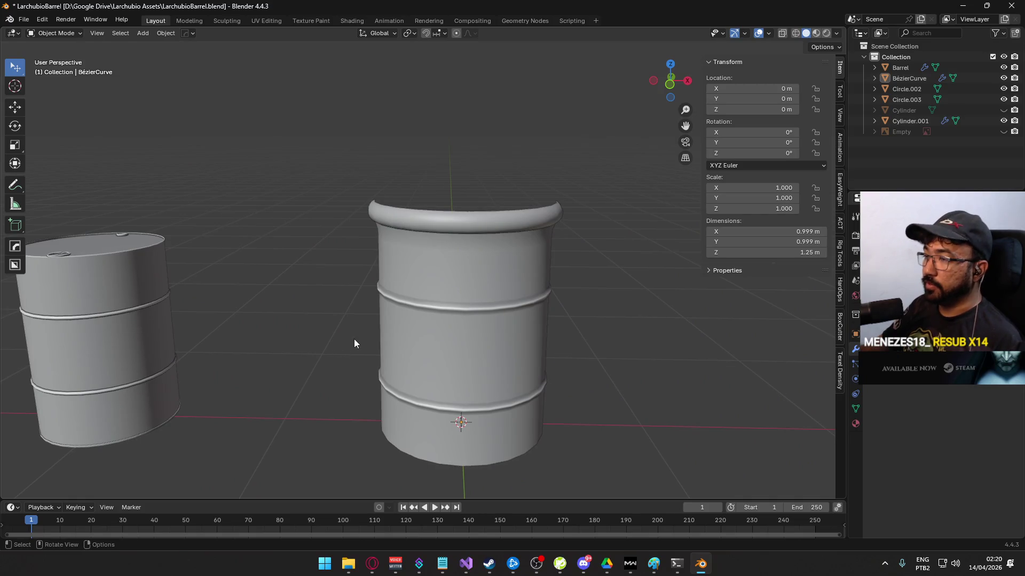
{"action": "key", "text": "KP_1"}
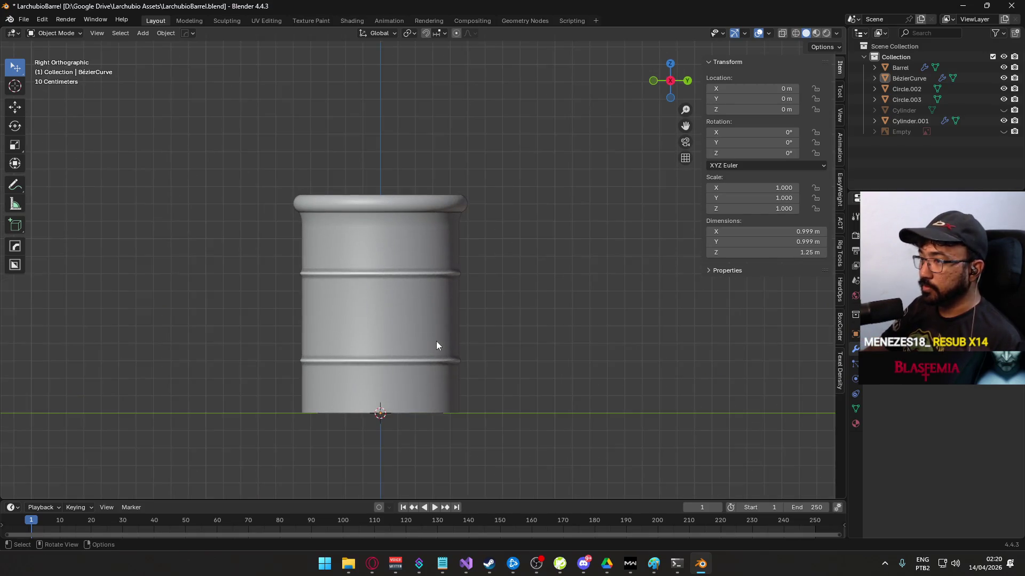
{"action": "scroll", "coordinate": [137, 361], "scroll_direction": "up", "scroll_amount": 2}
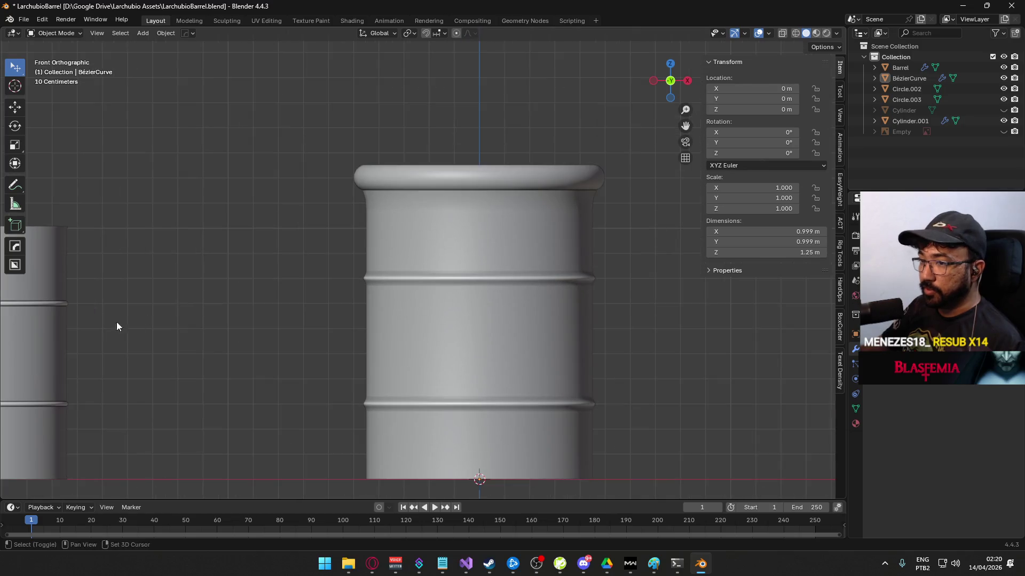
{"action": "key", "text": "Tab"}
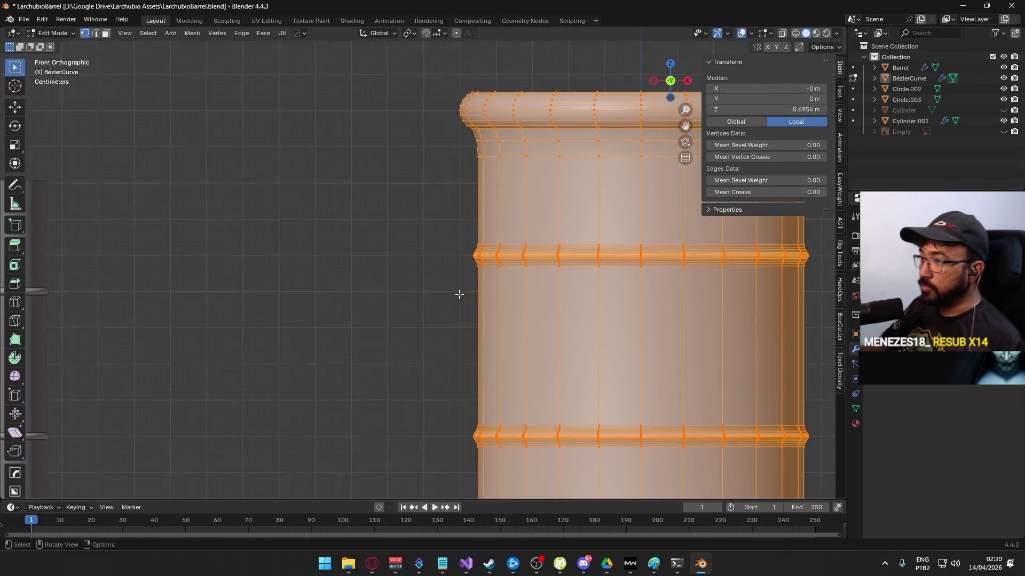
- In Edge select mode, select the ridge's profile edges and duplicate them in place
{"action": "scroll", "coordinate": [460, 293], "scroll_direction": "up", "scroll_amount": 5}
{"action": "key", "text": "2"}
{"action": "left_click", "coordinate": [477, 349]}
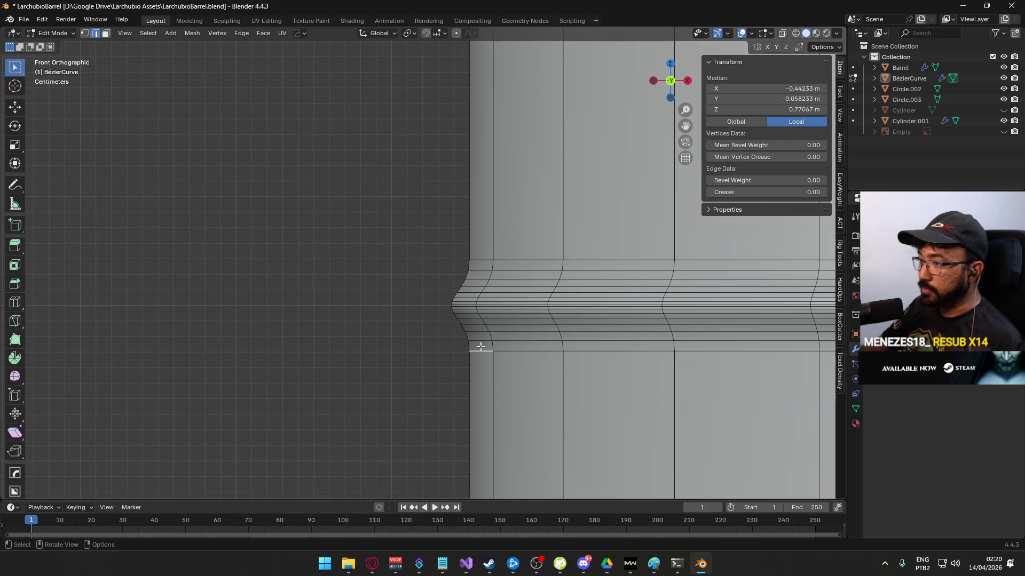
{"action": "left_click", "coordinate": [464, 271], "text": "ctrl"}
{"action": "right_click", "coordinate": [464, 270]}
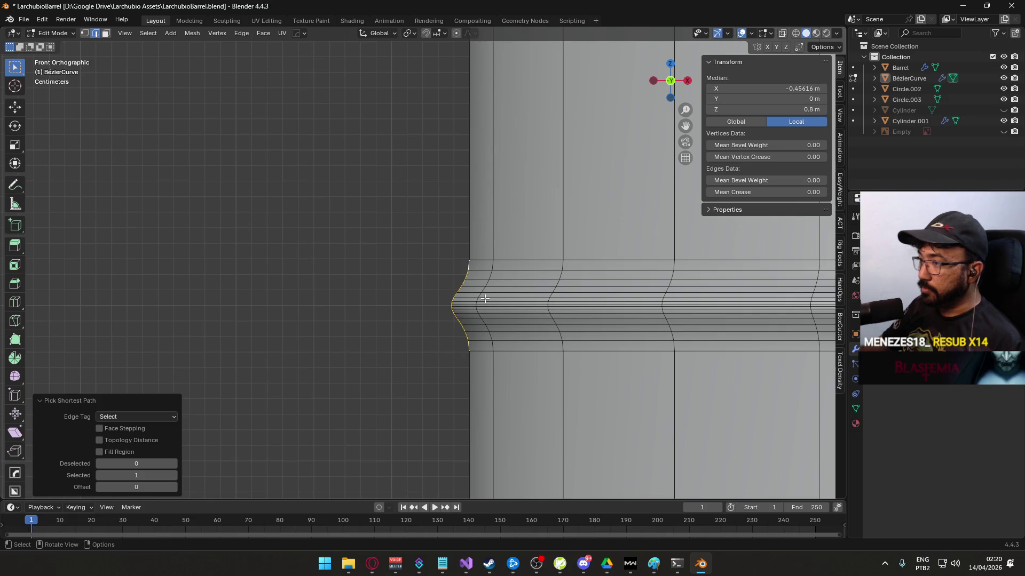
{"action": "key", "text": "shift+d"}
{"action": "key", "text": "Escape"}
- Separate the duplicated edges into their own object, BézierCurve.001, and select it in Object Mode
{"action": "right_click", "coordinate": [439, 294]}
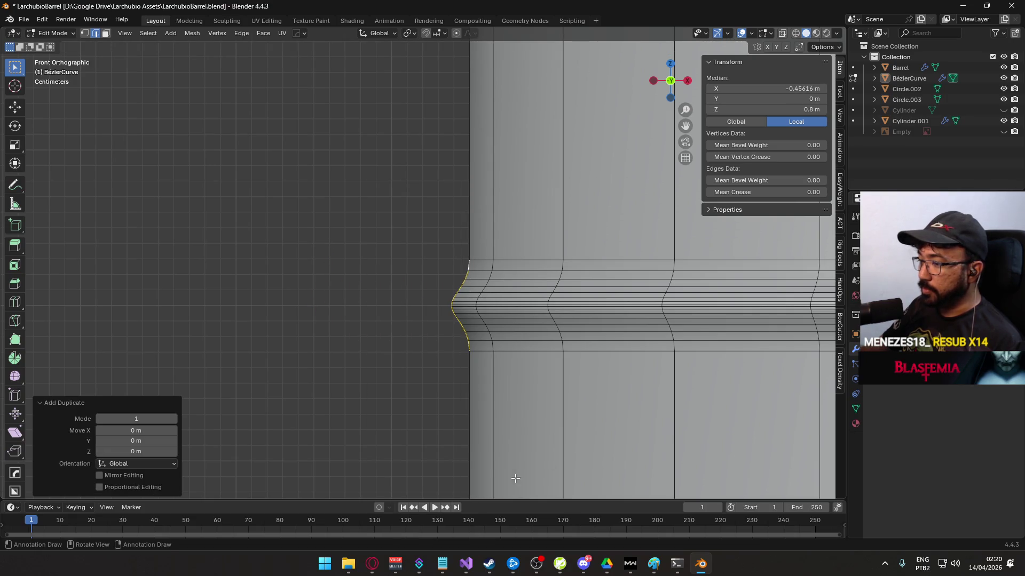
{"action": "right_click", "coordinate": [421, 324]}
{"action": "mouse_move", "coordinate": [402, 521]}
{"action": "left_click", "coordinate": [464, 491]}
{"action": "key", "text": "Tab"}
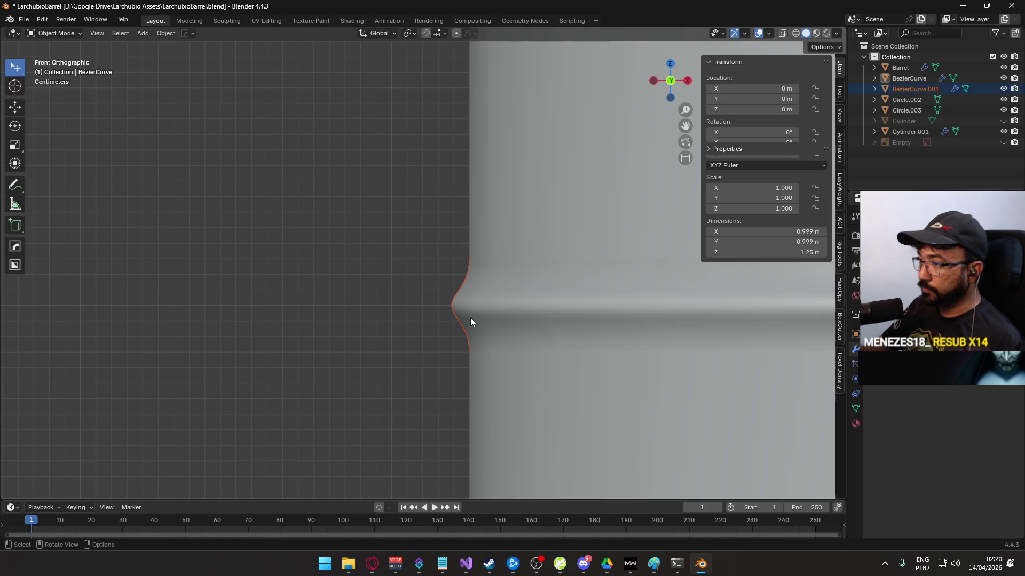
{"action": "left_click", "coordinate": [455, 320]}
{"action": "scroll", "coordinate": [421, 325], "scroll_direction": "down", "scroll_amount": 8}
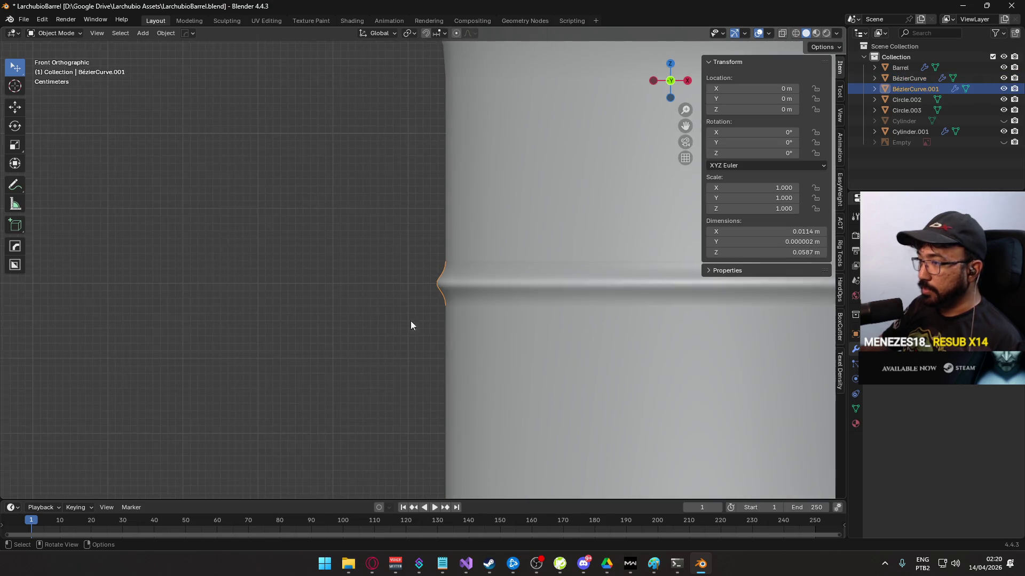
{"action": "scroll", "coordinate": [580, 279], "scroll_direction": "down", "scroll_amount": 3}
- Move BézierCurve.001 off to the left beside the barrels
{"action": "key", "text": "g"}
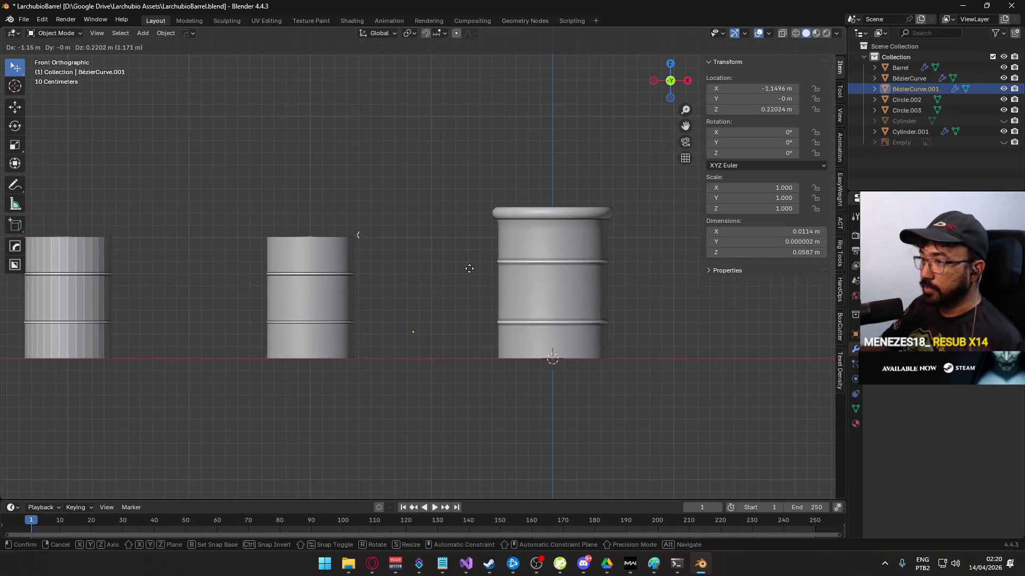
{"action": "left_click", "coordinate": [465, 286]}
{"action": "scroll", "coordinate": [469, 277], "scroll_direction": "up", "scroll_amount": 10}
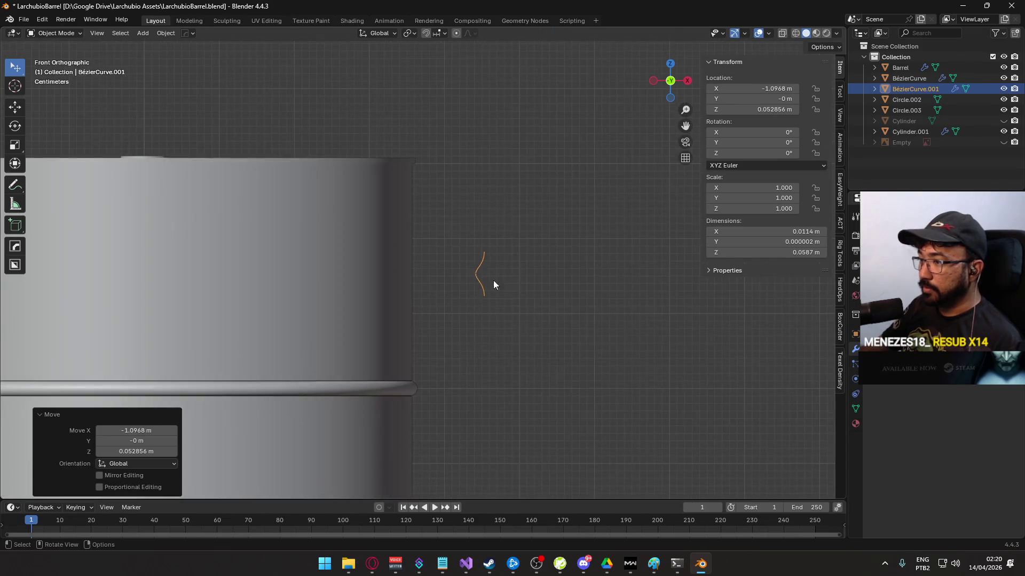
- Snap the 3D cursor to the profile's points and set its origin there
{"action": "key", "text": "Tab"}
{"action": "left_click_drag", "start_coordinate": [505, 218], "coordinate": [477, 256]}
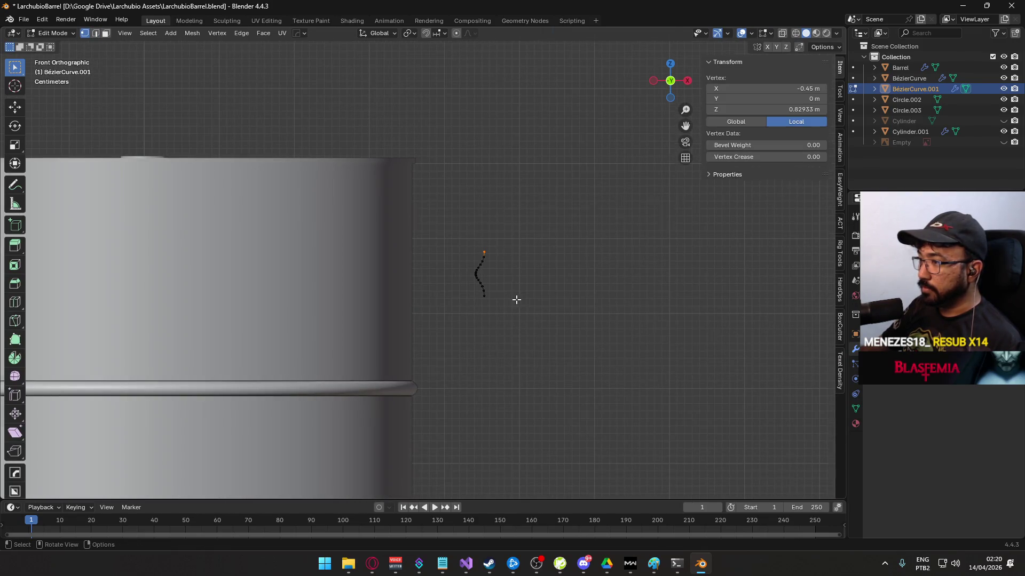
{"action": "scroll", "coordinate": [513, 309], "scroll_direction": "up", "scroll_amount": 2}
{"action": "key", "text": "q"}
{"action": "mouse_move", "coordinate": [528, 312]}
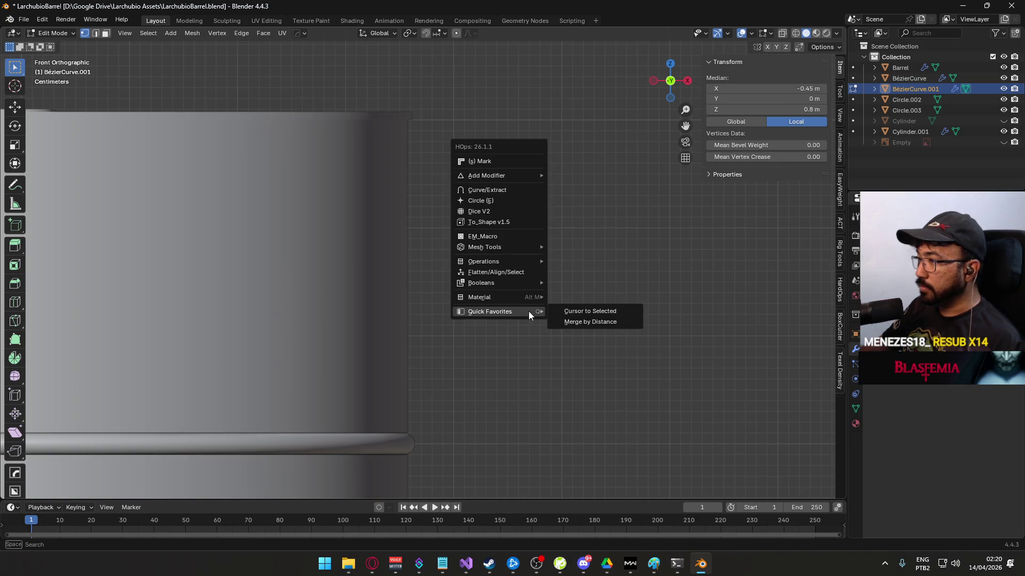
{"action": "left_click", "coordinate": [590, 314]}
{"action": "key", "text": "F3"}
{"action": "type", "text": "origin"}
{"action": "type", "text": "3d"}
{"action": "key", "text": "Return"}
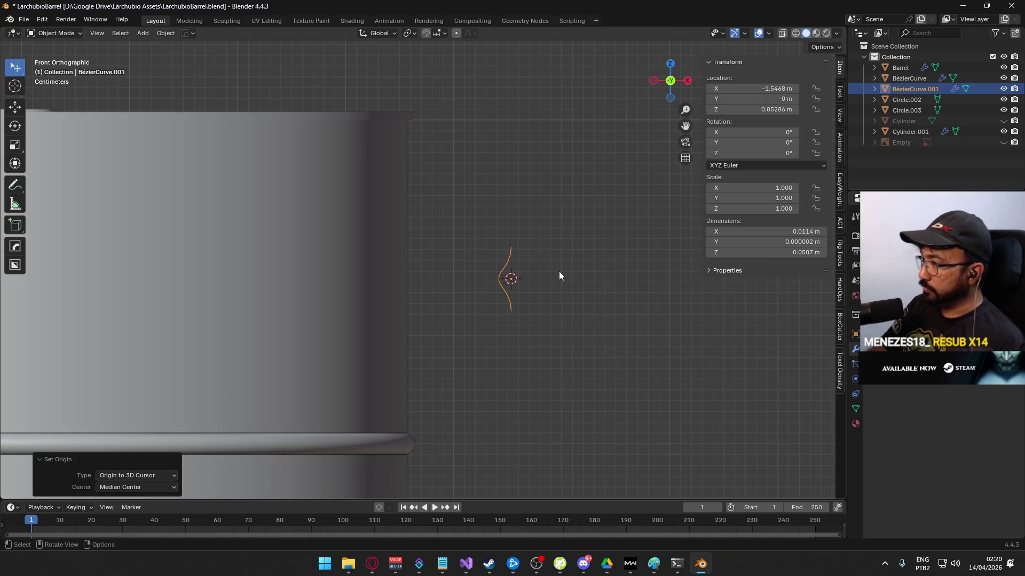
{"action": "scroll", "coordinate": [417, 273], "scroll_direction": "down", "scroll_amount": 8}
{"action": "scroll", "coordinate": [588, 268], "scroll_direction": "up", "scroll_amount": 2}
- With snapping on, move the profile up against the reference barrel's rib
{"action": "key", "text": "g"}
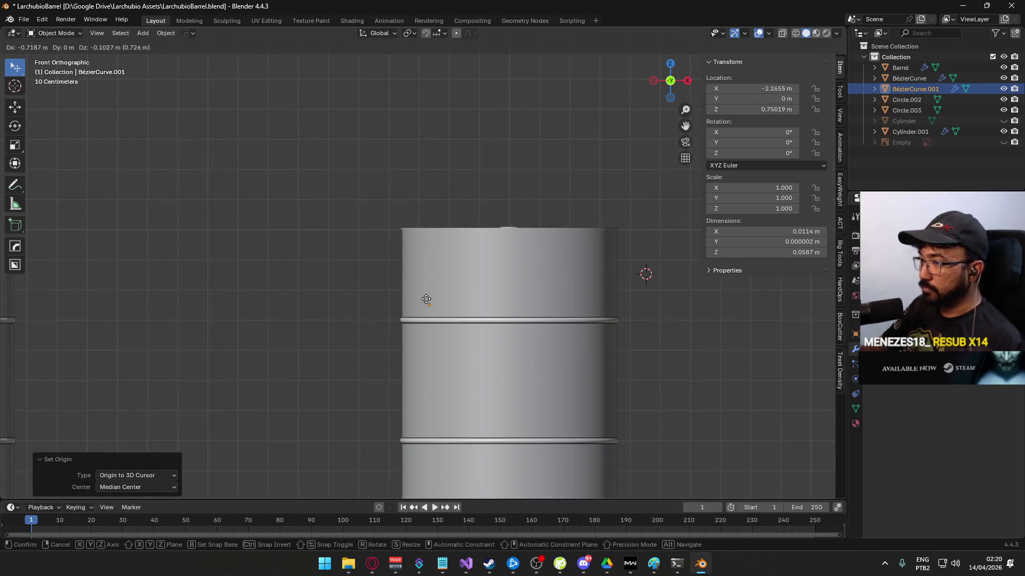
{"action": "left_click", "coordinate": [394, 319]}
{"action": "scroll", "coordinate": [389, 370], "scroll_direction": "up", "scroll_amount": 5}
{"action": "scroll", "coordinate": [395, 277], "scroll_direction": "up", "scroll_amount": 2}
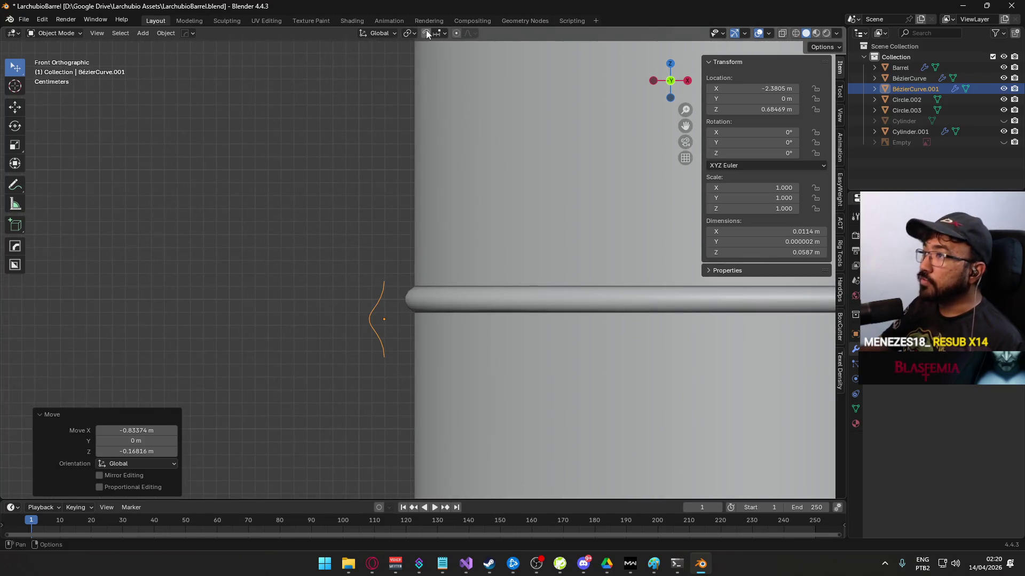
{"action": "left_click", "coordinate": [427, 35]}
{"action": "scroll", "coordinate": [404, 350], "scroll_direction": "up", "scroll_amount": 3}
{"action": "key", "text": "g"}
{"action": "left_click", "coordinate": [472, 331]}
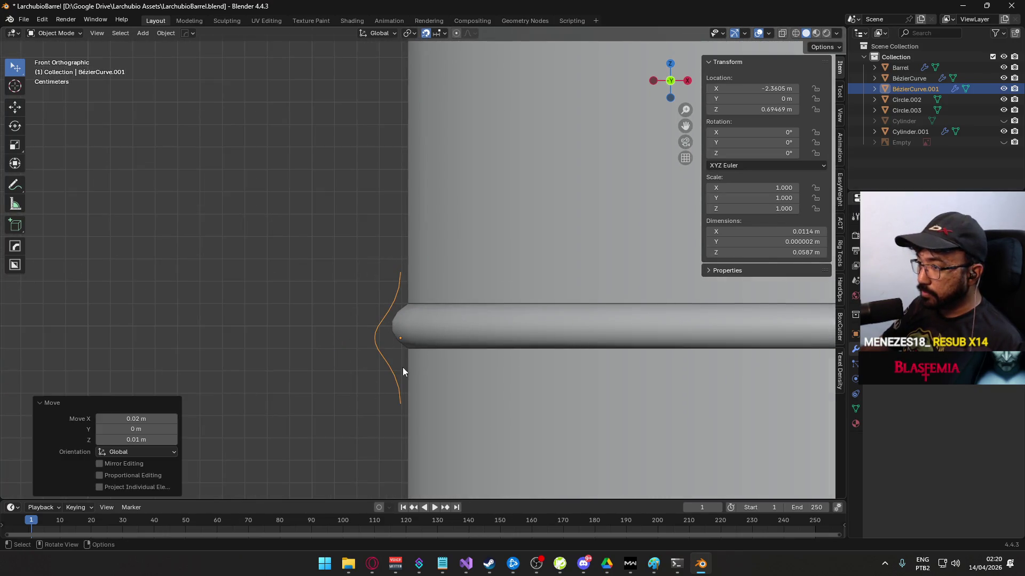
{"action": "scroll", "coordinate": [402, 366], "scroll_direction": "up", "scroll_amount": 6}
{"action": "scroll", "coordinate": [435, 372], "scroll_direction": "up", "scroll_amount": 2}
{"action": "key", "text": "g"}
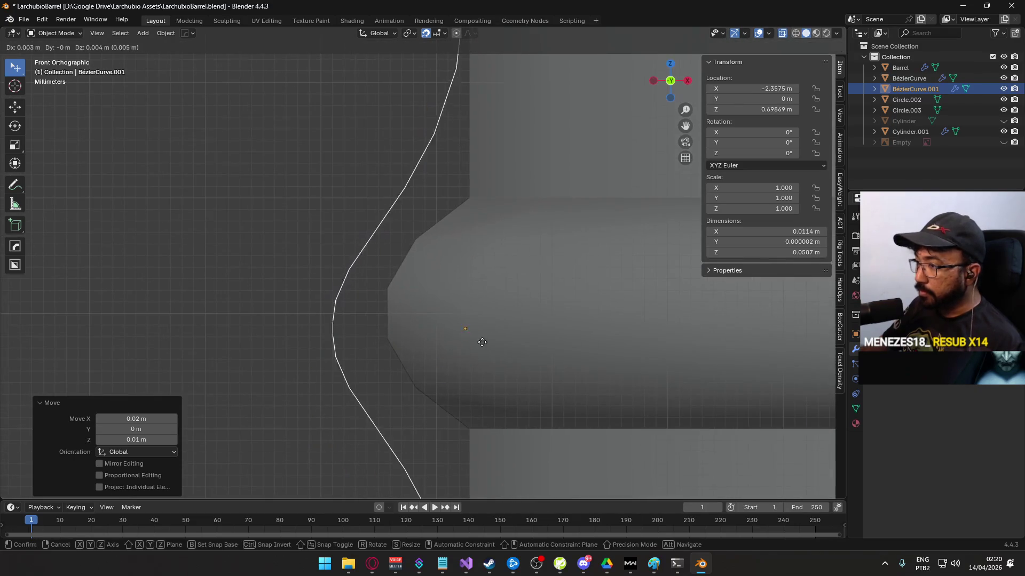
{"action": "left_click", "coordinate": [487, 325]}
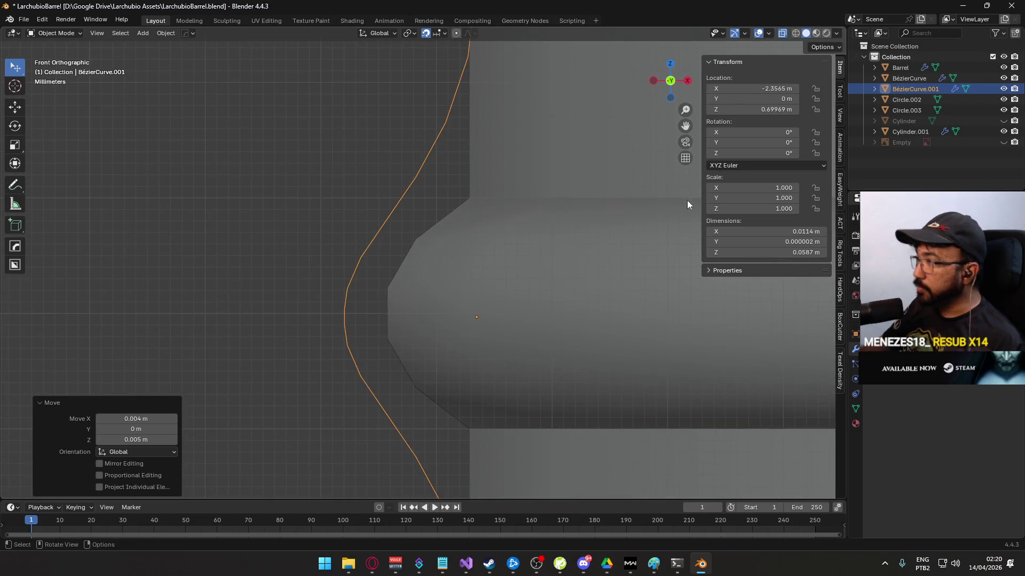
- Set the profile's location to Z 0.7 m and X -2.35 m, then nudge it to about X -2.357 m
{"action": "double_click", "coordinate": [732, 109]}
{"action": "type", "text": "7"}
{"action": "key", "text": "Return"}
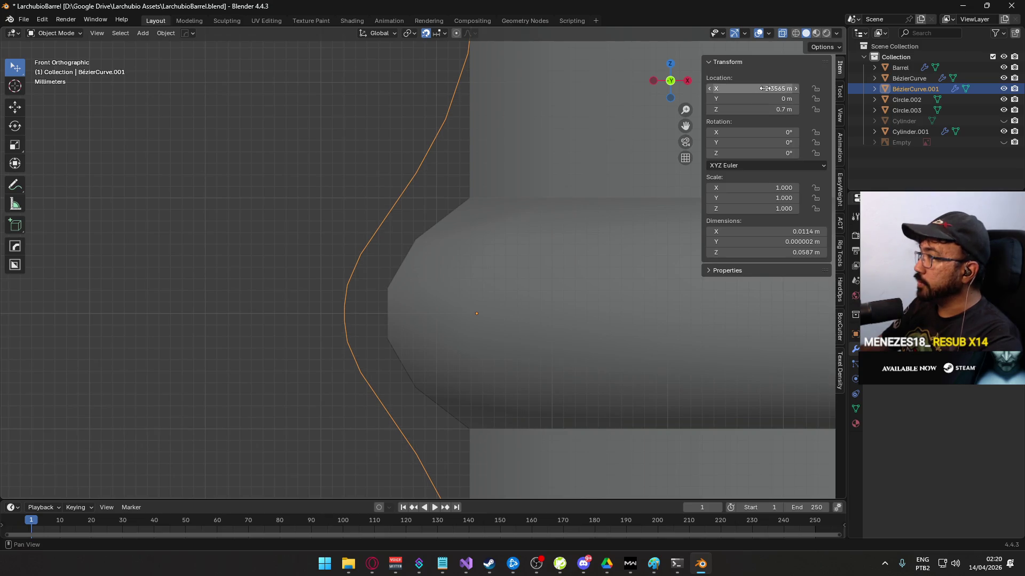
{"action": "double_click", "coordinate": [731, 94]}
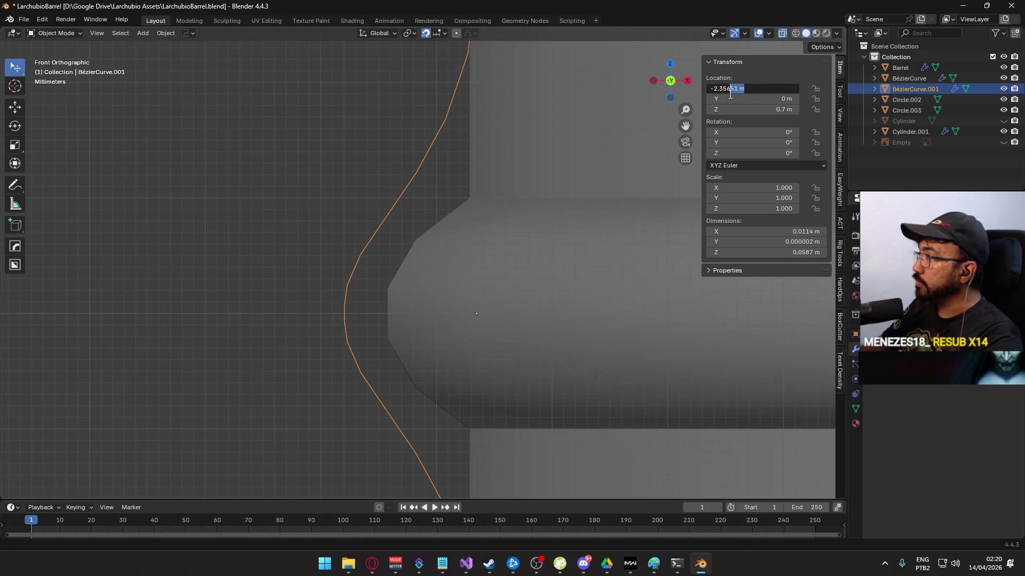
{"action": "key", "text": "Return"}
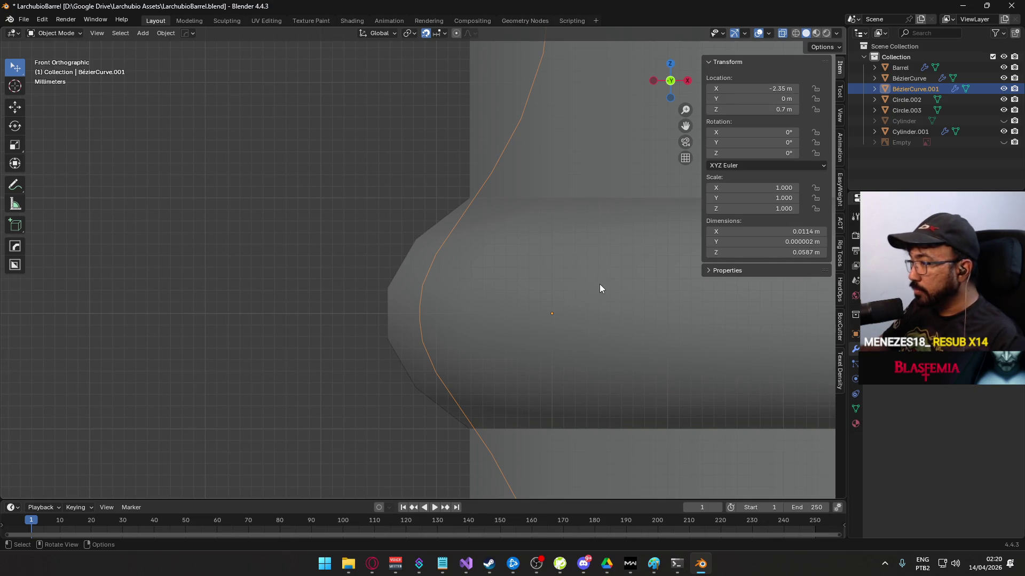
{"action": "key", "text": "g"}
{"action": "left_click", "coordinate": [521, 284]}
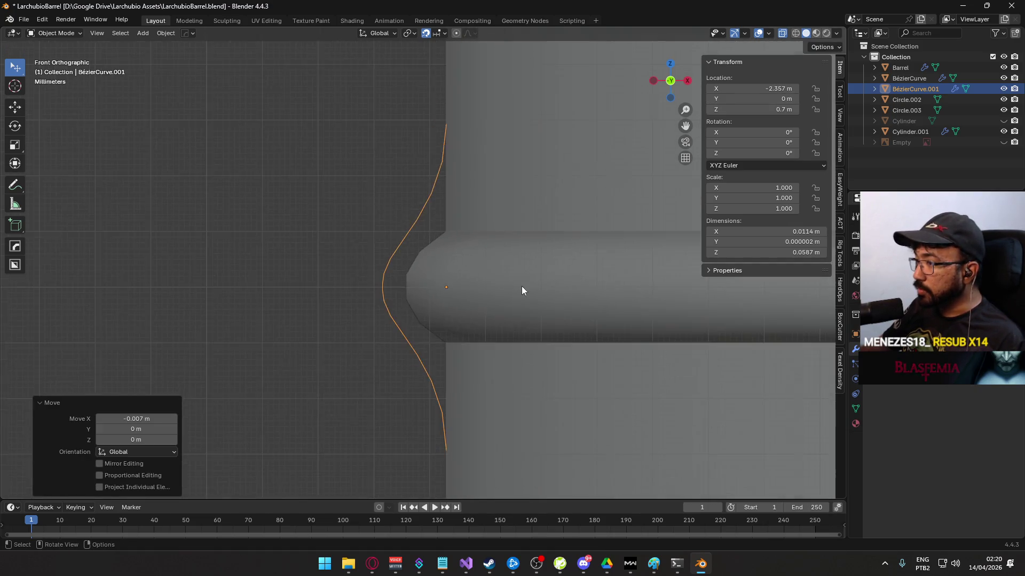
{"action": "scroll", "coordinate": [521, 286], "scroll_direction": "down", "scroll_amount": 5}
{"action": "mouse_move", "coordinate": [400, 322]}
{"action": "left_mouse_down"}
{"action": "mouse_move", "coordinate": [646, 321]}
{"action": "mouse_move", "coordinate": [436, 341]}
{"action": "mouse_move", "coordinate": [421, 330]}
{"action": "mouse_move", "coordinate": [463, 336]}
{"action": "left_mouse_up"}
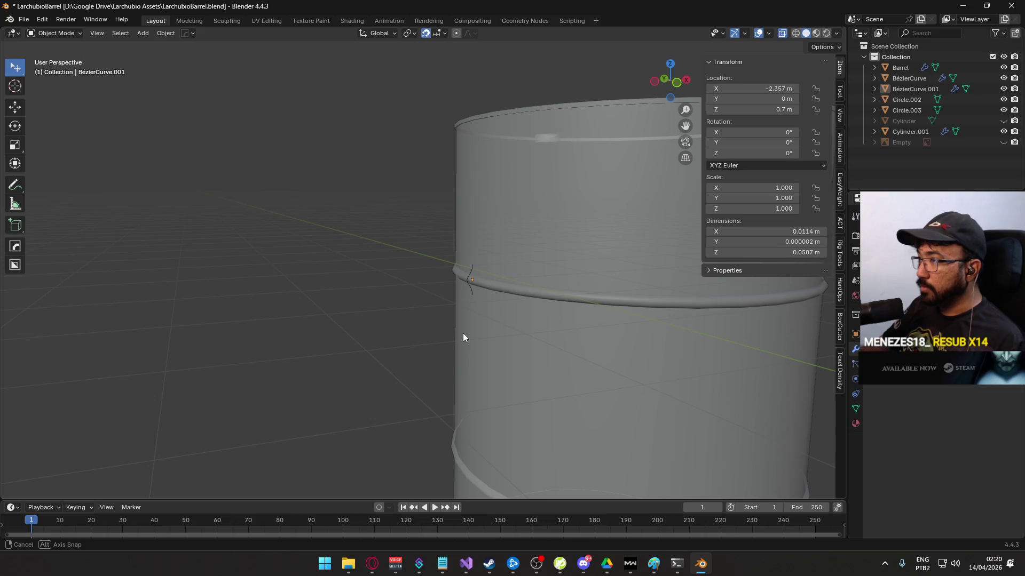
- Frame the three barrels, select the Barrel object and view its edge loops in Edit Mode
{"action": "scroll", "coordinate": [463, 337], "scroll_direction": "down", "scroll_amount": 8}
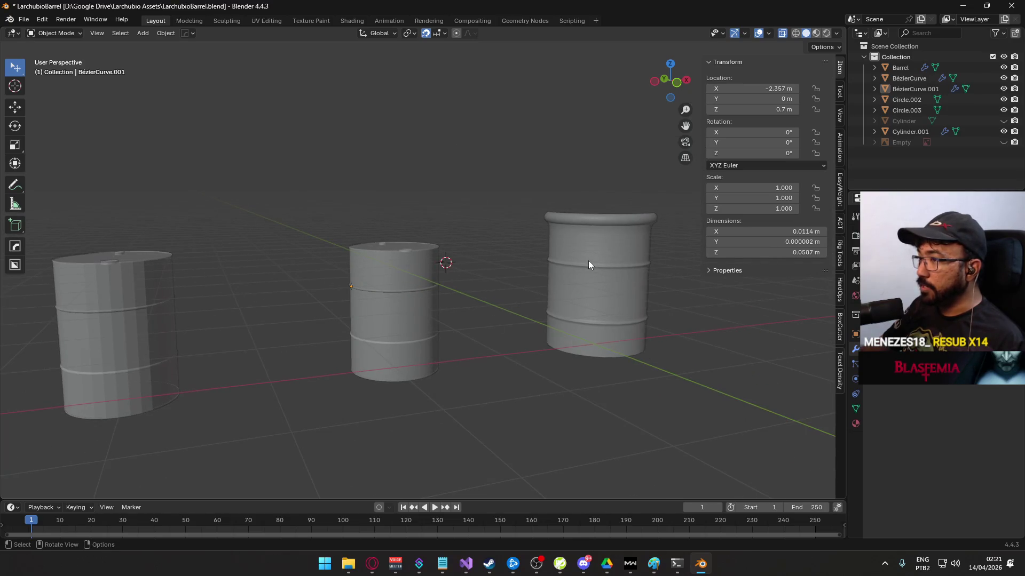
{"action": "scroll", "coordinate": [415, 303], "scroll_direction": "up", "scroll_amount": 4}
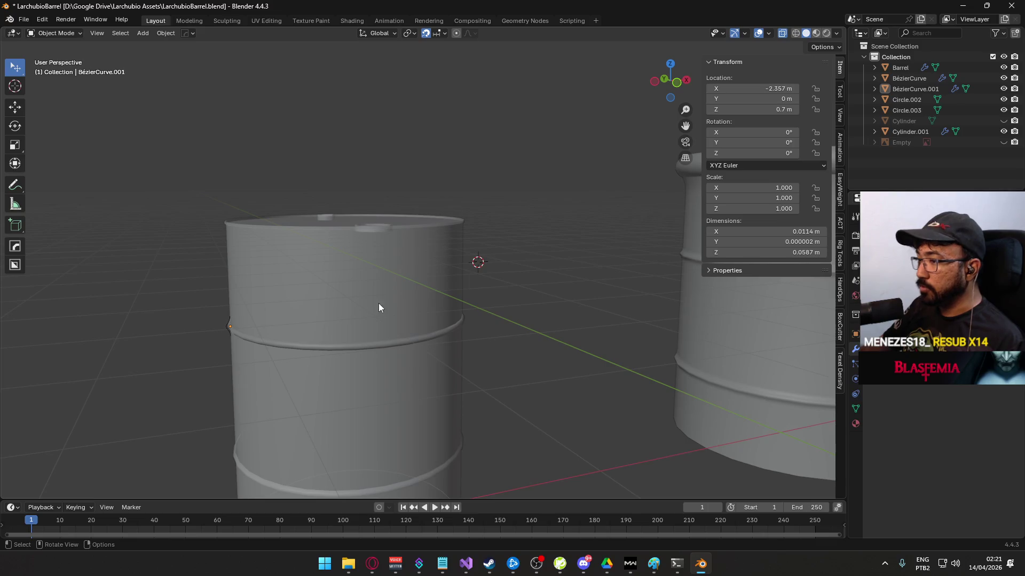
{"action": "left_click_drag", "start_coordinate": [382, 302], "coordinate": [435, 210]}
{"action": "left_click", "coordinate": [372, 293]}
{"action": "scroll", "coordinate": [410, 287], "scroll_direction": "up", "scroll_amount": 2}
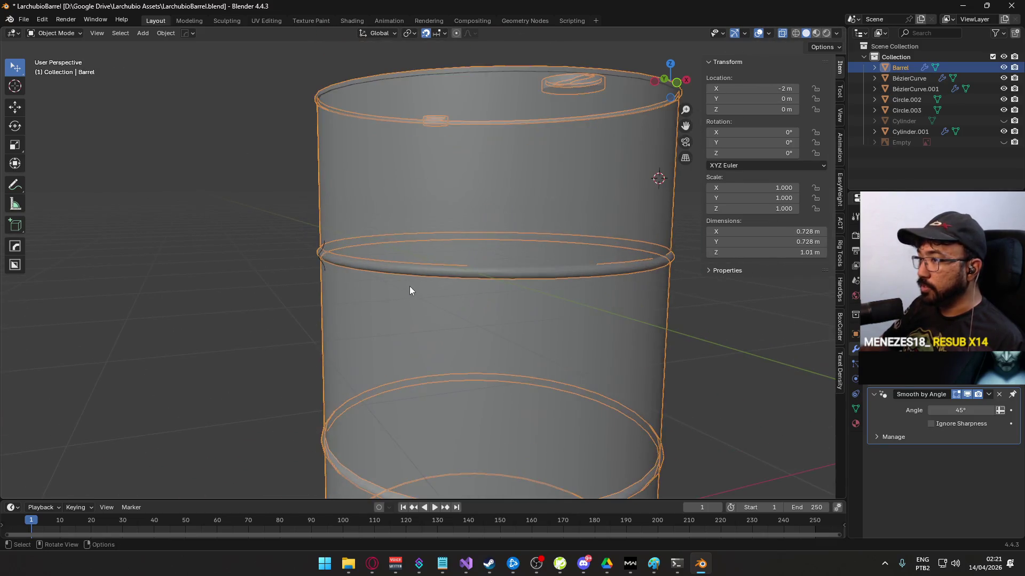
{"action": "key", "text": "Tab"}
{"action": "key", "text": "Tab"}
- Switch to front orthographic view, deselect all, and zoom onto the rib to compare
{"action": "scroll", "coordinate": [311, 281], "scroll_direction": "down", "scroll_amount": 3}
{"action": "mouse_move", "coordinate": [311, 281]}
{"action": "left_mouse_down"}
{"action": "mouse_move", "coordinate": [388, 241]}
{"action": "mouse_move", "coordinate": [485, 287]}
{"action": "mouse_move", "coordinate": [379, 278]}
{"action": "mouse_move", "coordinate": [361, 292]}
{"action": "mouse_move", "coordinate": [370, 270]}
{"action": "mouse_move", "coordinate": [346, 276]}
{"action": "left_mouse_up"}
{"action": "key", "text": "KP_1"}
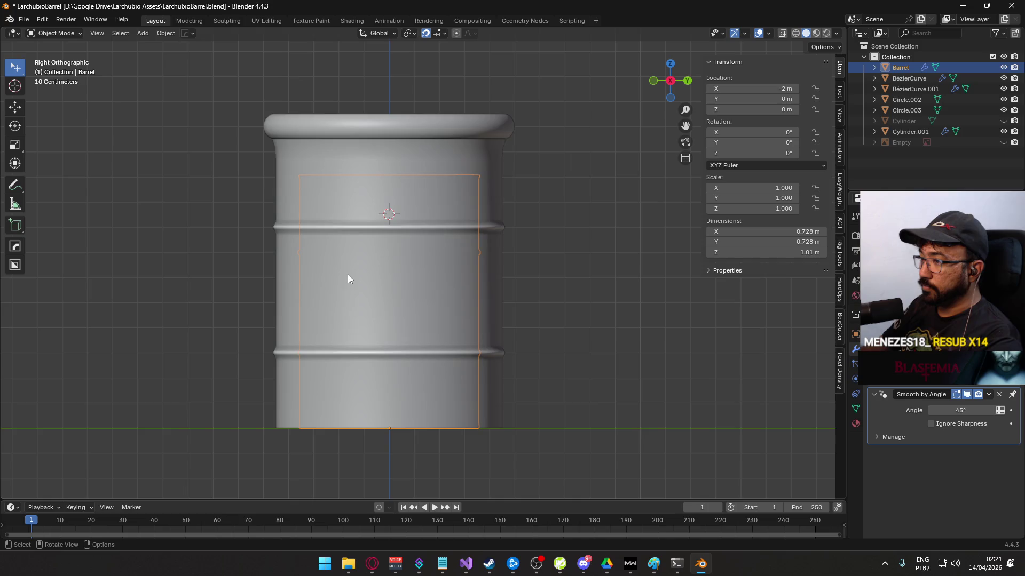
{"action": "scroll", "coordinate": [348, 274], "scroll_direction": "up", "scroll_amount": 2}
{"action": "key", "text": "alt+a"}
{"action": "scroll", "coordinate": [346, 293], "scroll_direction": "up", "scroll_amount": 8}
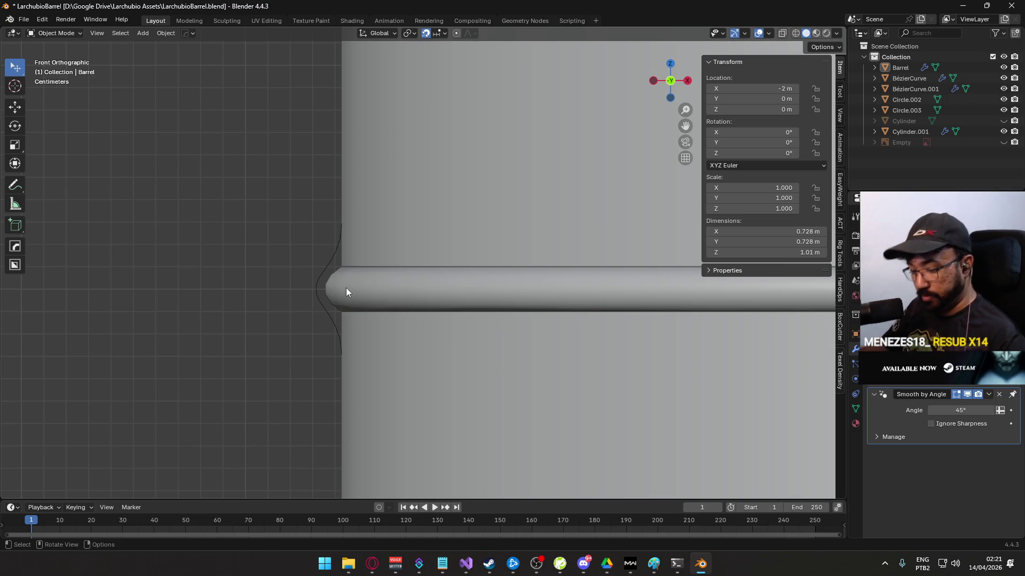
{"action": "scroll", "coordinate": [346, 287], "scroll_direction": "down", "scroll_amount": 8}
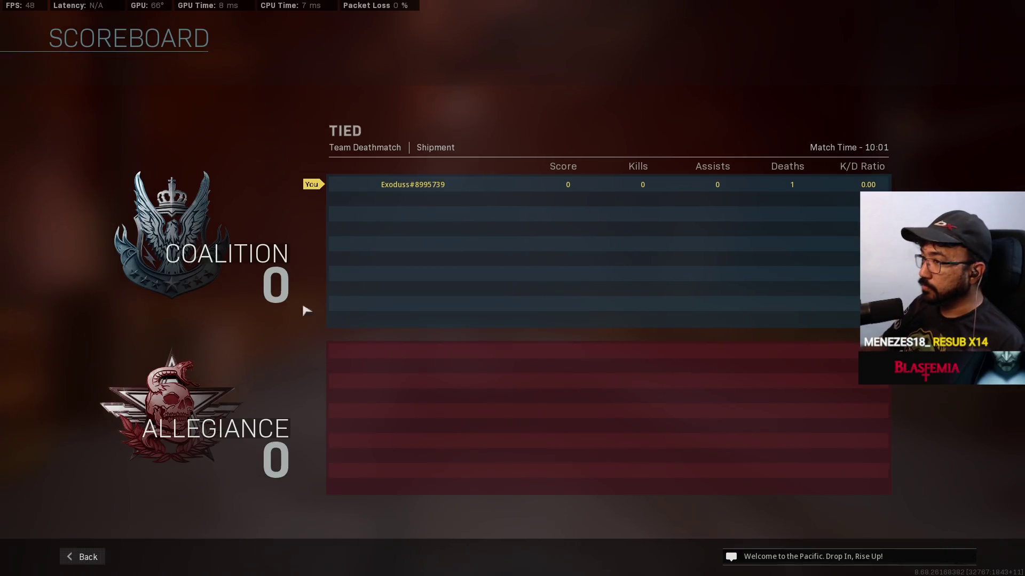
- In Game Setup > Game Rules, cycle Time Limit to Unlimited, then return to the lobby
{"action": "left_click", "coordinate": [81, 556]}
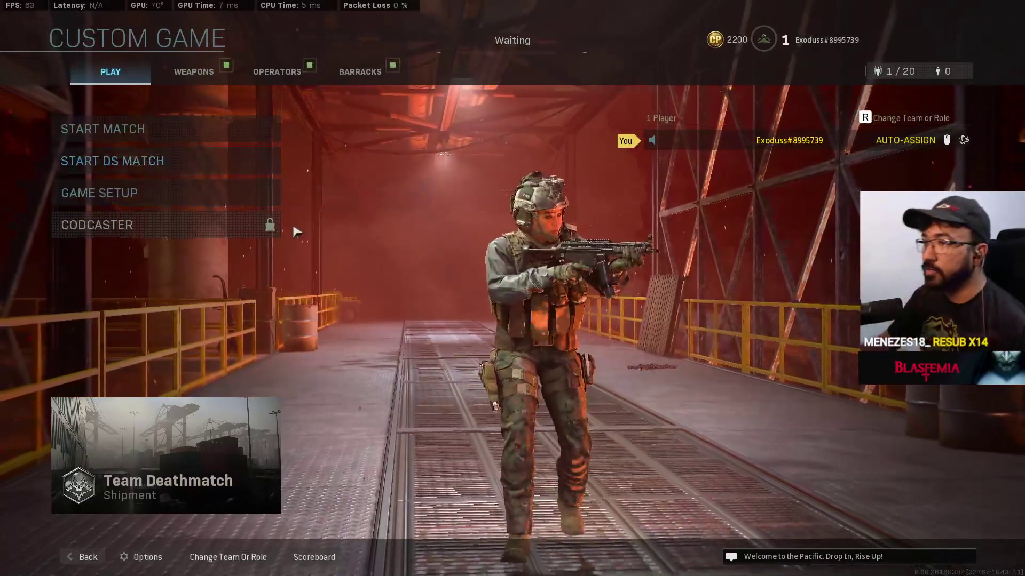
{"action": "left_click", "coordinate": [277, 193]}
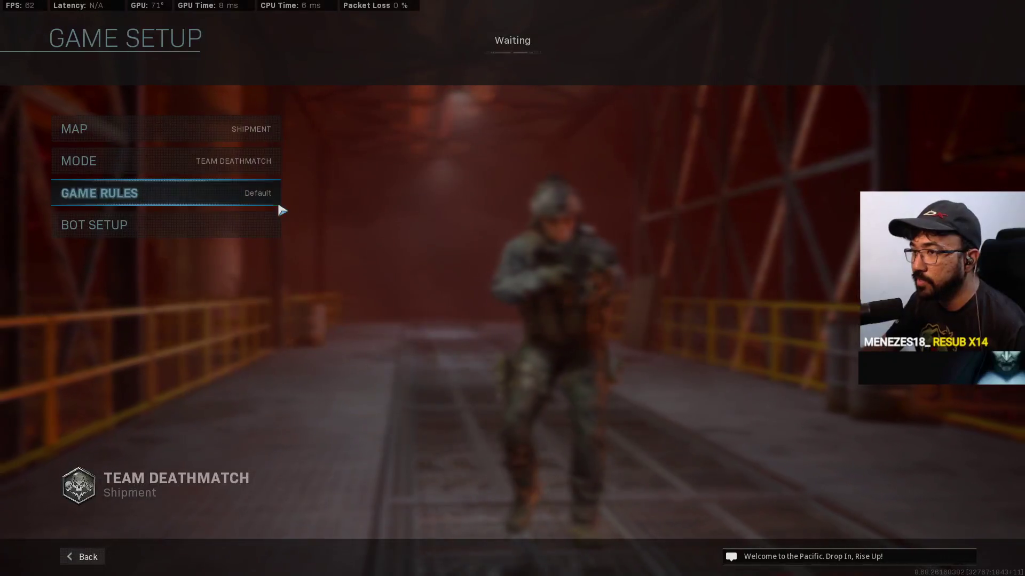
{"action": "left_click", "coordinate": [223, 199]}
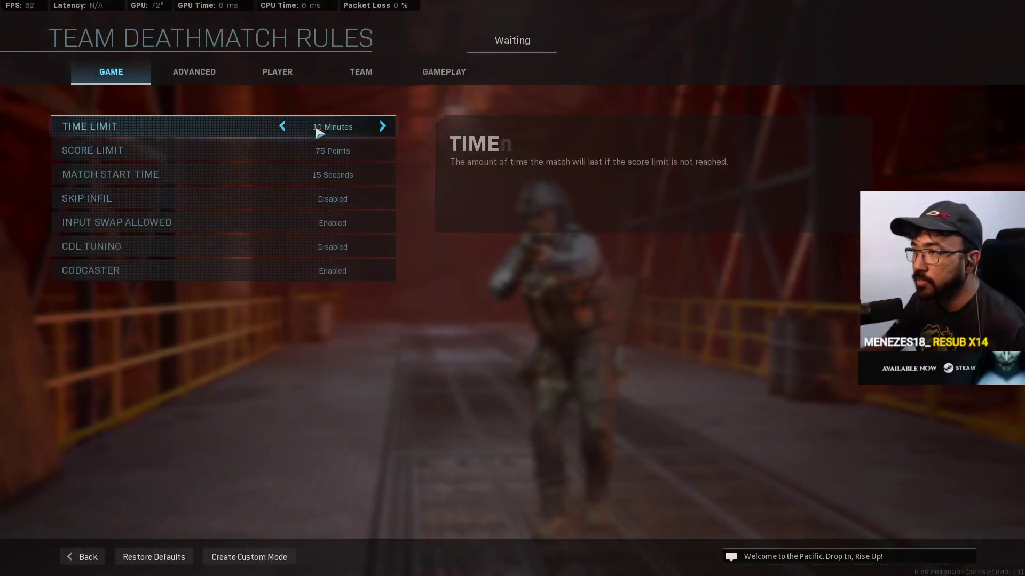
{"action": "left_click", "coordinate": [282, 126]}
{"action": "left_click", "coordinate": [283, 127]}
{"action": "left_click", "coordinate": [283, 127]}
{"action": "left_click", "coordinate": [282, 127]}
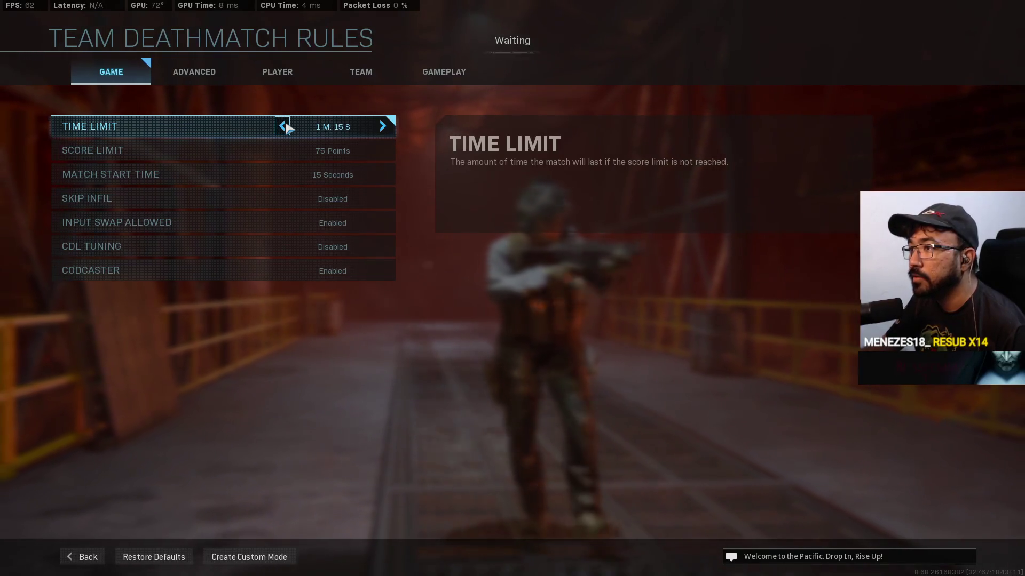
{"action": "left_click", "coordinate": [282, 127]}
{"action": "left_click", "coordinate": [282, 126]}
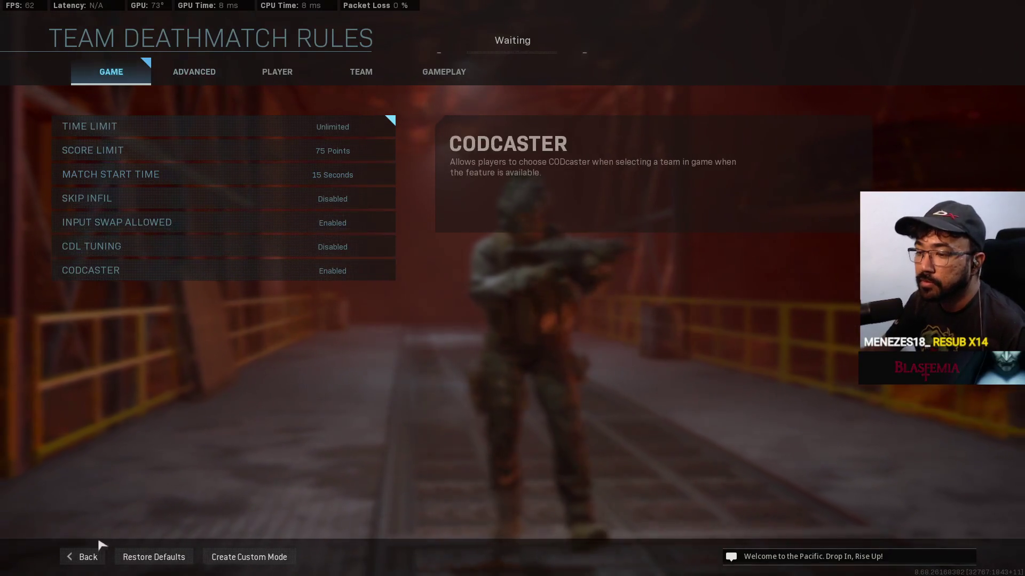
{"action": "left_click", "coordinate": [98, 554]}
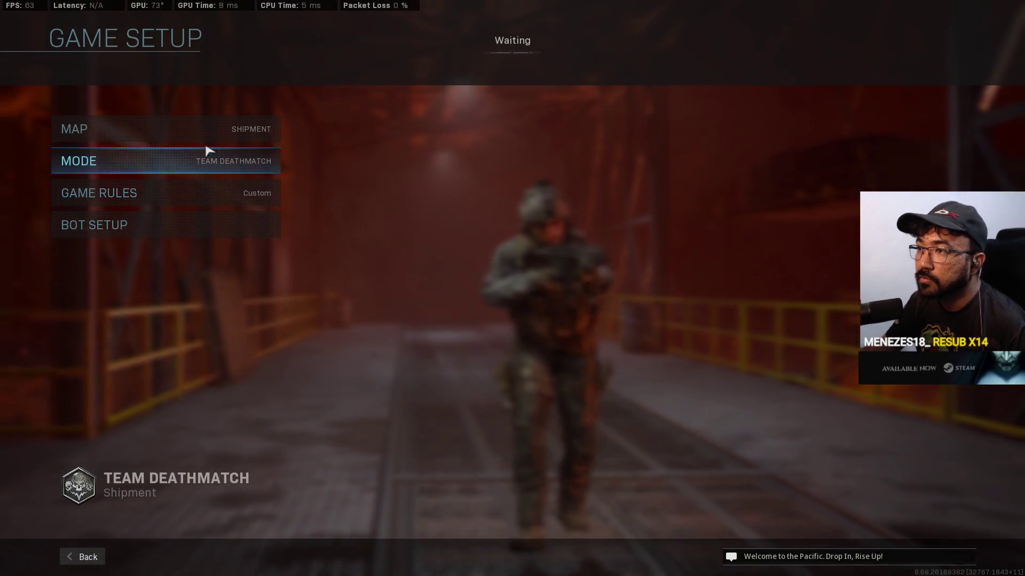
{"action": "left_click", "coordinate": [81, 556]}
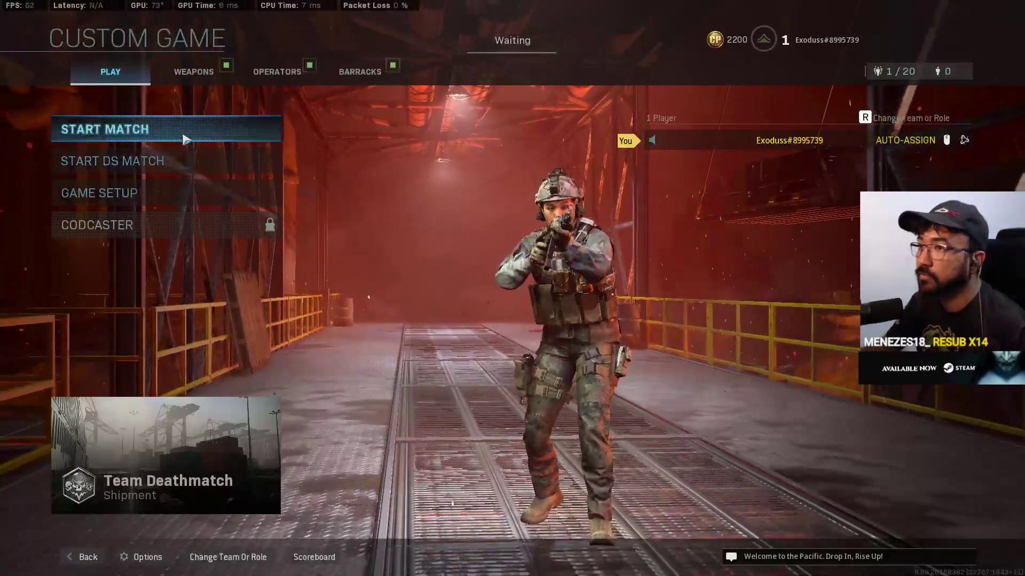
- Start the Shipment match, give Custom Loadout 1 a Frag Grenade as lethal, and spawn with it
{"action": "left_click", "coordinate": [183, 140]}
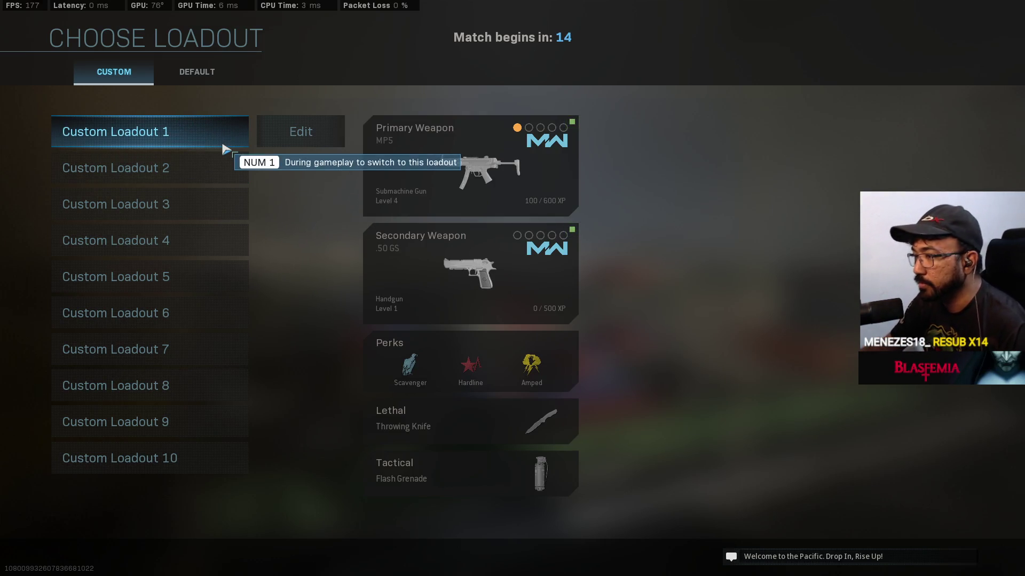
{"action": "left_click", "coordinate": [301, 145]}
{"action": "left_click", "coordinate": [262, 422]}
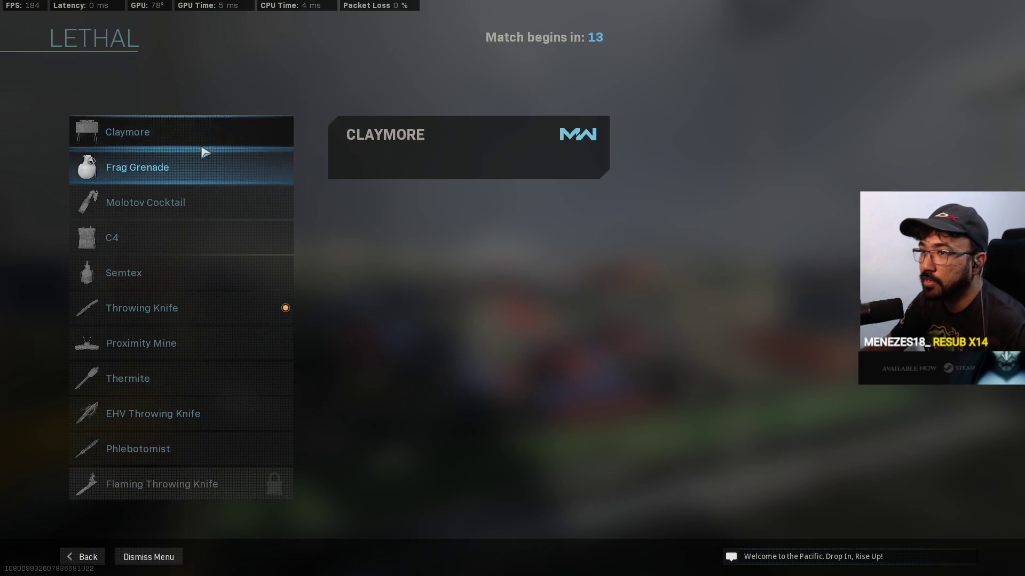
{"action": "left_click", "coordinate": [199, 164]}
{"action": "key", "text": "Escape"}
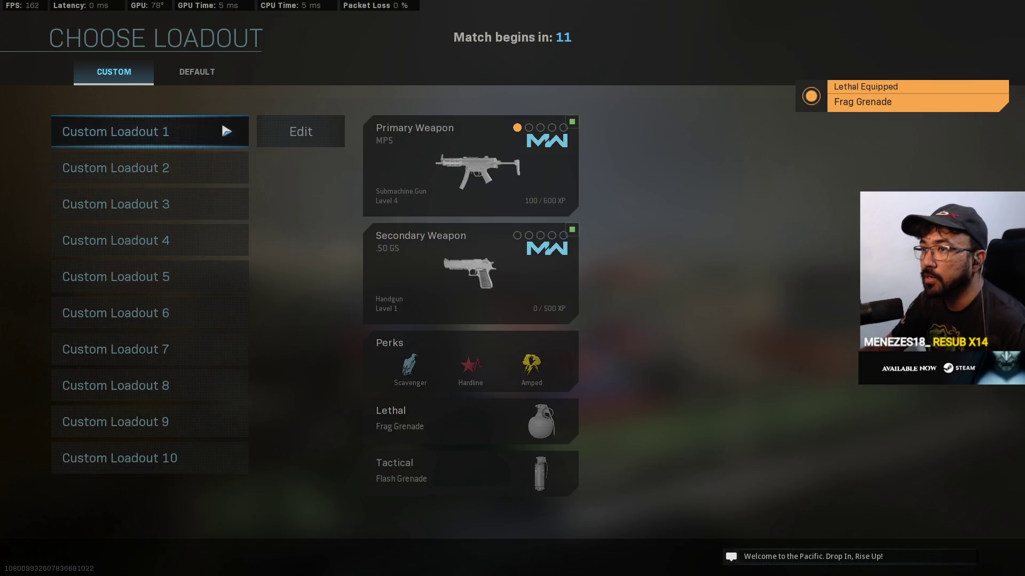
{"action": "left_click", "coordinate": [211, 134]}
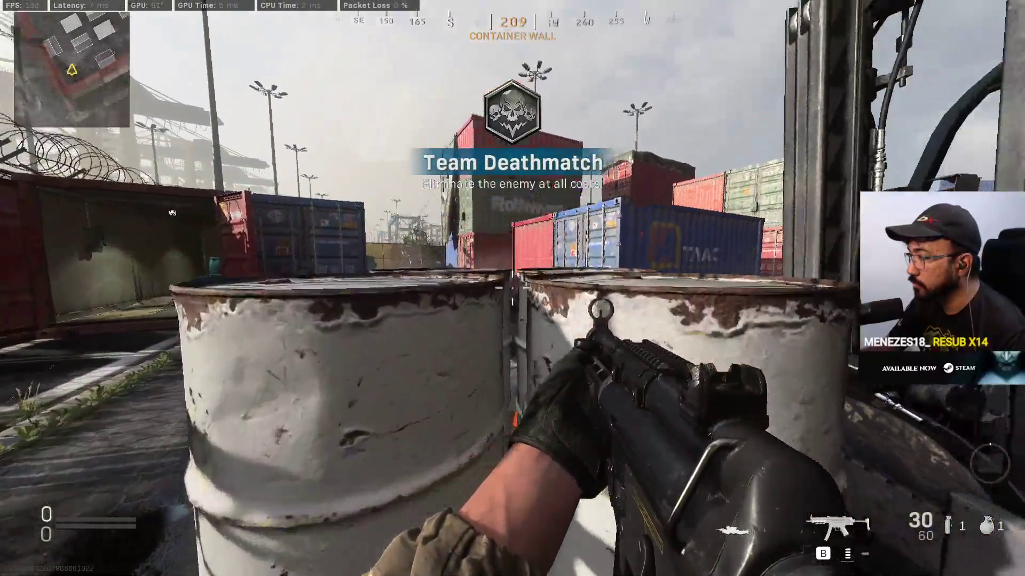
- Crouch beside the white oil drums and aim down sights to examine their ribs
{"action": "key", "text": "c"}
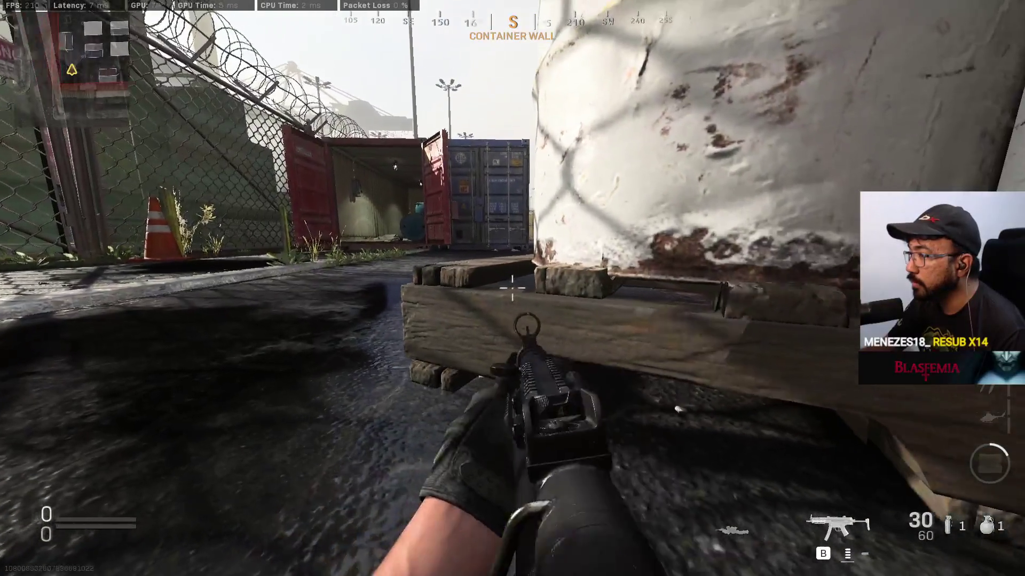
{"action": "right_click", "coordinate": [513, 288]}
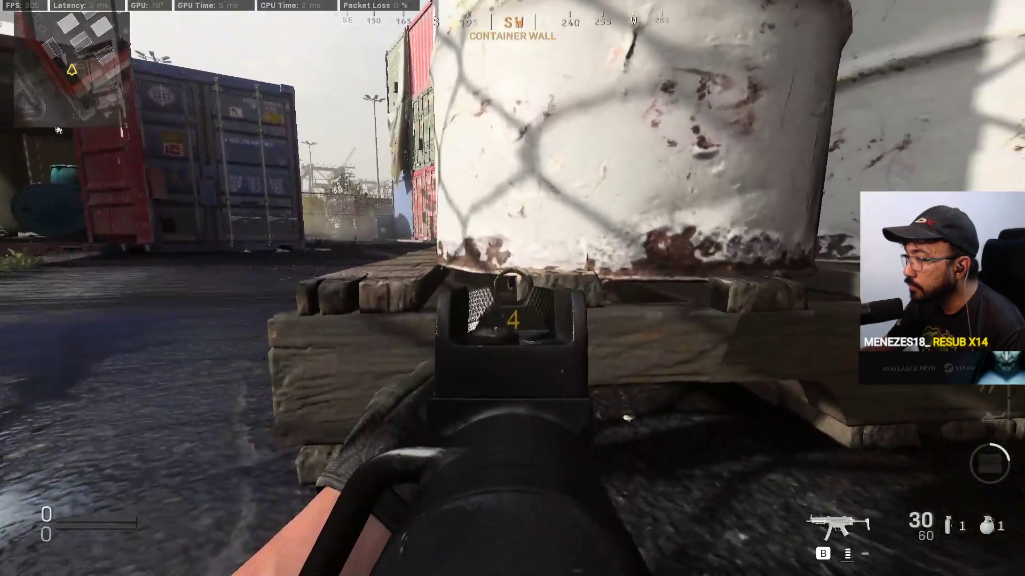
{"action": "right_click", "coordinate": [513, 288]}
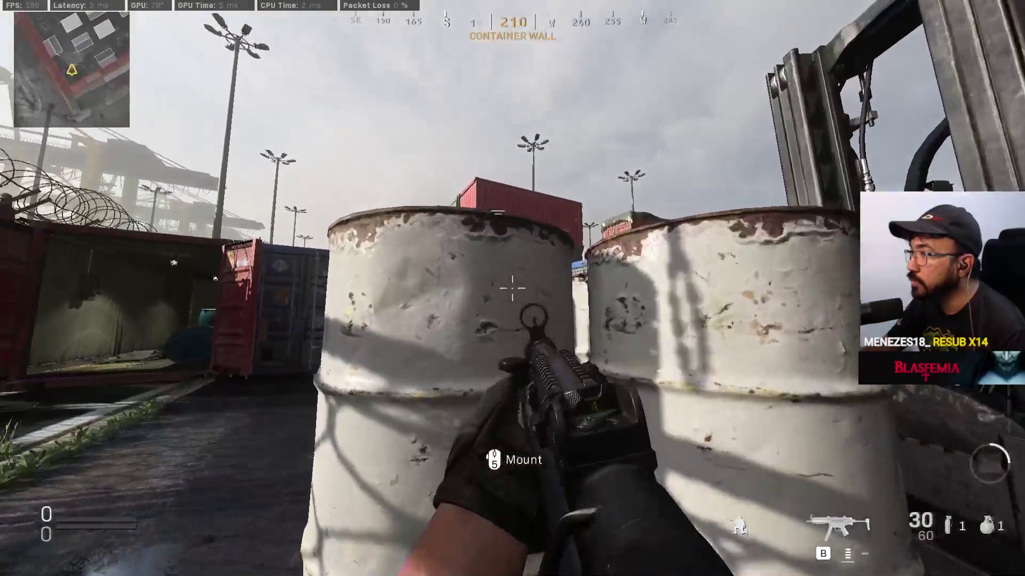
{"action": "right_click", "coordinate": [512, 288]}
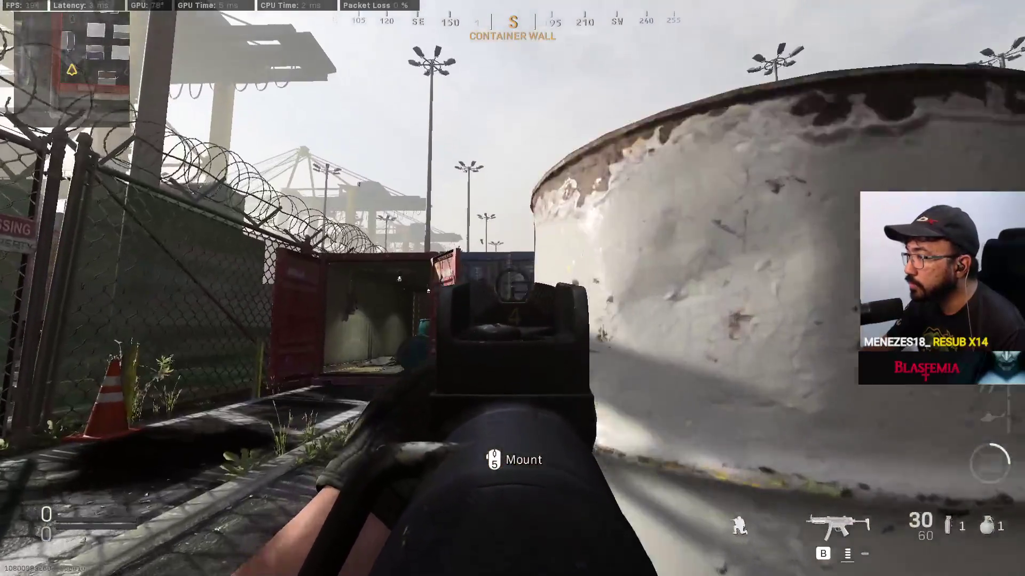
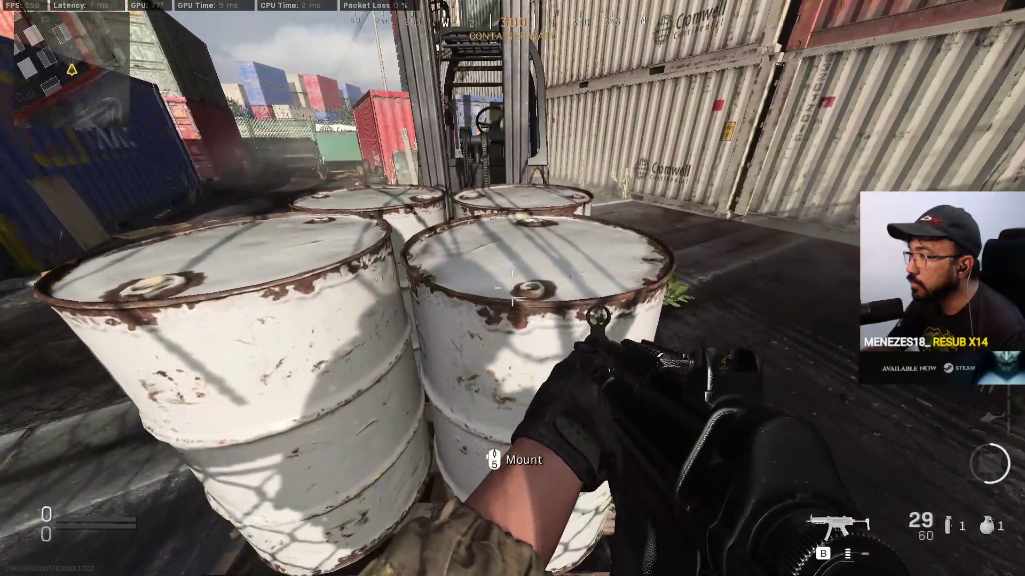
- Reload, study the teal barrel, slide down the alley, then choose a custom loadout after dying
{"action": "key", "text": "r"}
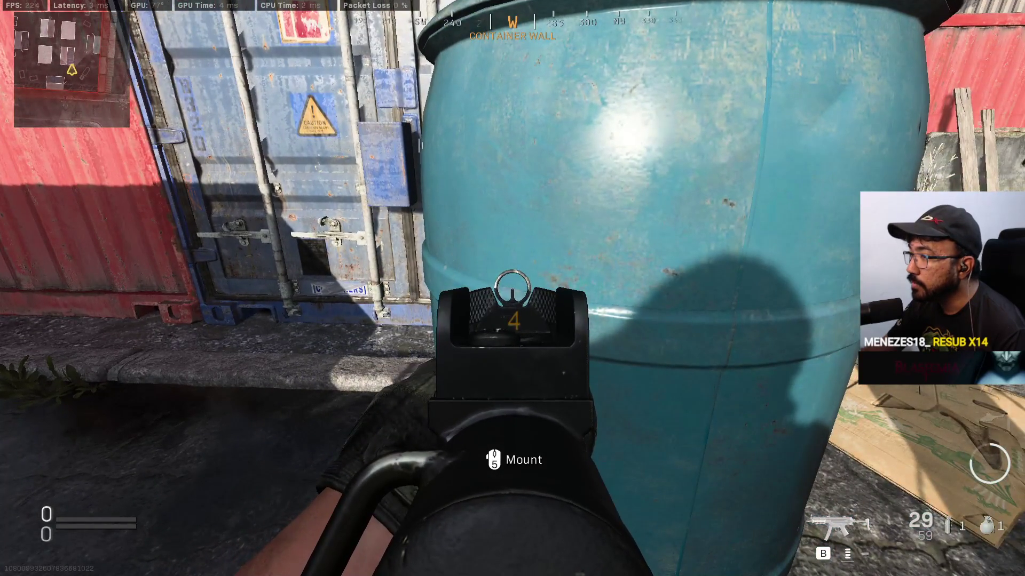
{"action": "right_click", "coordinate": [512, 289]}
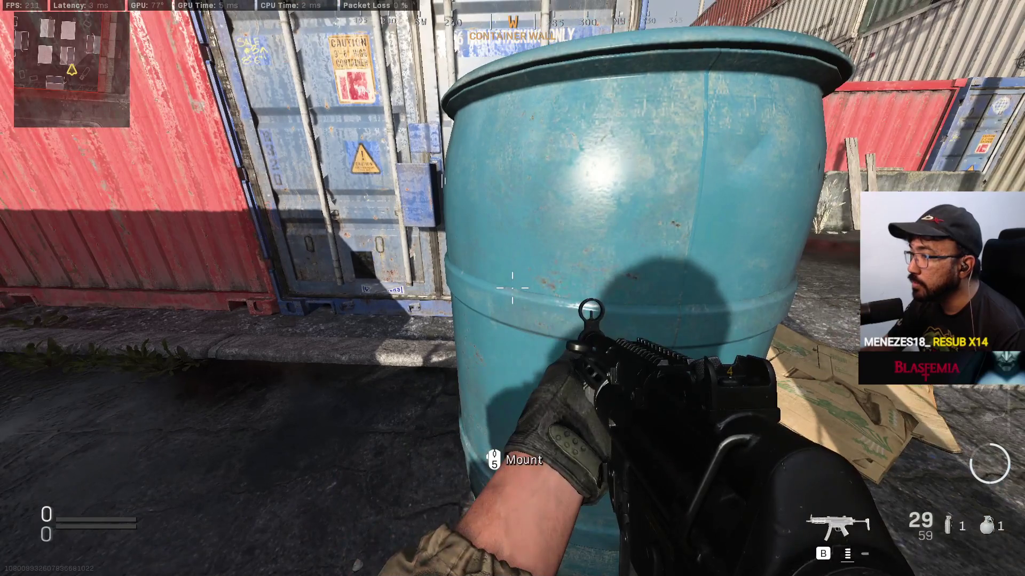
{"action": "key", "text": "c"}
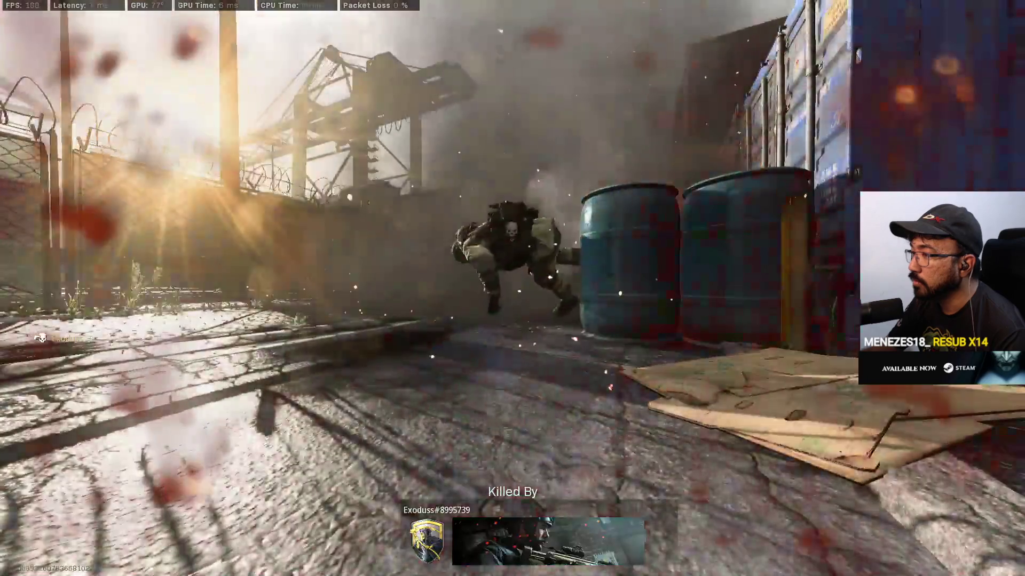
{"action": "key", "text": "Escape"}
{"action": "left_click", "coordinate": [181, 94]}
- Spawn with the Dragunov loadout and scope in repeatedly on the teal barrel's surface
{"action": "left_click", "coordinate": [202, 466]}
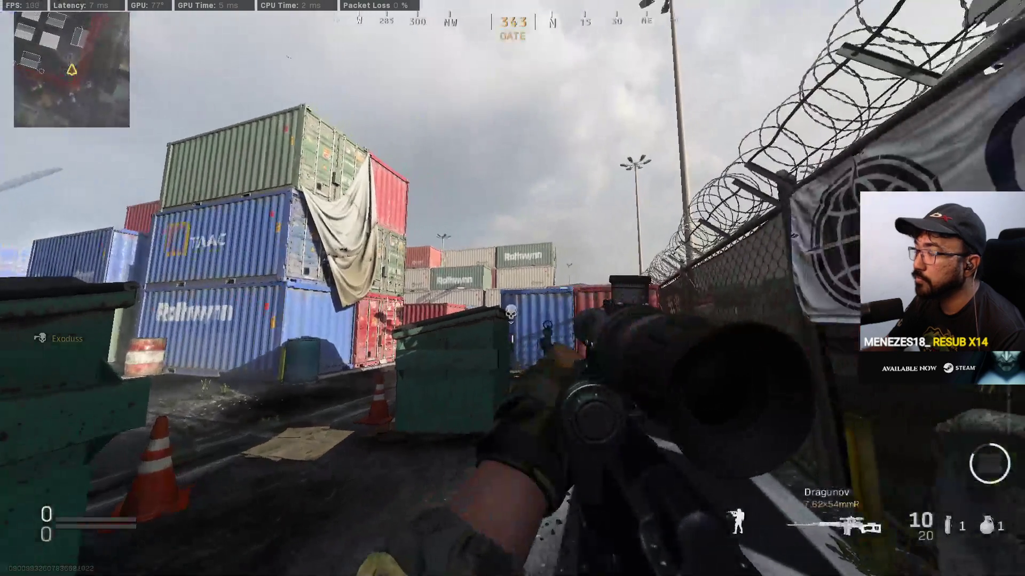
{"action": "key", "text": "w"}
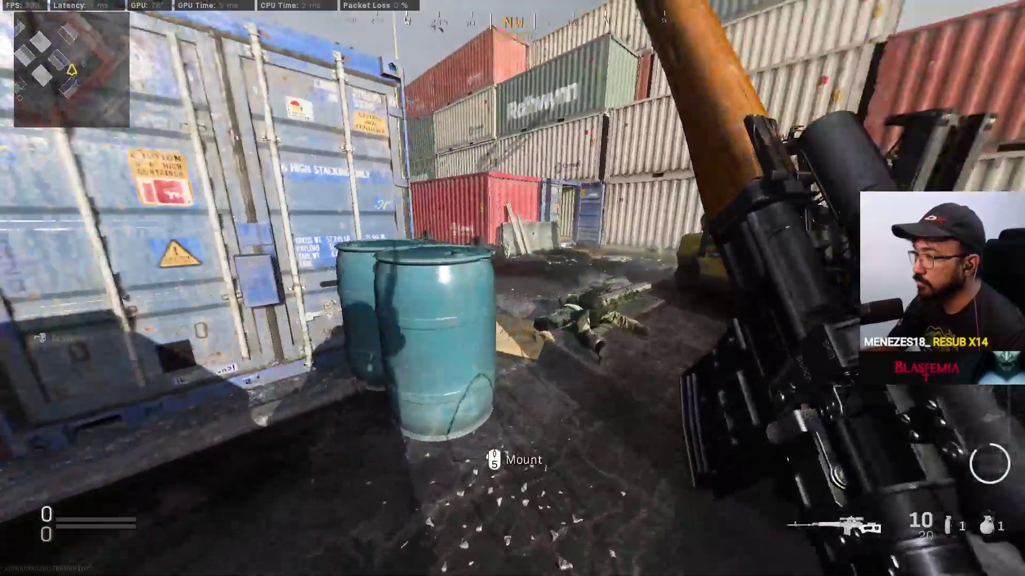
{"action": "right_click", "coordinate": [512, 288]}
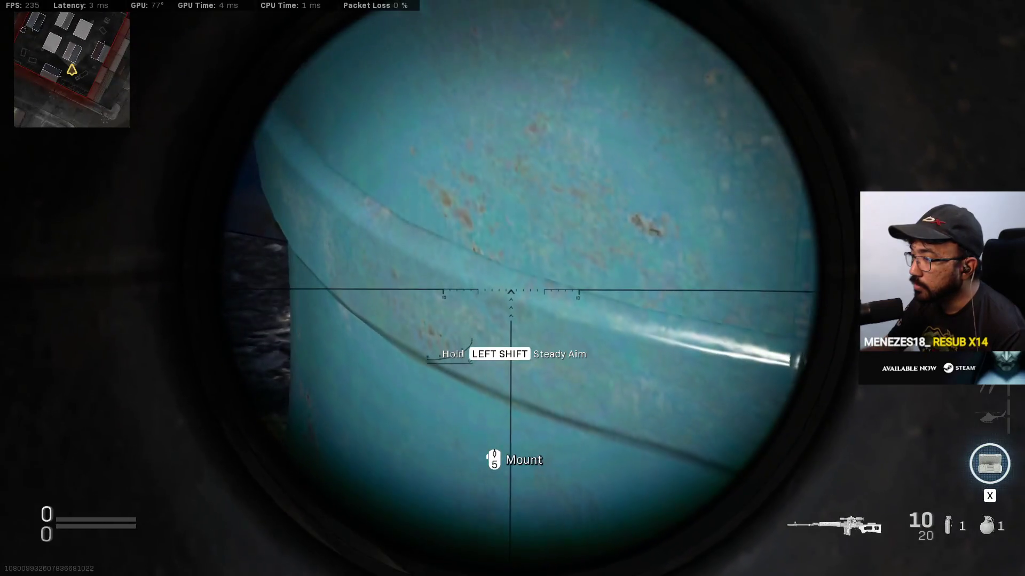
{"action": "right_click", "coordinate": [512, 288]}
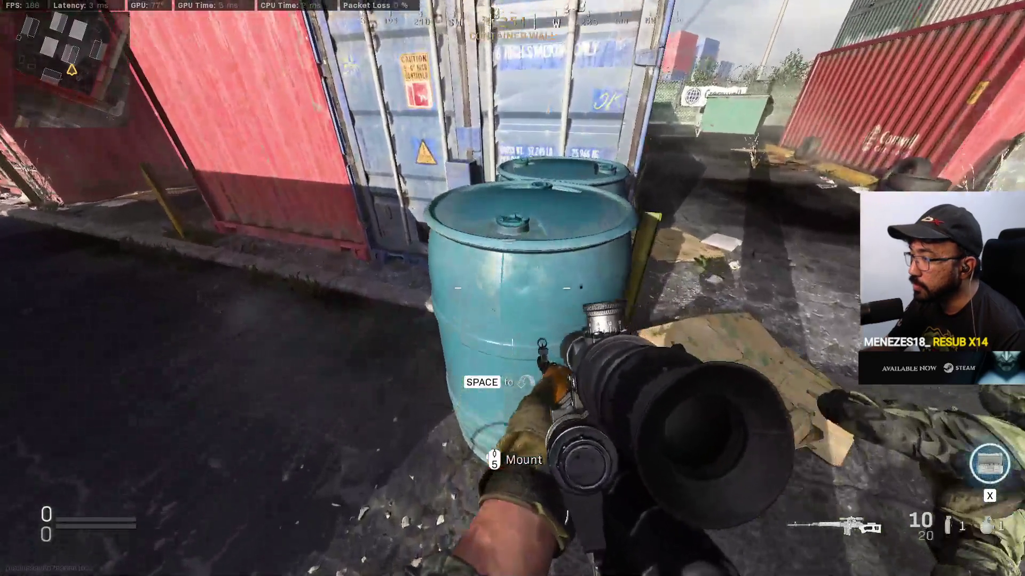
{"action": "right_click", "coordinate": [512, 288]}
{"action": "right_click", "coordinate": [513, 288]}
{"action": "right_click", "coordinate": [512, 288]}
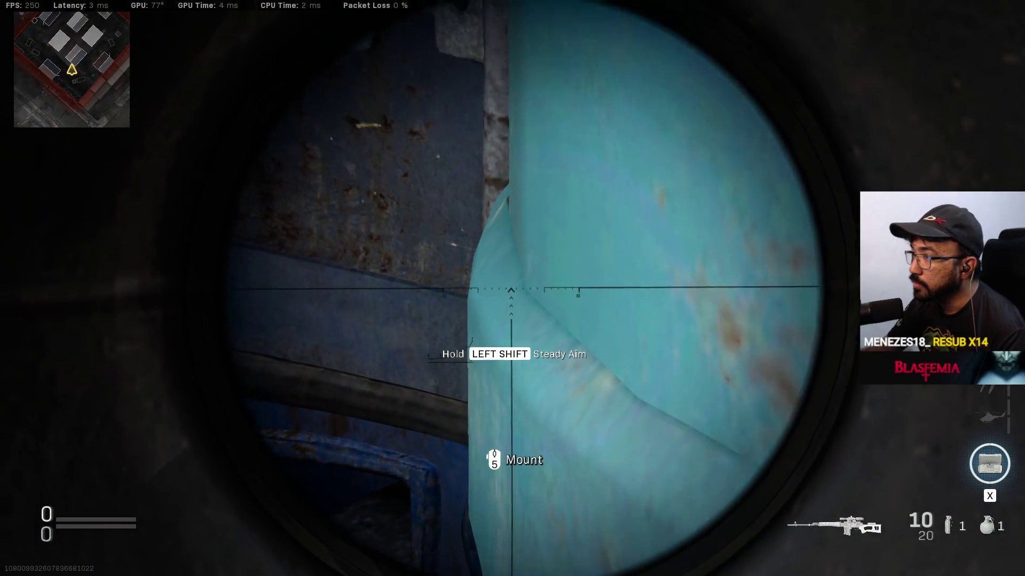
{"action": "right_click", "coordinate": [512, 288]}
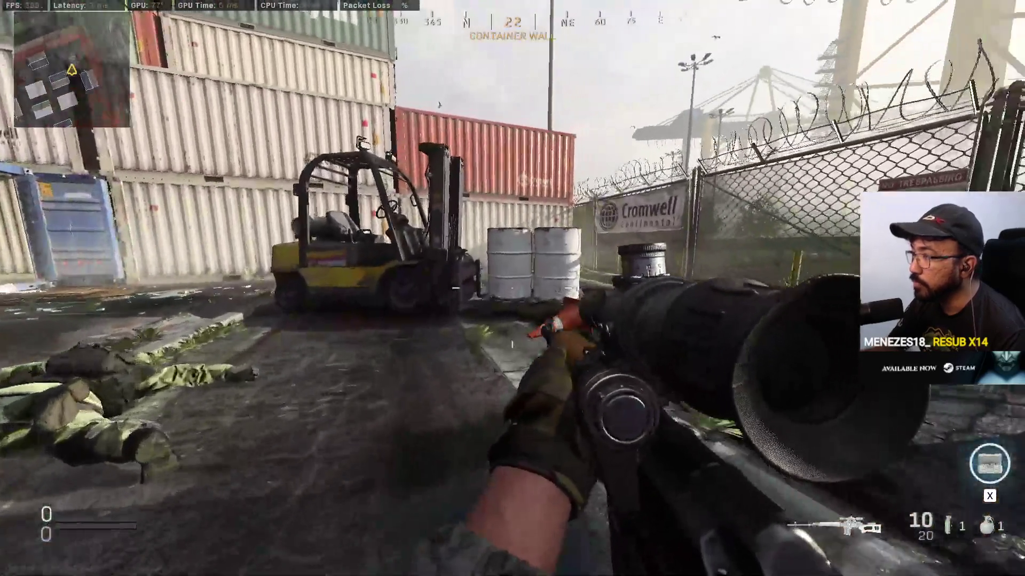
- Scope the white barrel rims by the forklift, crouching and standing, then orbit the Blender barrel scene
{"action": "right_click", "coordinate": [513, 288]}
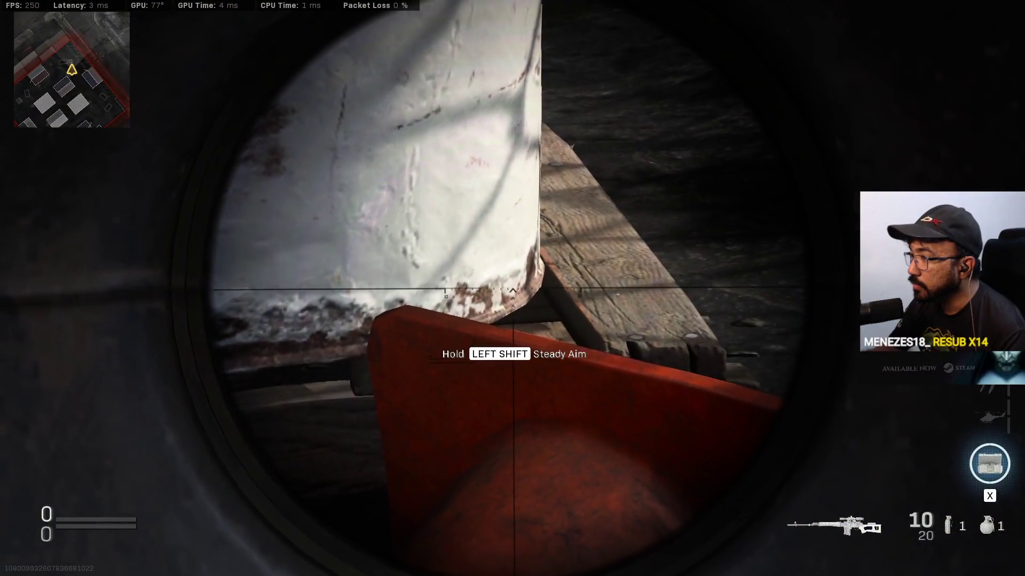
{"action": "right_click", "coordinate": [512, 288]}
{"action": "right_click", "coordinate": [513, 288]}
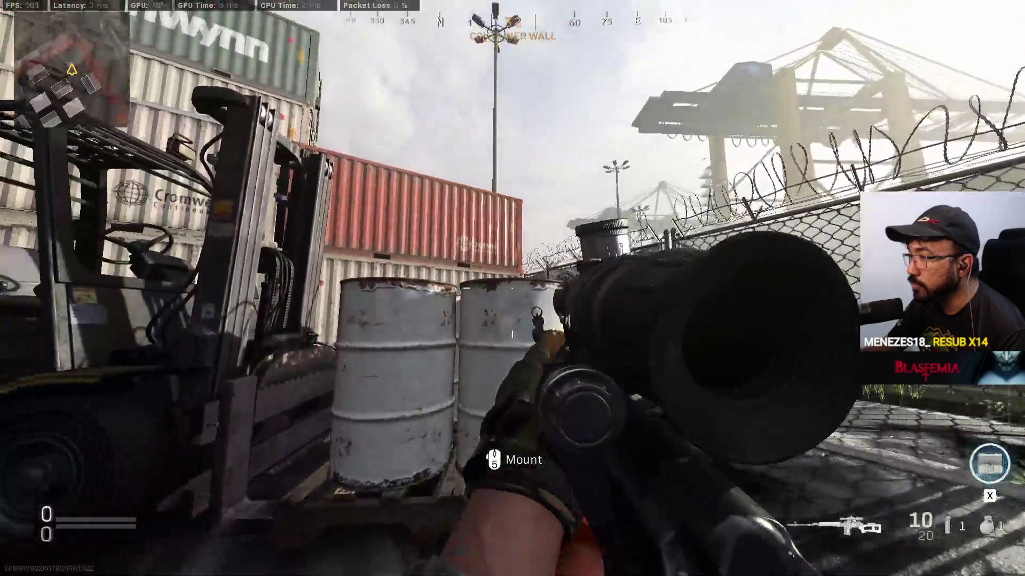
{"action": "right_click", "coordinate": [513, 288]}
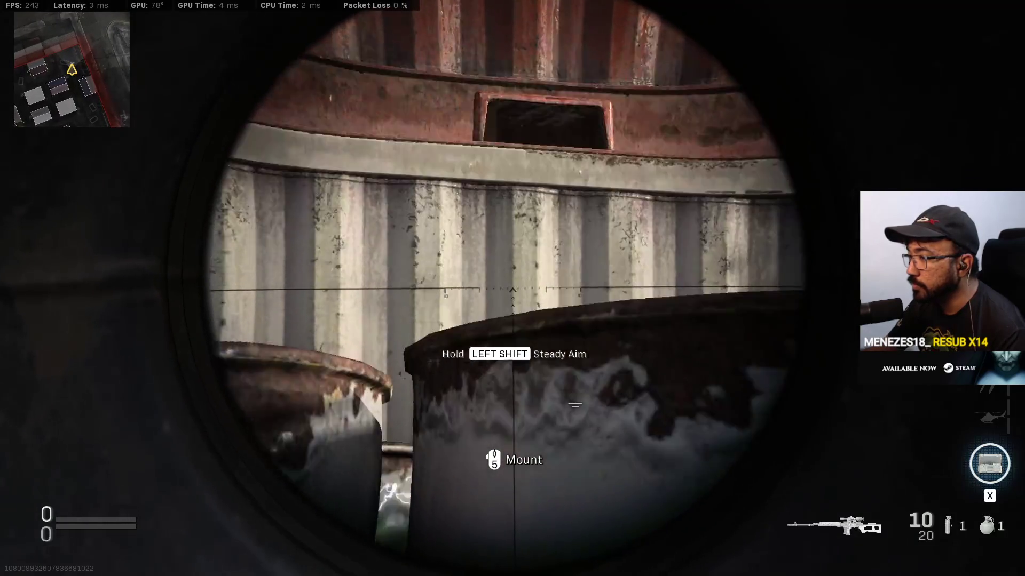
{"action": "right_click", "coordinate": [512, 288]}
{"action": "right_click", "coordinate": [512, 288]}
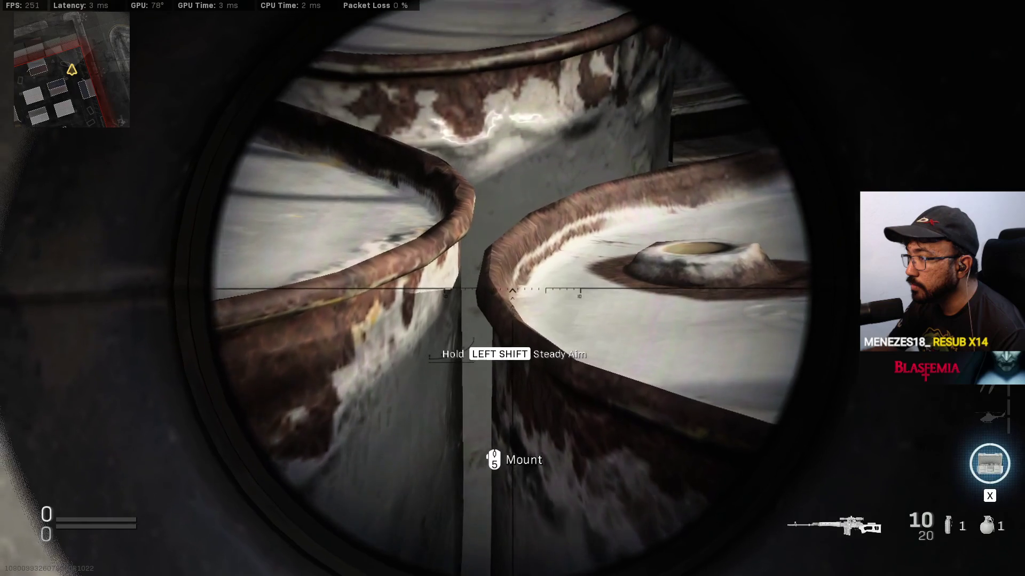
{"action": "key", "text": "c"}
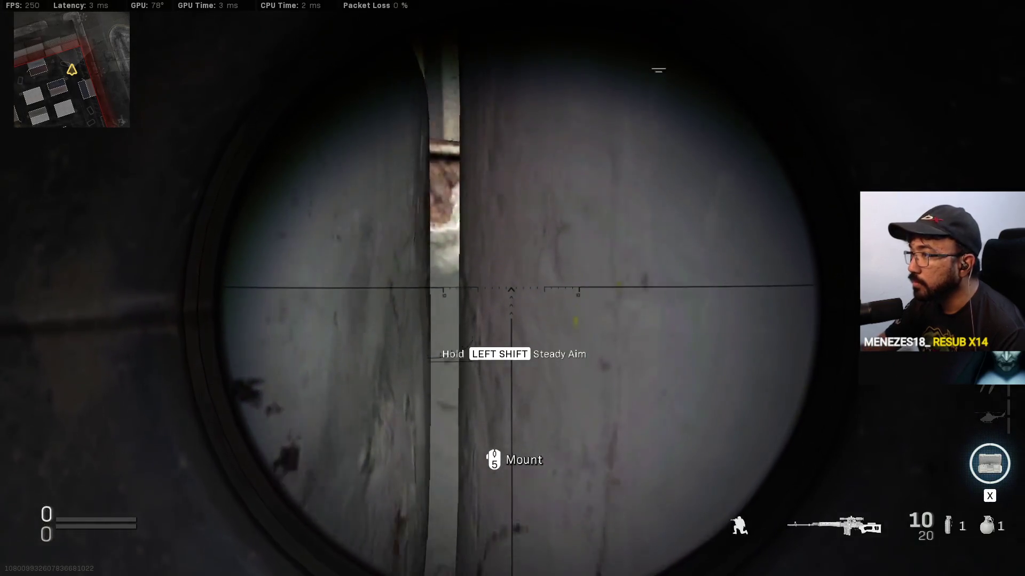
{"action": "key", "text": "c"}
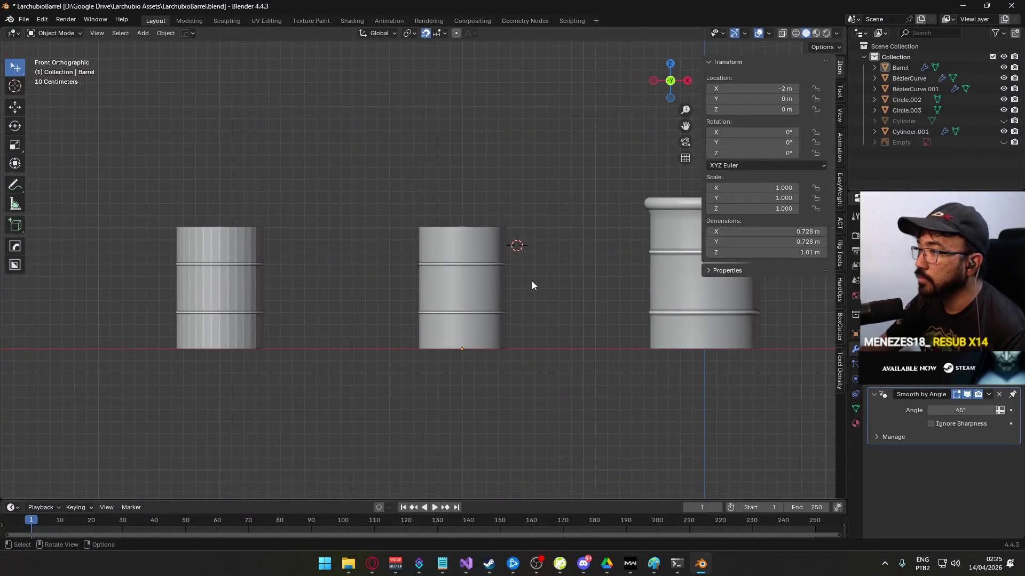
{"action": "mouse_move", "coordinate": [533, 286]}
{"action": "left_mouse_down"}
{"action": "mouse_move", "coordinate": [472, 232]}
{"action": "mouse_move", "coordinate": [486, 306]}
{"action": "mouse_move", "coordinate": [467, 293]}
{"action": "mouse_move", "coordinate": [309, 324]}
{"action": "mouse_move", "coordinate": [506, 252]}
{"action": "left_mouse_up"}
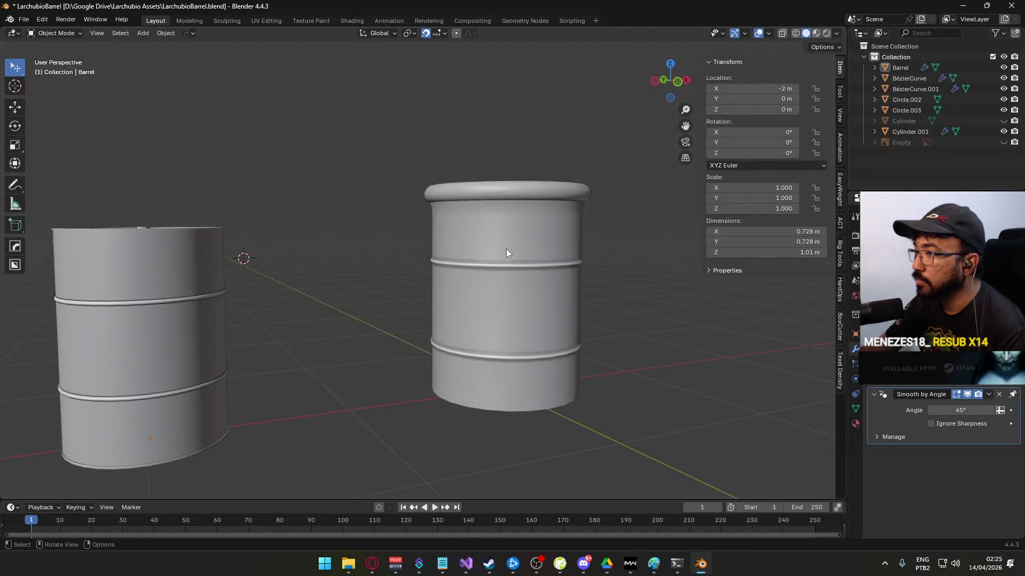
- In Edit Mode with X-ray on, delete the vertices of the barrel's rolled top lip
{"action": "left_click", "coordinate": [506, 252]}
{"action": "scroll", "coordinate": [514, 228], "scroll_direction": "up", "scroll_amount": 3}
{"action": "key", "text": "Tab"}
{"action": "key", "text": "KP_1"}
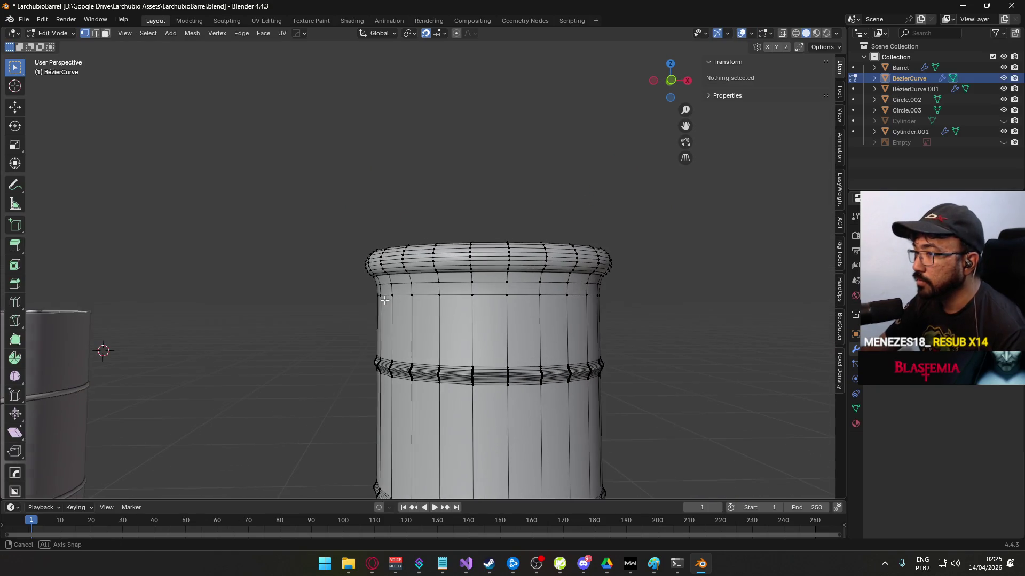
{"action": "scroll", "coordinate": [458, 288], "scroll_direction": "up", "scroll_amount": 1}
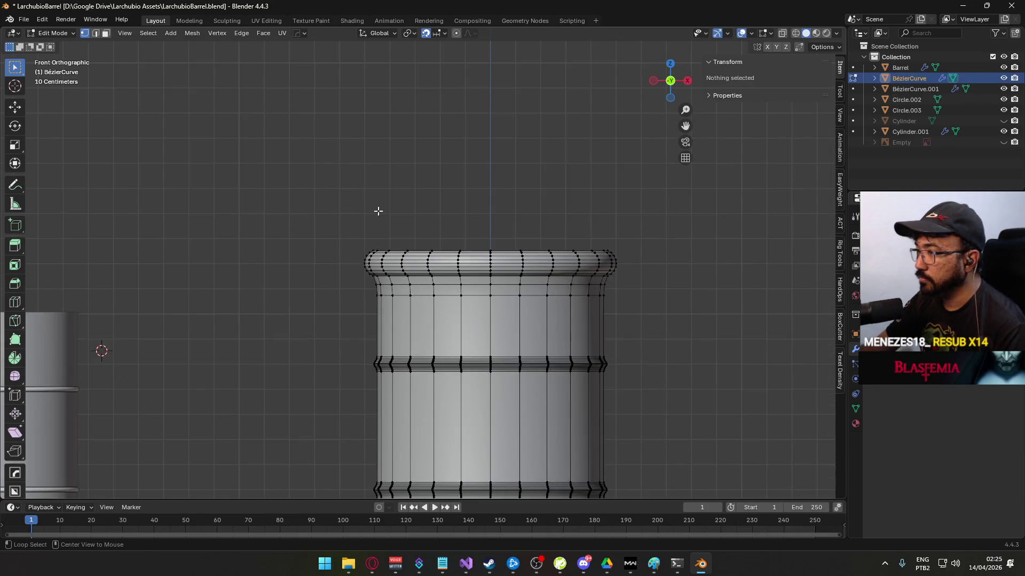
{"action": "key", "text": "alt+z"}
{"action": "left_click_drag", "start_coordinate": [307, 220], "coordinate": [653, 276]}
{"action": "key", "text": "x"}
{"action": "left_click", "coordinate": [647, 288]}
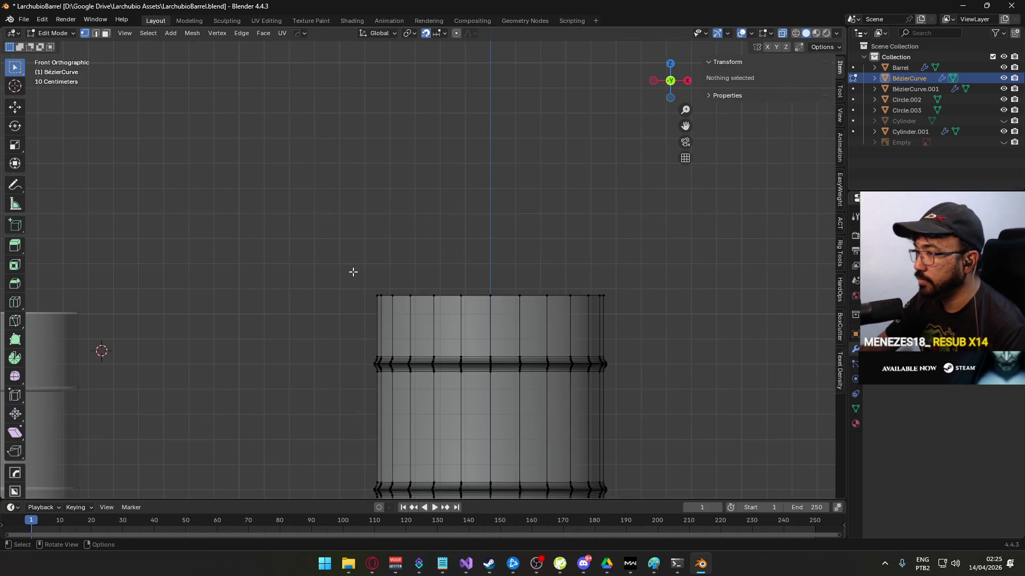
- Set the new top edge vertices' Median Z to 1.2 m
{"action": "left_click_drag", "start_coordinate": [347, 274], "coordinate": [682, 302]}
{"action": "left_click", "coordinate": [720, 109]}
{"action": "left_click_drag", "start_coordinate": [745, 109], "coordinate": [718, 112]}
{"action": "type", "text": ".2"}
{"action": "key", "text": "Return"}
{"action": "left_click", "coordinate": [656, 273]}
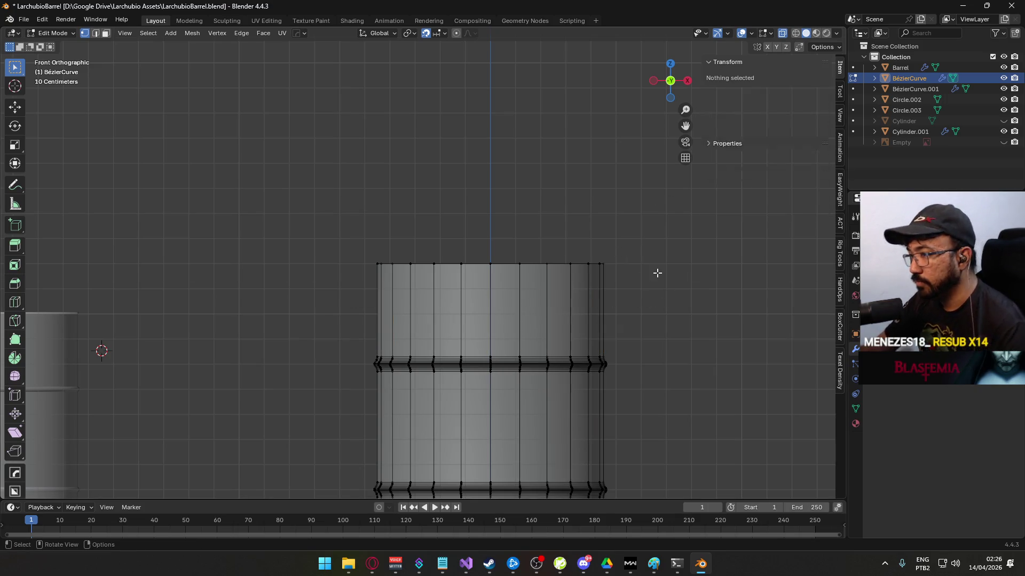
- Extrude the barrel top upward into a band and nudge its top edge down
{"action": "mouse_move", "coordinate": [453, 244]}
{"action": "left_mouse_down"}
{"action": "mouse_move", "coordinate": [434, 252]}
{"action": "mouse_move", "coordinate": [590, 206]}
{"action": "left_mouse_up"}
{"action": "key", "text": "2"}
{"action": "left_click", "coordinate": [534, 220], "text": "alt"}
{"action": "left_click", "coordinate": [569, 172]}
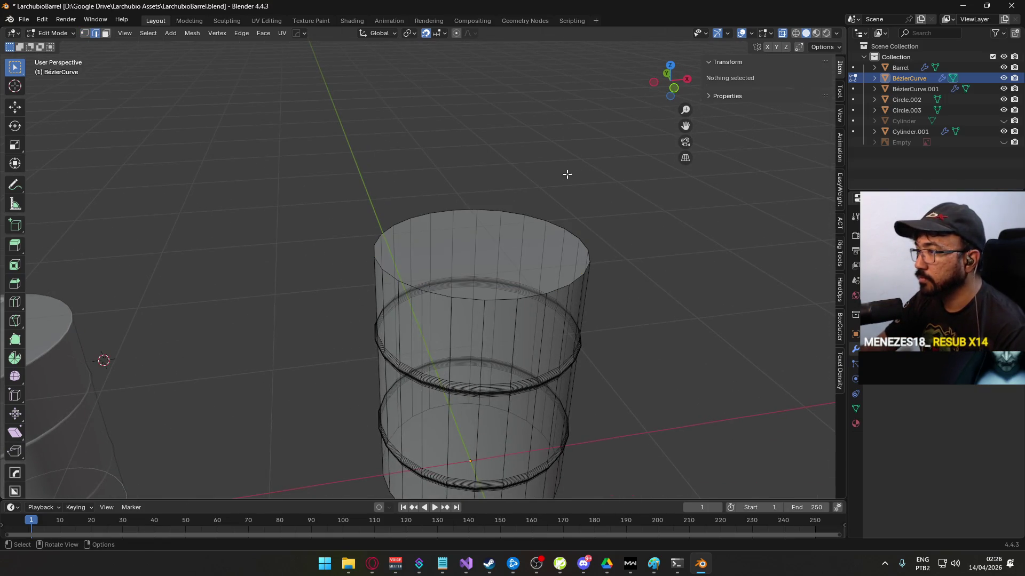
{"action": "key", "text": "KP_1"}
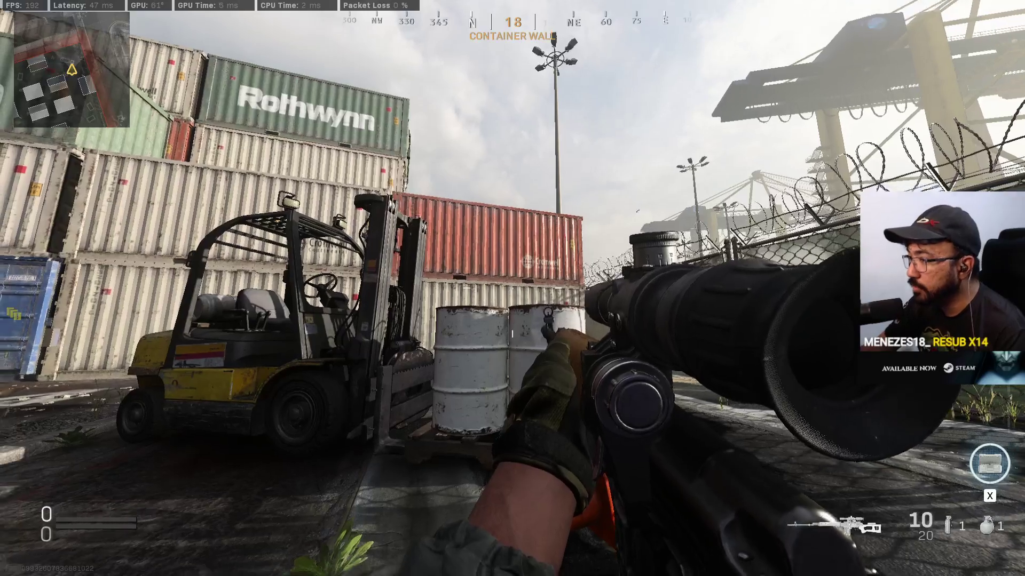
{"action": "scroll", "coordinate": [427, 280], "scroll_direction": "up", "scroll_amount": 5}
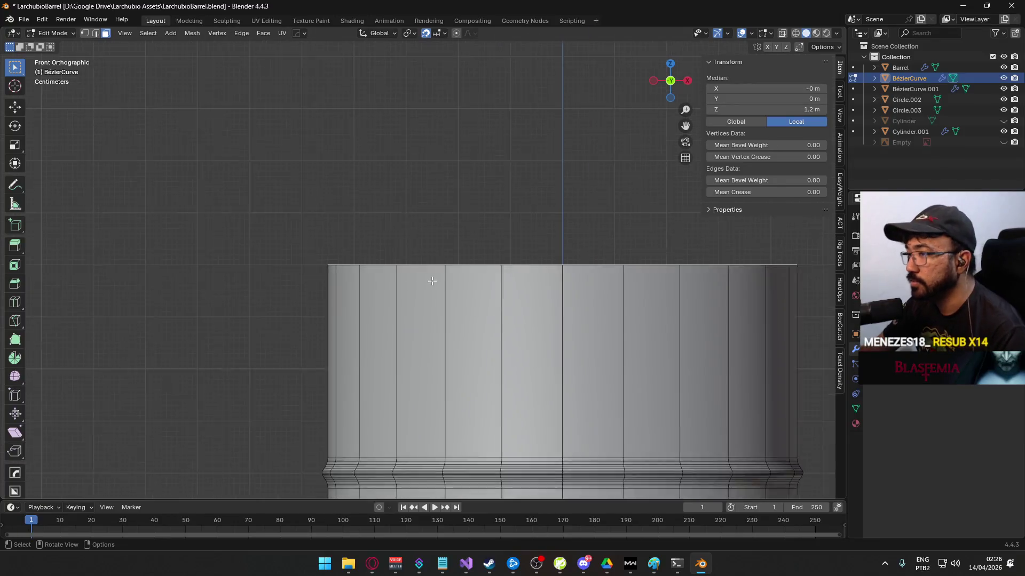
{"action": "key", "text": "e"}
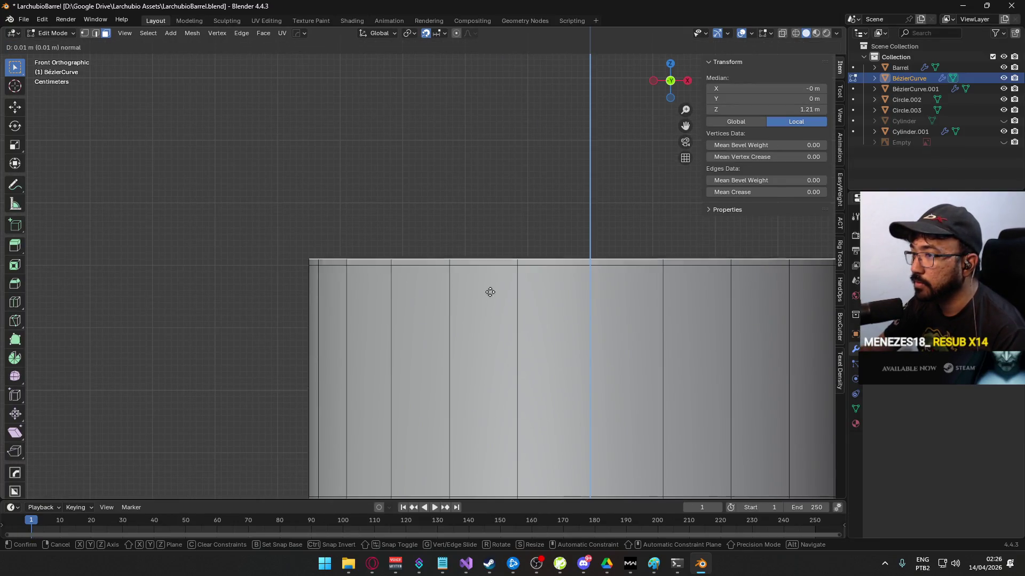
{"action": "left_click", "coordinate": [481, 266]}
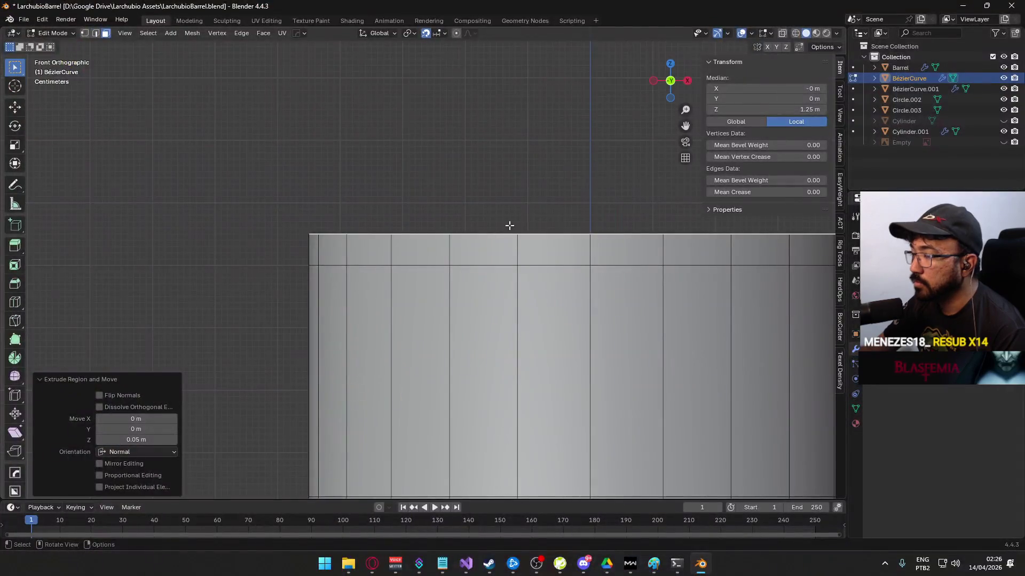
{"action": "key", "text": "g"}
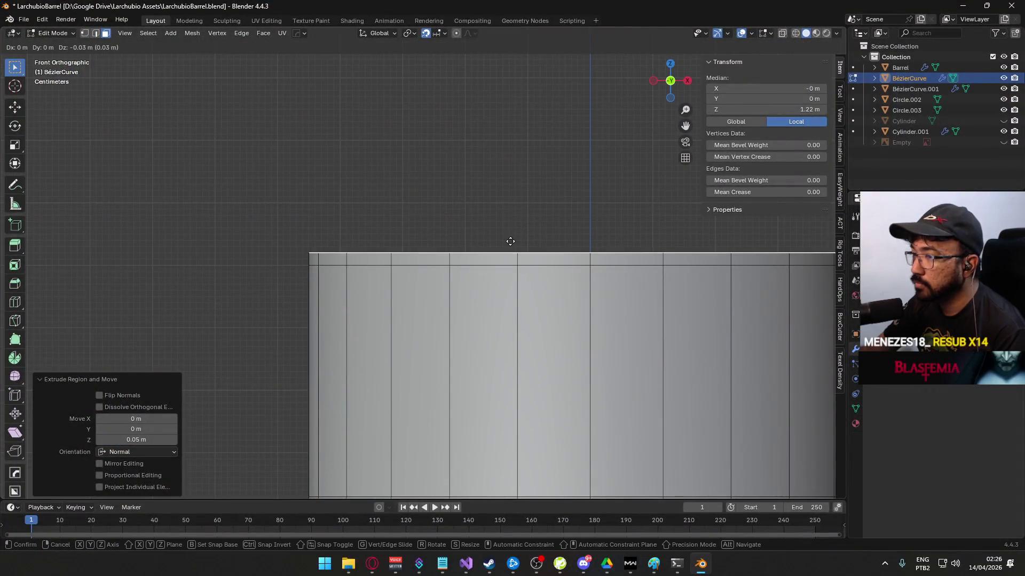
{"action": "left_click", "coordinate": [511, 234]}
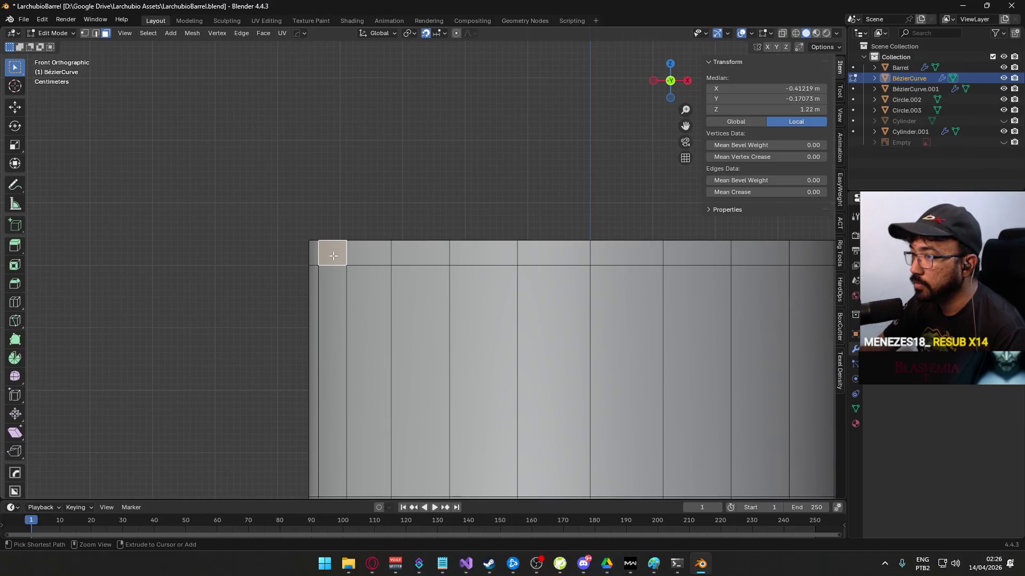
- Add an edge loop near the top and slide it down 0.01 m
{"action": "key", "text": "ctrl+r"}
{"action": "left_click", "coordinate": [331, 253]}
{"action": "right_click", "coordinate": [331, 252]}
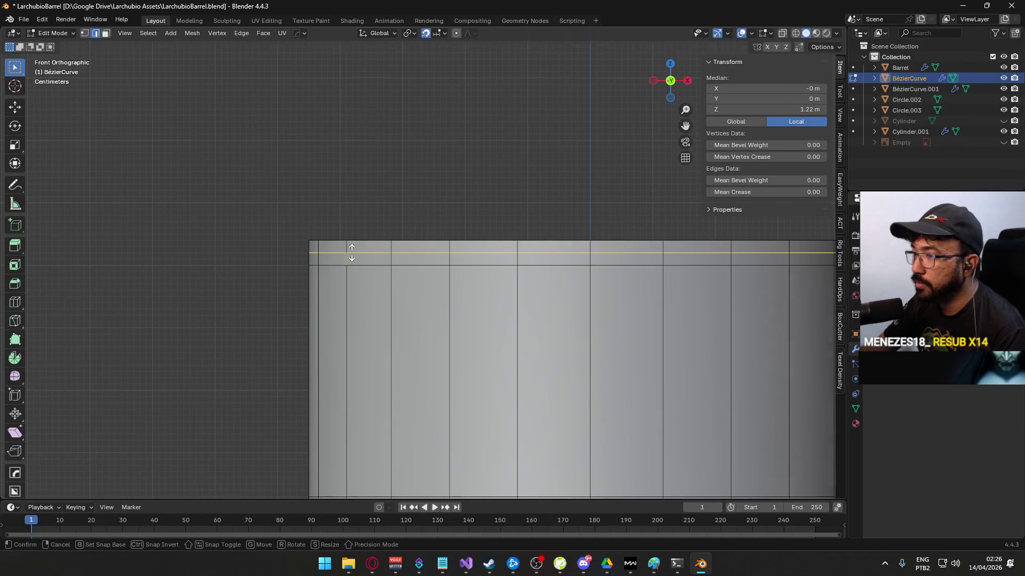
{"action": "key", "text": "g"}
{"action": "key", "text": "g"}
{"action": "left_click", "coordinate": [305, 247]}
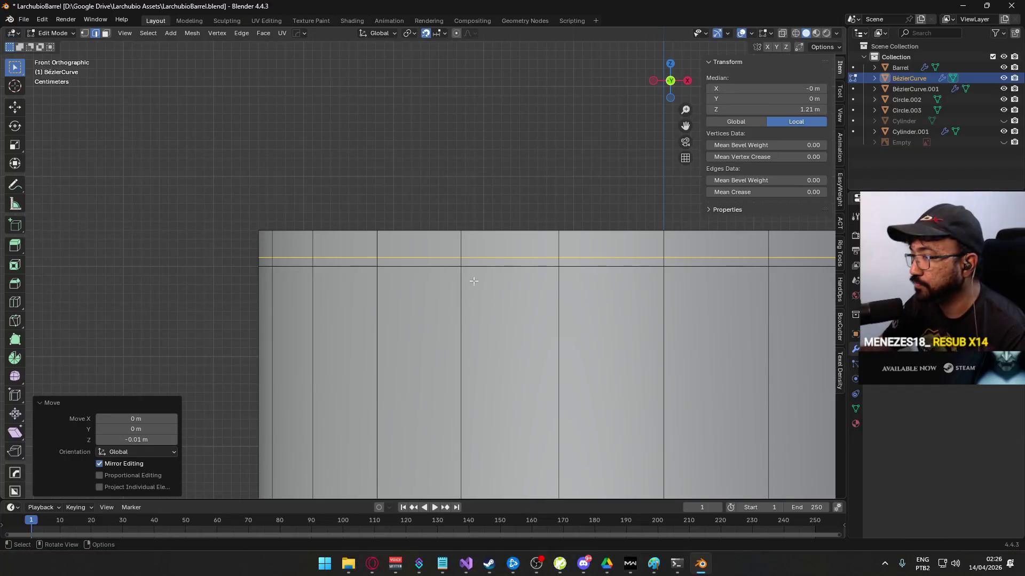
{"action": "mouse_move", "coordinate": [507, 237]}
{"action": "left_mouse_down"}
{"action": "mouse_move", "coordinate": [469, 256]}
{"action": "mouse_move", "coordinate": [487, 247]}
{"action": "left_mouse_up"}
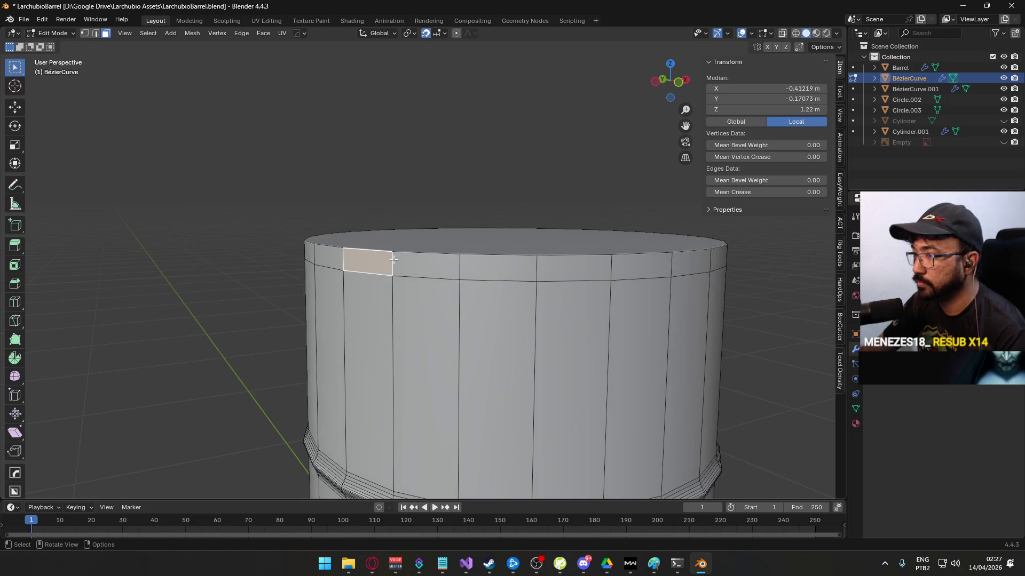
- Extrude the top ring of faces along normals with a 0.02 m offset
{"action": "left_click", "coordinate": [436, 235], "text": "alt"}
{"action": "key", "text": "KP_1"}
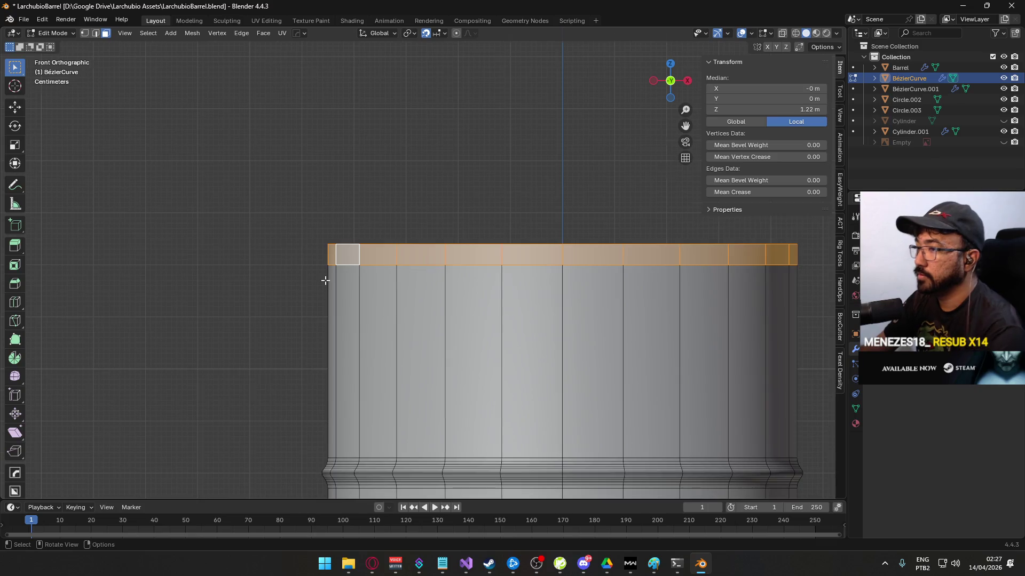
{"action": "scroll", "coordinate": [325, 284], "scroll_direction": "up", "scroll_amount": 2}
{"action": "key", "text": "alt+e"}
{"action": "left_click", "coordinate": [390, 279]}
{"action": "left_click", "coordinate": [402, 270]}
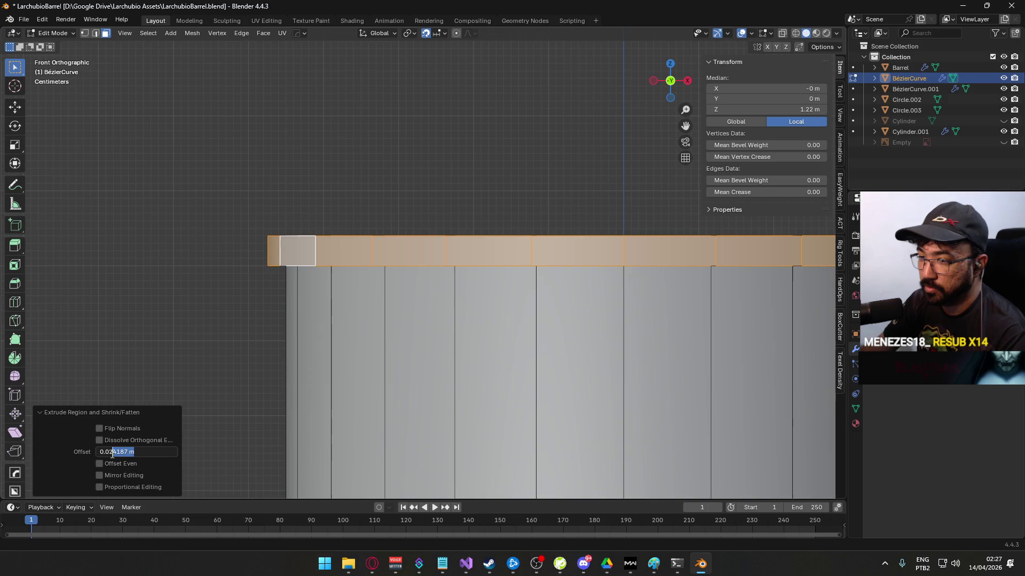
{"action": "key", "text": "Return"}
- Inspect the new lip, undo an edge loop adjustment, and select a single rim edge
{"action": "left_click_drag", "start_coordinate": [261, 206], "coordinate": [306, 233]}
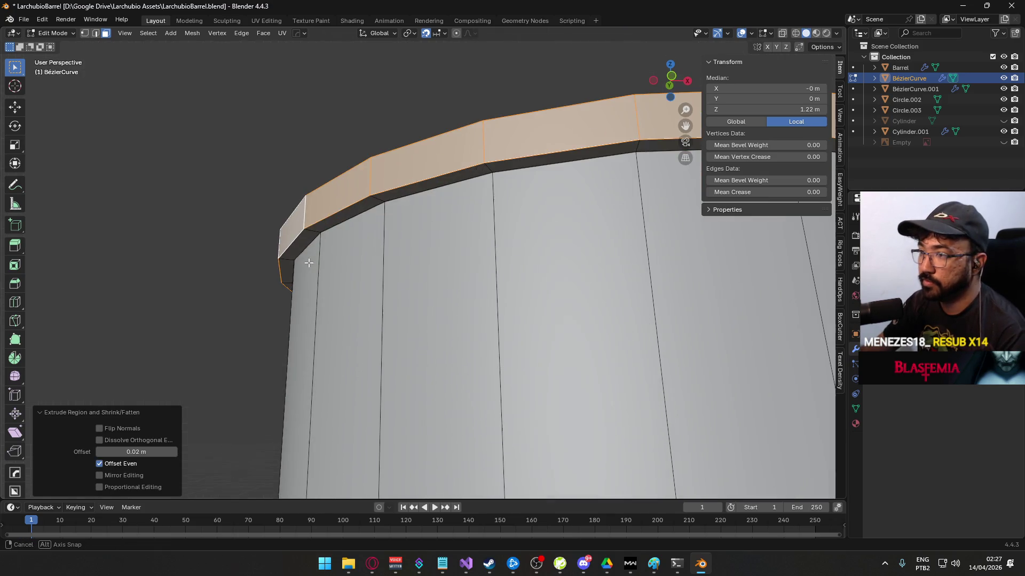
{"action": "key", "text": "2"}
{"action": "key", "text": "alt+a"}
{"action": "left_click", "coordinate": [314, 223], "text": "alt"}
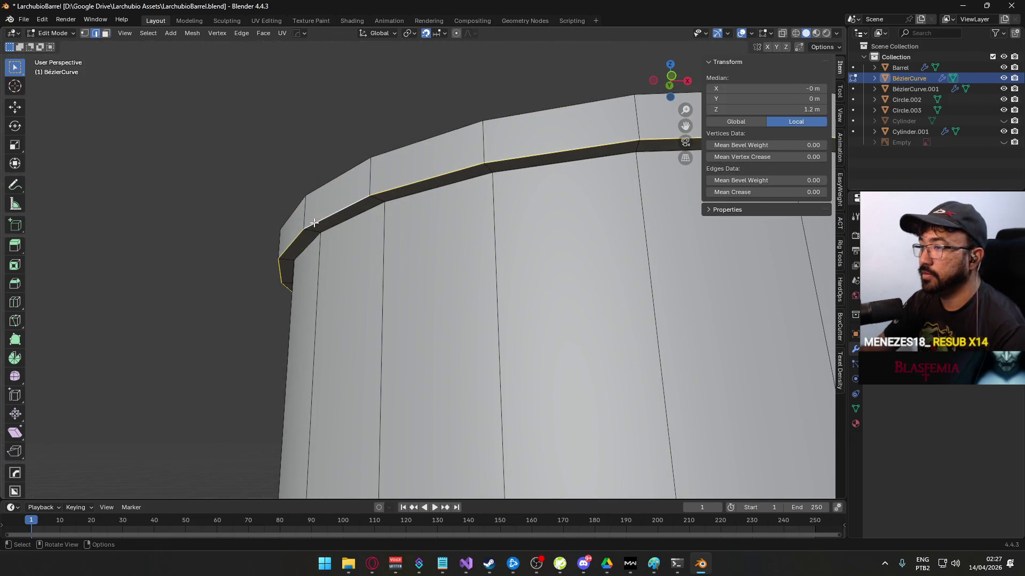
{"action": "key", "text": "KP_1"}
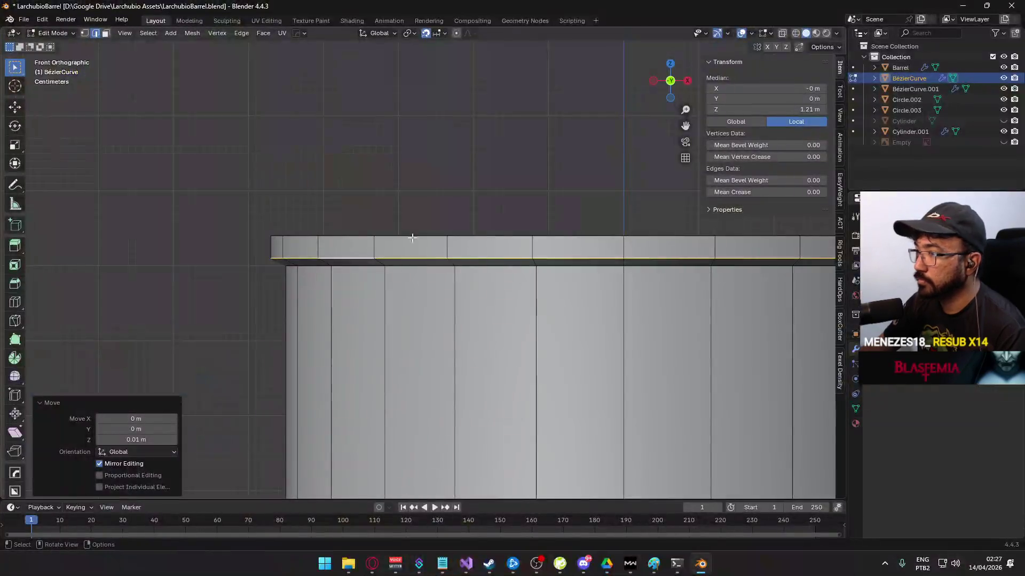
{"action": "left_click_drag", "start_coordinate": [283, 210], "coordinate": [334, 270]}
{"action": "key", "text": "ctrl+z"}
{"action": "key", "text": "ctrl+z"}
{"action": "key", "text": "ctrl+z"}
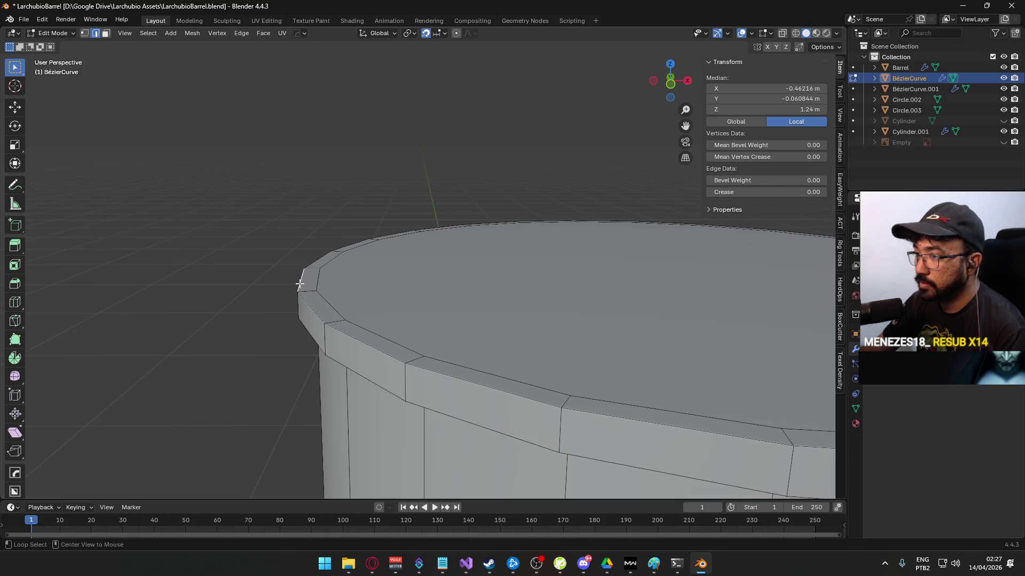
{"action": "key", "text": "KP_1"}
{"action": "scroll", "coordinate": [273, 316], "scroll_direction": "up", "scroll_amount": 2}
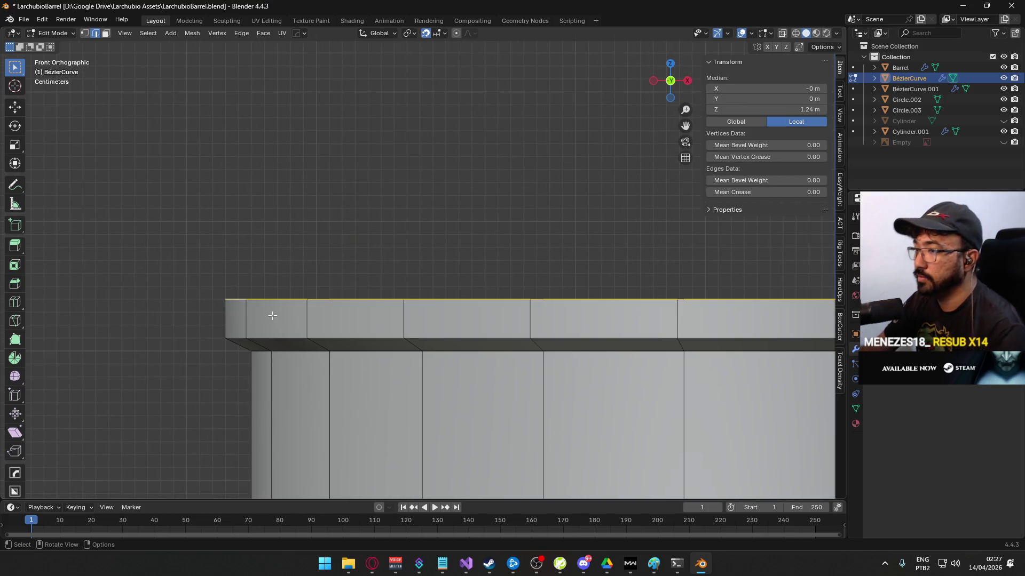
{"action": "left_click", "coordinate": [281, 305]}
{"action": "left_click_drag", "start_coordinate": [265, 295], "coordinate": [377, 193]}
{"action": "scroll", "coordinate": [397, 239], "scroll_direction": "up", "scroll_amount": 1}
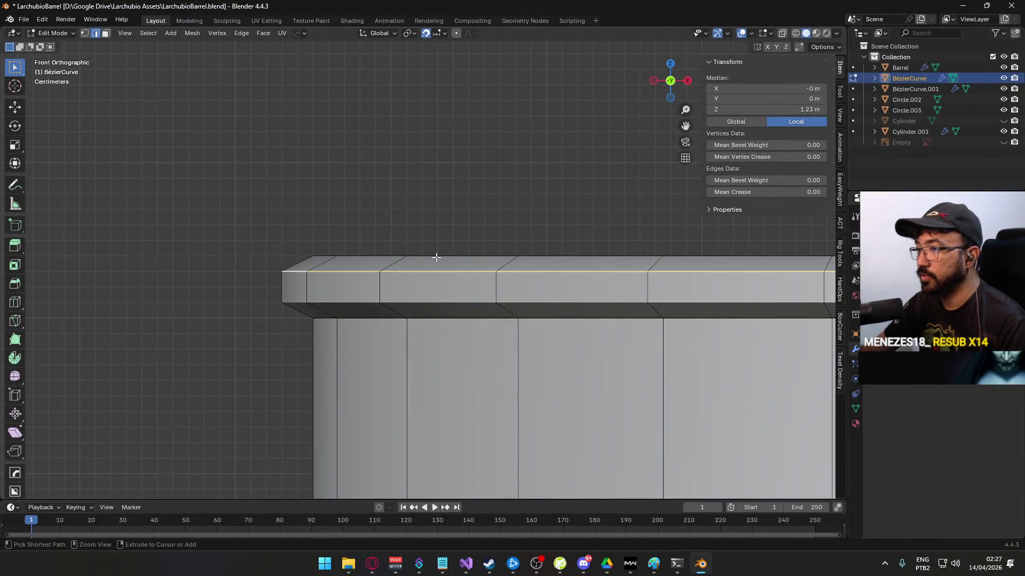
- Undo the rim edge tweak, select the top cap from above, and scale it to 1.03
{"action": "key", "text": "ctrl+z"}
{"action": "key", "text": "KP_7"}
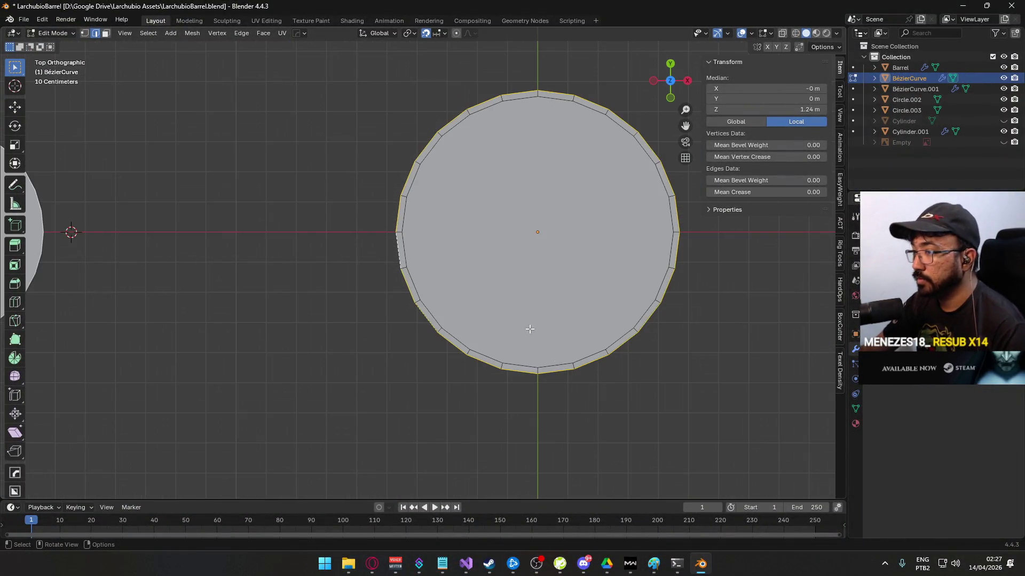
{"action": "left_click", "coordinate": [403, 213], "text": "alt"}
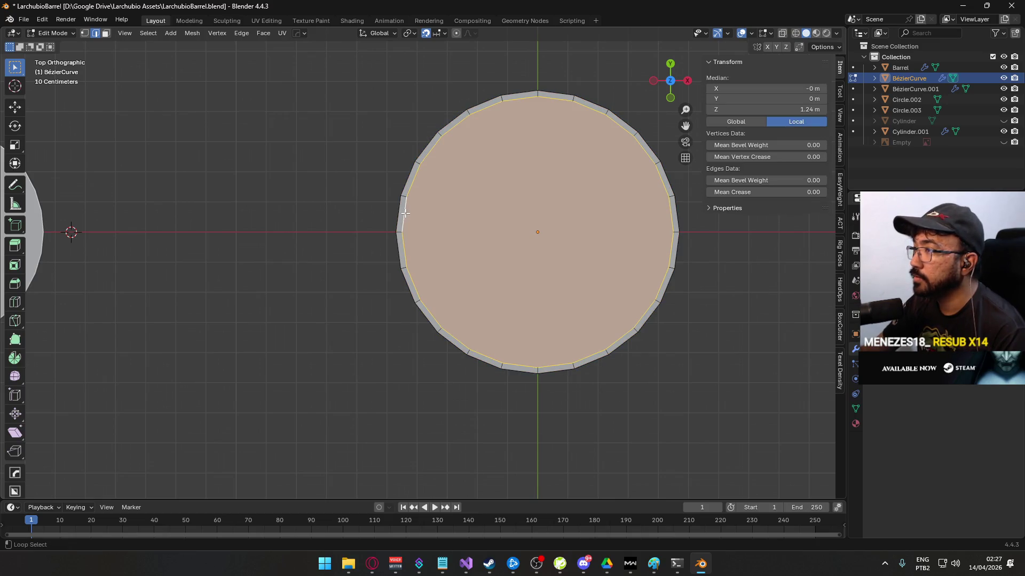
{"action": "left_click_drag", "start_coordinate": [544, 206], "coordinate": [490, 229]}
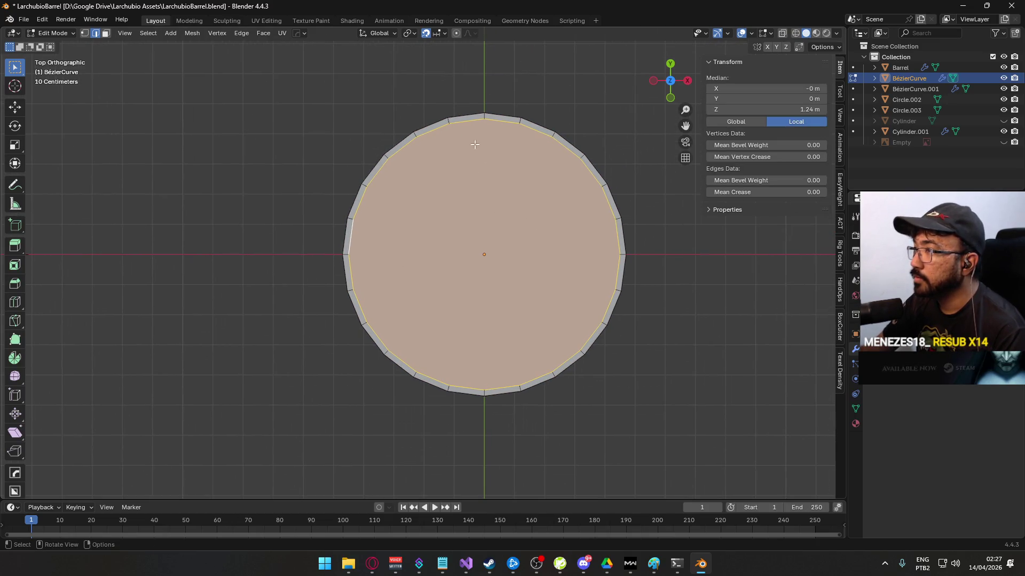
{"action": "key", "text": "s"}
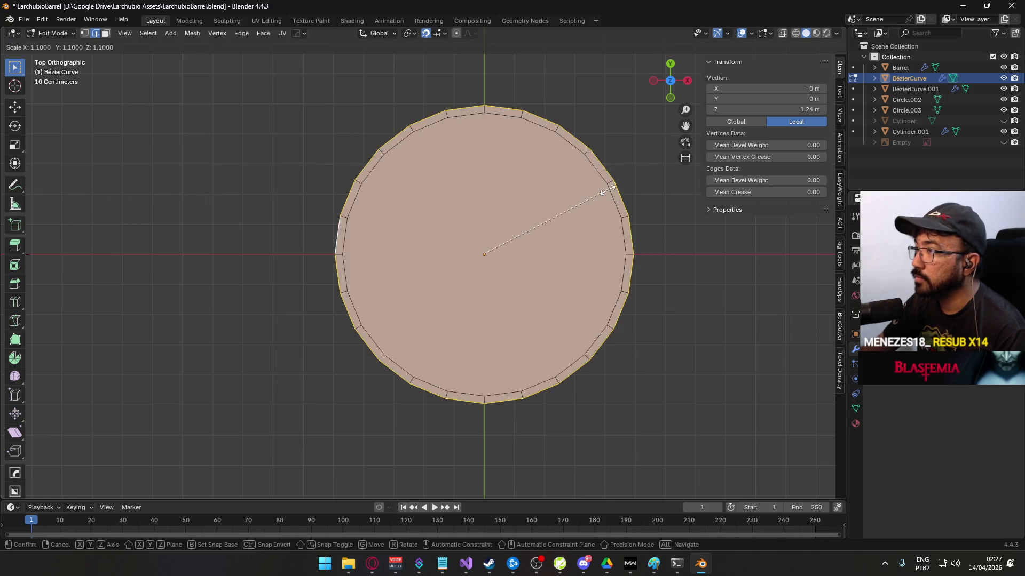
{"action": "right_click", "coordinate": [600, 190]}
{"action": "scroll", "coordinate": [458, 115], "scroll_direction": "up", "scroll_amount": 8}
{"action": "scroll", "coordinate": [553, 154], "scroll_direction": "up", "scroll_amount": 2}
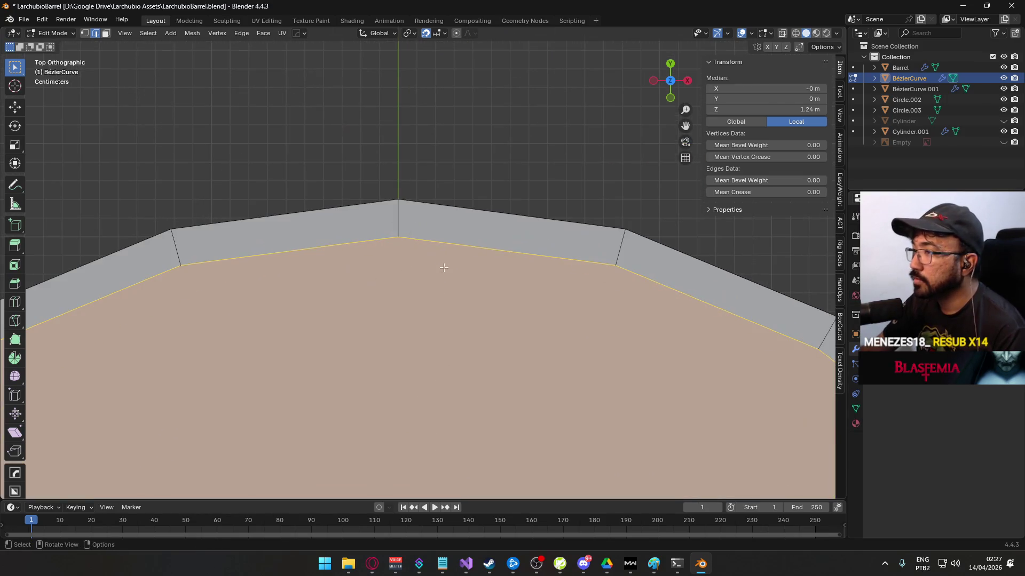
{"action": "key", "text": "s"}
{"action": "right_click", "coordinate": [486, 233]}
{"action": "key", "text": "s"}
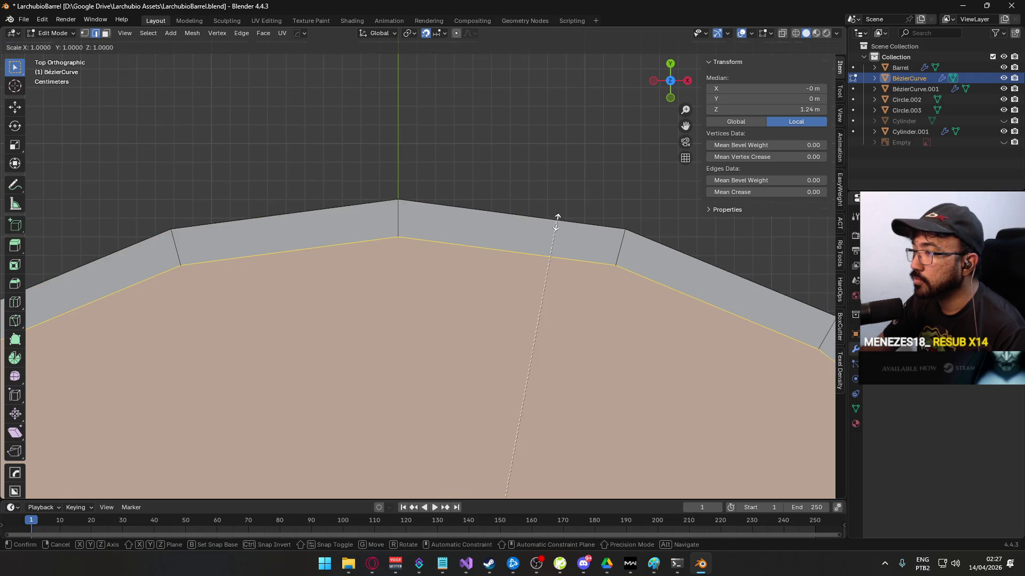
{"action": "left_click", "coordinate": [591, 202]}
{"action": "scroll", "coordinate": [547, 226], "scroll_direction": "down", "scroll_amount": 8}
- Try extruding the top cap downward in front view, then undo it
{"action": "mouse_move", "coordinate": [448, 318]}
{"action": "left_mouse_down"}
{"action": "mouse_move", "coordinate": [485, 206]}
{"action": "mouse_move", "coordinate": [467, 244]}
{"action": "left_mouse_up"}
{"action": "scroll", "coordinate": [447, 274], "scroll_direction": "up", "scroll_amount": 3}
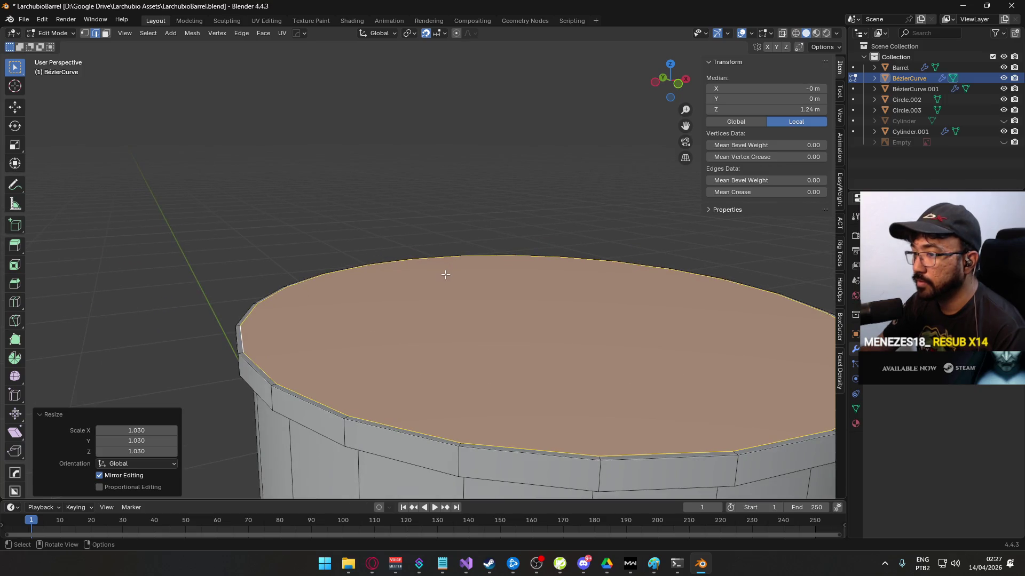
{"action": "key", "text": "KP_1"}
{"action": "scroll", "coordinate": [447, 275], "scroll_direction": "down", "scroll_amount": 1}
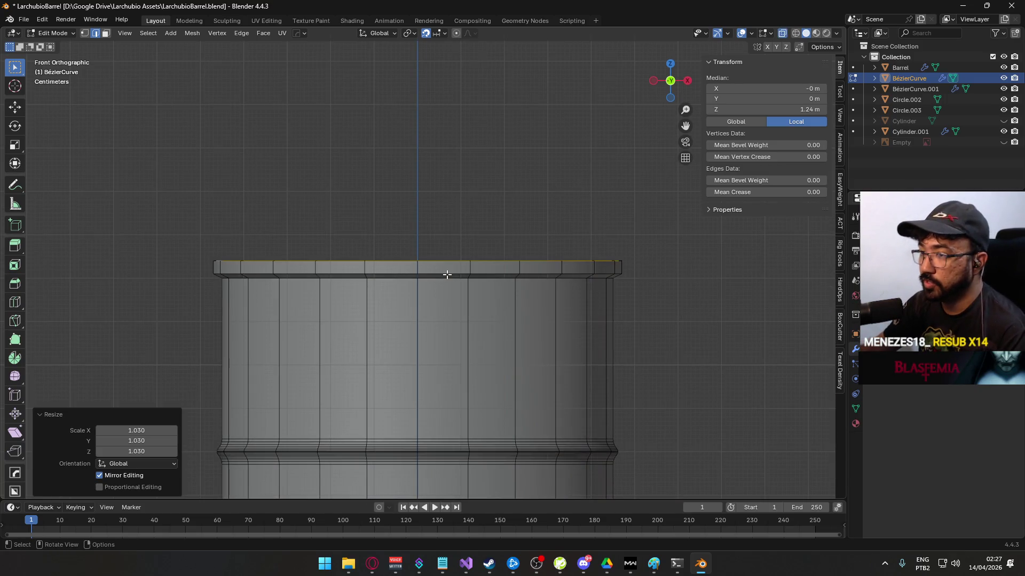
{"action": "scroll", "coordinate": [366, 277], "scroll_direction": "up", "scroll_amount": 3}
{"action": "key", "text": "e"}
{"action": "left_click", "coordinate": [373, 309]}
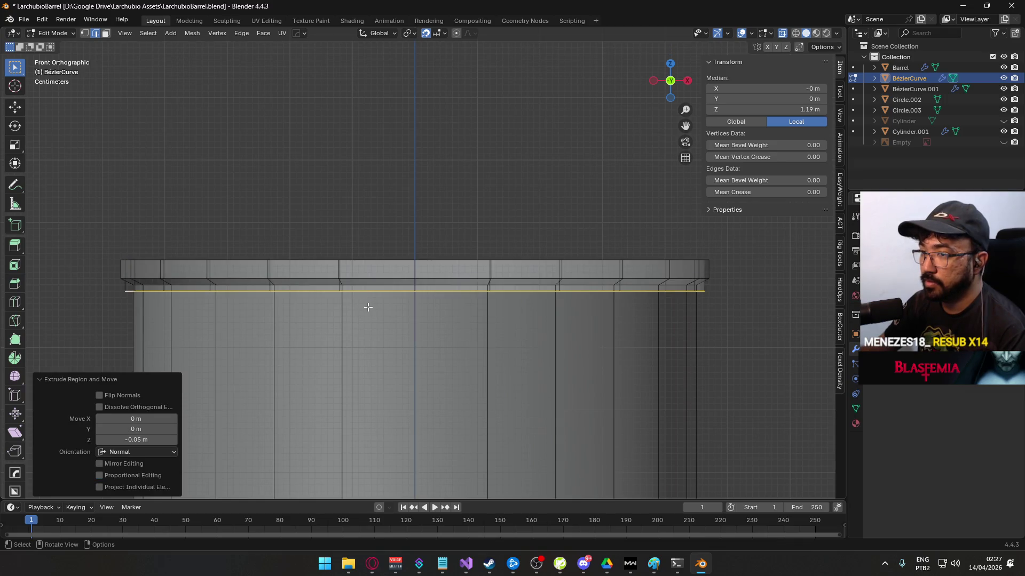
{"action": "scroll", "coordinate": [319, 279], "scroll_direction": "up", "scroll_amount": 2}
{"action": "key", "text": "ctrl+z"}
{"action": "scroll", "coordinate": [389, 245], "scroll_direction": "down", "scroll_amount": 2}
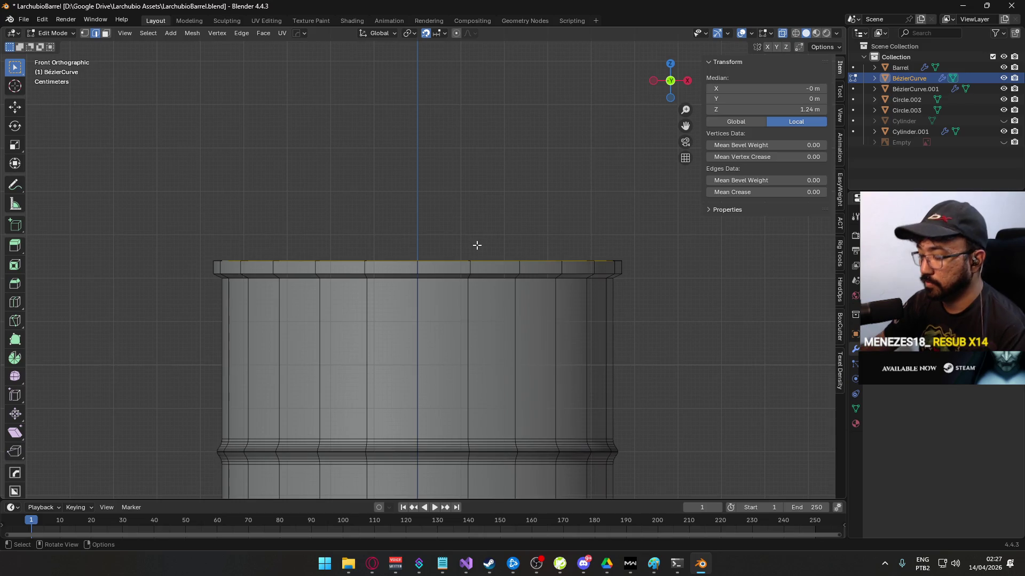
- Shrink the top cap to a scale of 0.98 in top view
{"action": "key", "text": "KP_7"}
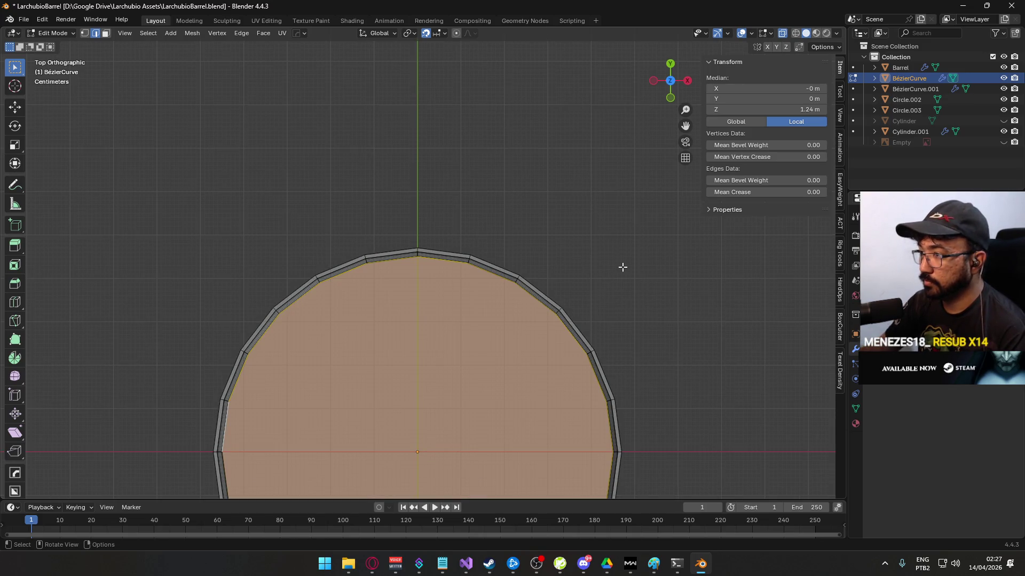
{"action": "key", "text": "s"}
{"action": "key", "text": "Escape"}
{"action": "scroll", "coordinate": [603, 279], "scroll_direction": "up", "scroll_amount": 1}
{"action": "key", "text": "s"}
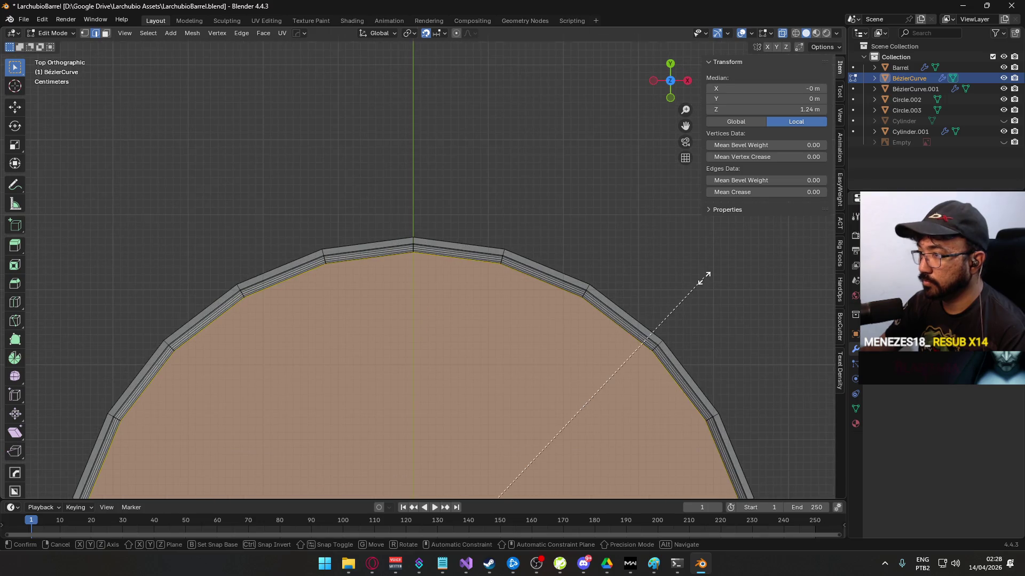
{"action": "left_click", "coordinate": [694, 281]}
{"action": "mouse_move", "coordinate": [579, 343]}
{"action": "left_mouse_down"}
{"action": "mouse_move", "coordinate": [555, 288]}
{"action": "mouse_move", "coordinate": [558, 251]}
{"action": "left_mouse_up"}
- Extrude the cap down by -0.1 m, then raise it 0.05 m along Z
{"action": "key", "text": "KP_1"}
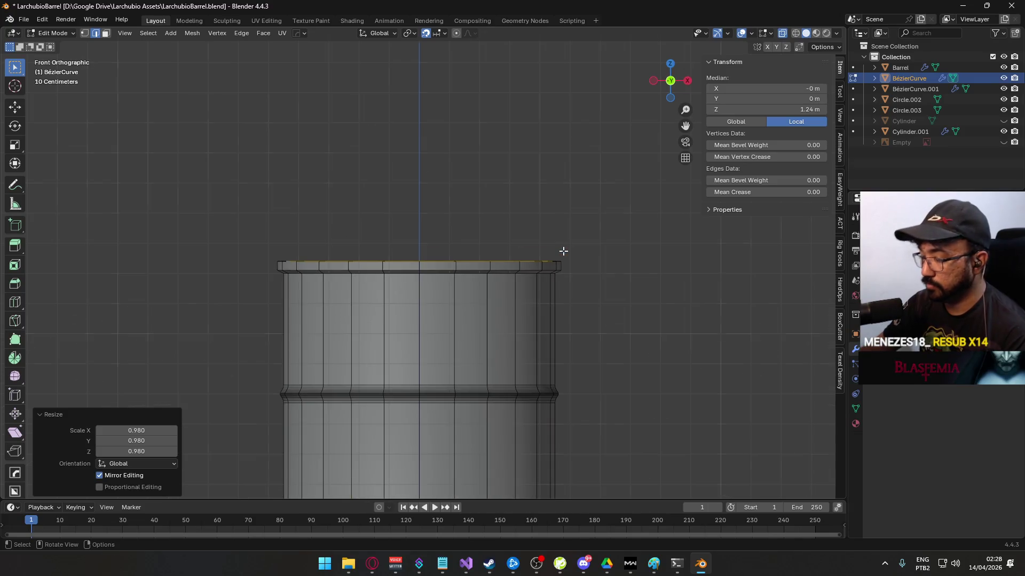
{"action": "type", "text": "e"}
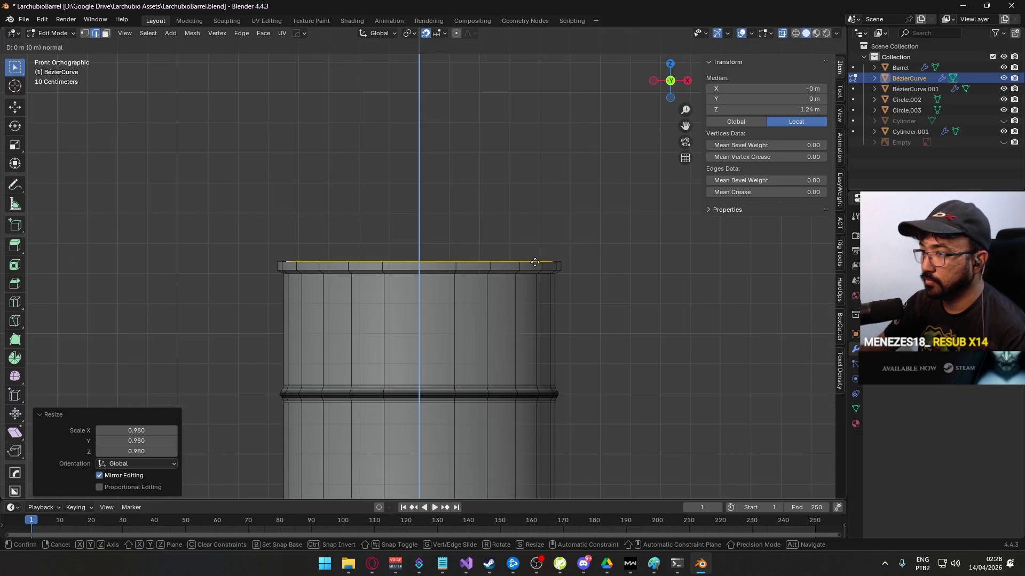
{"action": "type", "text": "-0.1"}
{"action": "key", "text": "Return"}
{"action": "scroll", "coordinate": [212, 342], "scroll_direction": "up", "scroll_amount": 4}
{"action": "scroll", "coordinate": [359, 326], "scroll_direction": "up", "scroll_amount": 2}
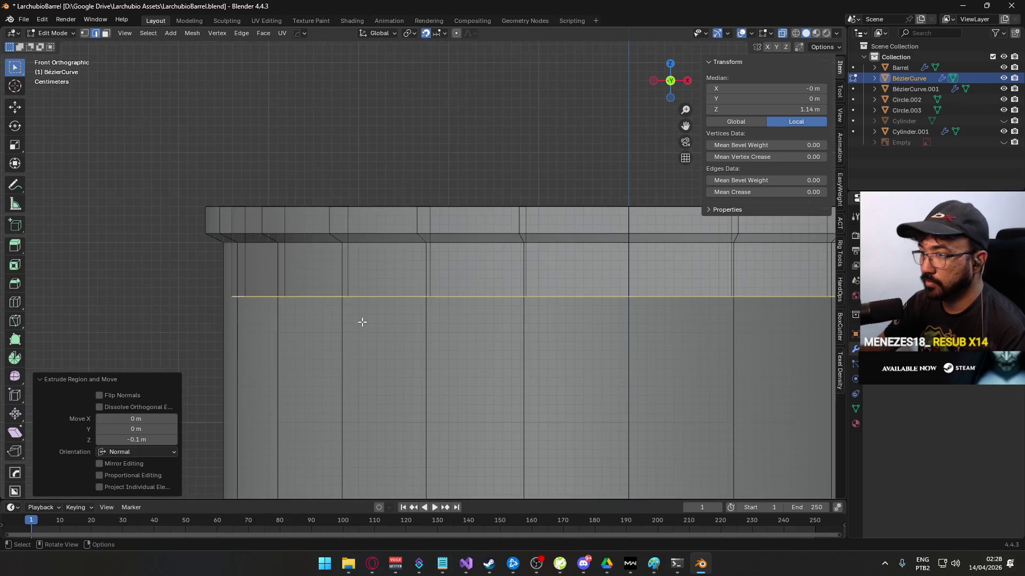
{"action": "type", "text": "gz0.05"}
{"action": "key", "text": "Return"}
{"action": "scroll", "coordinate": [369, 281], "scroll_direction": "down", "scroll_amount": 2}
{"action": "mouse_move", "coordinate": [368, 280]}
{"action": "left_mouse_down"}
{"action": "mouse_move", "coordinate": [395, 259]}
{"action": "mouse_move", "coordinate": [412, 274]}
{"action": "left_mouse_up"}
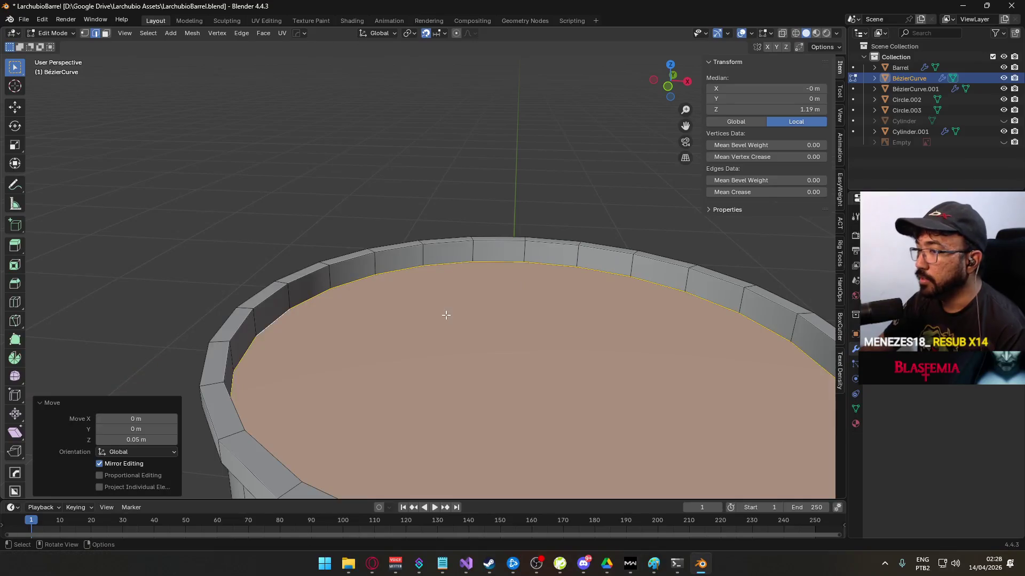
{"action": "scroll", "coordinate": [446, 315], "scroll_direction": "down", "scroll_amount": 7}
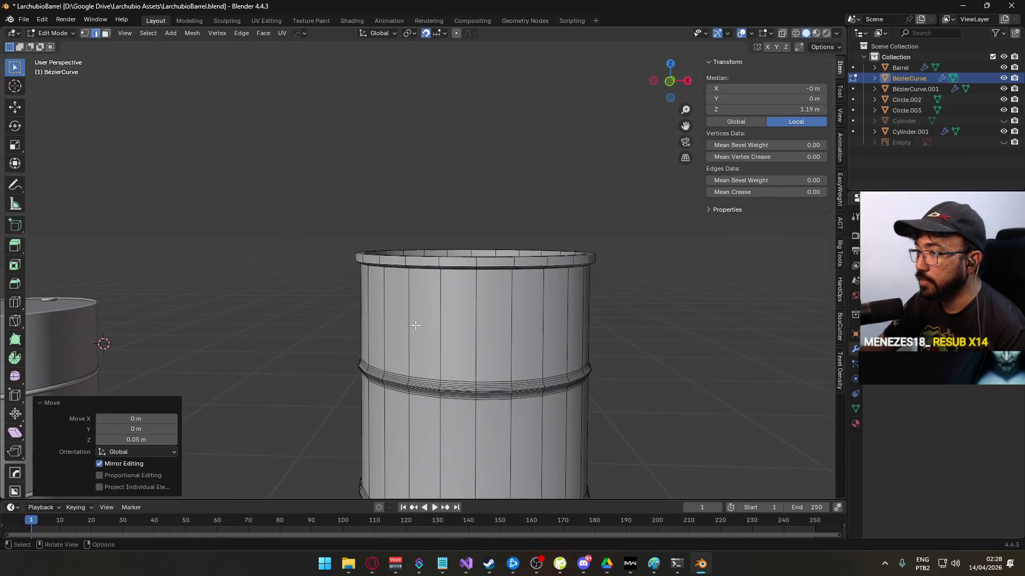
- Select the rim face loop and move it 0.01 m along Z
{"action": "scroll", "coordinate": [303, 330], "scroll_direction": "up", "scroll_amount": 3}
{"action": "key", "text": "3"}
{"action": "left_click", "coordinate": [294, 332]}
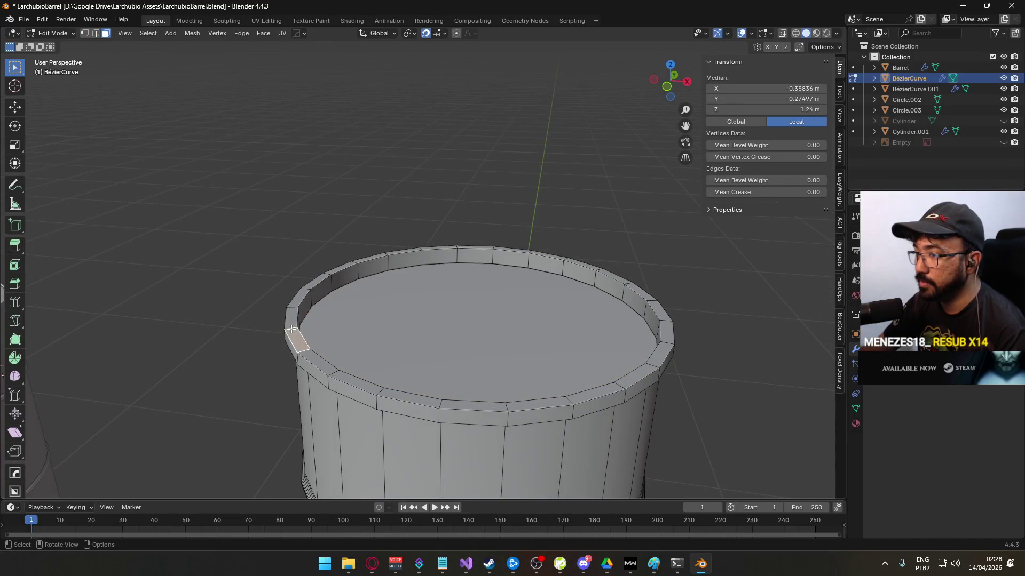
{"action": "left_click", "coordinate": [291, 329], "text": "alt"}
{"action": "key", "text": "KP_1"}
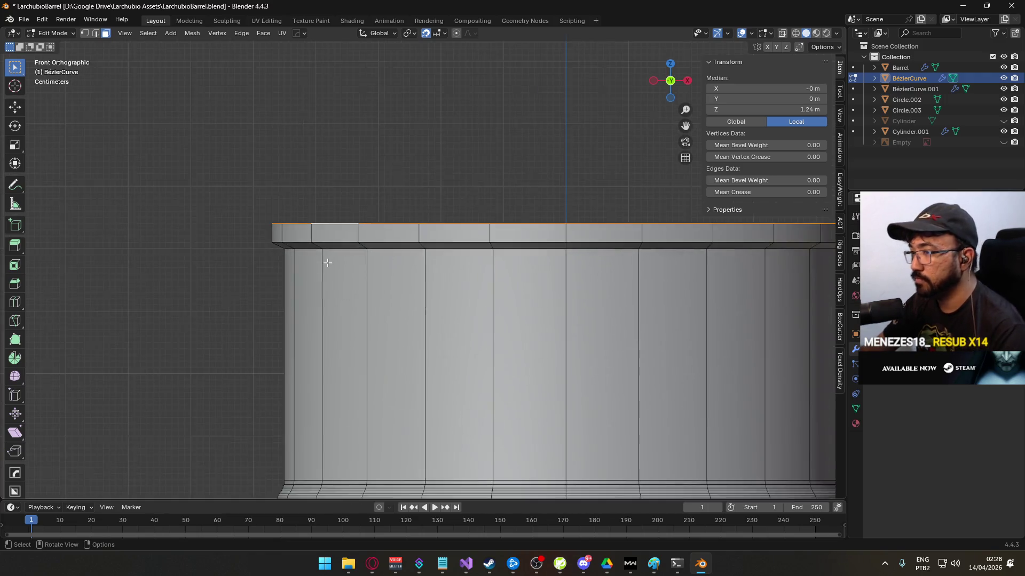
{"action": "scroll", "coordinate": [320, 251], "scroll_direction": "up", "scroll_amount": 4}
{"action": "key", "text": "g"}
{"action": "left_click", "coordinate": [393, 295]}
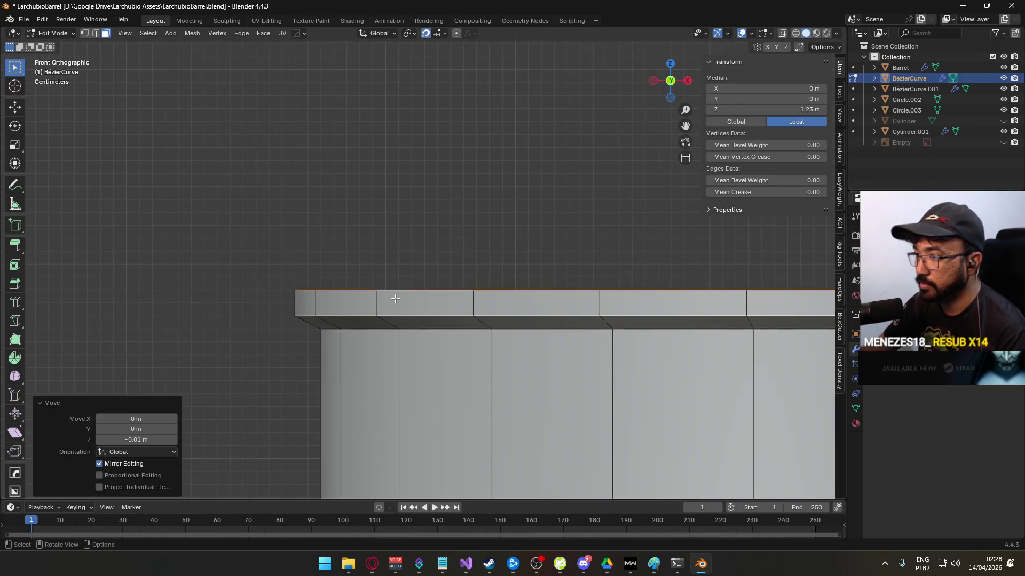
{"action": "scroll", "coordinate": [400, 297], "scroll_direction": "up", "scroll_amount": 1}
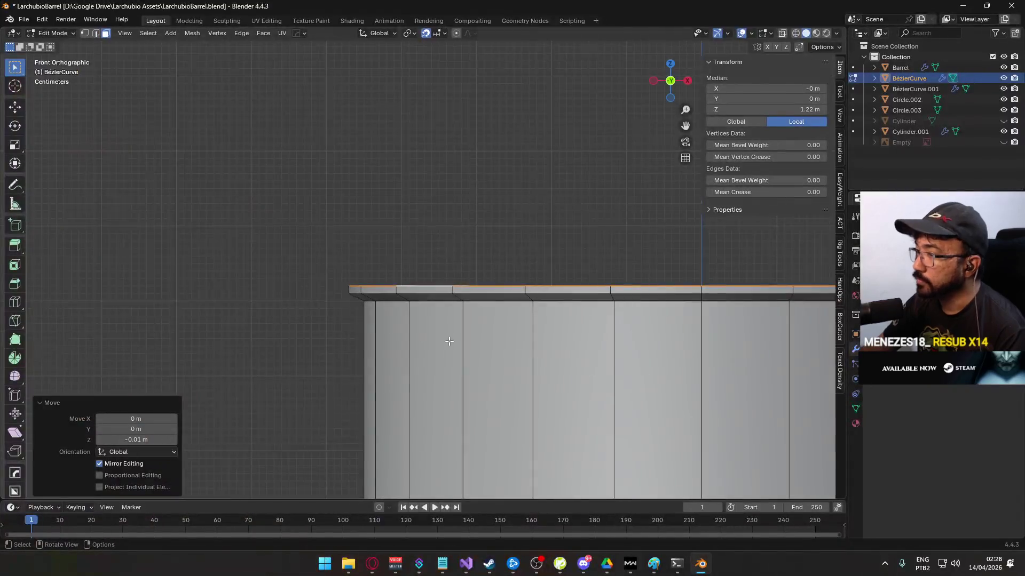
{"action": "left_click", "coordinate": [308, 306]}
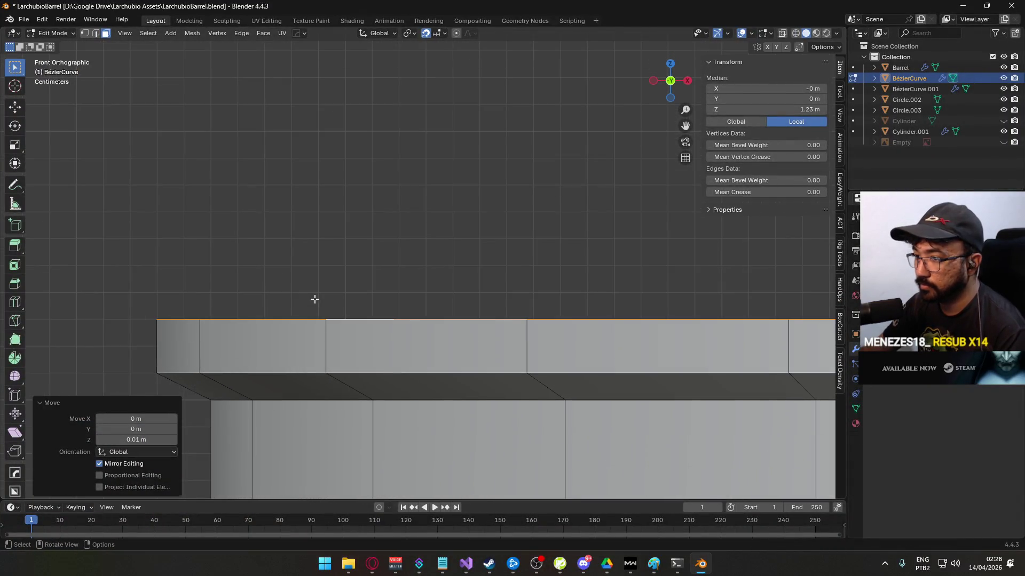
- Clear the selection and select the face loop around the inner rim
{"action": "left_click", "coordinate": [316, 298]}
{"action": "scroll", "coordinate": [423, 316], "scroll_direction": "up", "scroll_amount": 3}
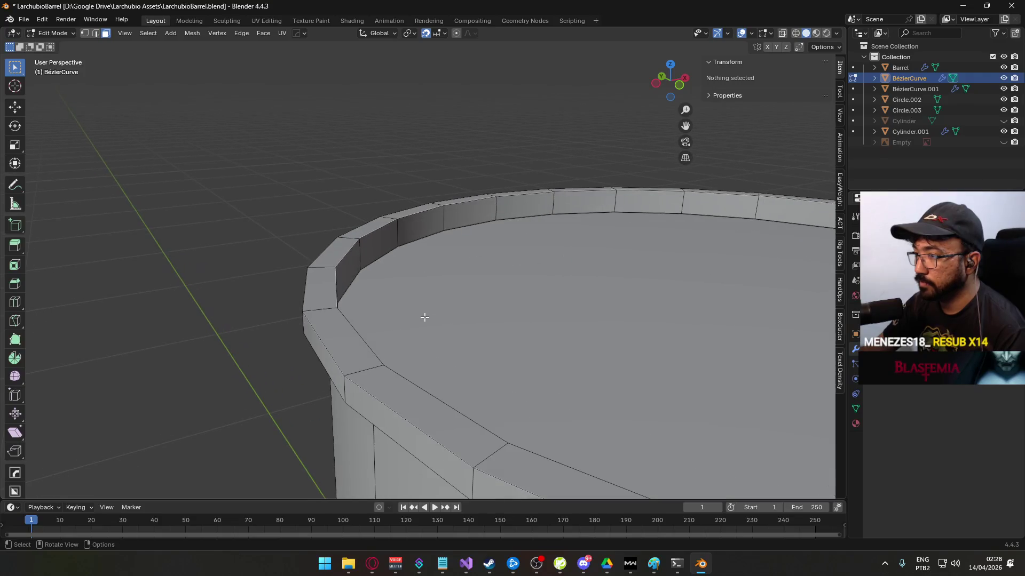
{"action": "scroll", "coordinate": [375, 297], "scroll_direction": "down", "scroll_amount": 4}
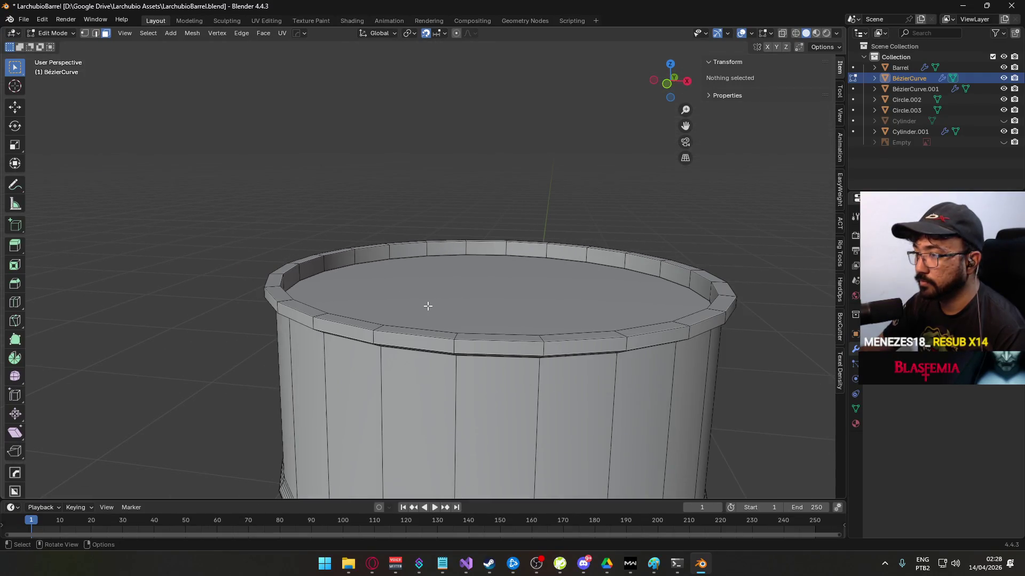
{"action": "left_click", "coordinate": [353, 259], "text": "alt"}
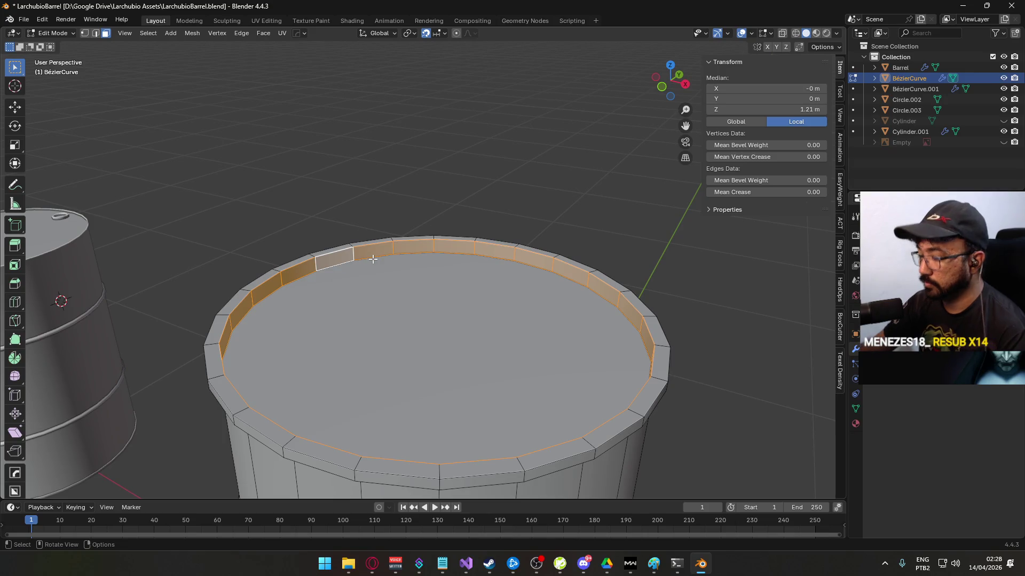
- Scale the inner rim face loop to 1.032 in top view
{"action": "key", "text": "KP_7"}
{"action": "scroll", "coordinate": [386, 267], "scroll_direction": "up", "scroll_amount": 5}
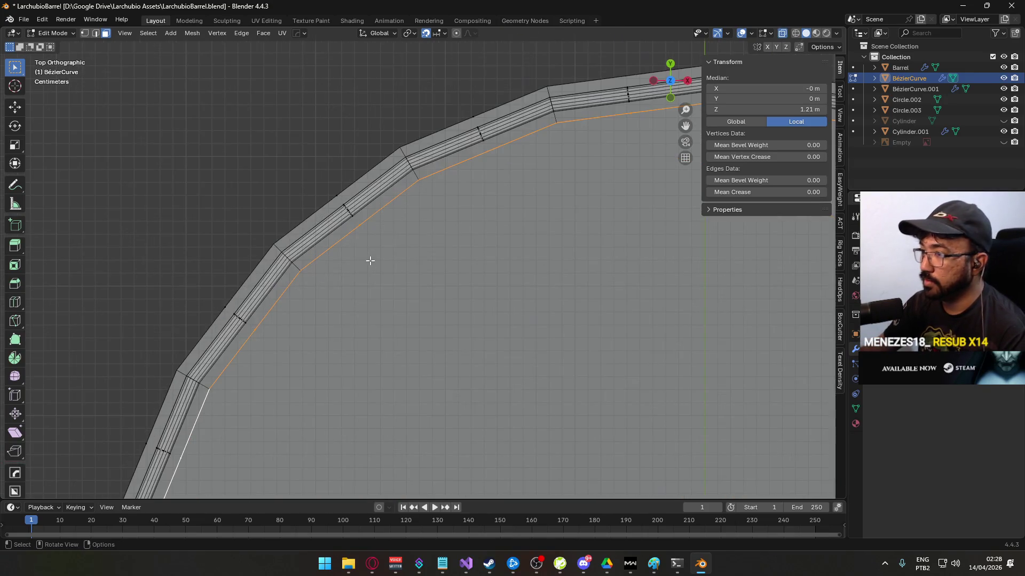
{"action": "scroll", "coordinate": [392, 222], "scroll_direction": "left", "scroll_amount": 5}
{"action": "key", "text": "s"}
{"action": "key", "text": "Escape"}
{"action": "key", "text": "s"}
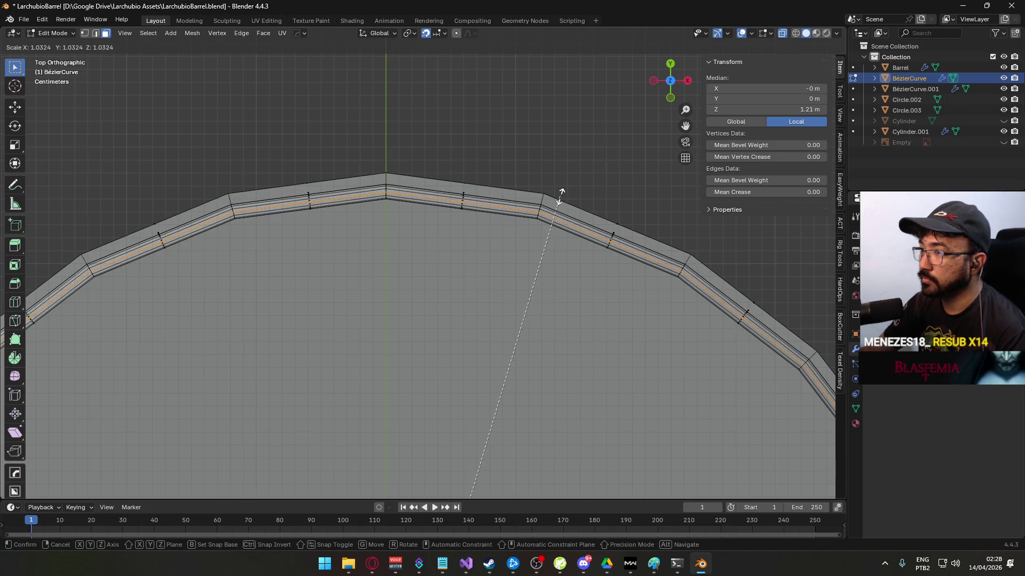
{"action": "left_click", "coordinate": [561, 195]}
{"action": "scroll", "coordinate": [545, 323], "scroll_direction": "down", "scroll_amount": 5}
- Inspect the widened rim in solid view, then select a rim edge in edge mode
{"action": "key", "text": "alt+z"}
{"action": "scroll", "coordinate": [480, 256], "scroll_direction": "up", "scroll_amount": 5}
{"action": "mouse_move", "coordinate": [407, 287]}
{"action": "left_mouse_down"}
{"action": "mouse_move", "coordinate": [341, 309]}
{"action": "mouse_move", "coordinate": [272, 294]}
{"action": "mouse_move", "coordinate": [267, 358]}
{"action": "mouse_move", "coordinate": [299, 290]}
{"action": "mouse_move", "coordinate": [349, 306]}
{"action": "mouse_move", "coordinate": [442, 313]}
{"action": "left_mouse_up"}
{"action": "key", "text": "alt+z"}
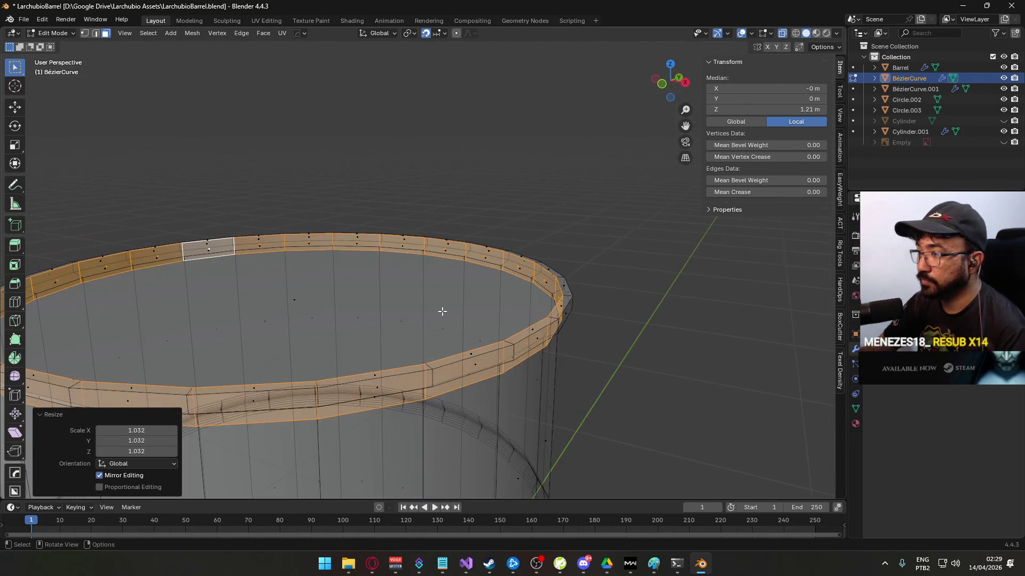
{"action": "key", "text": "2"}
{"action": "left_click", "coordinate": [500, 294]}
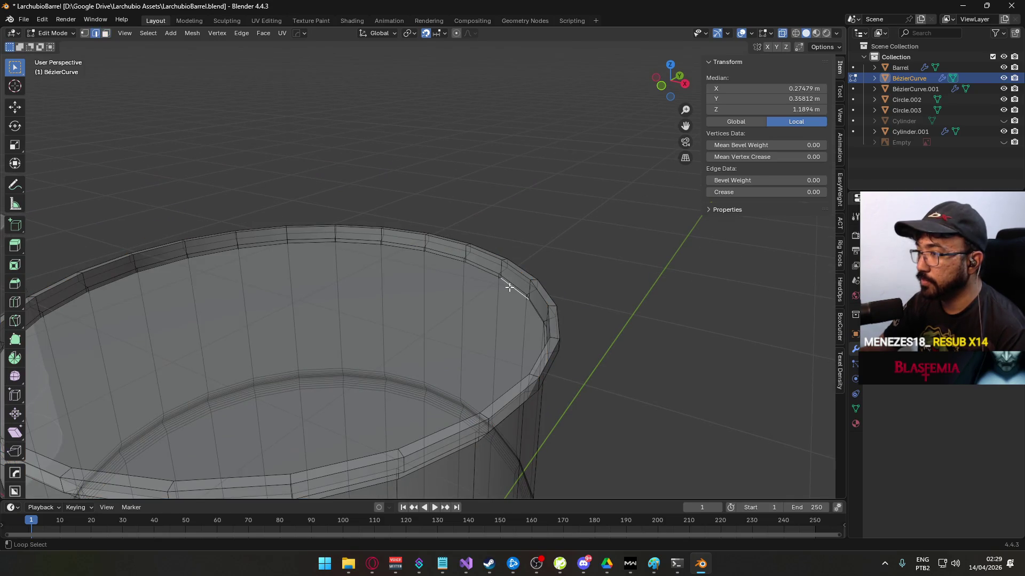
- Bevel the inner top rim edge loop with one 0.02 m segment, then check it in Object Mode
{"action": "left_click", "coordinate": [507, 287], "text": "alt"}
{"action": "right_click", "coordinate": [488, 292]}
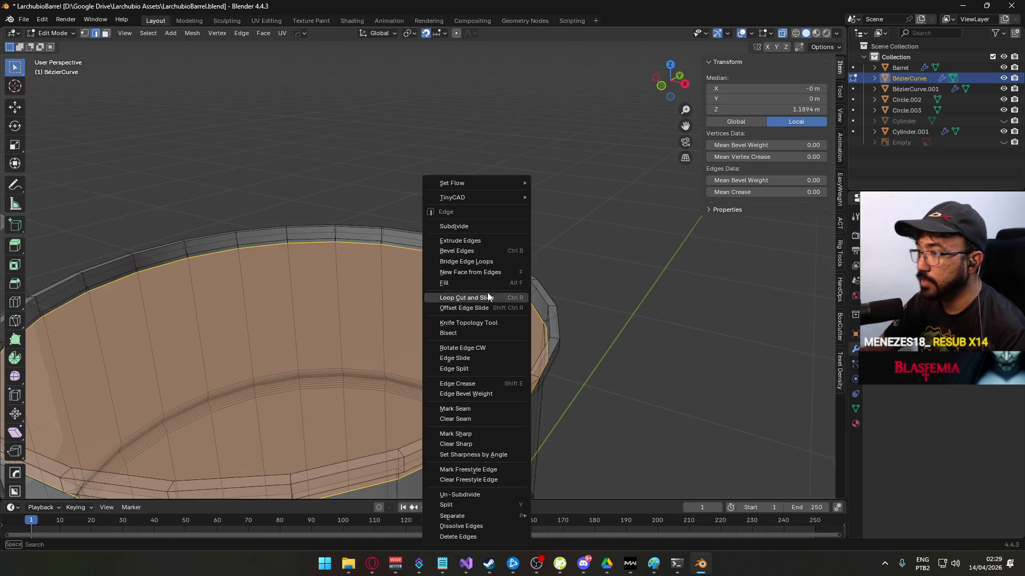
{"action": "left_click", "coordinate": [495, 253]}
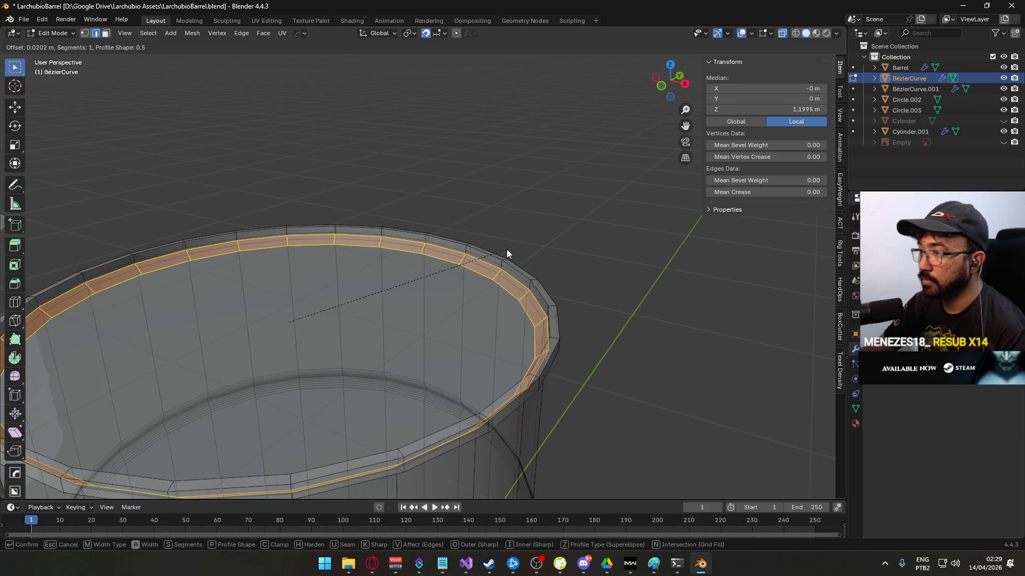
{"action": "left_click", "coordinate": [507, 248]}
{"action": "left_click", "coordinate": [136, 325]}
{"action": "left_click_drag", "start_coordinate": [139, 326], "coordinate": [114, 326]}
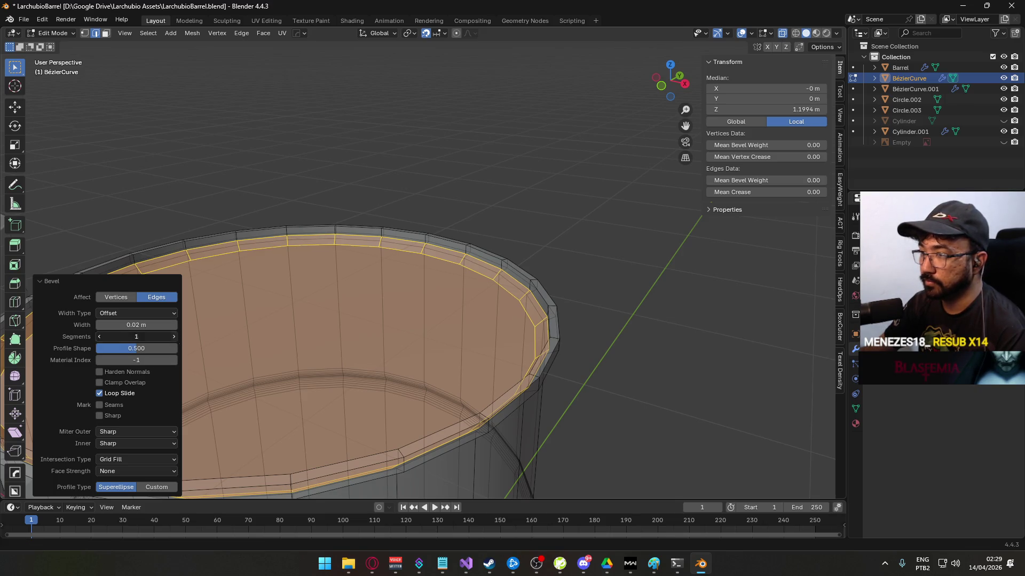
{"action": "key", "text": "Tab"}
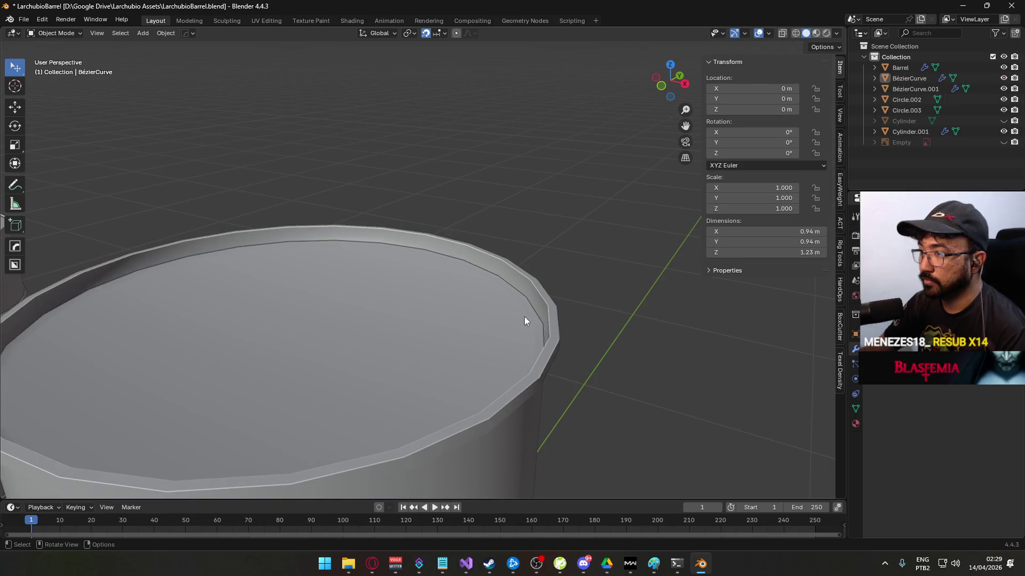
{"action": "scroll", "coordinate": [524, 315], "scroll_direction": "down", "scroll_amount": 5}
{"action": "key", "text": "Tab"}
- Shrink the selected rim band to a 0.973 scale
{"action": "mouse_move", "coordinate": [412, 276]}
{"action": "left_mouse_down"}
{"action": "mouse_move", "coordinate": [413, 258]}
{"action": "mouse_move", "coordinate": [448, 280]}
{"action": "left_mouse_up"}
{"action": "key", "text": "s"}
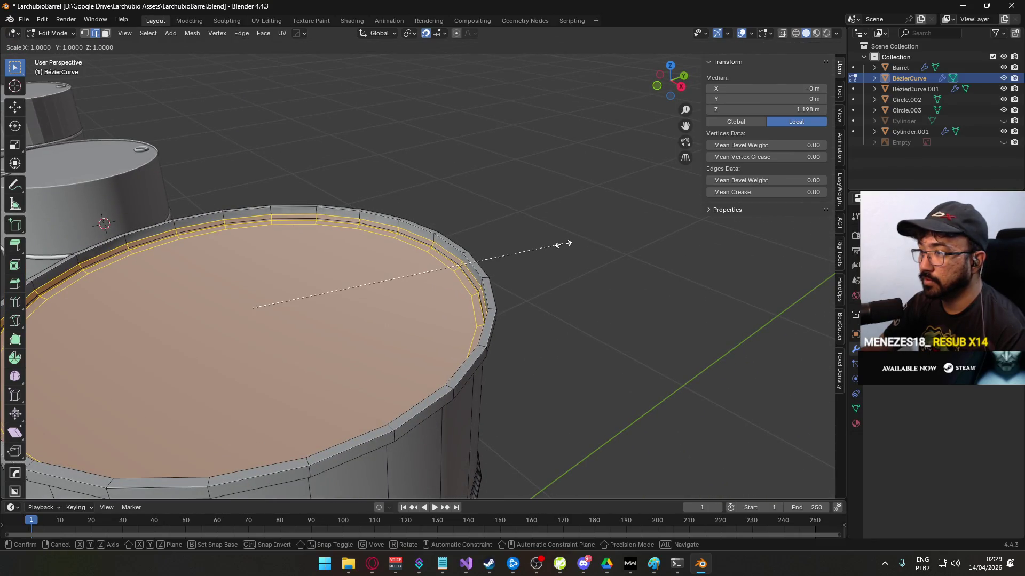
{"action": "left_click", "coordinate": [583, 299]}
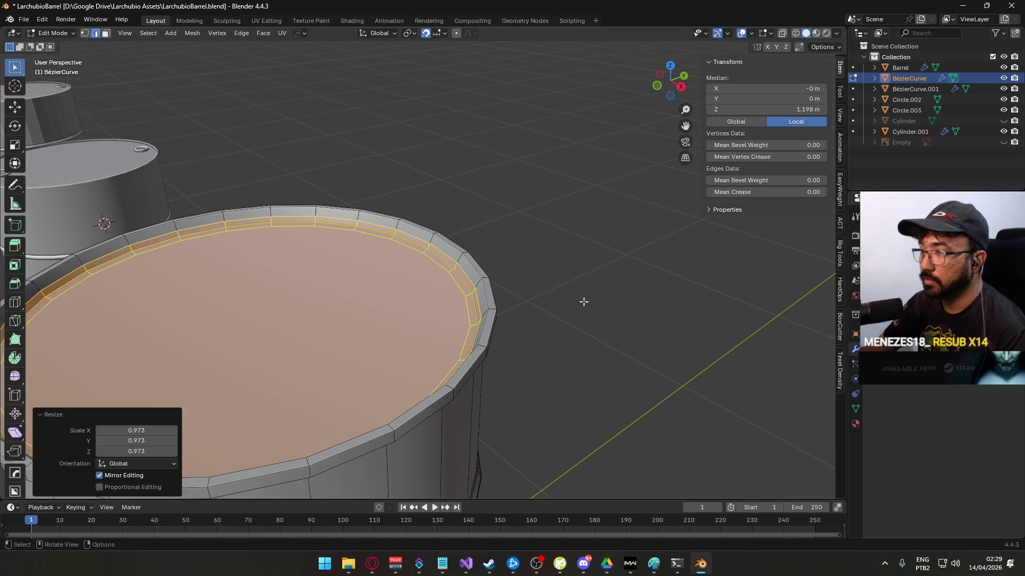
{"action": "left_click", "coordinate": [583, 300]}
- Bevel the outer top rim edge loop with 1 segment and 0.005 m width
{"action": "left_click_drag", "start_coordinate": [584, 300], "coordinate": [504, 298]}
{"action": "left_click", "coordinate": [437, 294], "text": "alt"}
{"action": "left_click", "coordinate": [434, 289], "text": "alt"}
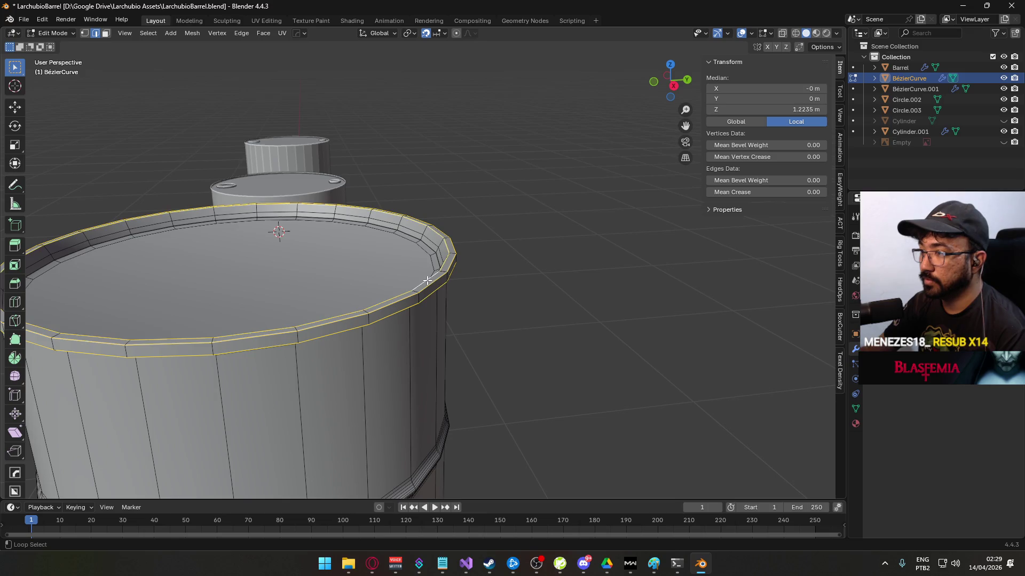
{"action": "right_click", "coordinate": [427, 281]}
{"action": "left_click", "coordinate": [406, 252]}
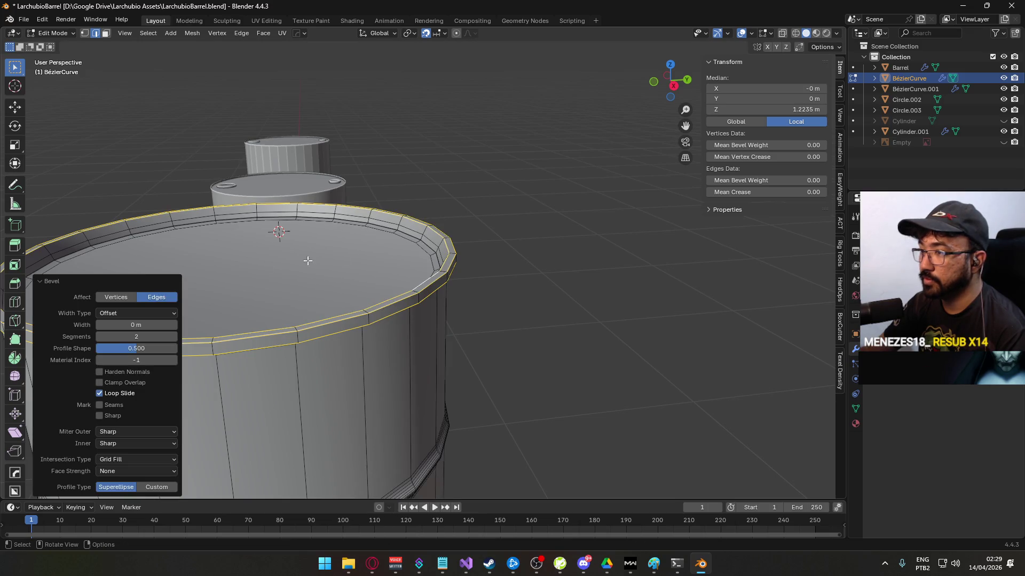
{"action": "left_click", "coordinate": [175, 324]}
{"action": "scroll", "coordinate": [281, 330], "scroll_direction": "up", "scroll_amount": 2}
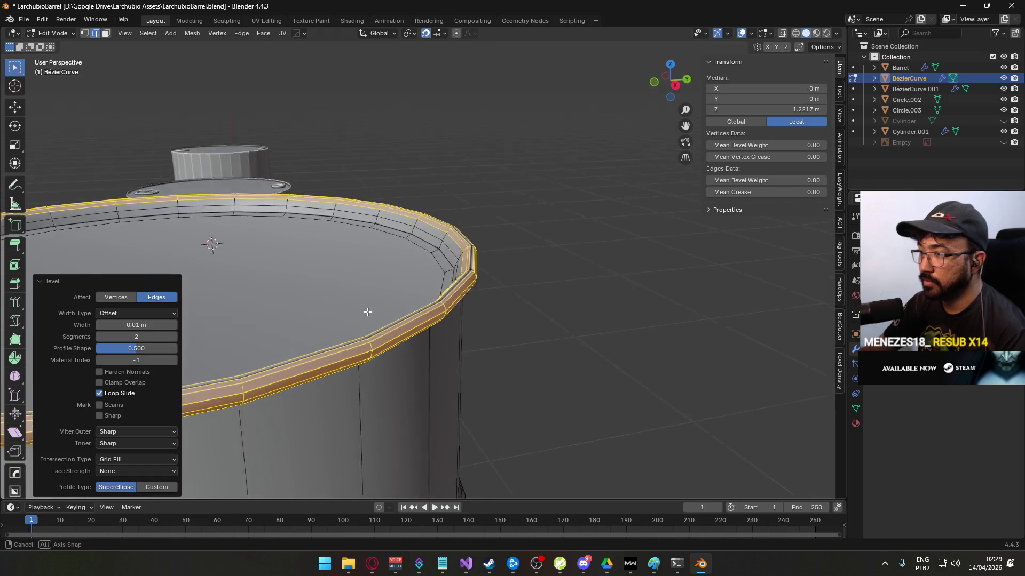
{"action": "left_click", "coordinate": [98, 337]}
{"action": "left_click", "coordinate": [129, 328]}
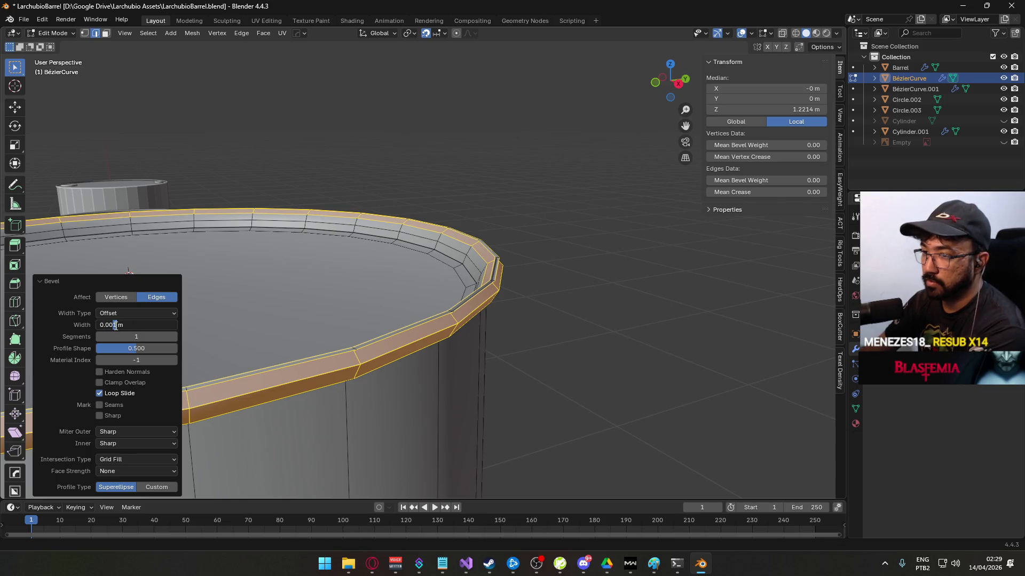
{"action": "key", "text": "Return"}
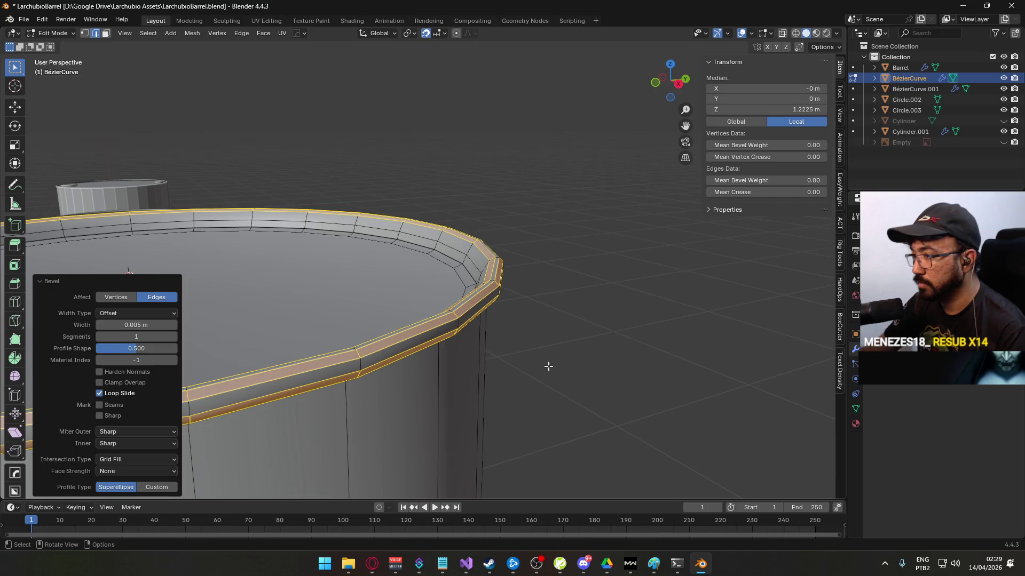
- Inspect the bevelled rim from above and the front, then reselect the rim object for editing
{"action": "key", "text": "Tab"}
{"action": "left_click", "coordinate": [553, 361]}
{"action": "mouse_move", "coordinate": [554, 362]}
{"action": "left_mouse_down"}
{"action": "mouse_move", "coordinate": [459, 358]}
{"action": "mouse_move", "coordinate": [439, 373]}
{"action": "mouse_move", "coordinate": [359, 346]}
{"action": "mouse_move", "coordinate": [365, 315]}
{"action": "mouse_move", "coordinate": [306, 329]}
{"action": "mouse_move", "coordinate": [285, 304]}
{"action": "left_mouse_up"}
{"action": "key", "text": "KP_1"}
{"action": "left_click", "coordinate": [203, 260]}
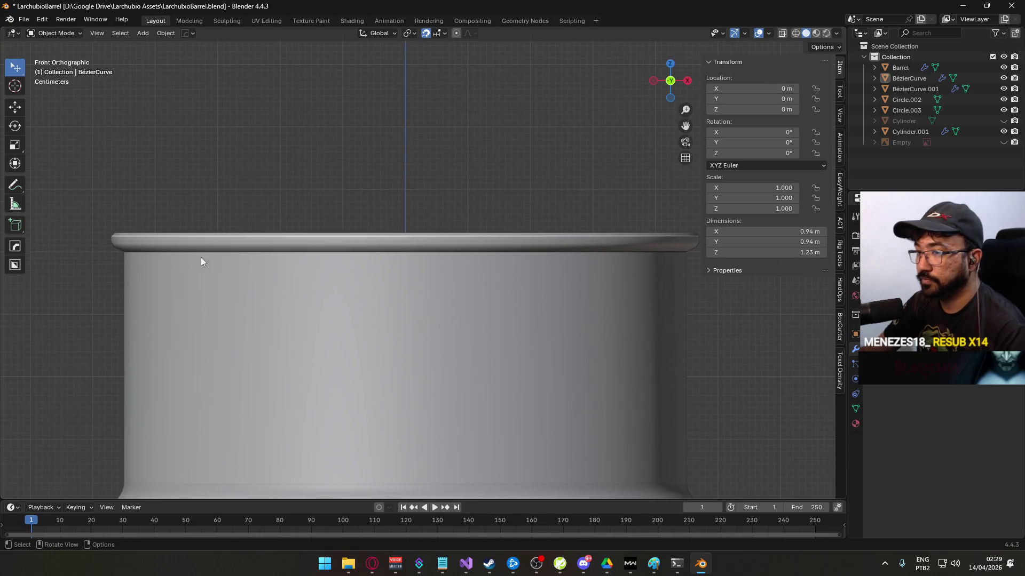
{"action": "key", "text": "Tab"}
{"action": "scroll", "coordinate": [307, 264], "scroll_direction": "up", "scroll_amount": 3}
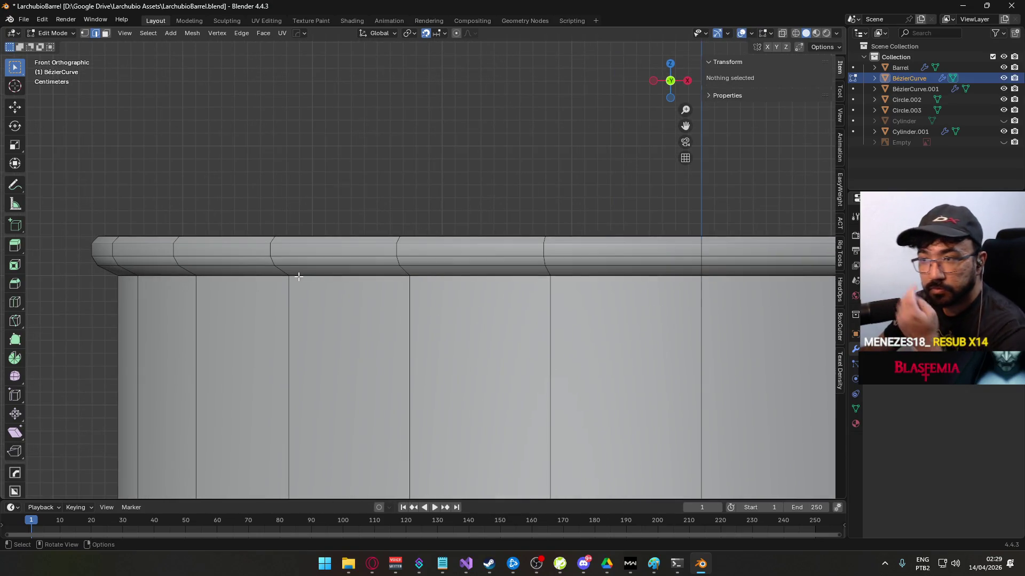
- Select the whole mesh and run Merge by Distance from the quick favourites menu
{"action": "left_click_drag", "start_coordinate": [297, 280], "coordinate": [266, 289]}
{"action": "key", "text": "a"}
{"action": "key", "text": "q"}
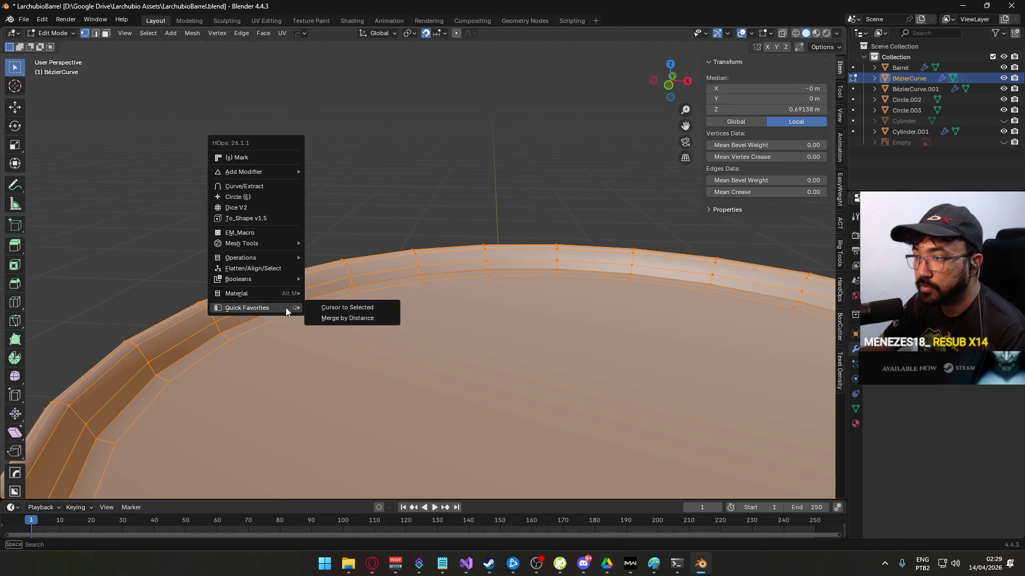
{"action": "mouse_move", "coordinate": [273, 310]}
{"action": "left_click", "coordinate": [341, 318]}
- Switch to face select and pick the top rim loop
{"action": "mouse_move", "coordinate": [340, 318]}
{"action": "left_mouse_down"}
{"action": "mouse_move", "coordinate": [295, 314]}
{"action": "mouse_move", "coordinate": [301, 302]}
{"action": "left_mouse_up"}
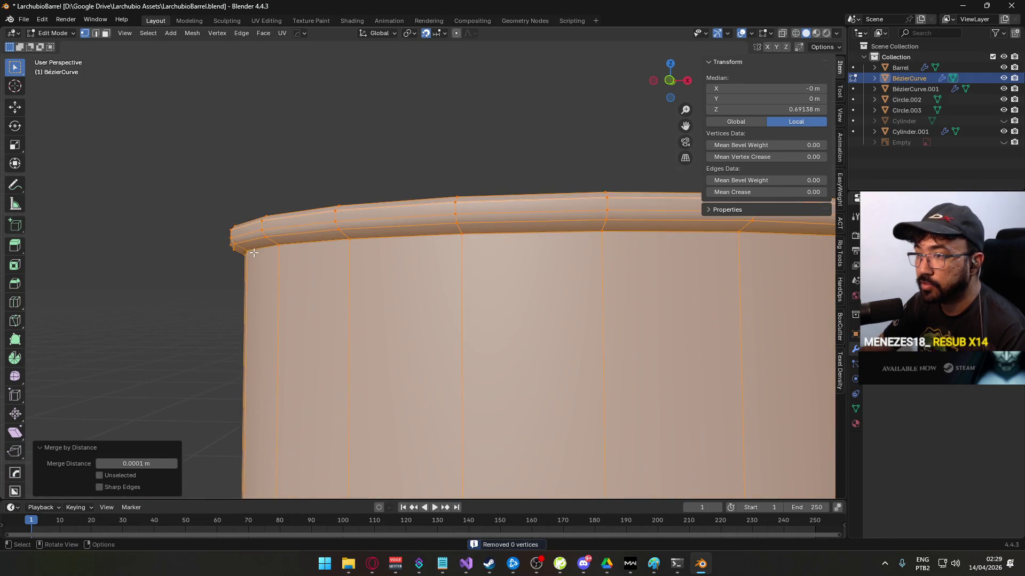
{"action": "key", "text": "3"}
{"action": "left_click", "coordinate": [307, 231]}
{"action": "left_click", "coordinate": [309, 221], "text": "alt"}
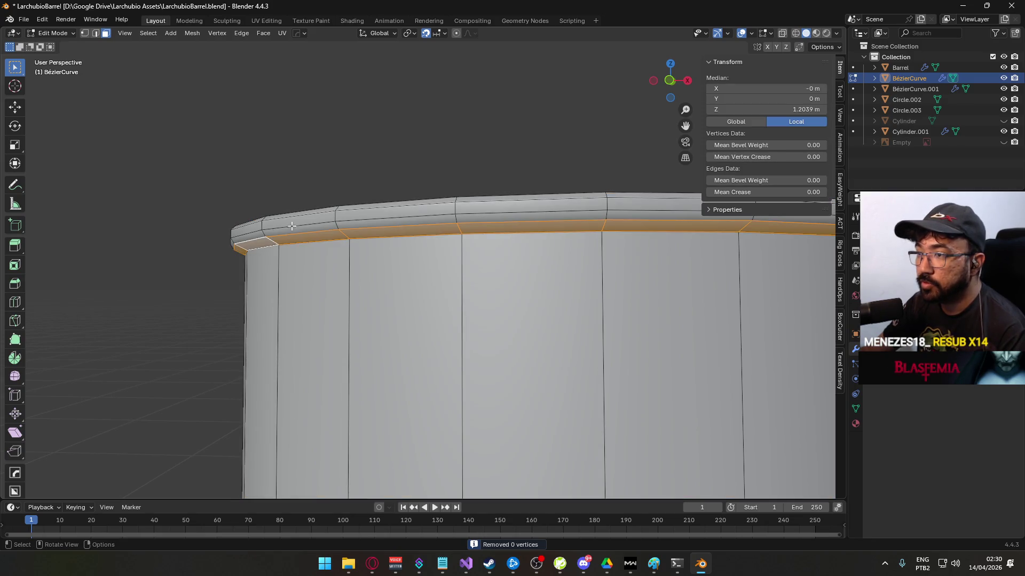
{"action": "left_click", "coordinate": [248, 188]}
{"action": "scroll", "coordinate": [249, 188], "scroll_direction": "down", "scroll_amount": 3}
{"action": "scroll", "coordinate": [250, 184], "scroll_direction": "up", "scroll_amount": 4}
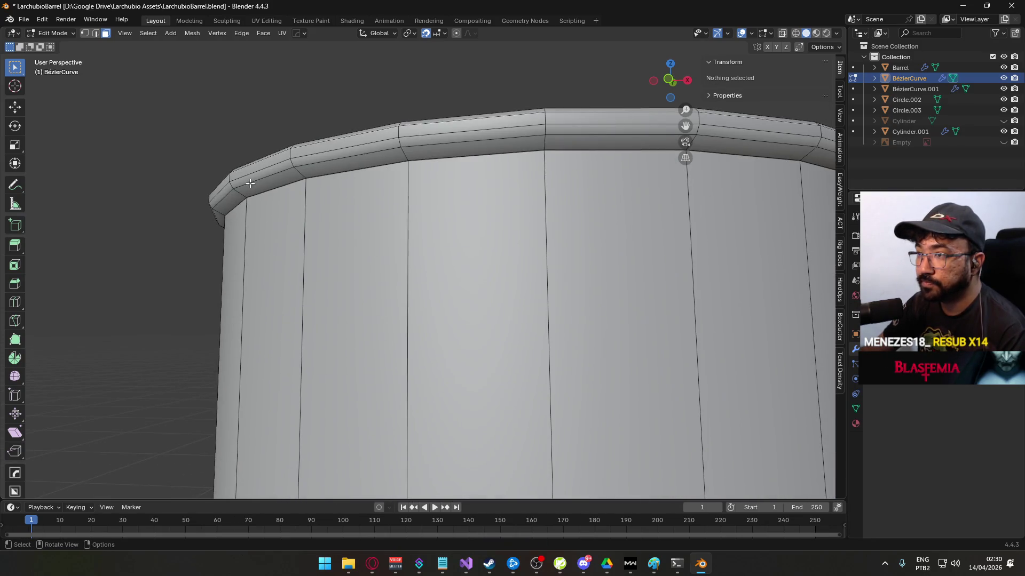
{"action": "left_click", "coordinate": [230, 188], "text": "alt"}
- Add the remaining outer and inner rim loops to form the full rim band selection
{"action": "mouse_move", "coordinate": [230, 188]}
{"action": "left_mouse_down"}
{"action": "mouse_move", "coordinate": [265, 211]}
{"action": "mouse_move", "coordinate": [270, 405]}
{"action": "left_mouse_up"}
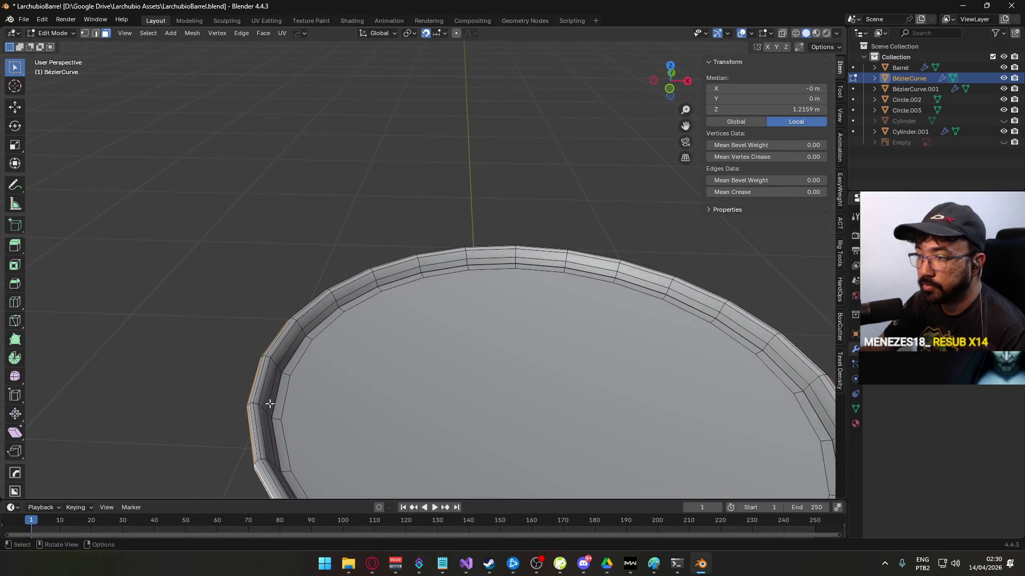
{"action": "left_click", "coordinate": [252, 404], "text": "alt+shift"}
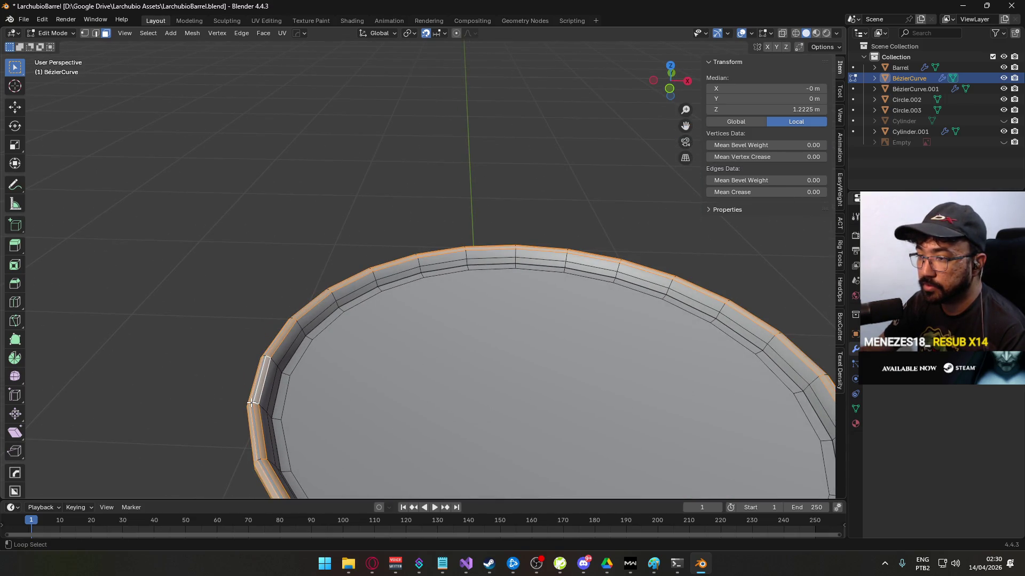
{"action": "left_click", "coordinate": [269, 414], "text": "alt+shift"}
{"action": "left_click", "coordinate": [270, 415], "text": "alt+shift"}
{"action": "left_click", "coordinate": [275, 401], "text": "alt+shift"}
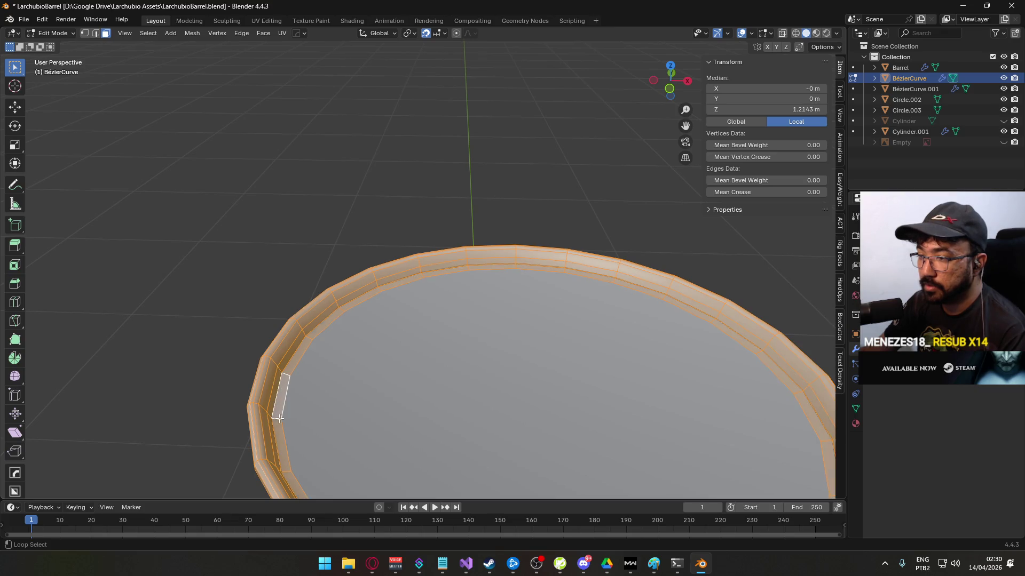
{"action": "scroll", "coordinate": [498, 362], "scroll_direction": "down", "scroll_amount": 5}
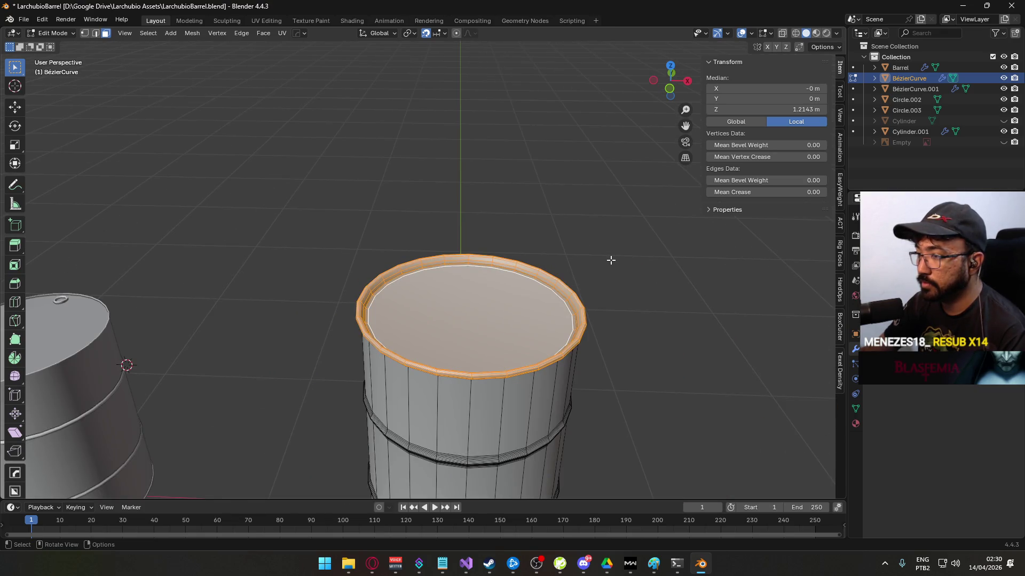
- Scale the lip ring to 0.986 horizontally, excluding Z, from the front view
{"action": "key", "text": "KP_1"}
{"action": "scroll", "coordinate": [609, 199], "scroll_direction": "up", "scroll_amount": 5}
{"action": "key", "text": "s"}
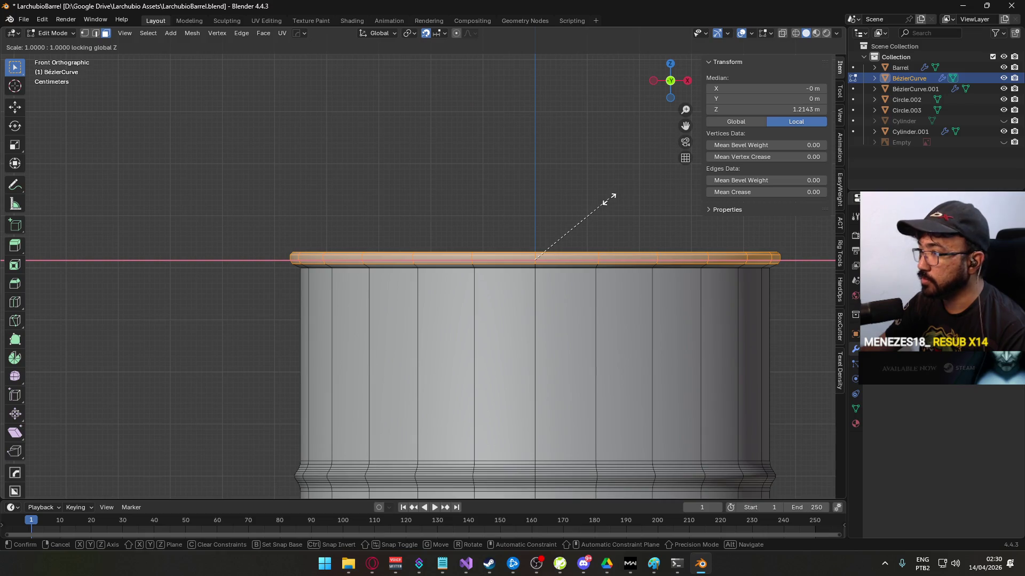
{"action": "key", "text": "Escape"}
{"action": "key", "text": "s"}
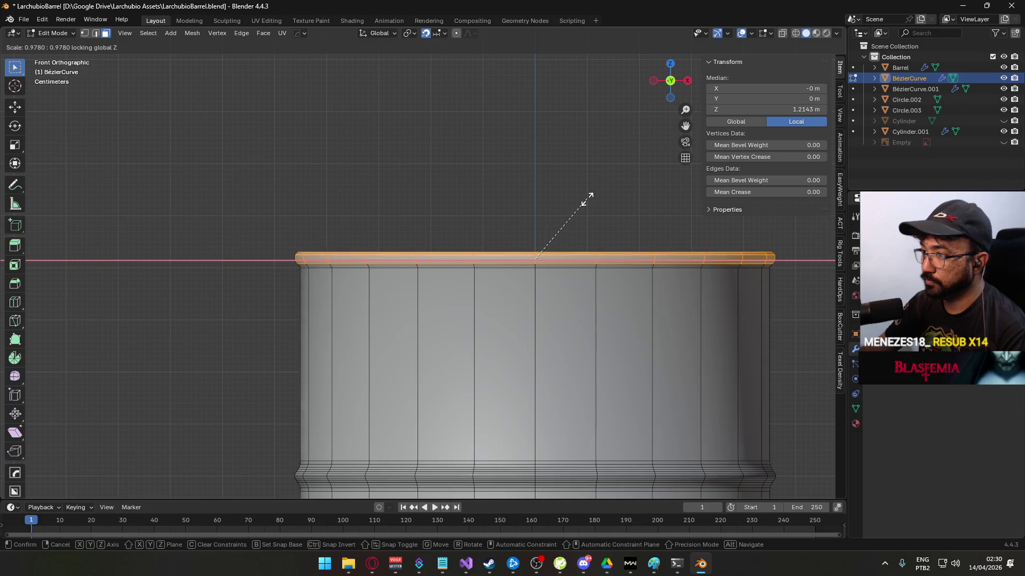
{"action": "scroll", "coordinate": [587, 199], "scroll_direction": "up", "scroll_amount": 5}
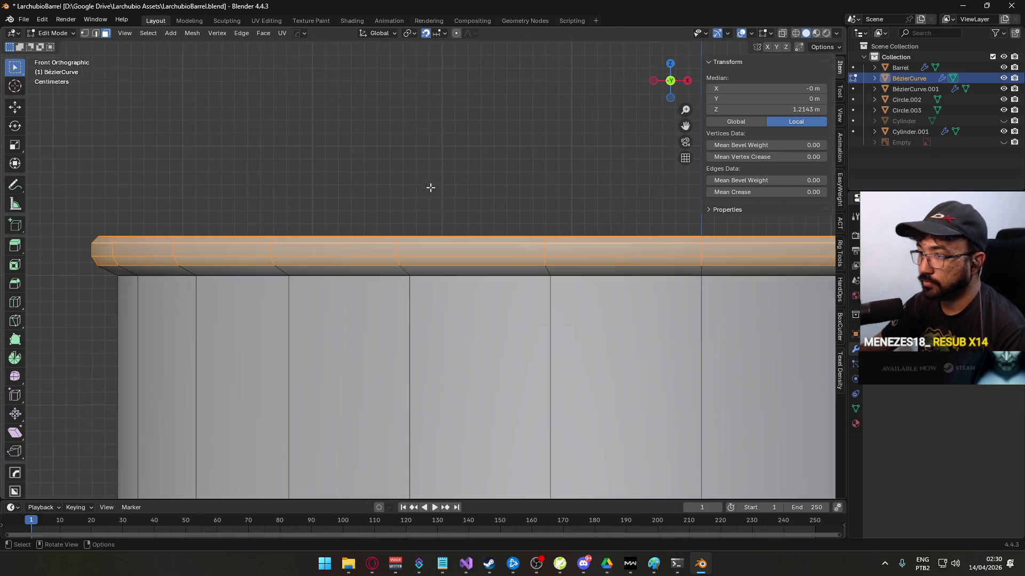
{"action": "key", "text": "z"}
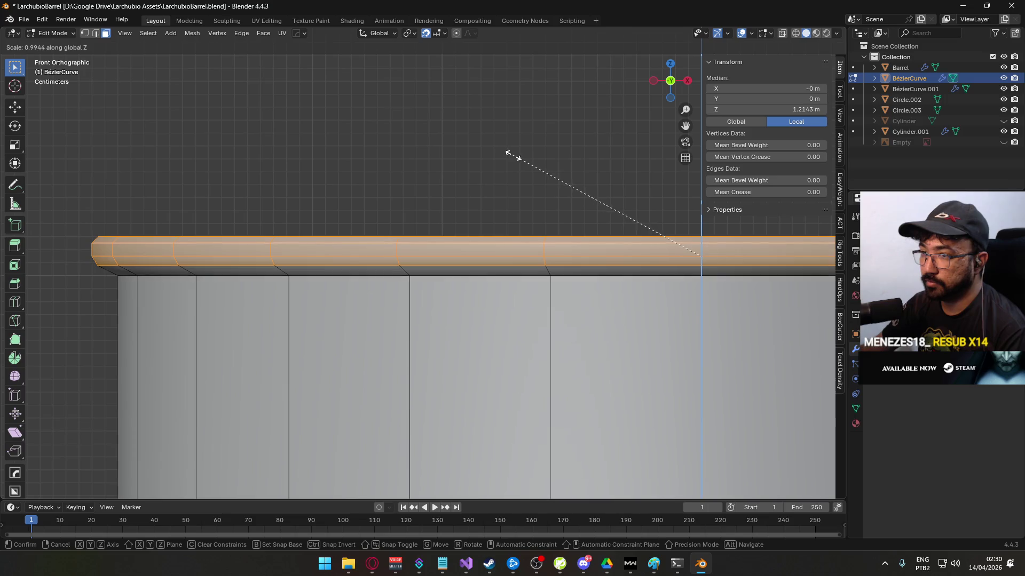
{"action": "key", "text": "shift+z"}
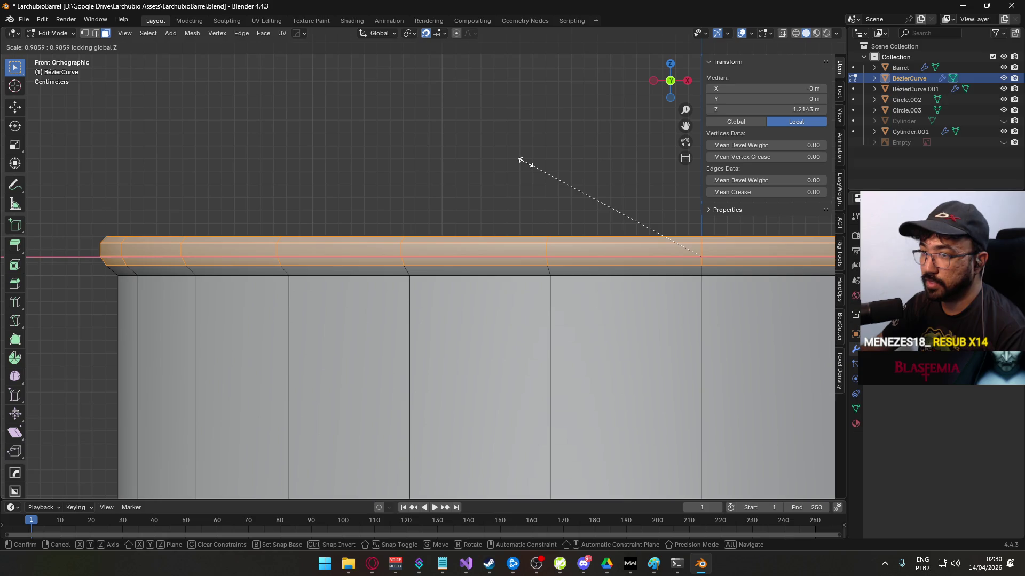
{"action": "left_click", "coordinate": [526, 163]}
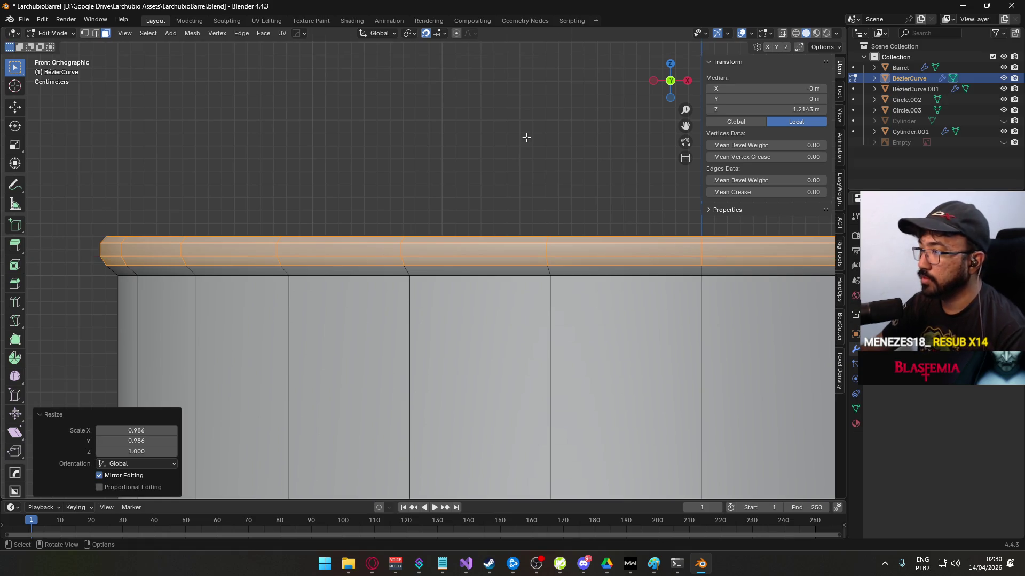
- Lower the lip ring about 0.005 m along Z and leave Edit Mode
{"action": "key", "text": "g"}
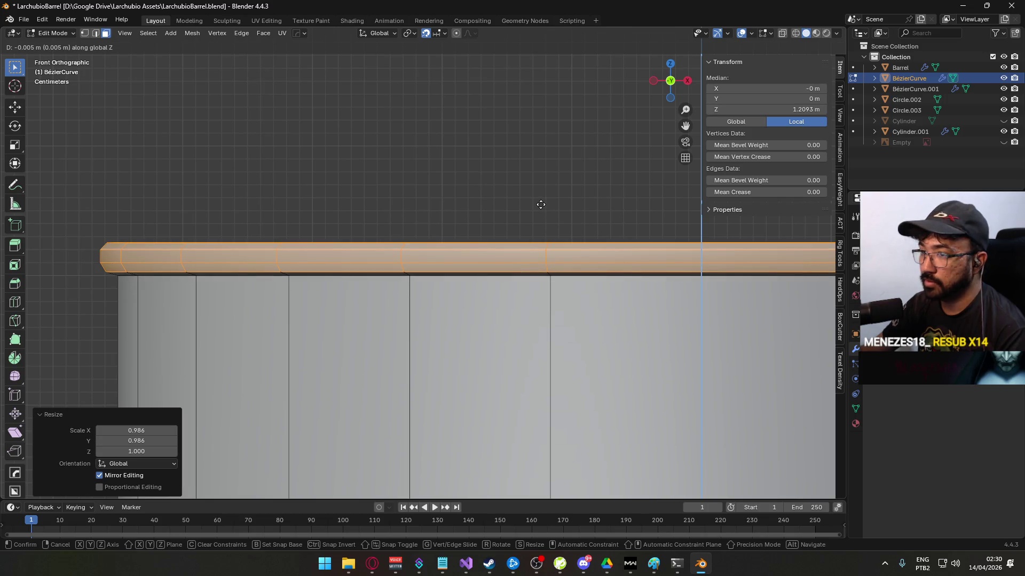
{"action": "left_click", "coordinate": [540, 204]}
{"action": "scroll", "coordinate": [539, 202], "scroll_direction": "down", "scroll_amount": 6}
{"action": "key", "text": "Tab"}
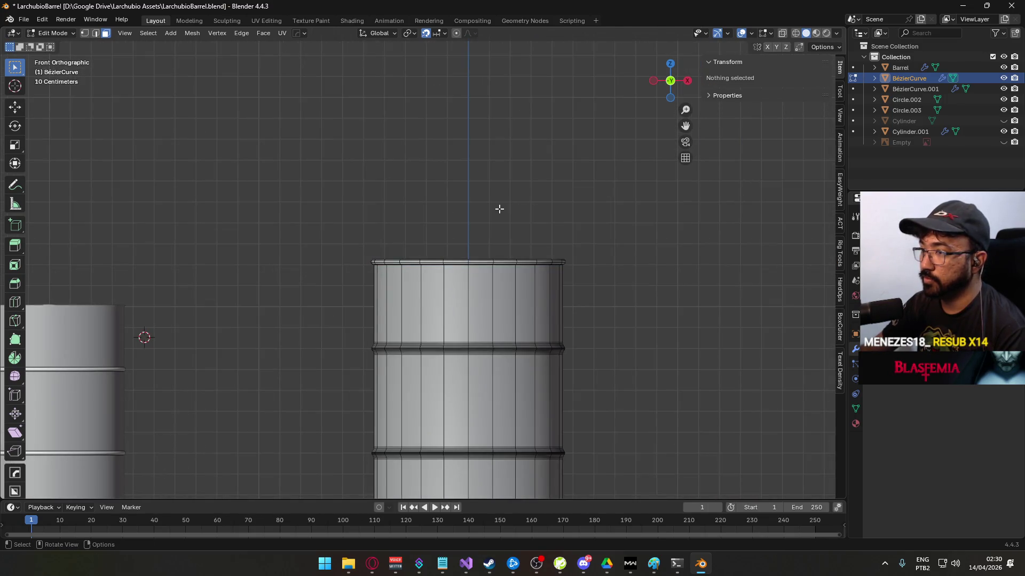
- Dissolve the extra inner rim edge loop of the barrel
{"action": "left_click", "coordinate": [413, 239]}
{"action": "scroll", "coordinate": [348, 276], "scroll_direction": "up", "scroll_amount": 10}
{"action": "mouse_move", "coordinate": [336, 277]}
{"action": "left_mouse_down"}
{"action": "mouse_move", "coordinate": [336, 263]}
{"action": "mouse_move", "coordinate": [375, 252]}
{"action": "left_mouse_up"}
{"action": "scroll", "coordinate": [374, 248], "scroll_direction": "down", "scroll_amount": 8}
{"action": "mouse_move", "coordinate": [501, 274]}
{"action": "left_mouse_down"}
{"action": "mouse_move", "coordinate": [427, 334]}
{"action": "mouse_move", "coordinate": [441, 265]}
{"action": "mouse_move", "coordinate": [334, 250]}
{"action": "left_mouse_up"}
{"action": "scroll", "coordinate": [415, 352], "scroll_direction": "up", "scroll_amount": 8}
{"action": "key", "text": "Tab"}
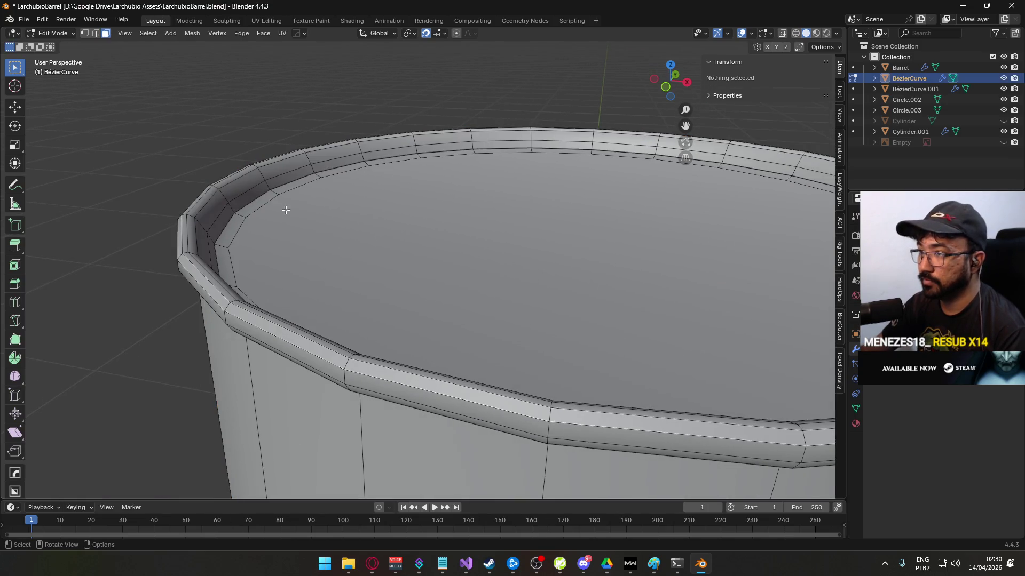
{"action": "left_click", "coordinate": [291, 196], "text": "alt"}
{"action": "right_click", "coordinate": [281, 229]}
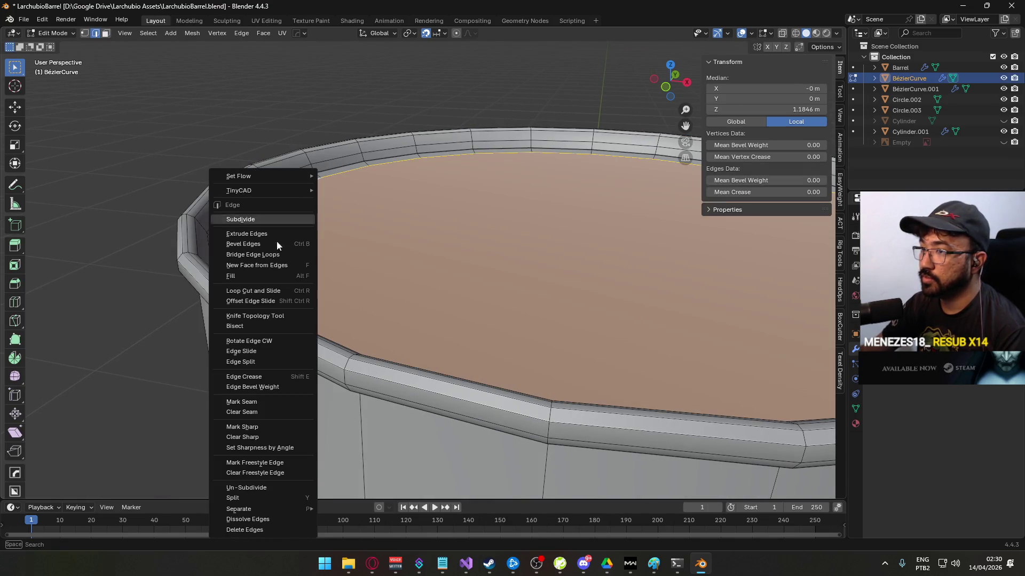
{"action": "left_click", "coordinate": [291, 520]}
- Mark the inner top and outer top rim edge loops as sharp and return to Object Mode
{"action": "left_click", "coordinate": [289, 183], "text": "alt"}
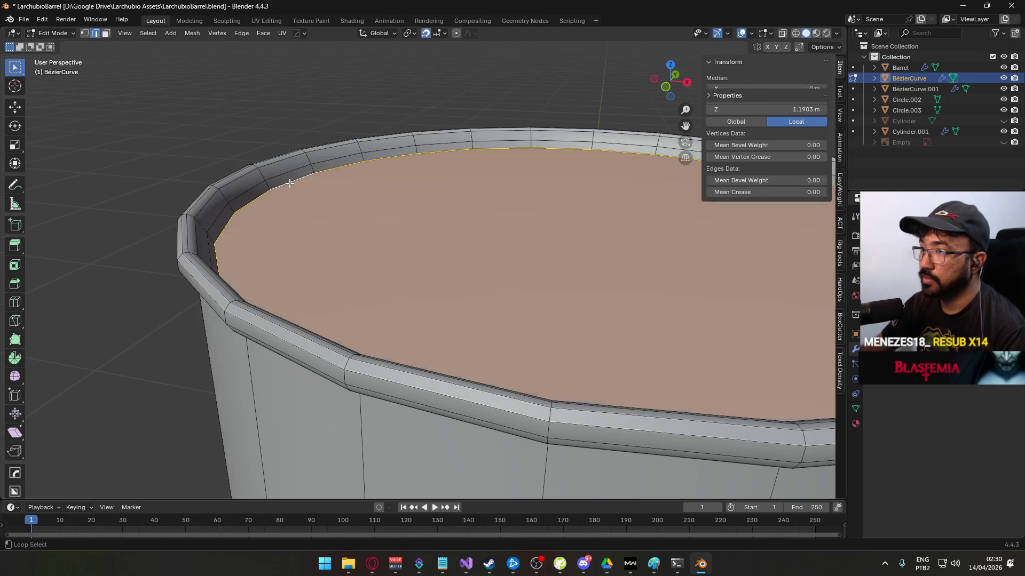
{"action": "right_click", "coordinate": [290, 183]}
{"action": "left_click", "coordinate": [264, 276]}
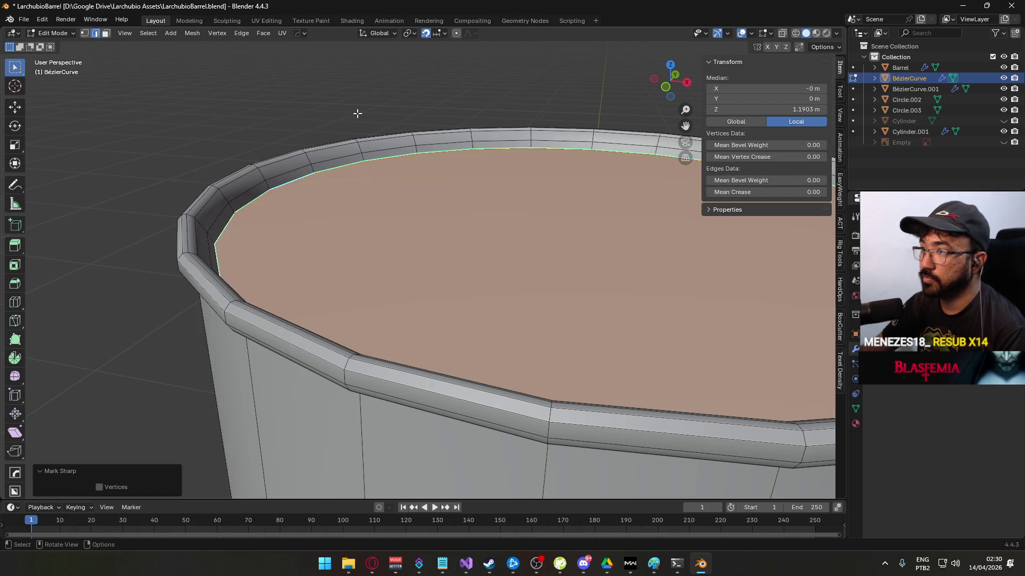
{"action": "left_click", "coordinate": [354, 109]}
{"action": "left_click", "coordinate": [319, 100], "text": "alt"}
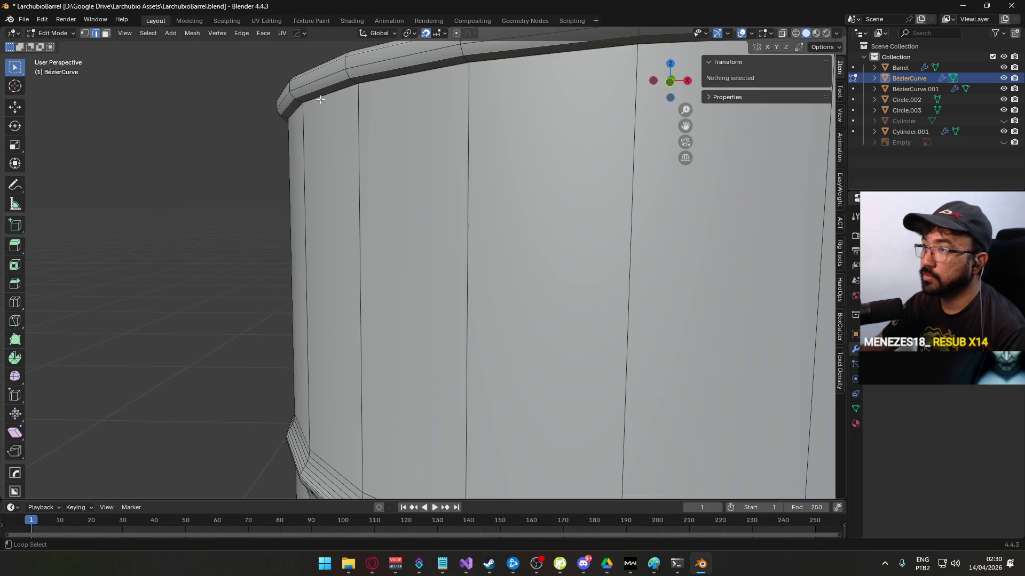
{"action": "right_click", "coordinate": [321, 99]}
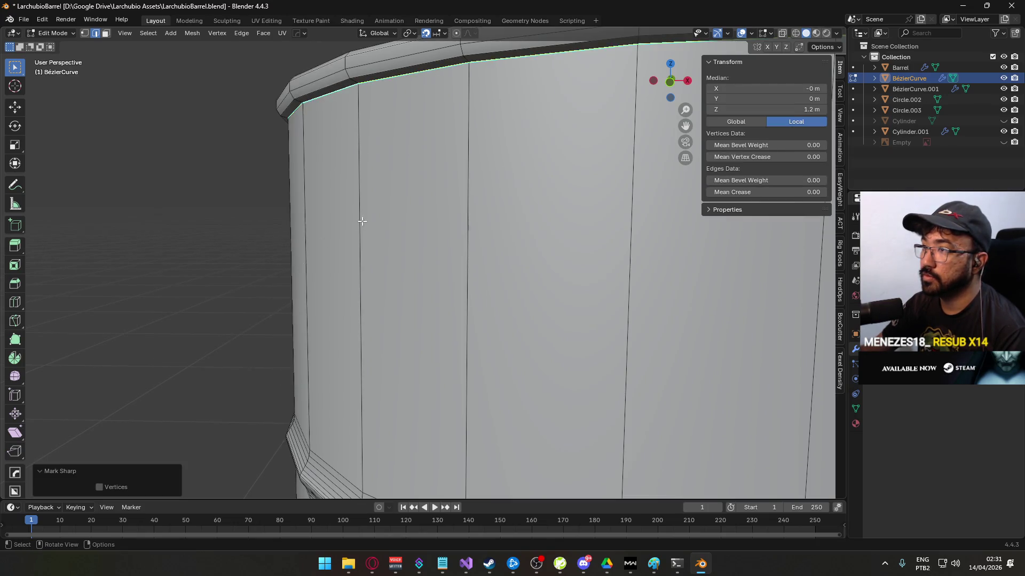
{"action": "left_click", "coordinate": [306, 276]}
{"action": "scroll", "coordinate": [339, 224], "scroll_direction": "down", "scroll_amount": 4}
{"action": "key", "text": "Tab"}
{"action": "right_click", "coordinate": [402, 233]}
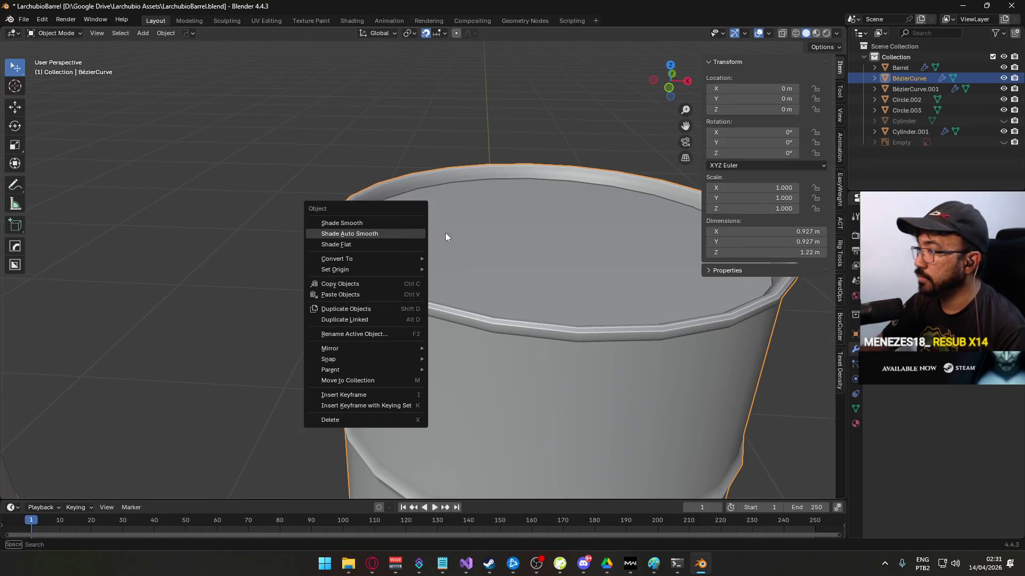
- Apply Shade Auto Smooth at 30° and orbit to inspect the rim and ribs
{"action": "left_click", "coordinate": [385, 232]}
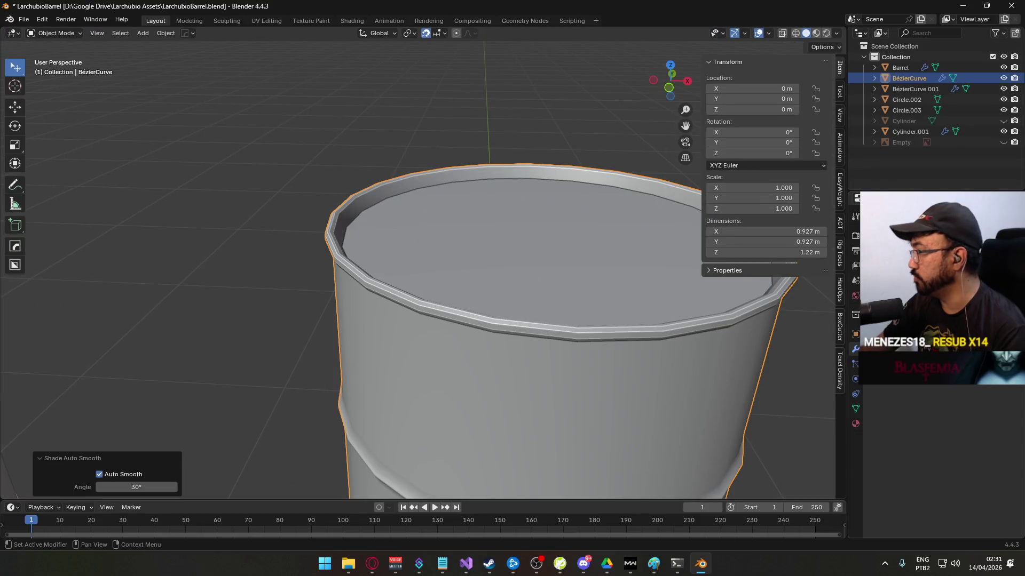
{"action": "key", "text": "Tab"}
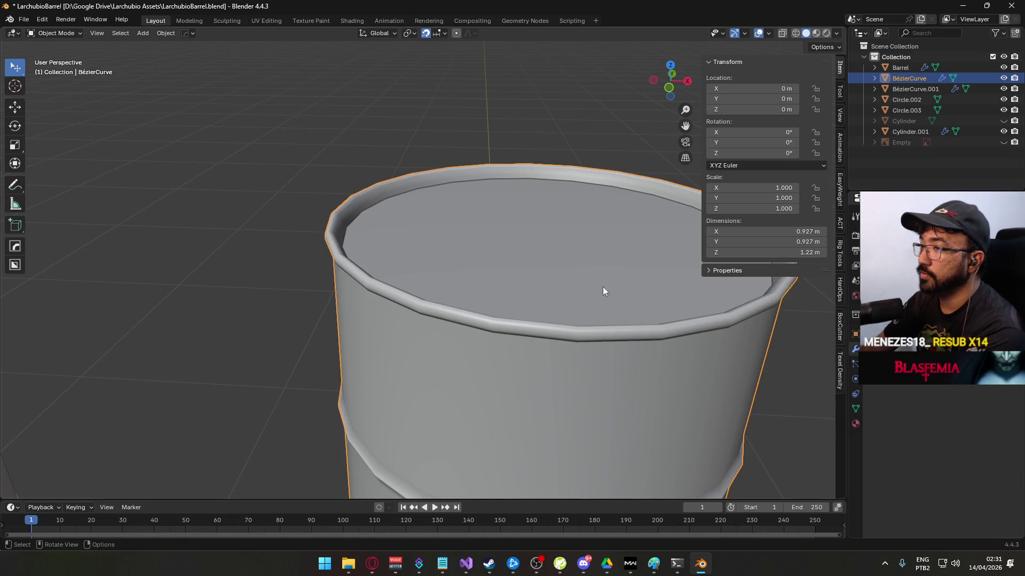
{"action": "scroll", "coordinate": [607, 283], "scroll_direction": "down", "scroll_amount": 5}
{"action": "key", "text": "Tab"}
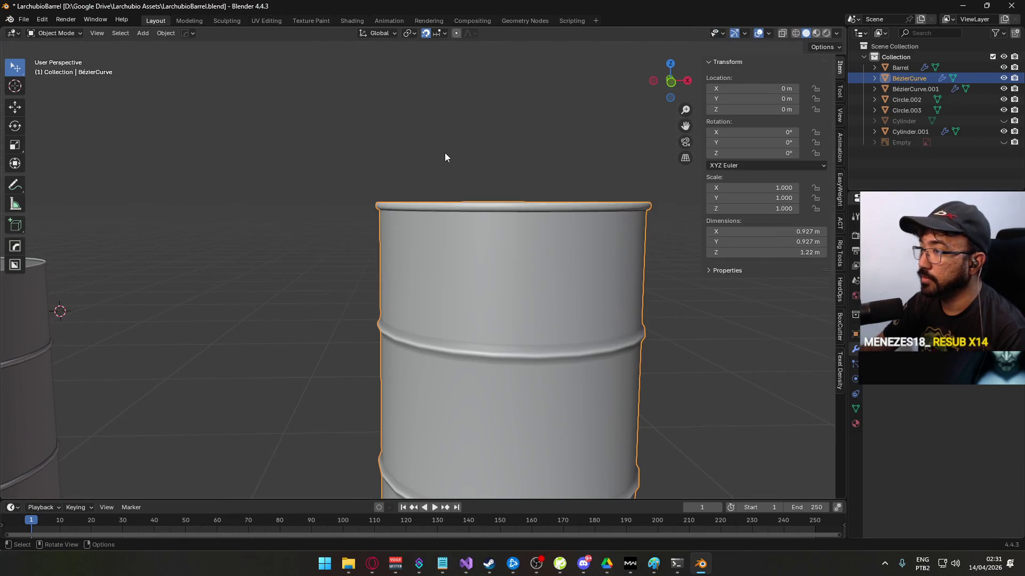
{"action": "scroll", "coordinate": [483, 276], "scroll_direction": "down", "scroll_amount": 4}
{"action": "scroll", "coordinate": [480, 325], "scroll_direction": "up", "scroll_amount": 4}
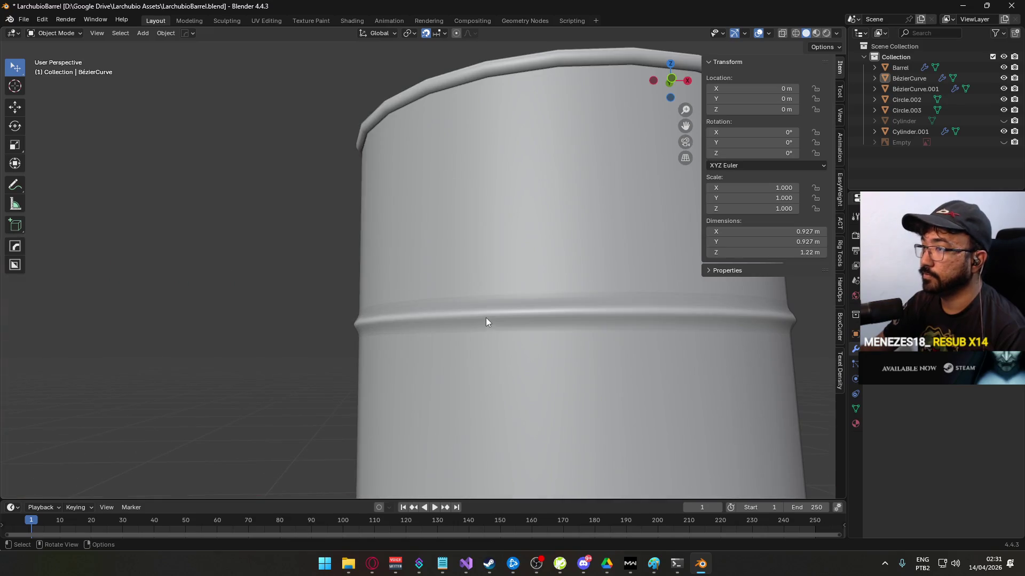
{"action": "mouse_move", "coordinate": [494, 234]}
{"action": "left_mouse_down"}
{"action": "mouse_move", "coordinate": [411, 280]}
{"action": "mouse_move", "coordinate": [334, 276]}
{"action": "mouse_move", "coordinate": [321, 327]}
{"action": "mouse_move", "coordinate": [380, 345]}
{"action": "mouse_move", "coordinate": [405, 330]}
{"action": "mouse_move", "coordinate": [331, 338]}
{"action": "mouse_move", "coordinate": [288, 315]}
{"action": "mouse_move", "coordinate": [203, 327]}
{"action": "mouse_move", "coordinate": [396, 336]}
{"action": "left_mouse_up"}
{"action": "scroll", "coordinate": [416, 358], "scroll_direction": "down", "scroll_amount": 3}
{"action": "mouse_move", "coordinate": [433, 381]}
{"action": "left_mouse_down"}
{"action": "mouse_move", "coordinate": [456, 319]}
{"action": "mouse_move", "coordinate": [533, 283]}
{"action": "mouse_move", "coordinate": [675, 387]}
{"action": "mouse_move", "coordinate": [693, 352]}
{"action": "mouse_move", "coordinate": [689, 338]}
{"action": "mouse_move", "coordinate": [495, 231]}
{"action": "mouse_move", "coordinate": [498, 327]}
{"action": "mouse_move", "coordinate": [532, 342]}
{"action": "mouse_move", "coordinate": [539, 325]}
{"action": "mouse_move", "coordinate": [543, 337]}
{"action": "left_mouse_up"}
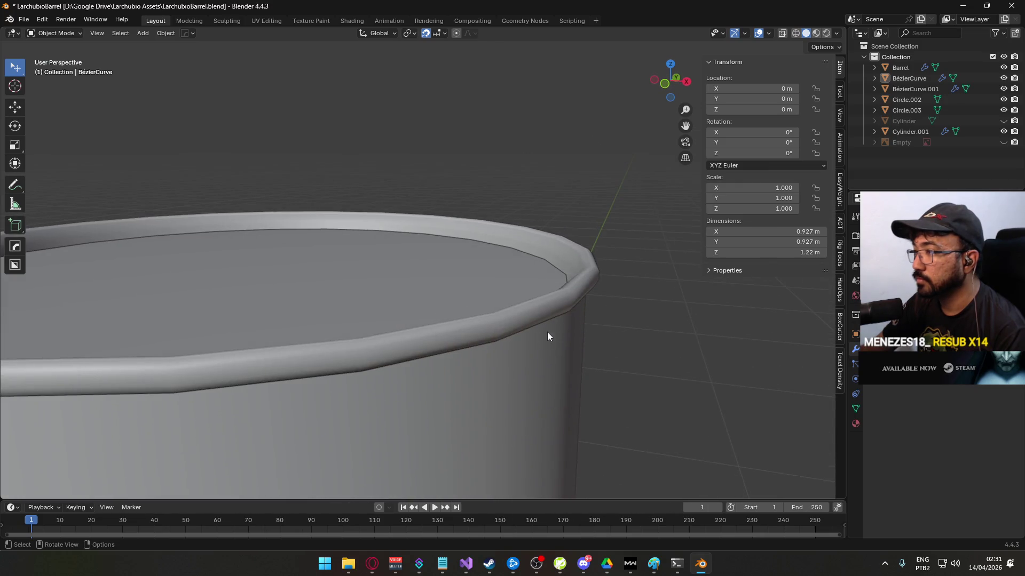
- Re-enter Edit Mode, add a second rim edge loop, and switch to top view
{"action": "key", "text": "Tab"}
{"action": "left_click_drag", "start_coordinate": [602, 303], "coordinate": [518, 285]}
{"action": "left_click", "coordinate": [508, 287], "text": "alt+shift"}
{"action": "key", "text": "KP_7"}
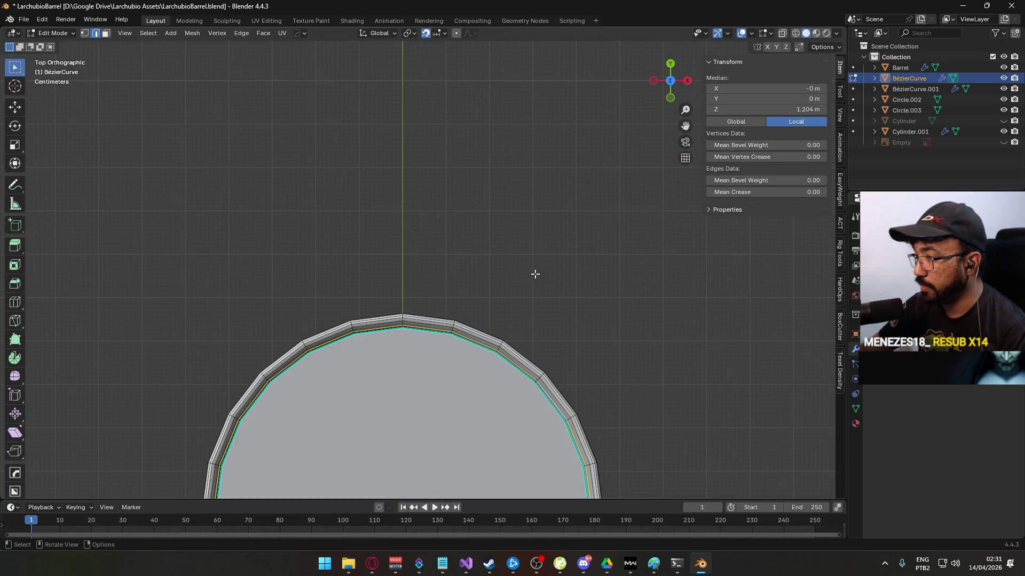
- Scale the two inner rim loops to 1.006 and orbit the barrels in Object Mode to check
{"action": "scroll", "coordinate": [495, 278], "scroll_direction": "up", "scroll_amount": 5}
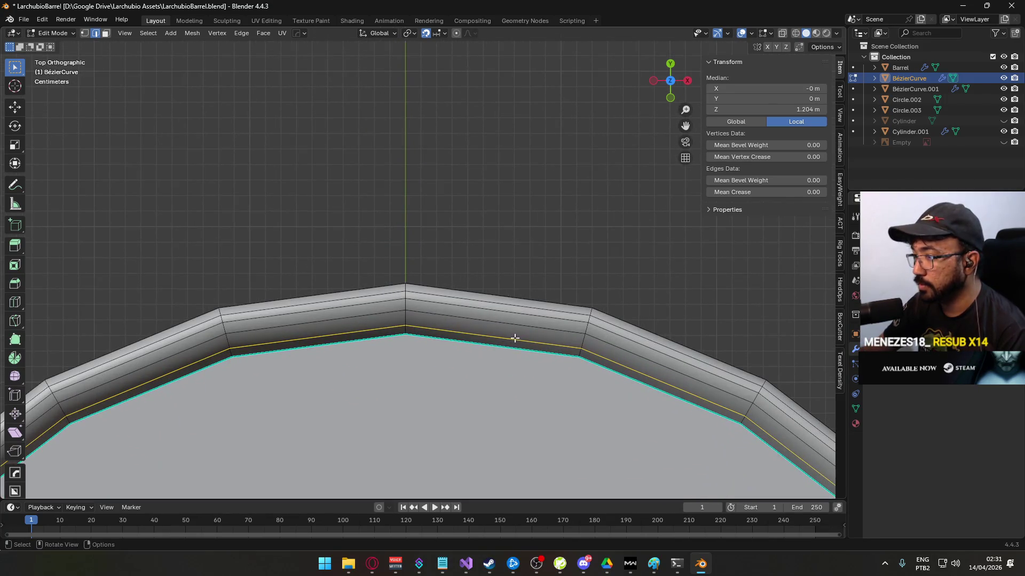
{"action": "left_click", "coordinate": [563, 307]}
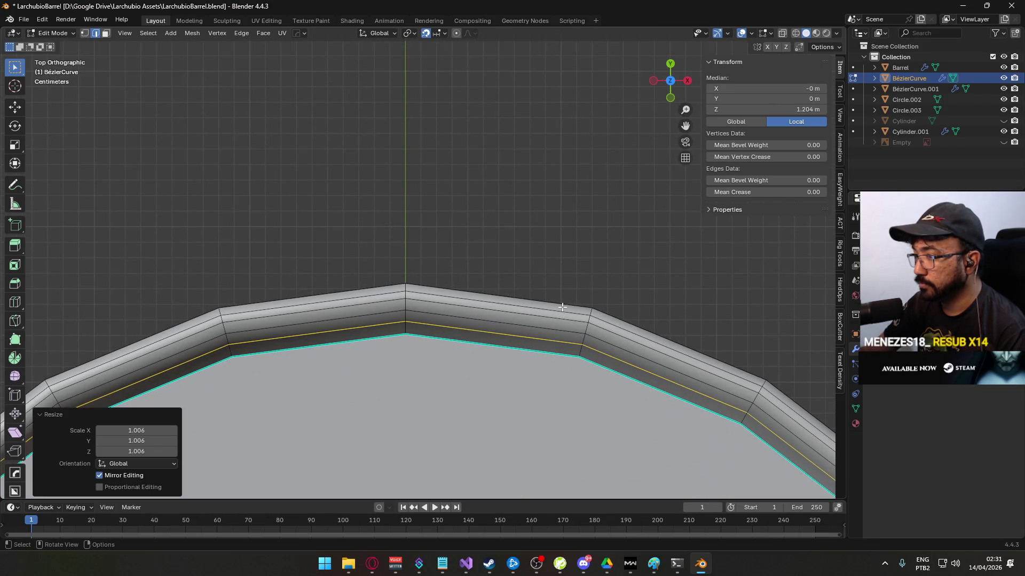
{"action": "key", "text": "Tab"}
{"action": "left_click_drag", "start_coordinate": [562, 307], "coordinate": [539, 178]}
{"action": "scroll", "coordinate": [559, 273], "scroll_direction": "down", "scroll_amount": 5}
{"action": "mouse_move", "coordinate": [488, 217]}
{"action": "left_mouse_down"}
{"action": "mouse_move", "coordinate": [514, 236]}
{"action": "mouse_move", "coordinate": [472, 244]}
{"action": "mouse_move", "coordinate": [424, 367]}
{"action": "left_mouse_up"}
{"action": "scroll", "coordinate": [502, 257], "scroll_direction": "up", "scroll_amount": 3}
{"action": "scroll", "coordinate": [452, 316], "scroll_direction": "up", "scroll_amount": 3}
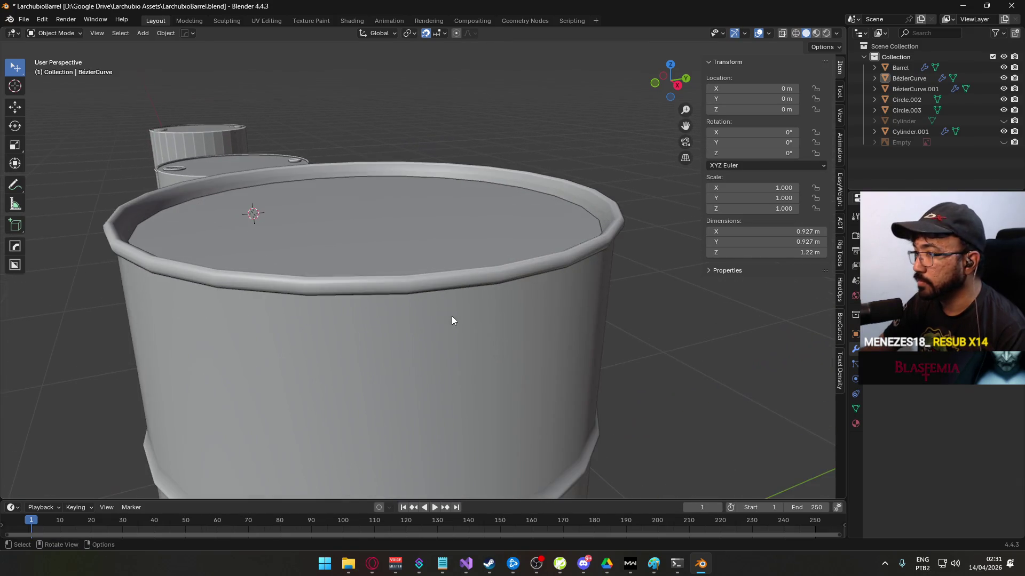
{"action": "scroll", "coordinate": [428, 309], "scroll_direction": "down", "scroll_amount": 3}
{"action": "mouse_move", "coordinate": [432, 323]}
{"action": "left_mouse_down"}
{"action": "mouse_move", "coordinate": [453, 290]}
{"action": "mouse_move", "coordinate": [482, 281]}
{"action": "mouse_move", "coordinate": [453, 293]}
{"action": "mouse_move", "coordinate": [431, 253]}
{"action": "mouse_move", "coordinate": [427, 287]}
{"action": "mouse_move", "coordinate": [481, 322]}
{"action": "left_mouse_up"}
{"action": "scroll", "coordinate": [600, 260], "scroll_direction": "down", "scroll_amount": 5}
{"action": "left_click_drag", "start_coordinate": [601, 250], "coordinate": [465, 286]}
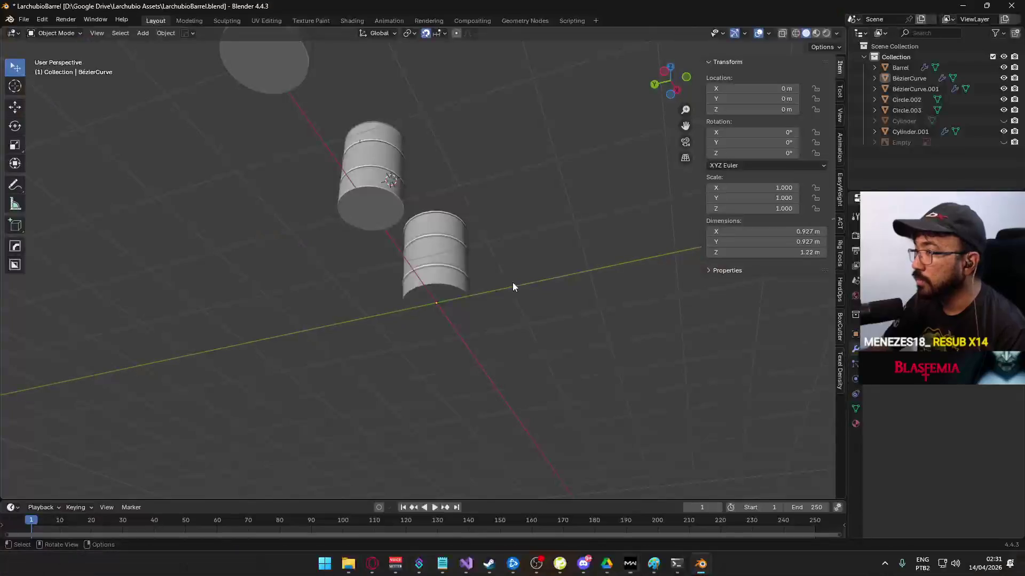
- Select the main barrel from the front view and enter Edit Mode with X-ray on
{"action": "scroll", "coordinate": [428, 206], "scroll_direction": "down", "scroll_amount": 2}
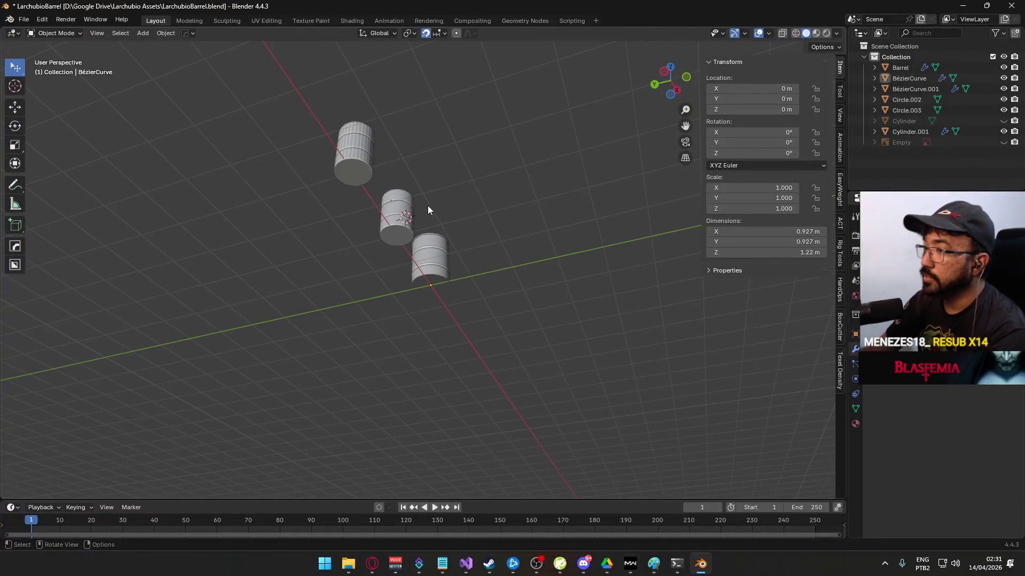
{"action": "key", "text": "KP_1"}
{"action": "scroll", "coordinate": [409, 269], "scroll_direction": "up", "scroll_amount": 5}
{"action": "left_click", "coordinate": [410, 322]}
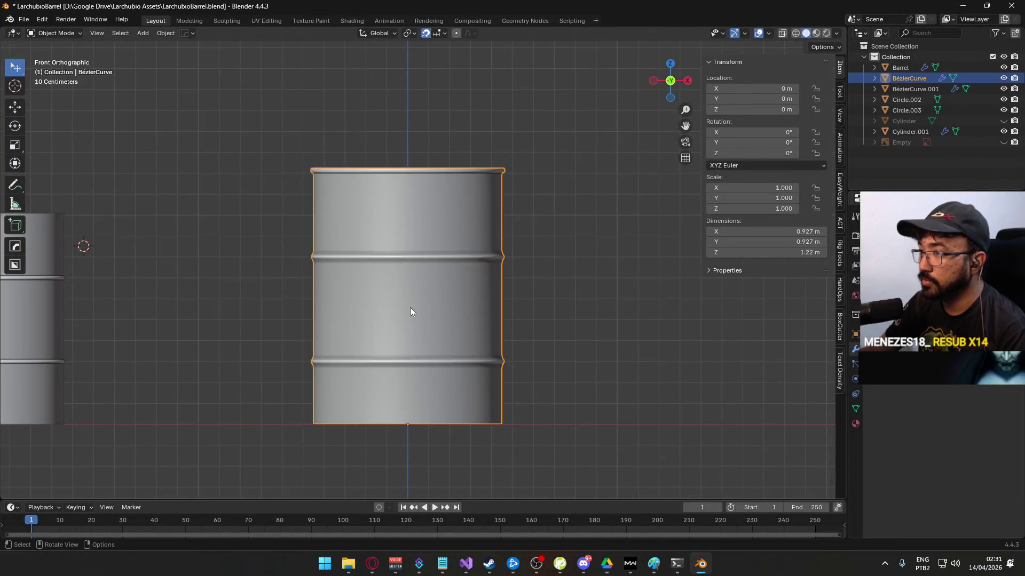
{"action": "key", "text": "Tab"}
{"action": "left_click", "coordinate": [608, 276]}
{"action": "key", "text": "alt+z"}
- Box-select the lower rib ring, move it up along Z, then exit with X-ray off
{"action": "left_click_drag", "start_coordinate": [348, 242], "coordinate": [363, 263]}
{"action": "scroll", "coordinate": [479, 265], "scroll_direction": "up", "scroll_amount": 2}
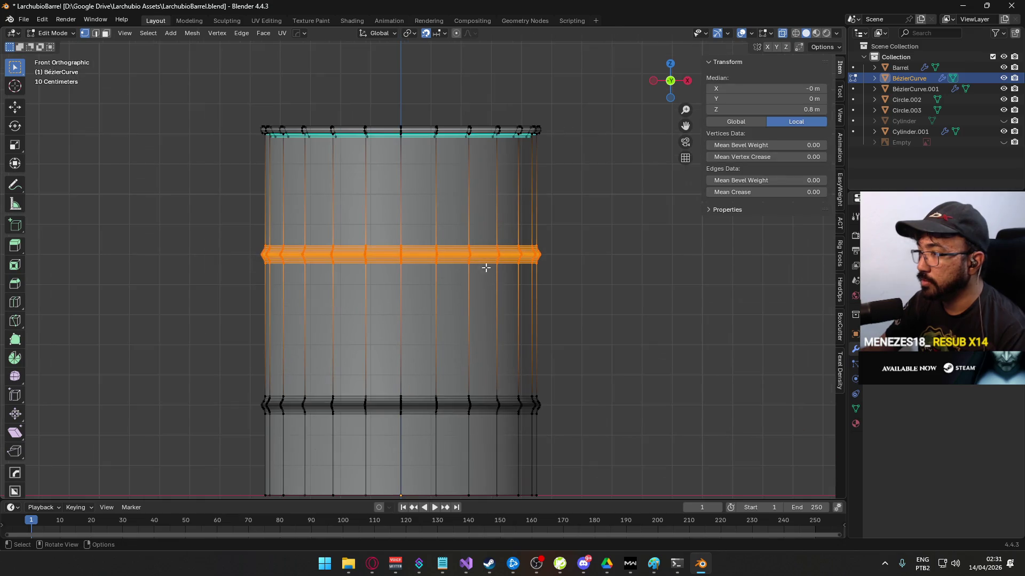
{"action": "left_click", "coordinate": [458, 327]}
{"action": "scroll", "coordinate": [332, 338], "scroll_direction": "down", "scroll_amount": 3}
{"action": "left_click_drag", "start_coordinate": [252, 331], "coordinate": [618, 367]}
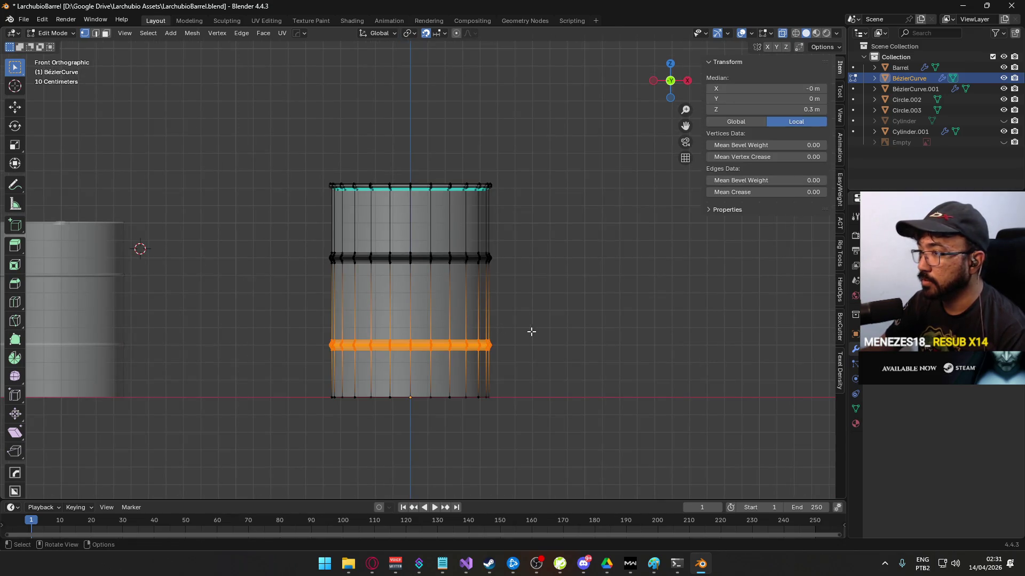
{"action": "scroll", "coordinate": [530, 331], "scroll_direction": "up", "scroll_amount": 2}
{"action": "left_click", "coordinate": [532, 329]}
{"action": "key", "text": "Tab"}
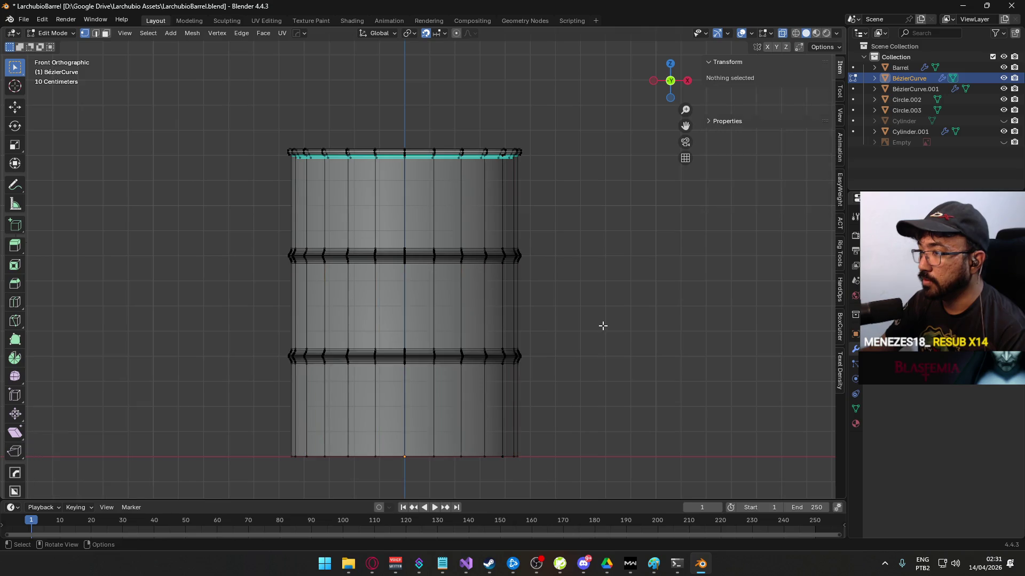
{"action": "scroll", "coordinate": [590, 323], "scroll_direction": "down", "scroll_amount": 4}
{"action": "key", "text": "alt+z"}
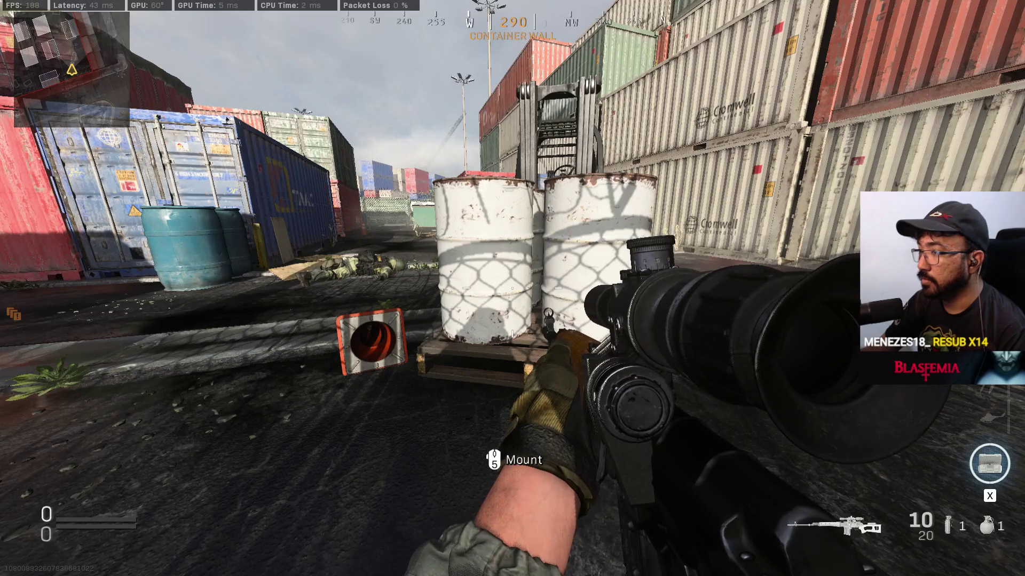
{"action": "key", "text": "KP_7"}
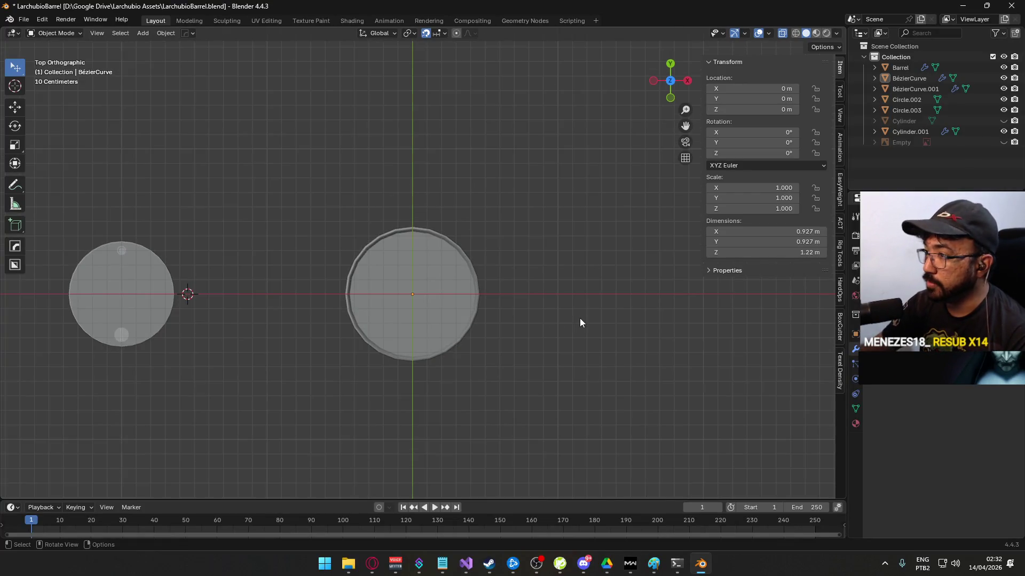
- Scale the middle barrel to 0.9 in X and Y only, keeping its height unchanged
{"action": "left_click", "coordinate": [396, 267]}
{"action": "type", "text": "s.9"}
{"action": "key", "text": "Return"}
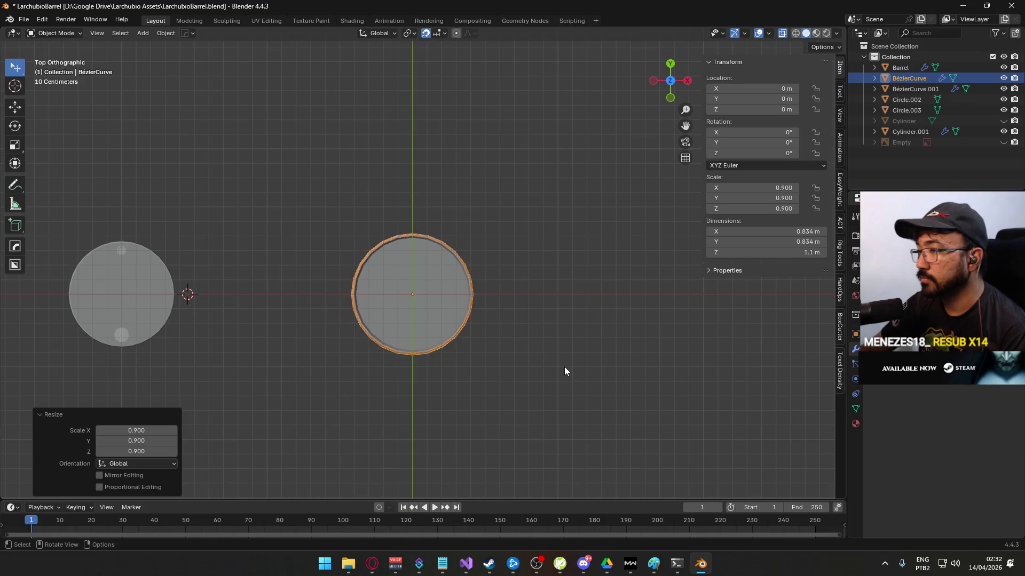
{"action": "key", "text": "KP_1"}
{"action": "key", "text": "ctrl+z"}
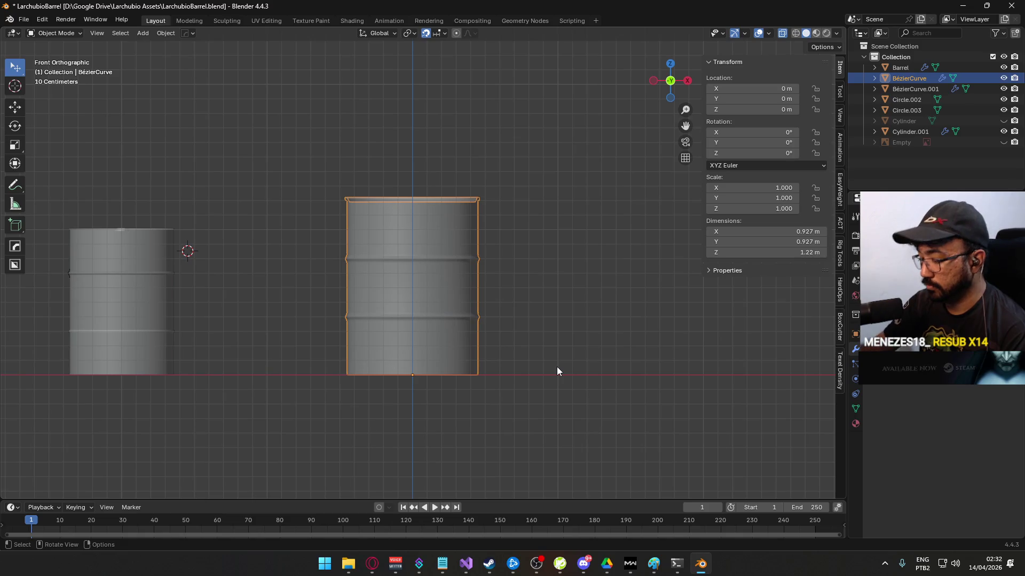
{"action": "key", "text": "KP_7"}
{"action": "key", "text": "s"}
{"action": "key", "text": "shift+z"}
{"action": "type", "text": ".9"}
{"action": "key", "text": "Return"}
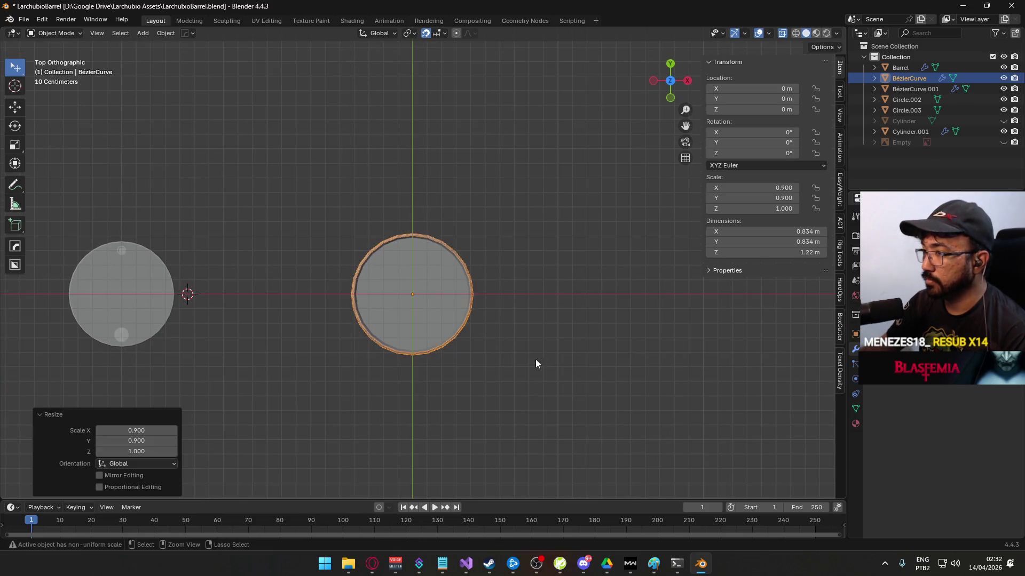
{"action": "left_click", "coordinate": [527, 383]}
{"action": "left_click_drag", "start_coordinate": [527, 383], "coordinate": [536, 271]}
{"action": "key", "text": "KP_1"}
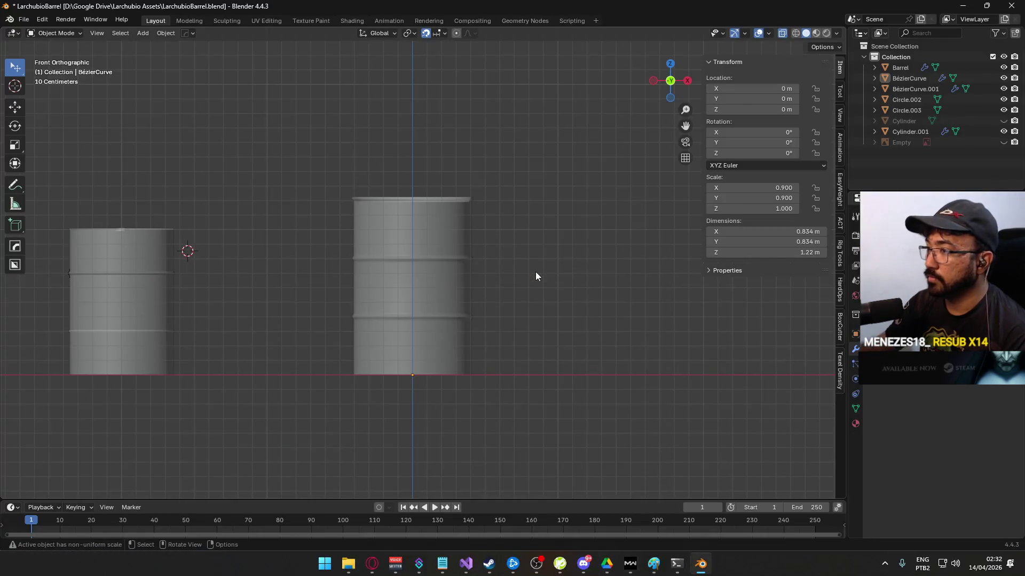
- Apply the middle barrel's scale so it reads 1.000 at 0.8 × 0.8 × 1.22 m
{"action": "left_click", "coordinate": [462, 250]}
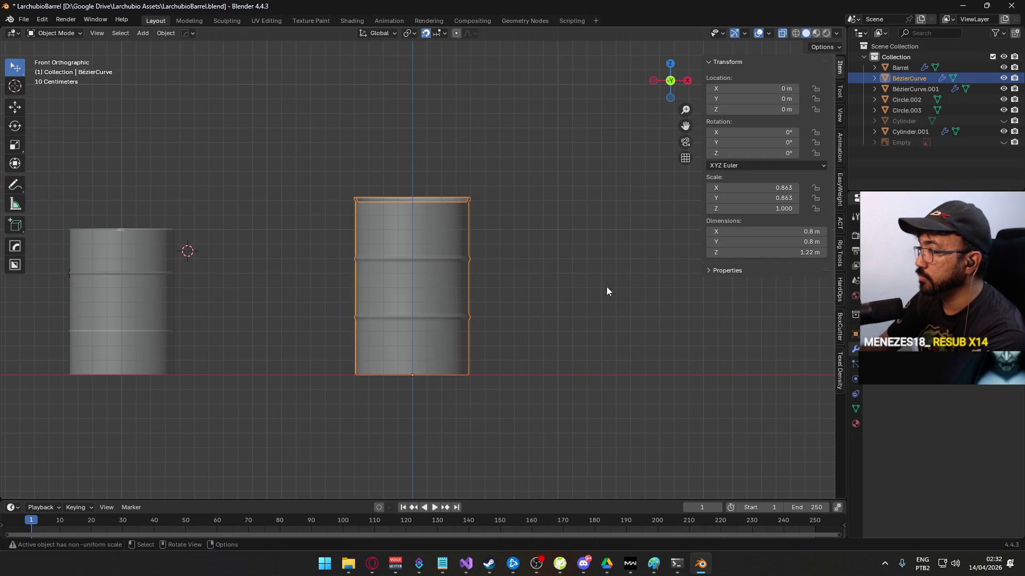
{"action": "key", "text": "ctrl+a"}
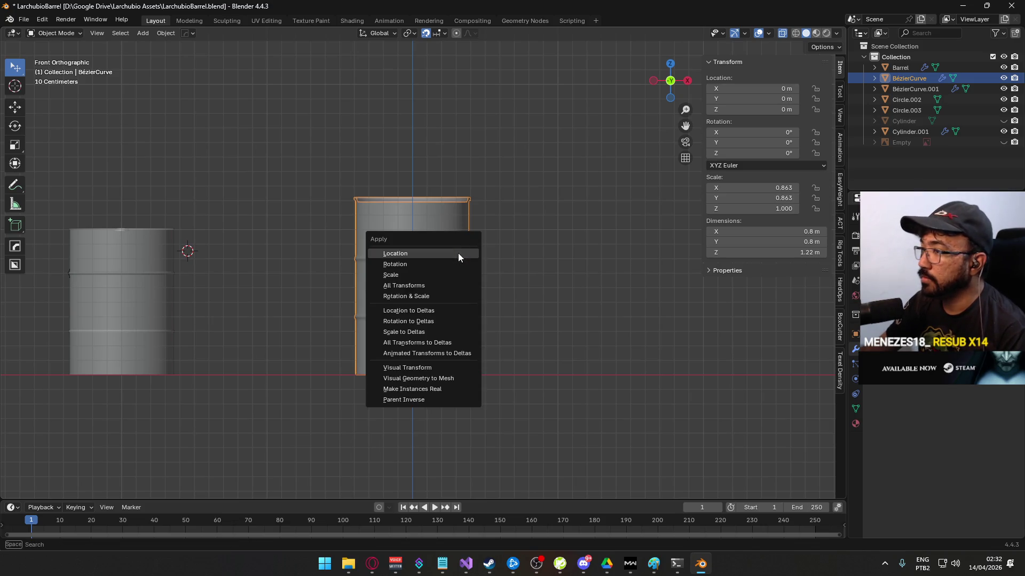
{"action": "left_click", "coordinate": [446, 273]}
{"action": "mouse_move", "coordinate": [588, 287]}
{"action": "left_mouse_down"}
{"action": "mouse_move", "coordinate": [481, 258]}
{"action": "mouse_move", "coordinate": [483, 269]}
{"action": "mouse_move", "coordinate": [478, 247]}
{"action": "mouse_move", "coordinate": [511, 291]}
{"action": "mouse_move", "coordinate": [488, 297]}
{"action": "left_mouse_up"}
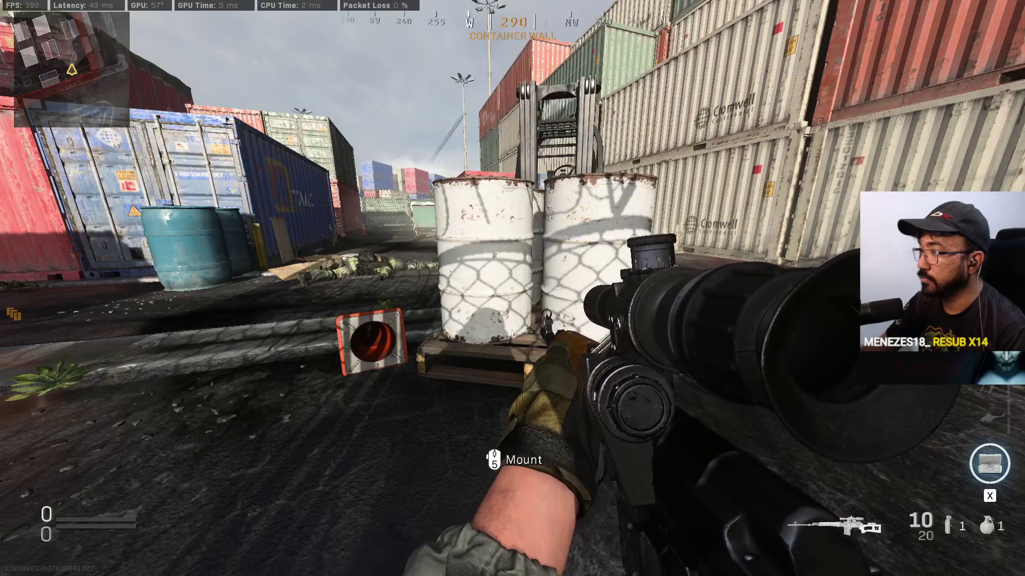
{"action": "key", "text": "KP_1"}
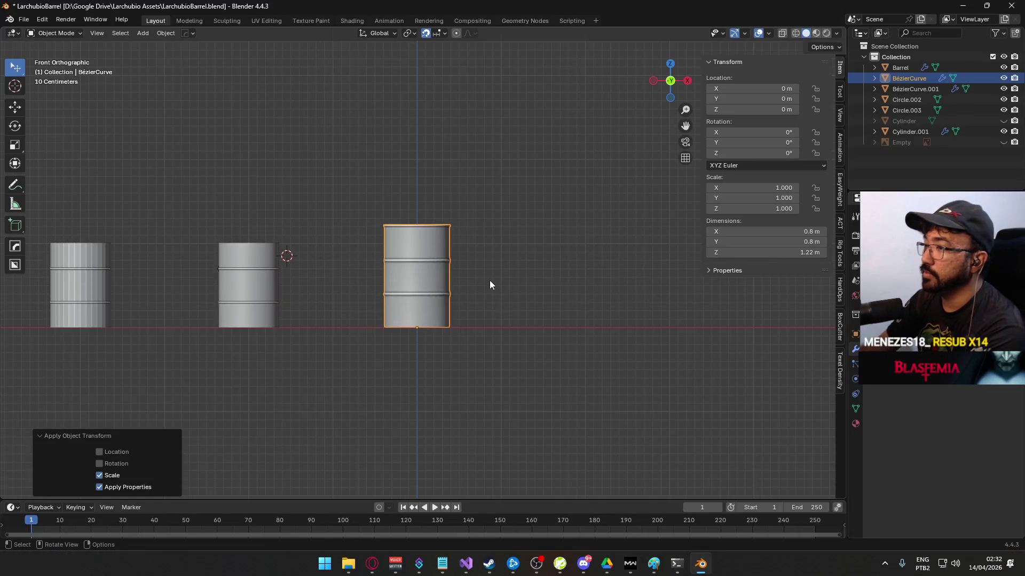
- In Edit Mode, select the barrel's top rim loop and move it down
{"action": "key", "text": "KP_Decimal"}
{"action": "key", "text": "Tab"}
{"action": "left_click_drag", "start_coordinate": [425, 189], "coordinate": [426, 165]}
{"action": "left_click", "coordinate": [332, 160]}
{"action": "left_click_drag", "start_coordinate": [332, 161], "coordinate": [538, 183]}
{"action": "key", "text": "g"}
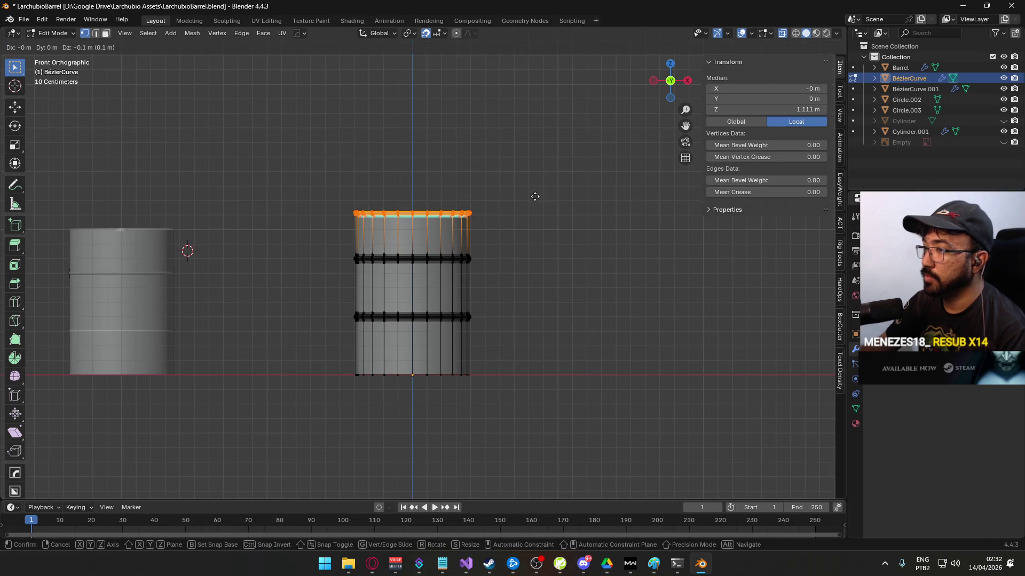
{"action": "left_click", "coordinate": [535, 196]}
- Move the two middle rib loops 0.05 m down, then return to Object Mode
{"action": "key", "text": "Tab"}
{"action": "left_click", "coordinate": [577, 217]}
{"action": "left_click", "coordinate": [464, 310]}
{"action": "key", "text": "Tab"}
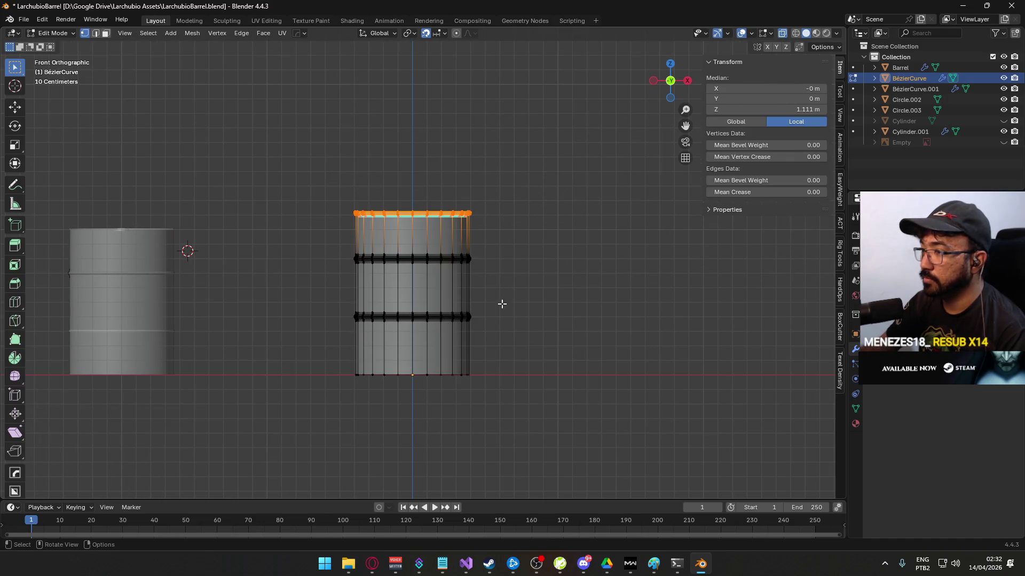
{"action": "left_click", "coordinate": [342, 256]}
{"action": "left_click_drag", "start_coordinate": [327, 244], "coordinate": [555, 331]}
{"action": "scroll", "coordinate": [411, 288], "scroll_direction": "up", "scroll_amount": 8}
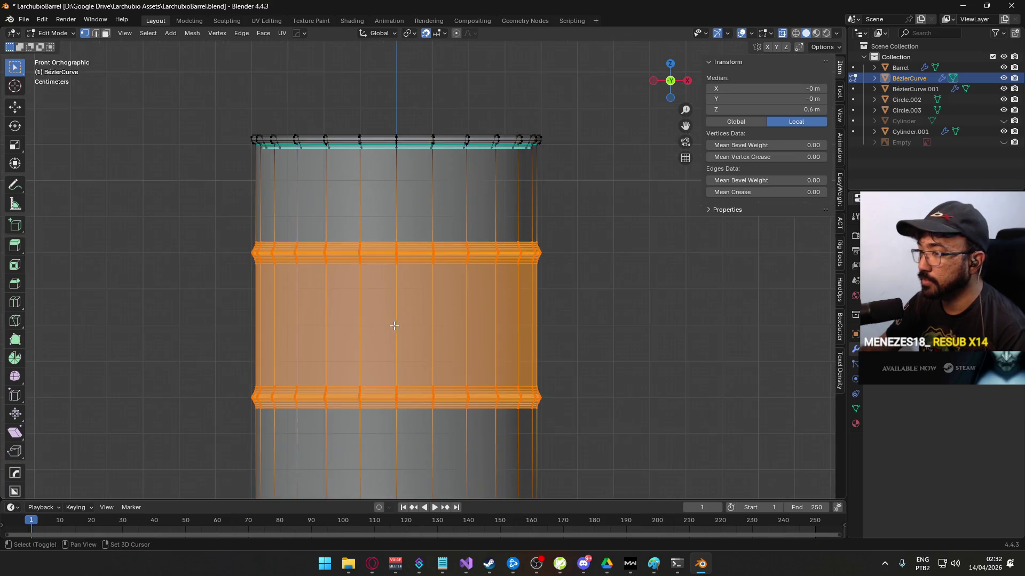
{"action": "key", "text": "g"}
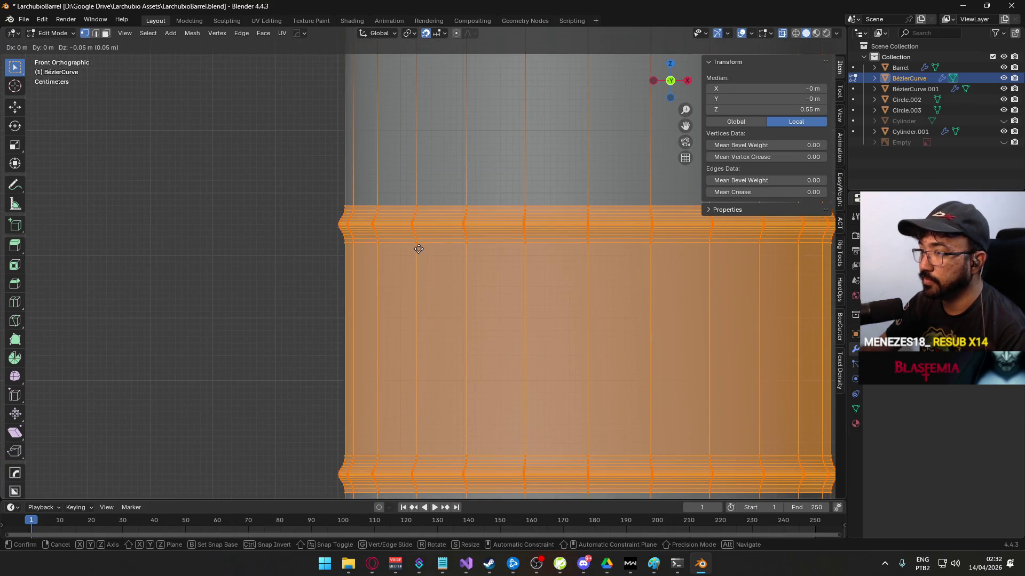
{"action": "left_click", "coordinate": [418, 249]}
{"action": "scroll", "coordinate": [315, 247], "scroll_direction": "down", "scroll_amount": 8}
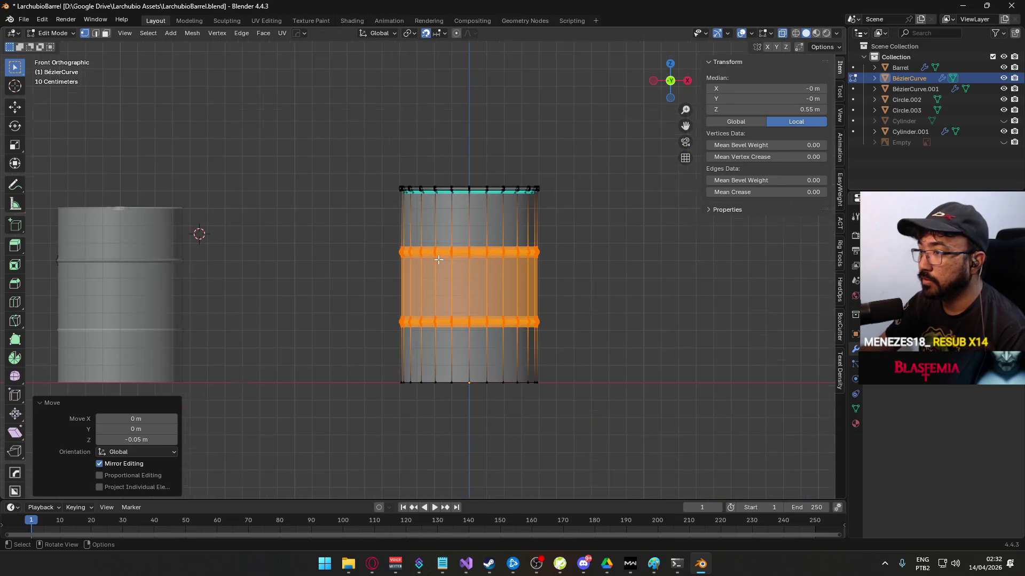
{"action": "key", "text": "Tab"}
{"action": "left_click", "coordinate": [627, 322]}
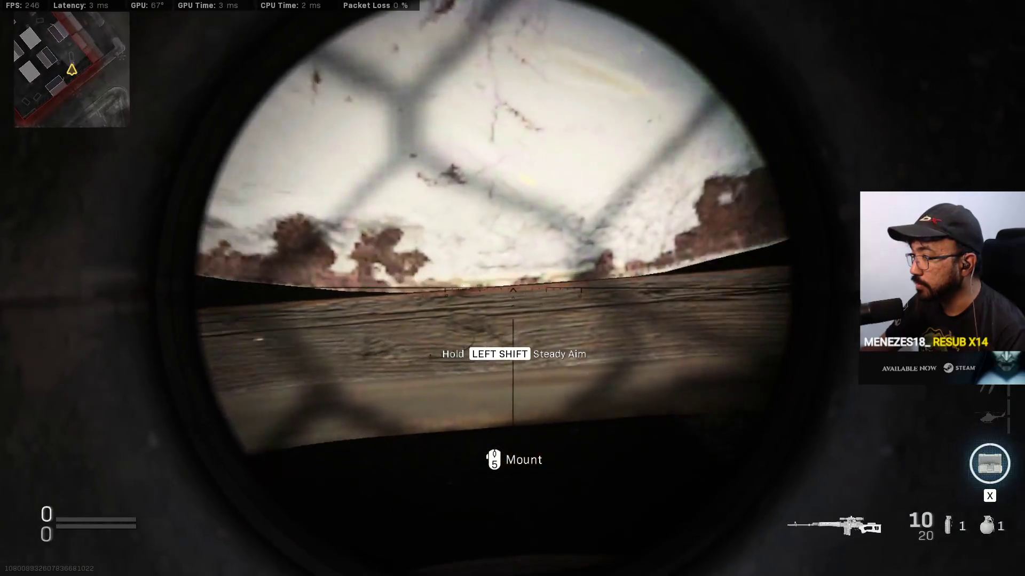
- Back in Object Mode, select the right-hand barrel and view it from the front
{"action": "key", "text": "Tab"}
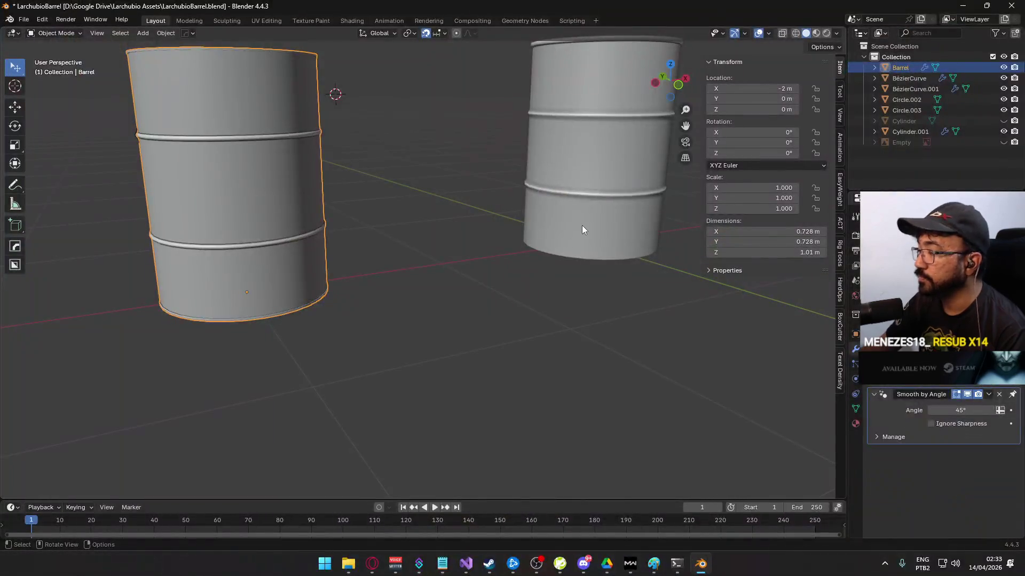
{"action": "left_click", "coordinate": [585, 221]}
{"action": "key", "text": "KP_1"}
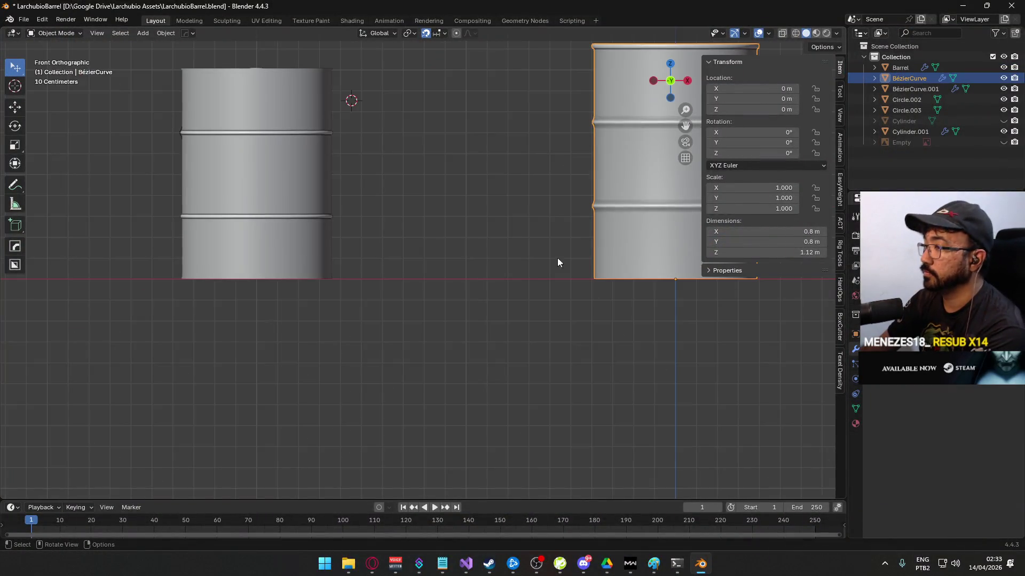
- In X-ray Edit Mode, select the barrel's bottom row of vertices and raise it slightly
{"action": "scroll", "coordinate": [563, 254], "scroll_direction": "up", "scroll_amount": 3}
{"action": "mouse_move", "coordinate": [571, 283]}
{"action": "left_mouse_down"}
{"action": "mouse_move", "coordinate": [290, 261]}
{"action": "mouse_move", "coordinate": [426, 265]}
{"action": "mouse_move", "coordinate": [498, 329]}
{"action": "left_mouse_up"}
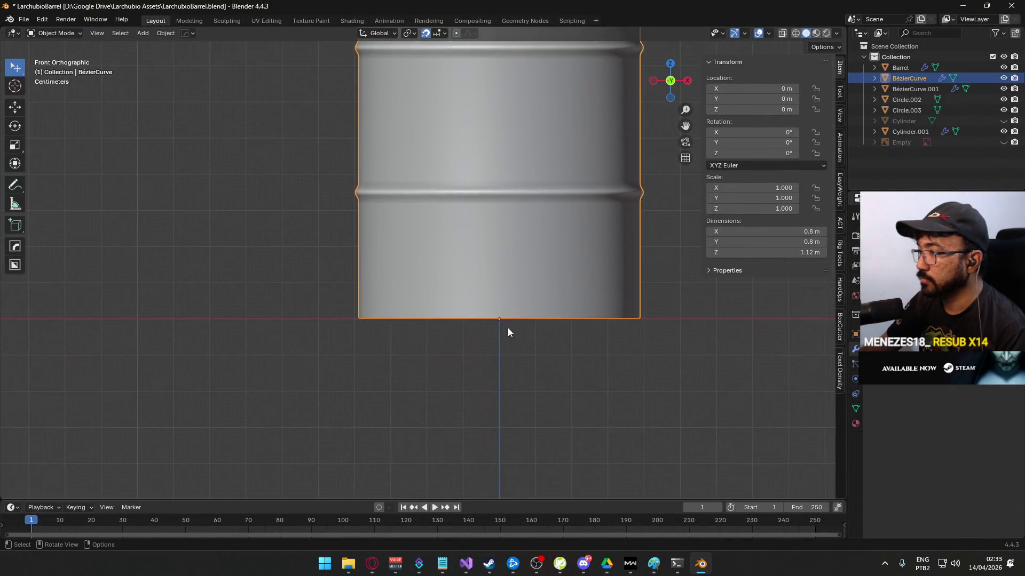
{"action": "scroll", "coordinate": [440, 328], "scroll_direction": "up", "scroll_amount": 1}
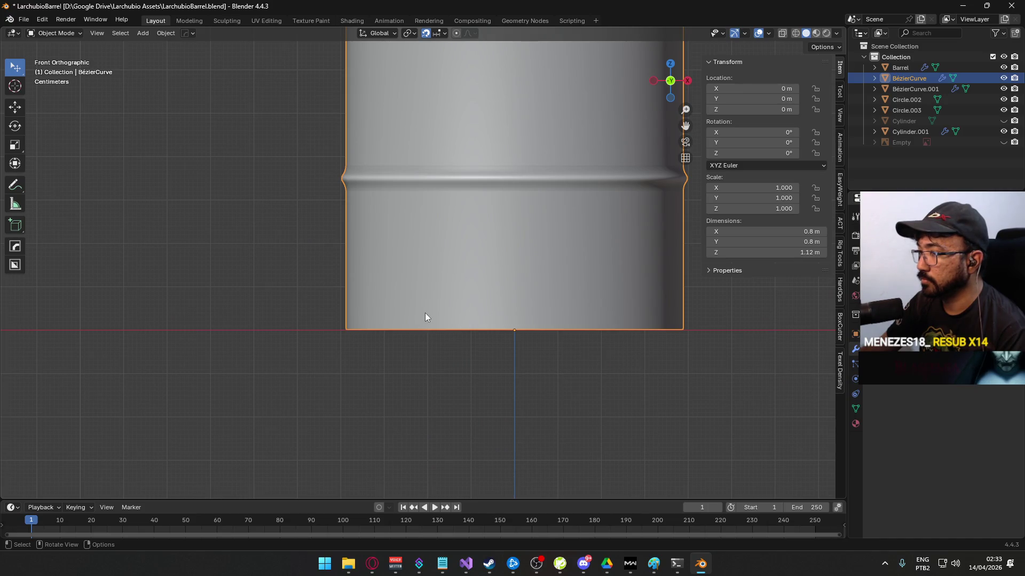
{"action": "key", "text": "Tab"}
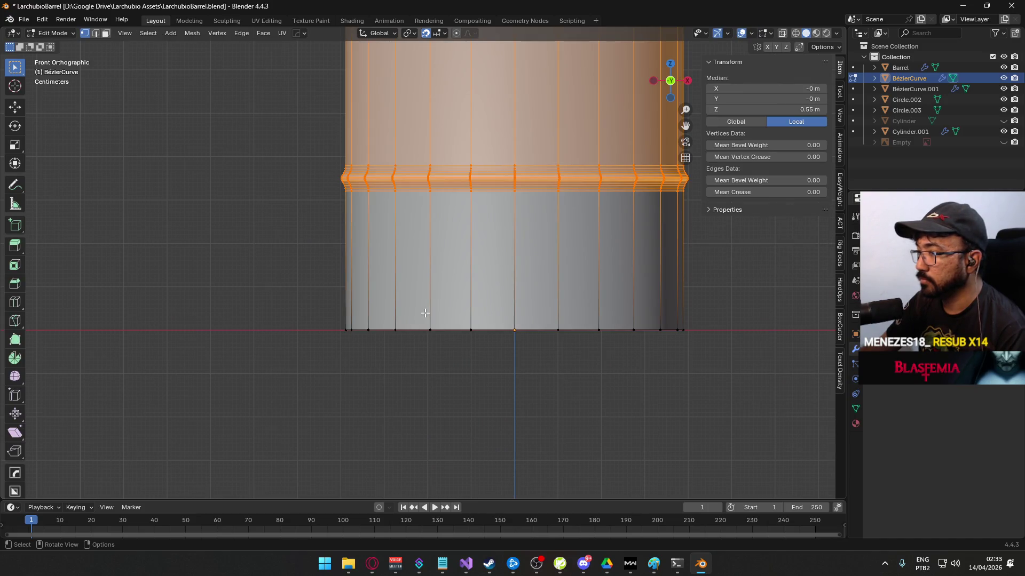
{"action": "key", "text": "alt+a"}
{"action": "key", "text": "alt+z"}
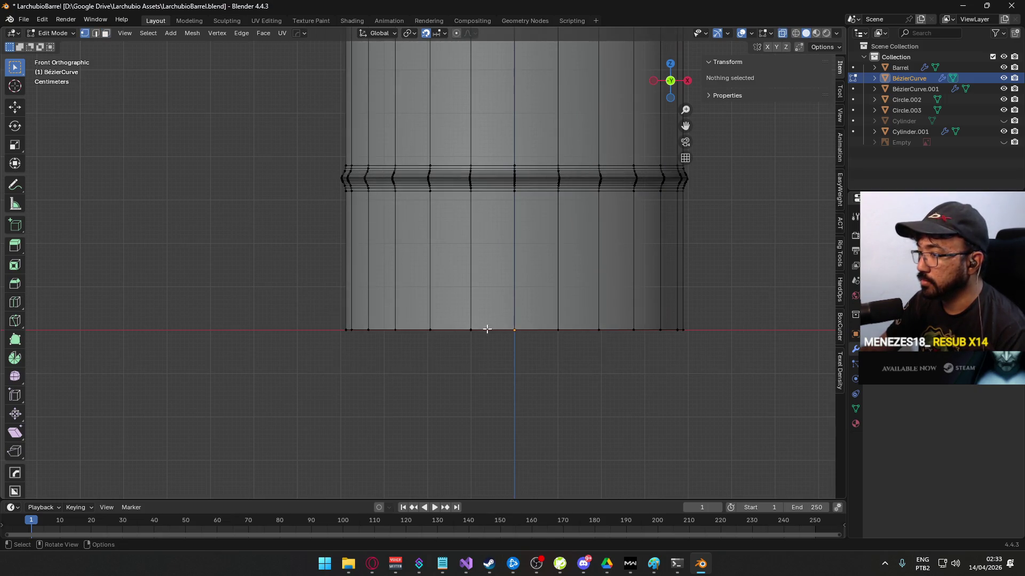
{"action": "left_click_drag", "start_coordinate": [273, 288], "coordinate": [748, 362]}
{"action": "key", "text": "g"}
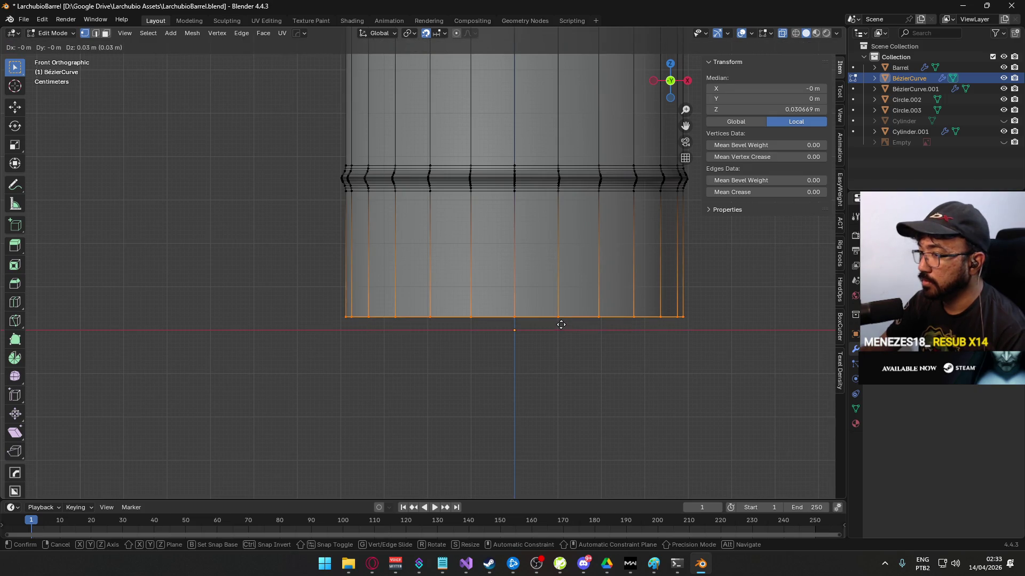
{"action": "left_click", "coordinate": [561, 325]}
- Fill the barrel's bottom opening with a face
{"action": "key", "text": "3"}
{"action": "key", "text": "alt+z"}
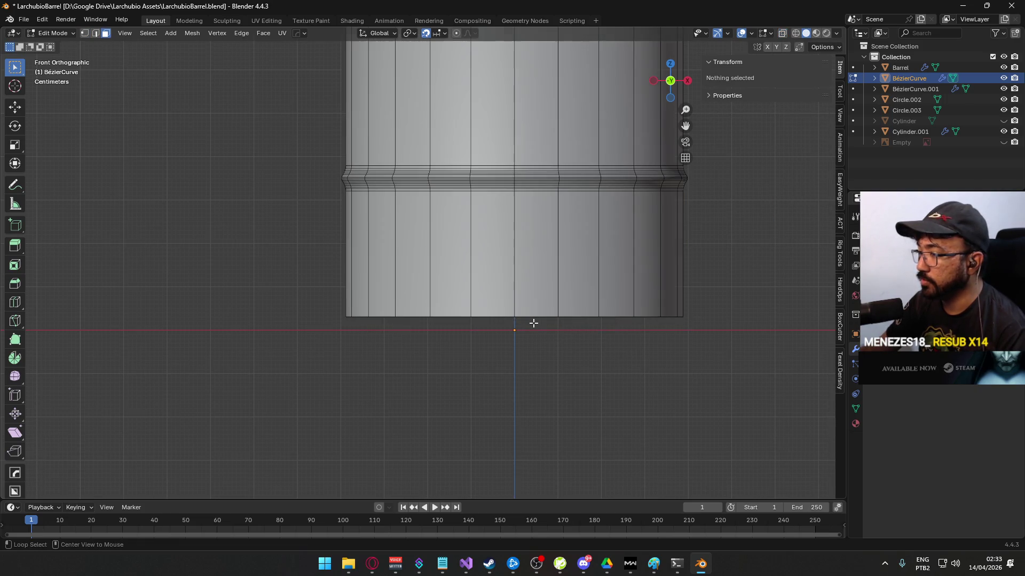
{"action": "key", "text": "alt+z"}
{"action": "left_click_drag", "start_coordinate": [552, 334], "coordinate": [541, 310]}
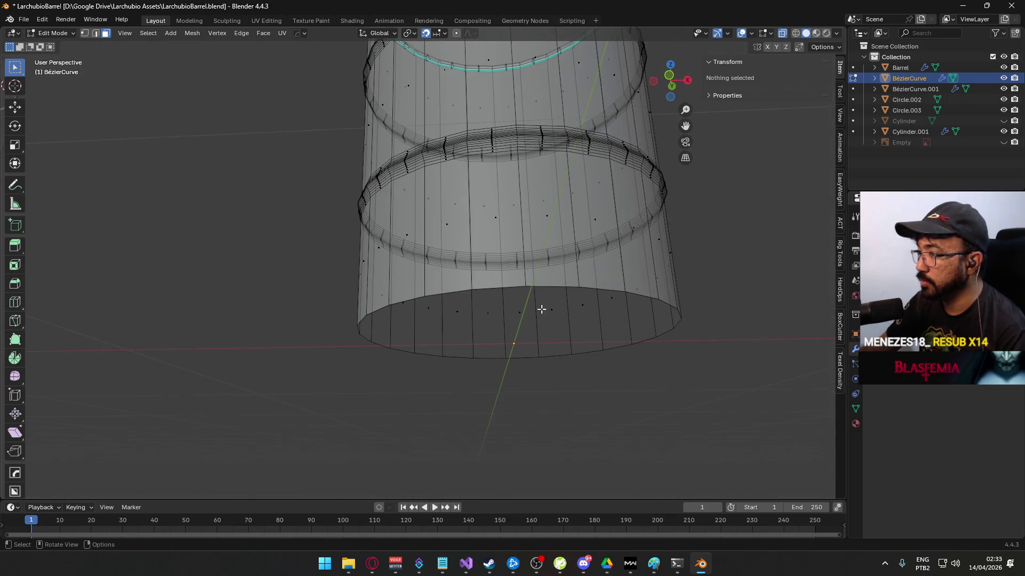
{"action": "left_click", "coordinate": [544, 285], "text": "alt"}
{"action": "key", "text": "f"}
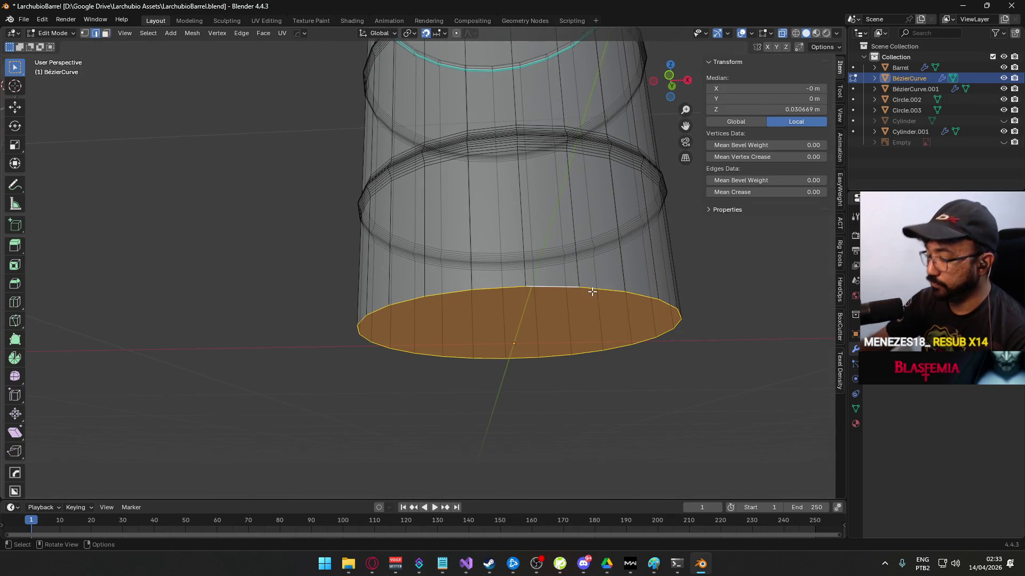
{"action": "key", "text": "KP_7"}
{"action": "key", "text": "KP_1"}
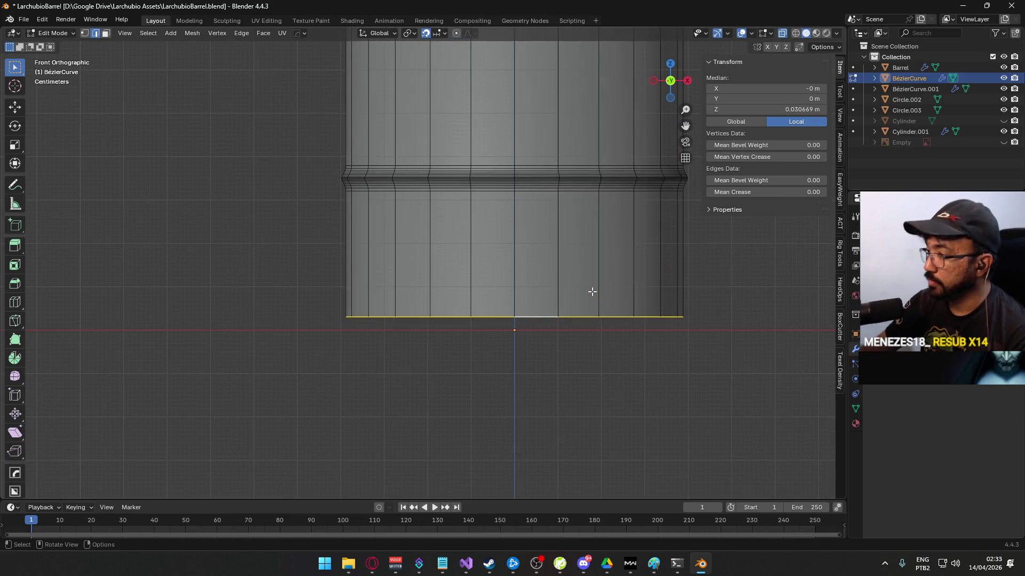
{"action": "scroll", "coordinate": [443, 368], "scroll_direction": "up", "scroll_amount": 3}
- Extrude the bottom face 2 cm down and drop it to ground level
{"action": "key", "text": "e"}
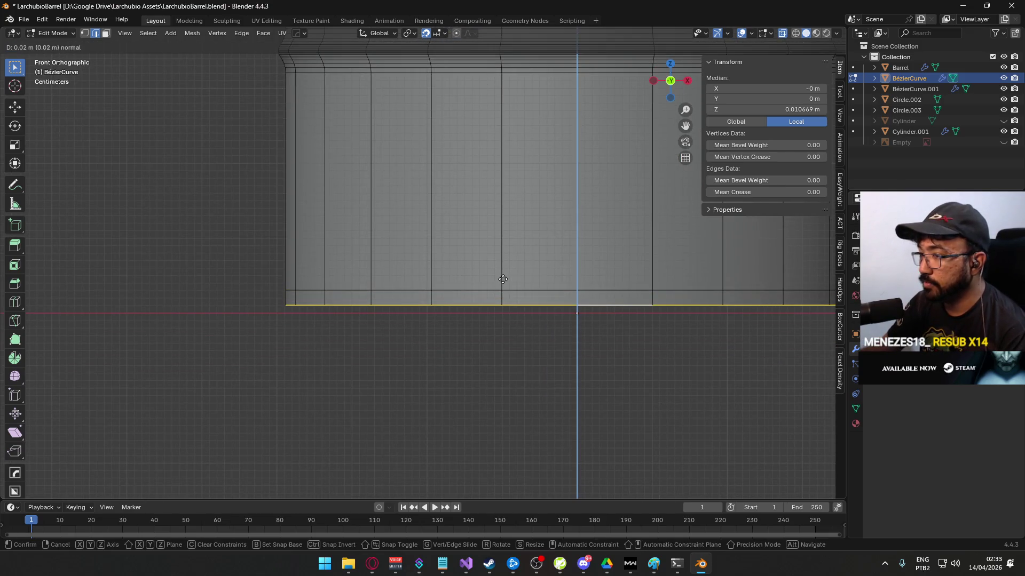
{"action": "left_click", "coordinate": [503, 281]}
{"action": "key", "text": "g"}
{"action": "left_click", "coordinate": [556, 316]}
{"action": "left_click", "coordinate": [415, 315]}
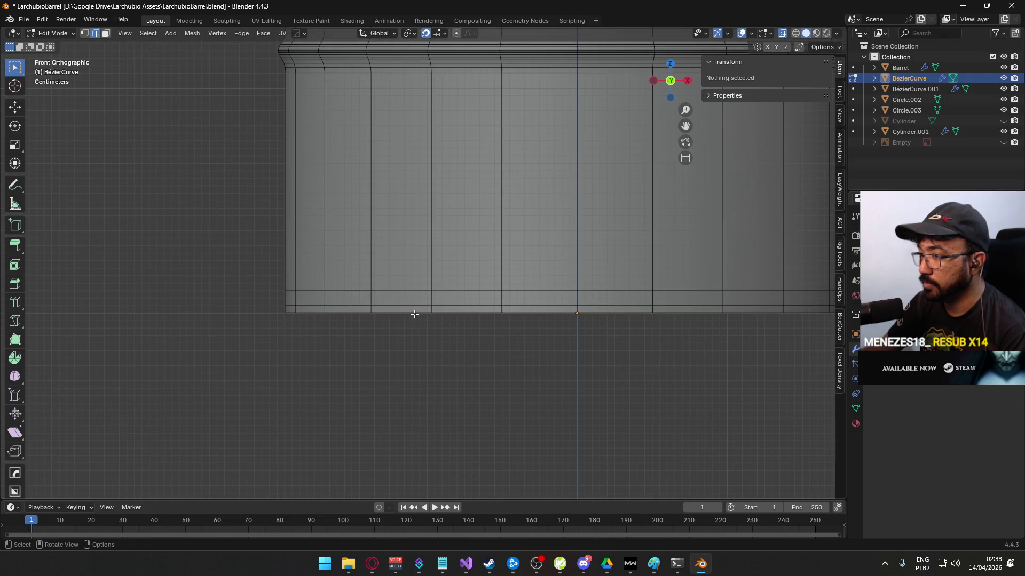
- Lower the bottom edge loop 0.01 m, then extrude it downward
{"action": "left_click", "coordinate": [409, 311], "text": "alt"}
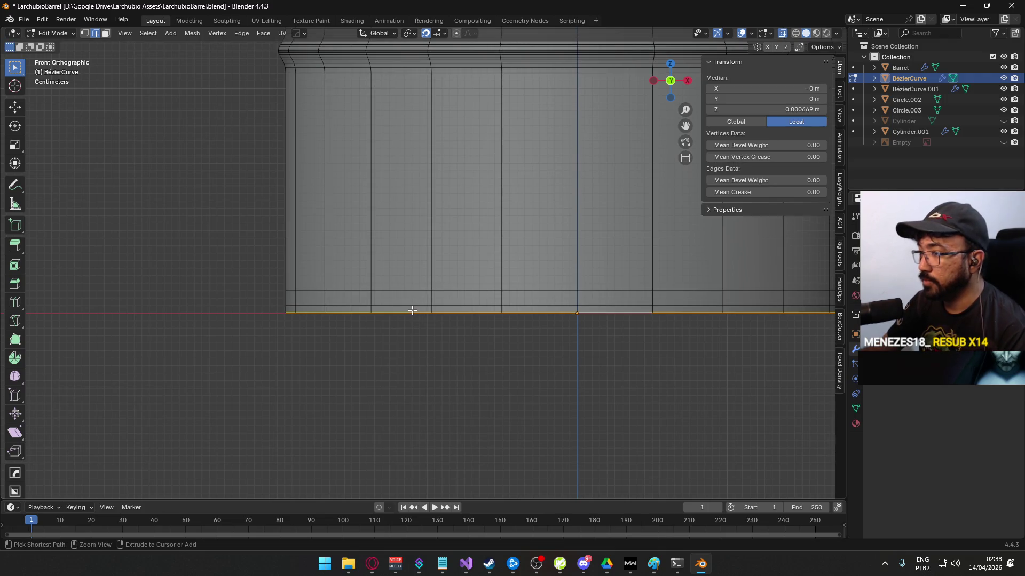
{"action": "key", "text": "g"}
{"action": "left_click", "coordinate": [488, 323]}
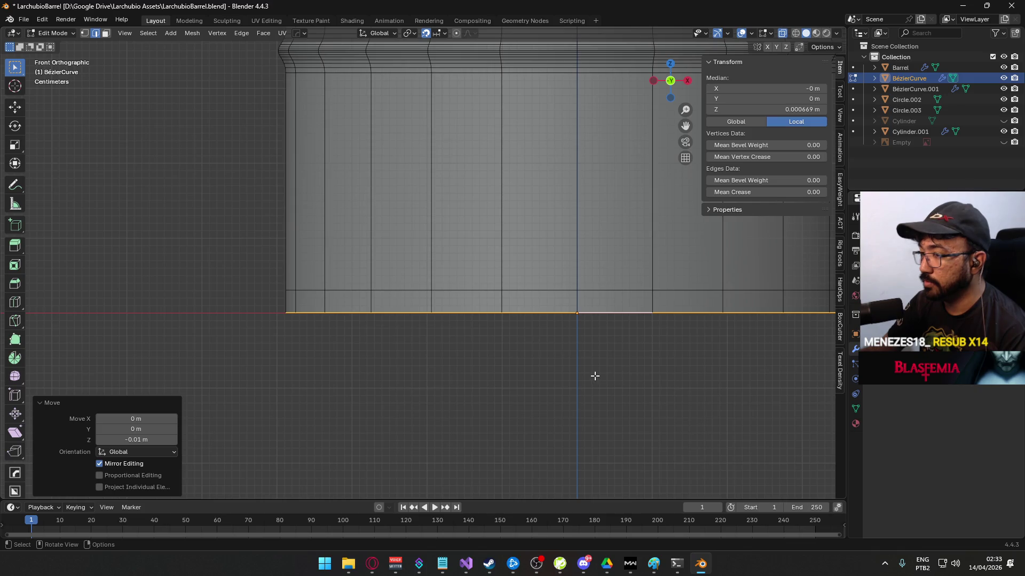
{"action": "key", "text": "g"}
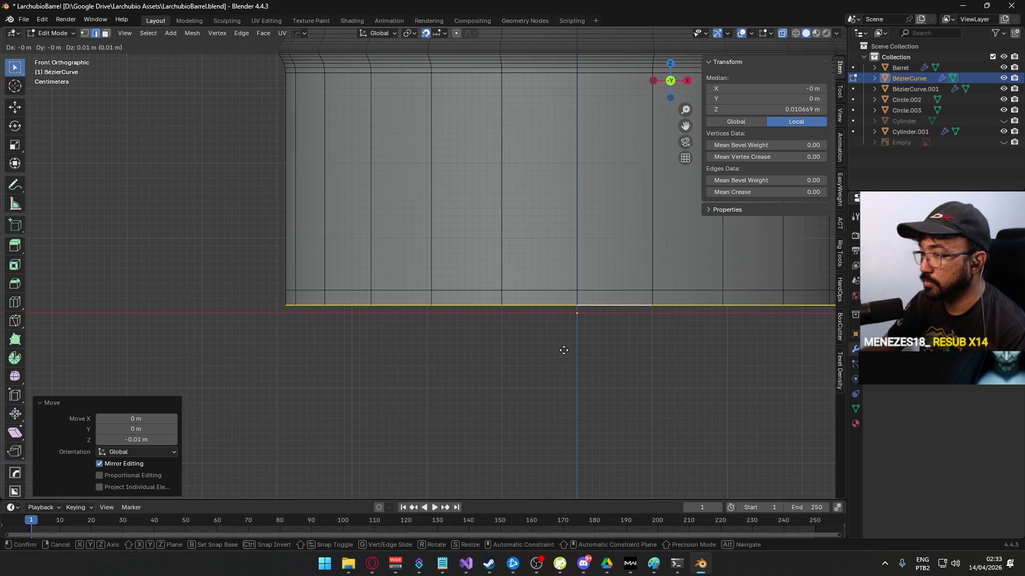
{"action": "left_click", "coordinate": [563, 350]}
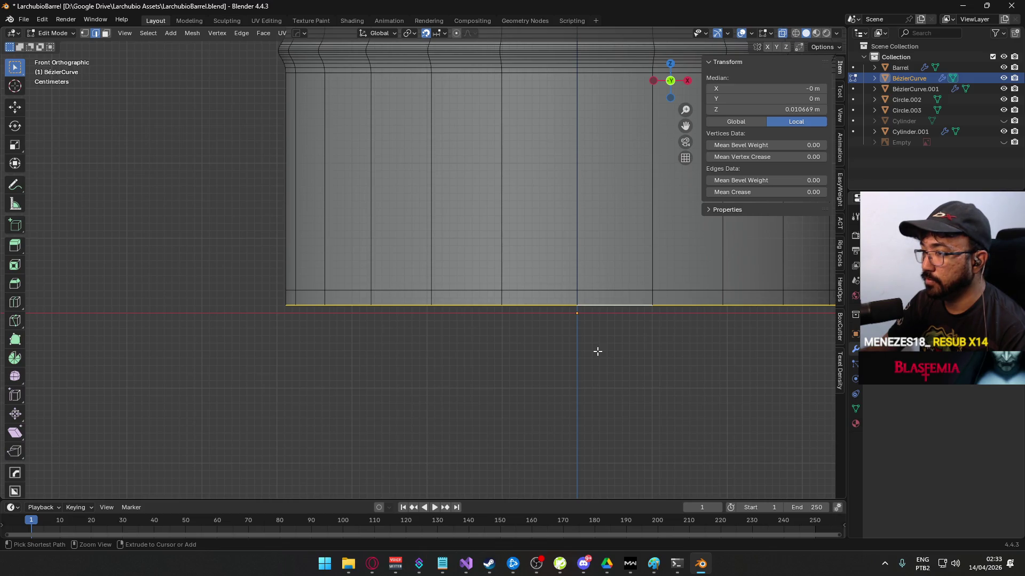
{"action": "key", "text": "ctrl+z"}
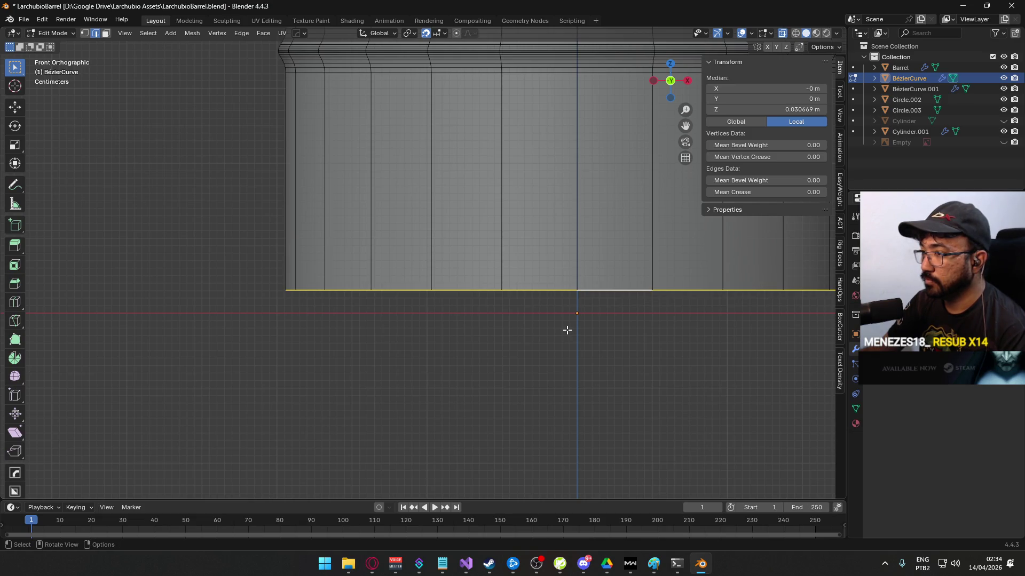
{"action": "key", "text": "e"}
{"action": "left_click", "coordinate": [557, 353]}
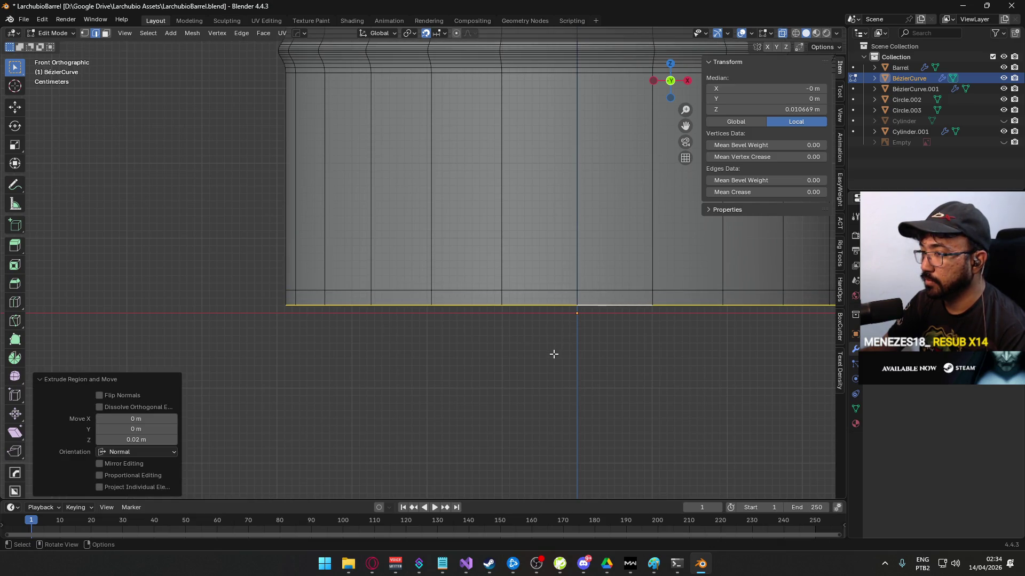
{"action": "left_click", "coordinate": [553, 352]}
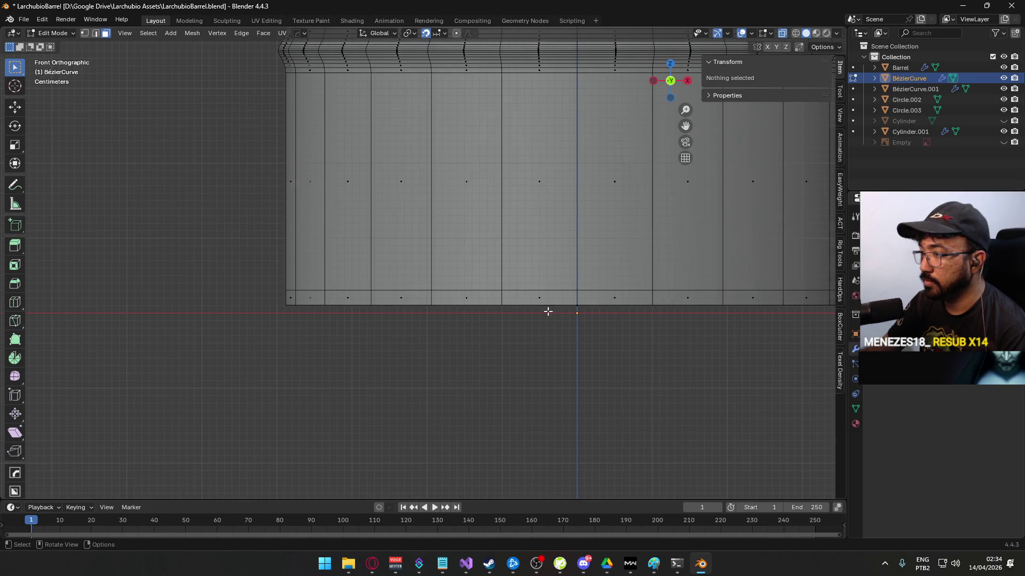
- Extrude the bottom edge loop down to the ground line
{"action": "left_click", "coordinate": [573, 307], "text": "alt"}
{"action": "key", "text": "e"}
{"action": "left_click", "coordinate": [576, 312]}
{"action": "key", "text": "alt+a"}
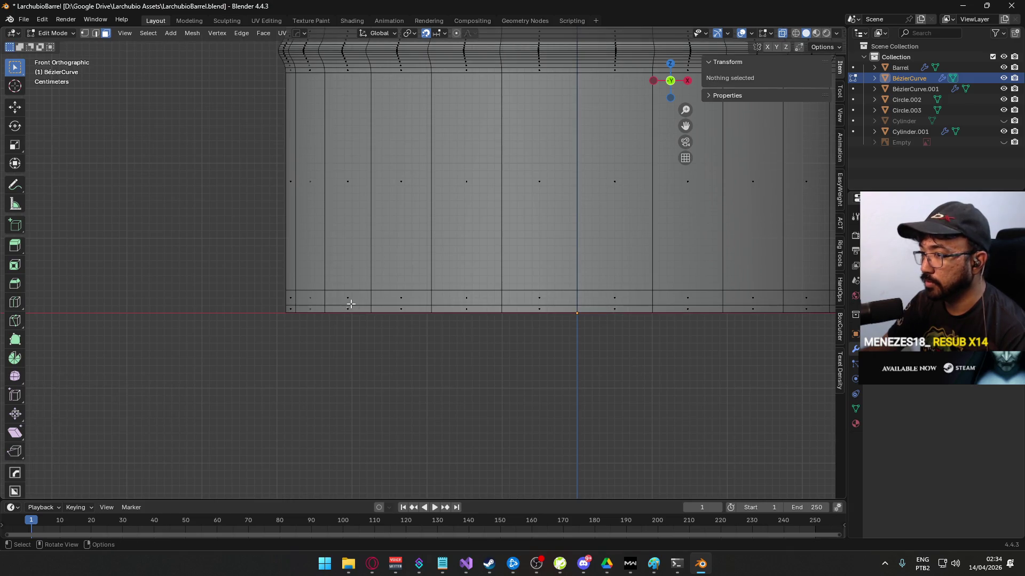
- Scale the new bottom face loop outward by 1.1 from the top view
{"action": "left_click", "coordinate": [330, 308], "text": "alt+shift"}
{"action": "key", "text": "KP_7"}
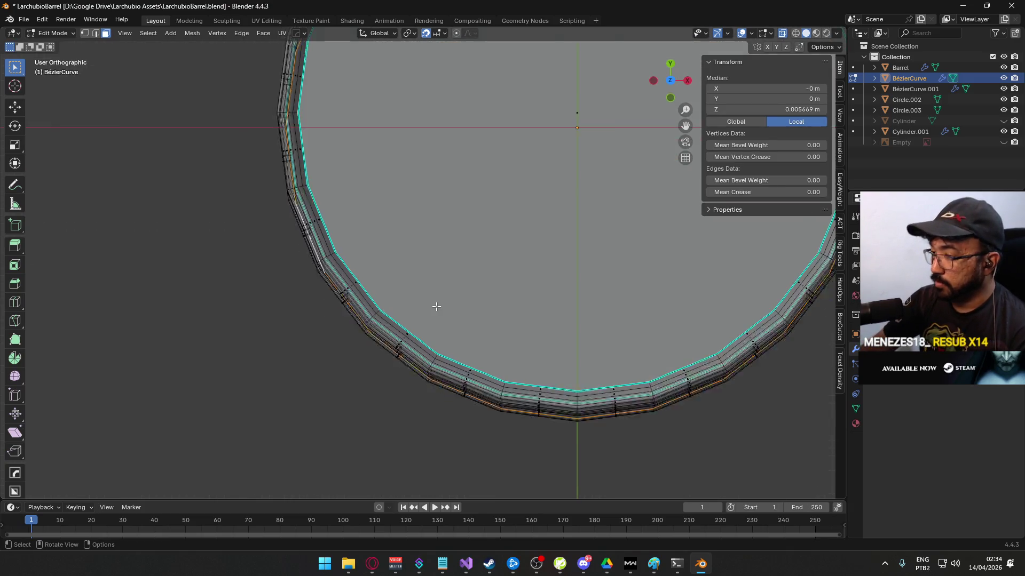
{"action": "scroll", "coordinate": [435, 305], "scroll_direction": "up", "scroll_amount": 5}
{"action": "scroll", "coordinate": [335, 307], "scroll_direction": "down", "scroll_amount": 5}
{"action": "type", "text": "s1.1"}
{"action": "key", "text": "Return"}
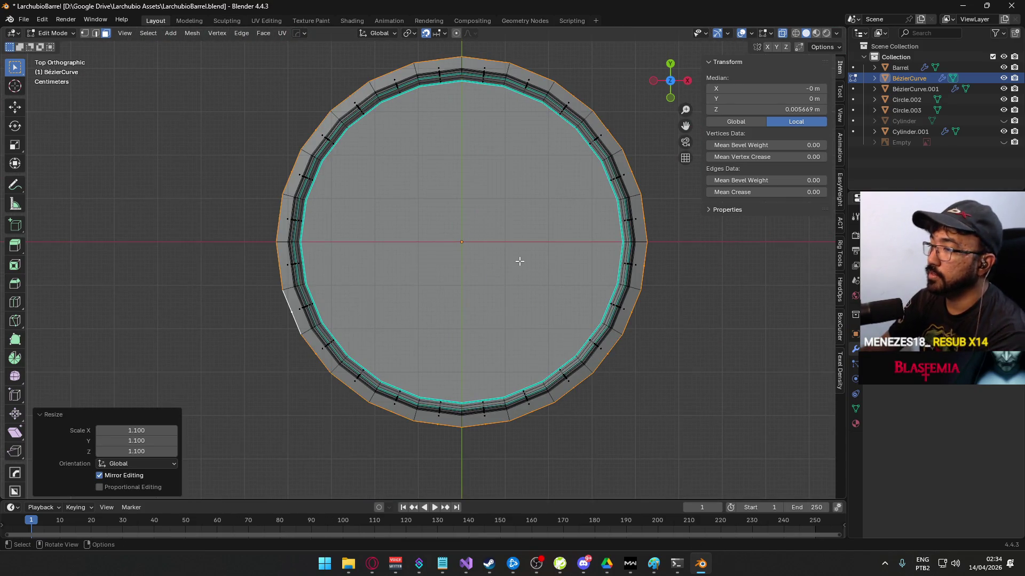
{"action": "key", "text": "KP_1"}
- Resize the bottom strip to 0.937 in X and Y, keeping its height
{"action": "scroll", "coordinate": [548, 280], "scroll_direction": "up", "scroll_amount": 4}
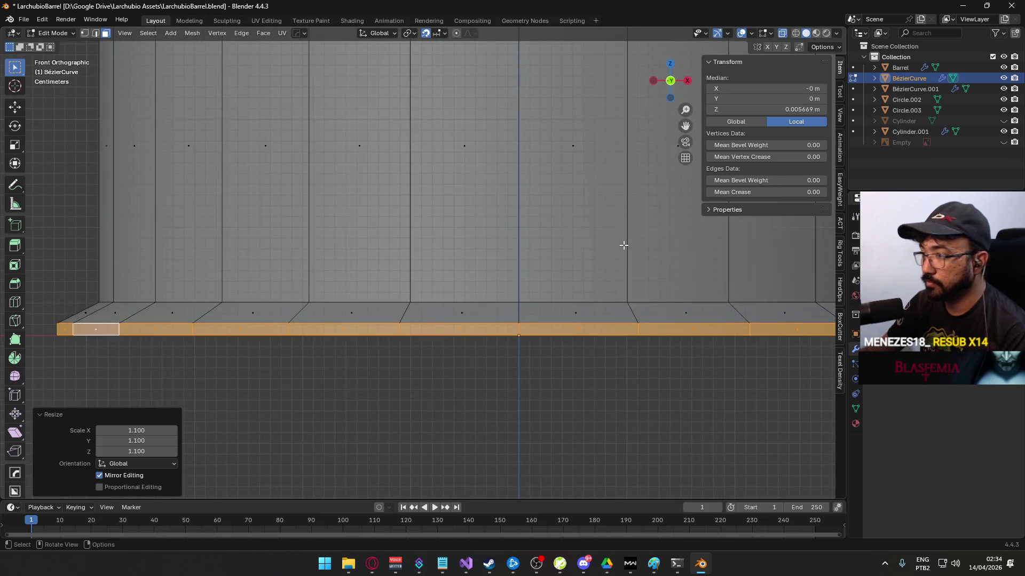
{"action": "key", "text": "s"}
{"action": "key", "text": "z"}
{"action": "key", "text": "Escape"}
{"action": "key", "text": "s"}
{"action": "key", "text": "shift+z"}
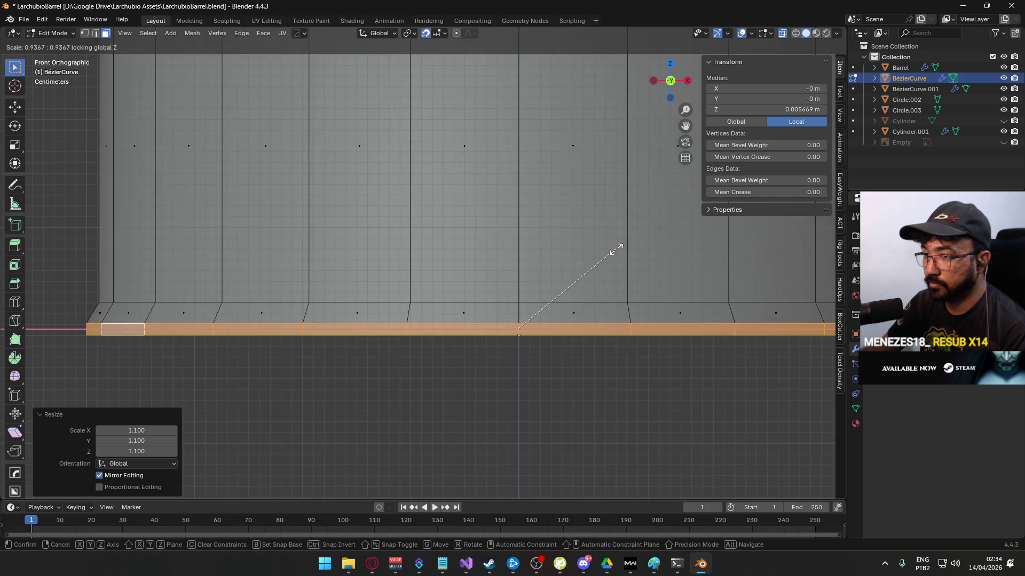
{"action": "left_click", "coordinate": [617, 249]}
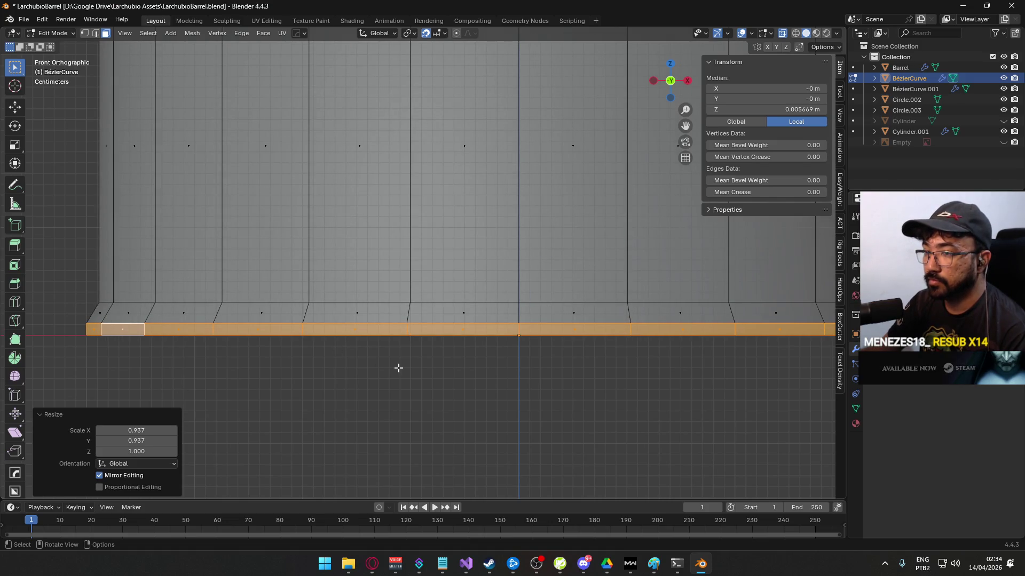
{"action": "left_click", "coordinate": [391, 366]}
{"action": "scroll", "coordinate": [414, 366], "scroll_direction": "down", "scroll_amount": 4}
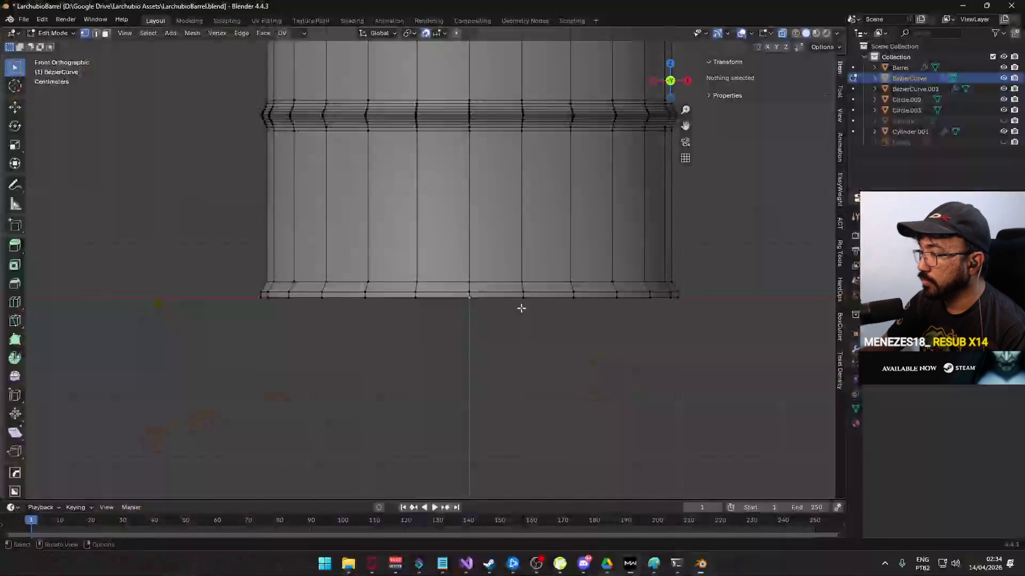
- Move the edge loop just above the bottom lip vertically along Z
{"action": "scroll", "coordinate": [283, 319], "scroll_direction": "up", "scroll_amount": 2}
{"action": "scroll", "coordinate": [200, 286], "scroll_direction": "down", "scroll_amount": 1}
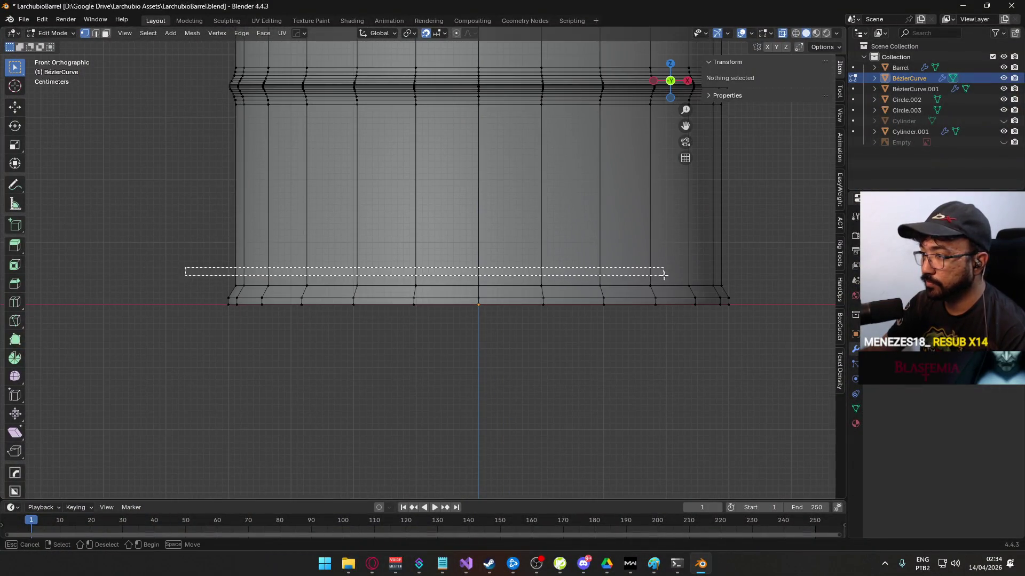
{"action": "left_click_drag", "start_coordinate": [652, 274], "coordinate": [654, 275]}
{"action": "scroll", "coordinate": [210, 279], "scroll_direction": "up", "scroll_amount": 4}
{"action": "key", "text": "g"}
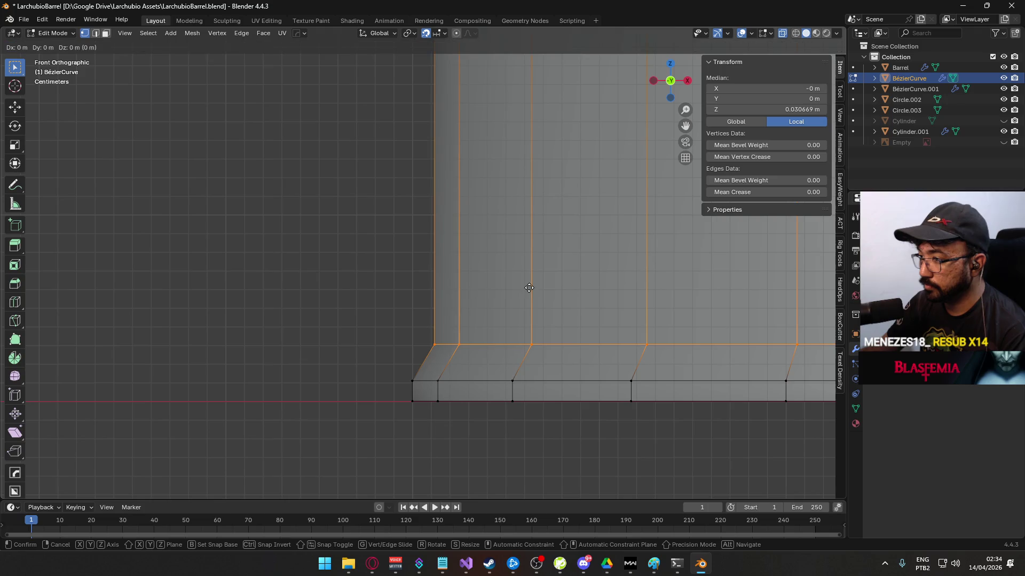
{"action": "left_click", "coordinate": [444, 85]}
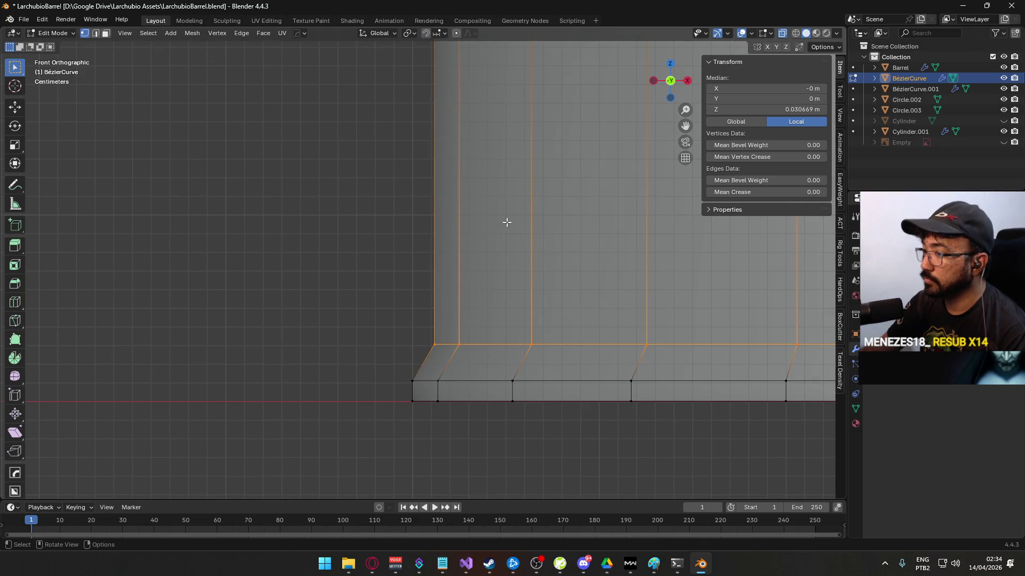
{"action": "key", "text": "g"}
{"action": "key", "text": "z"}
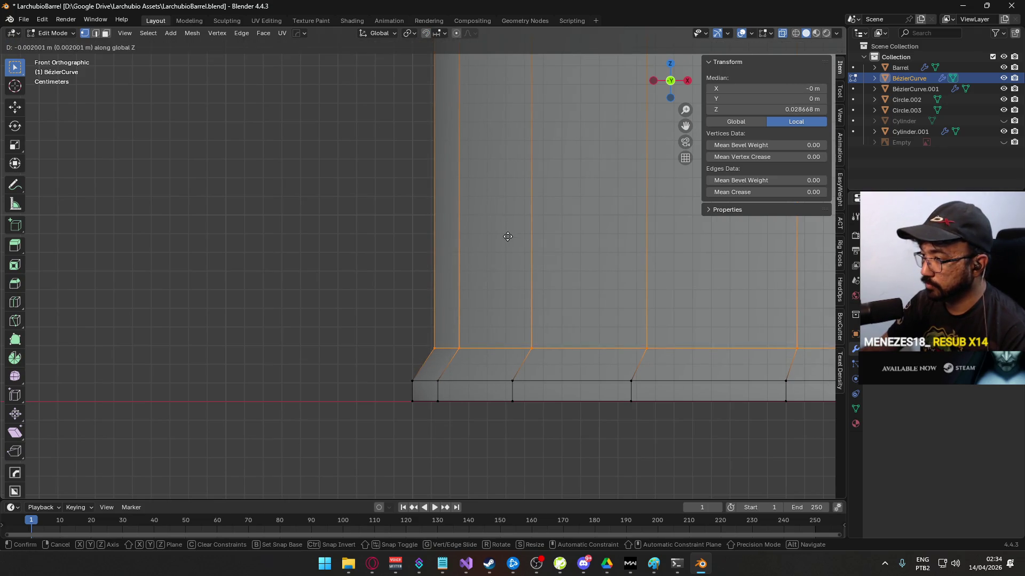
{"action": "left_click", "coordinate": [506, 243]}
{"action": "left_click", "coordinate": [478, 414]}
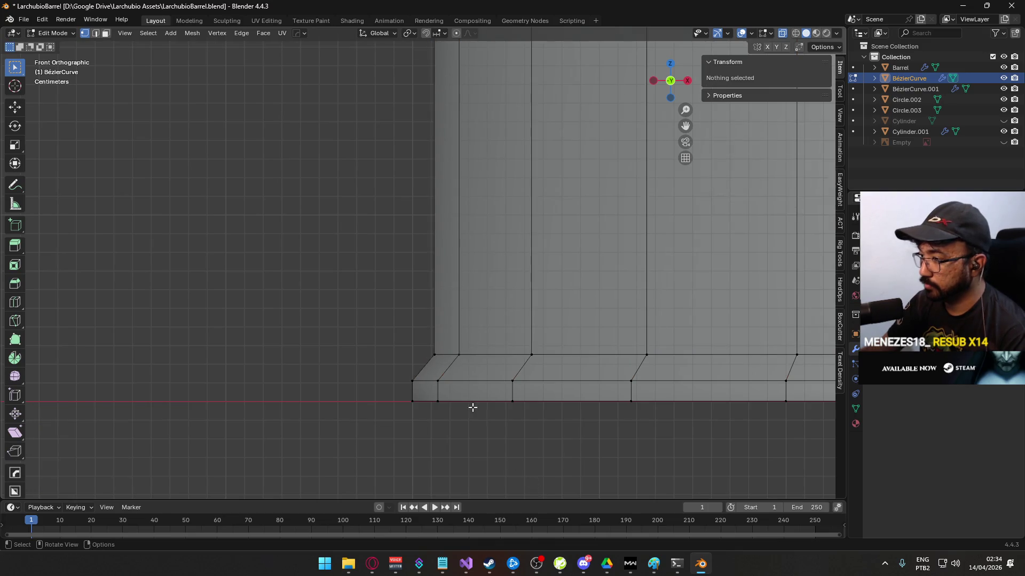
- Shrink the bottom lip's face loop to 0.988 in X and Y
{"action": "left_click", "coordinate": [442, 393], "text": "alt"}
{"action": "key", "text": "s"}
{"action": "key", "text": "shift+z"}
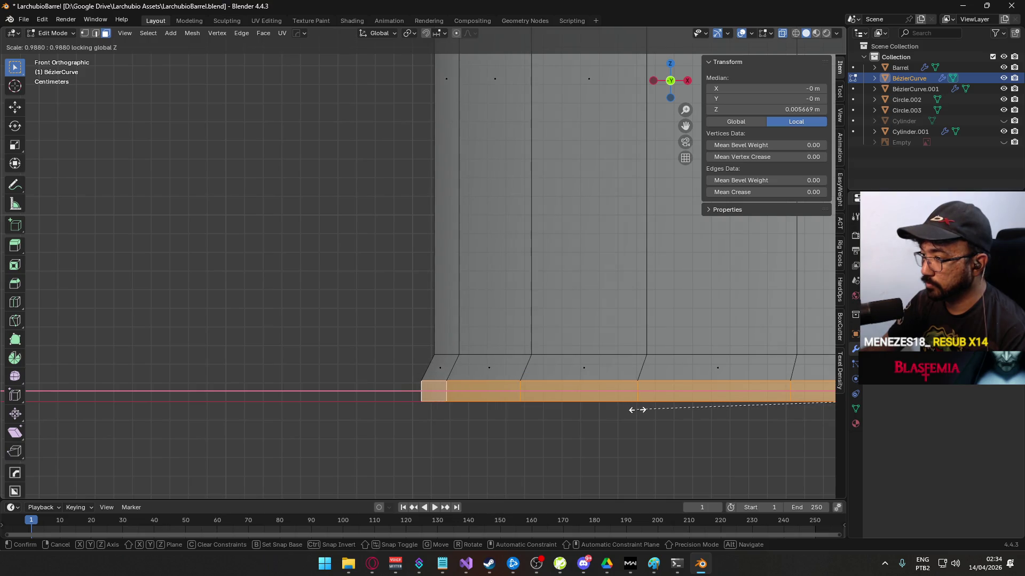
{"action": "left_click", "coordinate": [636, 410]}
- In edge mode, lower the edge loop at the top of the lip slightly along Z
{"action": "key", "text": "2"}
{"action": "left_click", "coordinate": [496, 355], "text": "alt"}
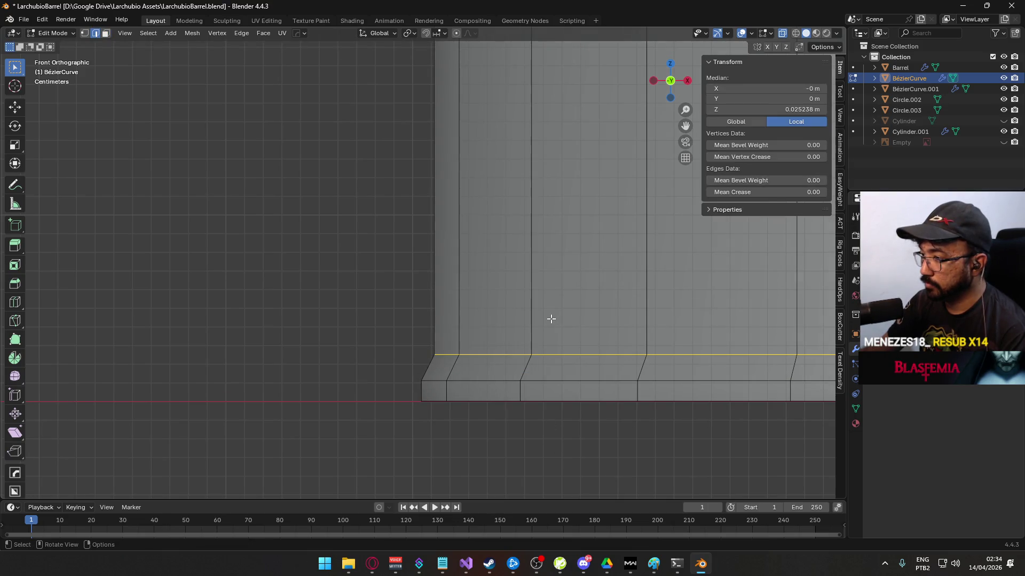
{"action": "key", "text": "s"}
{"action": "key", "text": "z"}
{"action": "key", "text": "Escape"}
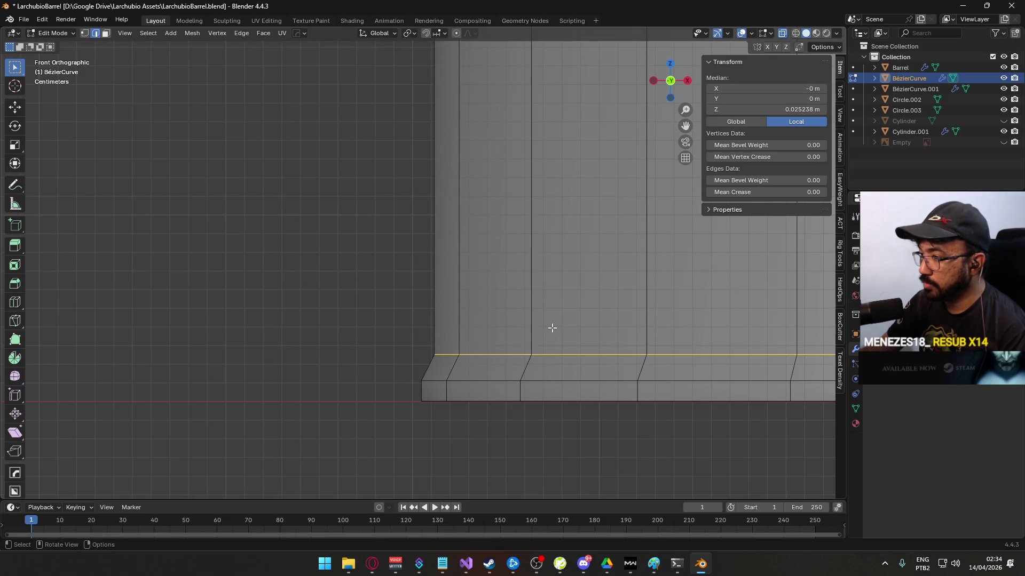
{"action": "key", "text": "g"}
{"action": "key", "text": "z"}
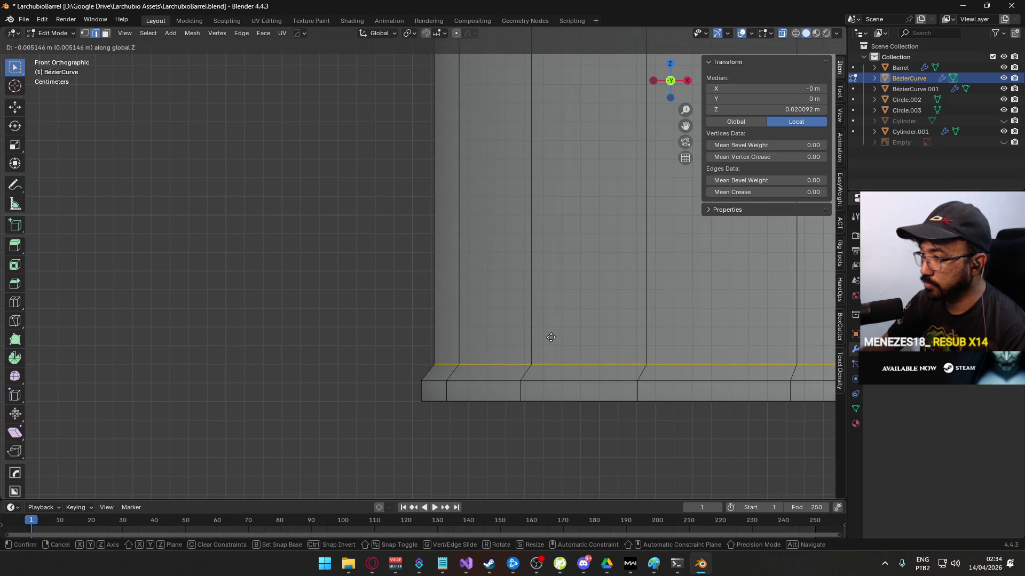
{"action": "left_click", "coordinate": [550, 338]}
{"action": "left_click", "coordinate": [563, 435]}
- Lower the lip's upper edge loop a little further along Z
{"action": "scroll", "coordinate": [459, 385], "scroll_direction": "down", "scroll_amount": 2}
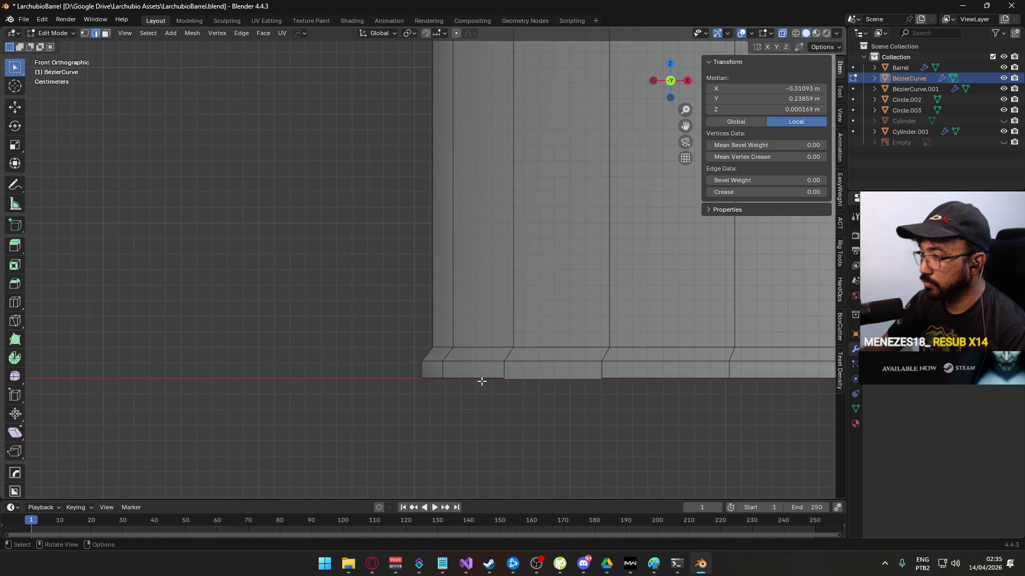
{"action": "left_click", "coordinate": [530, 396]}
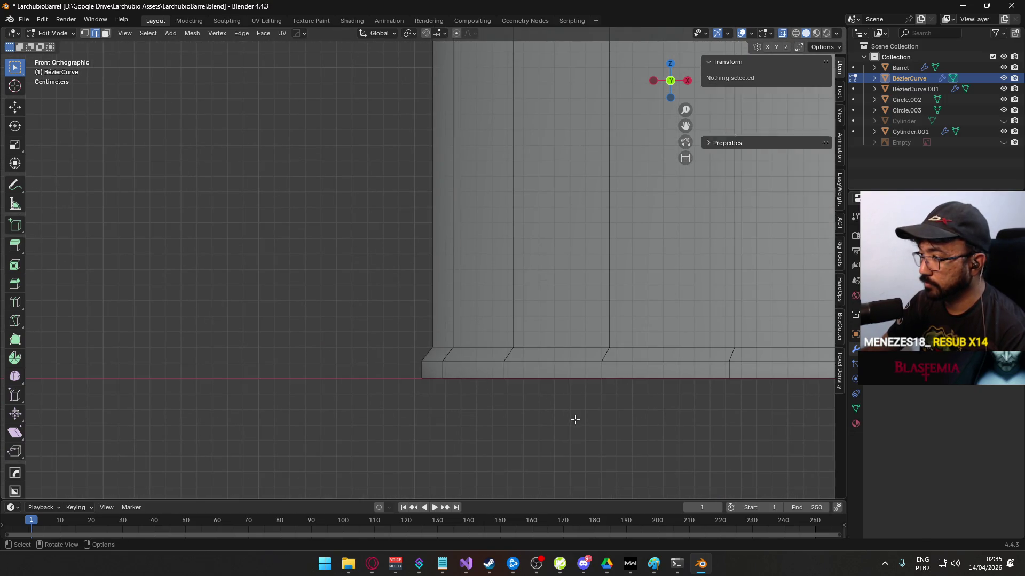
{"action": "left_click", "coordinate": [551, 360], "text": "alt"}
{"action": "key", "text": "s"}
{"action": "key", "text": "Escape"}
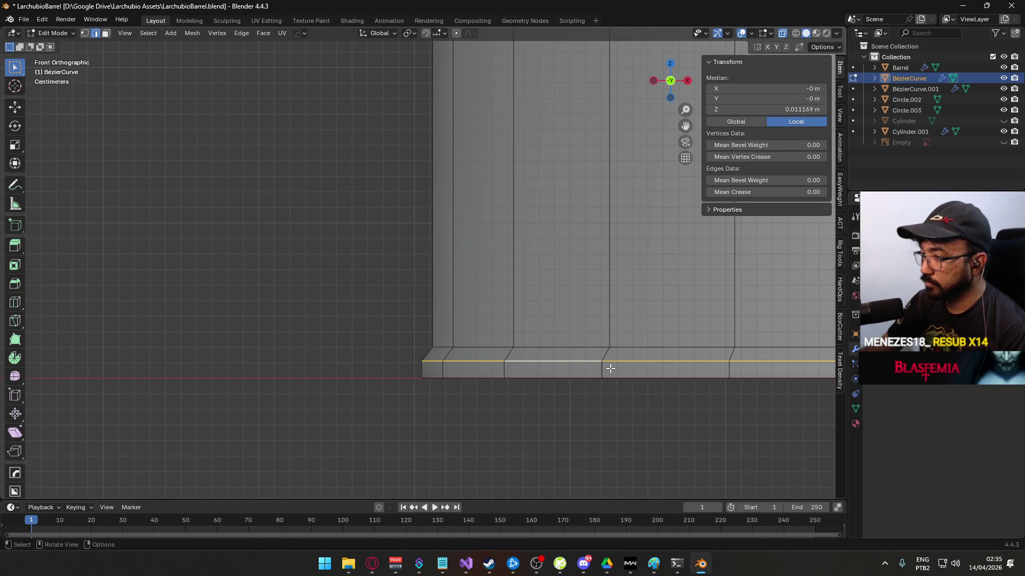
{"action": "key", "text": "g"}
{"action": "key", "text": "z"}
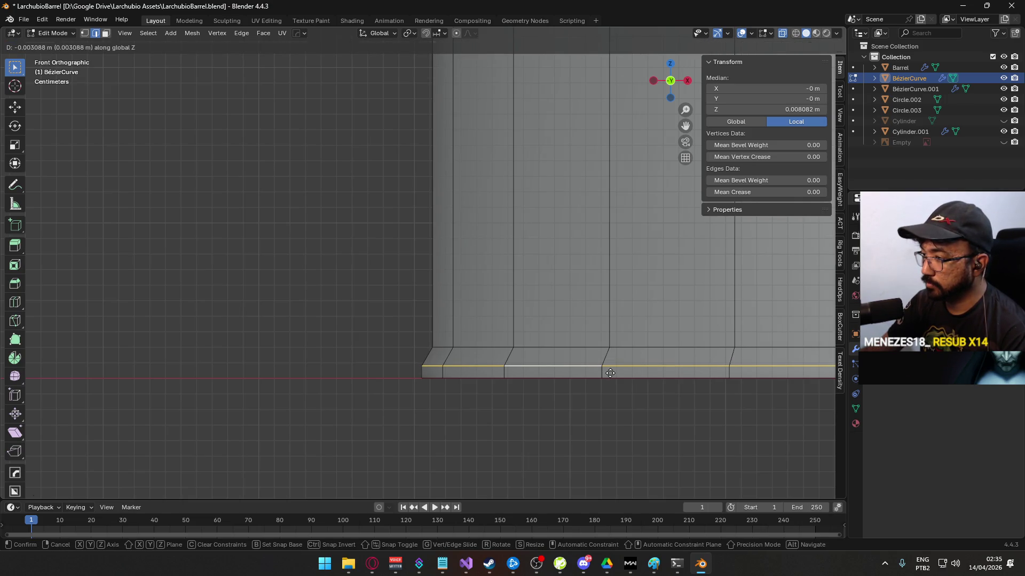
{"action": "left_click", "coordinate": [610, 373]}
{"action": "left_click", "coordinate": [615, 430]}
- Move the two rim edge loops along Z, then return to Object Mode
{"action": "scroll", "coordinate": [604, 424], "scroll_direction": "down", "scroll_amount": 3}
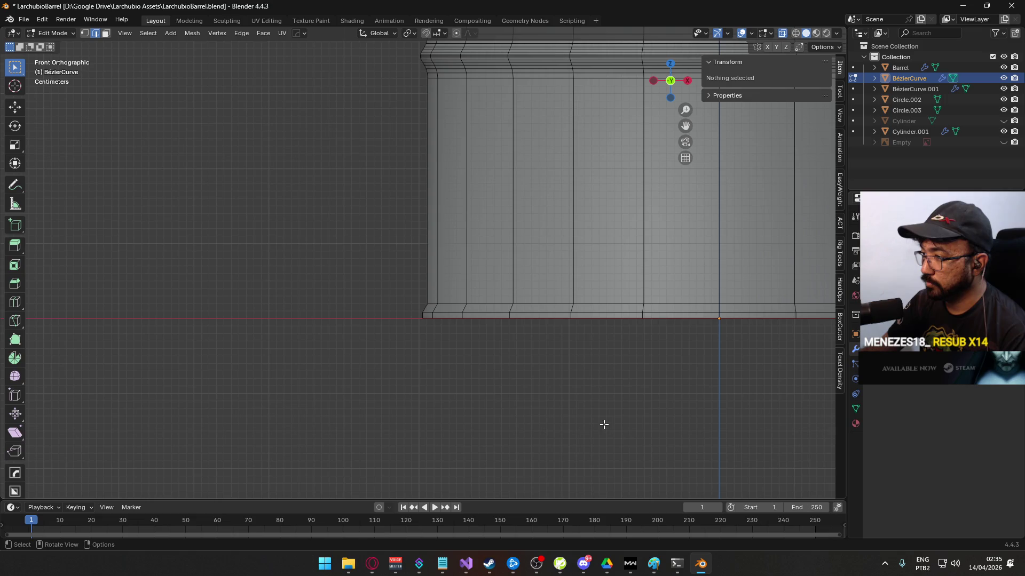
{"action": "left_click", "coordinate": [542, 301], "text": "alt"}
{"action": "left_click", "coordinate": [533, 313], "text": "alt+shift"}
{"action": "scroll", "coordinate": [617, 371], "scroll_direction": "up", "scroll_amount": 2}
{"action": "key", "text": "g"}
{"action": "key", "text": "z"}
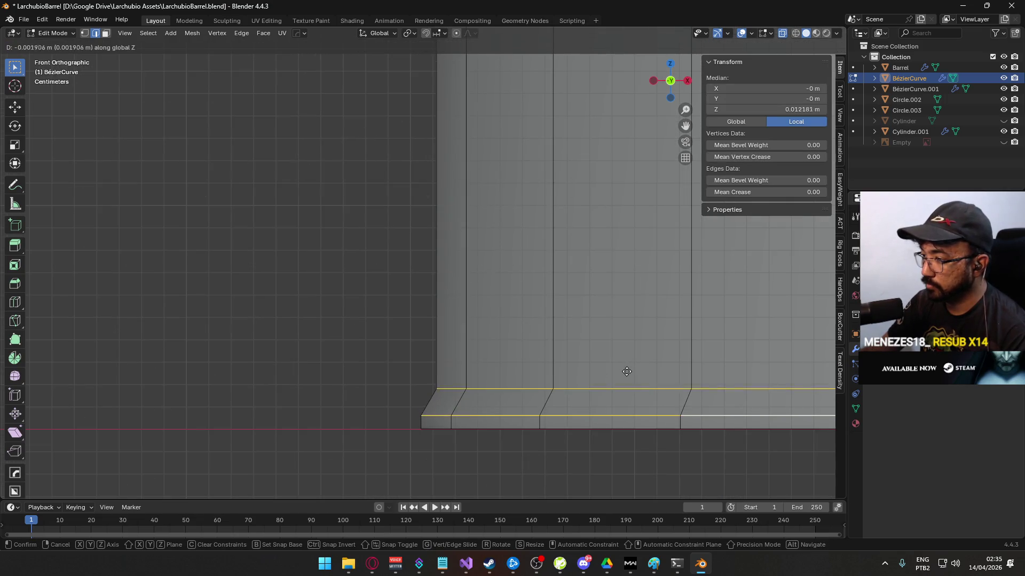
{"action": "left_click", "coordinate": [626, 375]}
{"action": "left_click", "coordinate": [620, 448]}
{"action": "mouse_move", "coordinate": [631, 450]}
{"action": "left_mouse_down"}
{"action": "mouse_move", "coordinate": [638, 410]}
{"action": "mouse_move", "coordinate": [583, 364]}
{"action": "mouse_move", "coordinate": [624, 381]}
{"action": "mouse_move", "coordinate": [514, 322]}
{"action": "mouse_move", "coordinate": [527, 336]}
{"action": "mouse_move", "coordinate": [485, 361]}
{"action": "mouse_move", "coordinate": [428, 351]}
{"action": "left_mouse_up"}
{"action": "key", "text": "Tab"}
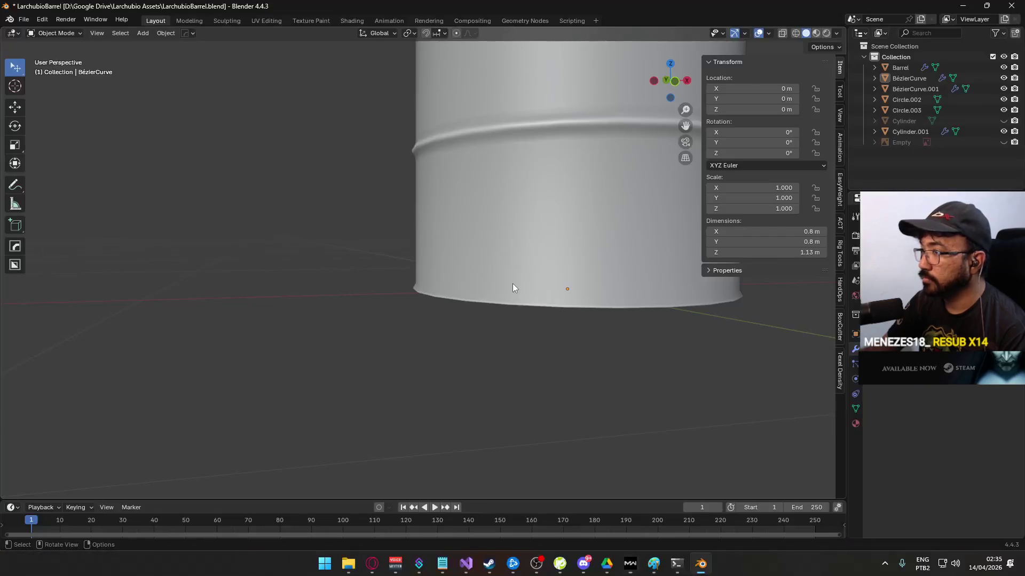
{"action": "mouse_move", "coordinate": [489, 282]}
{"action": "left_mouse_down"}
{"action": "mouse_move", "coordinate": [391, 277]}
{"action": "mouse_move", "coordinate": [494, 286]}
{"action": "left_mouse_up"}
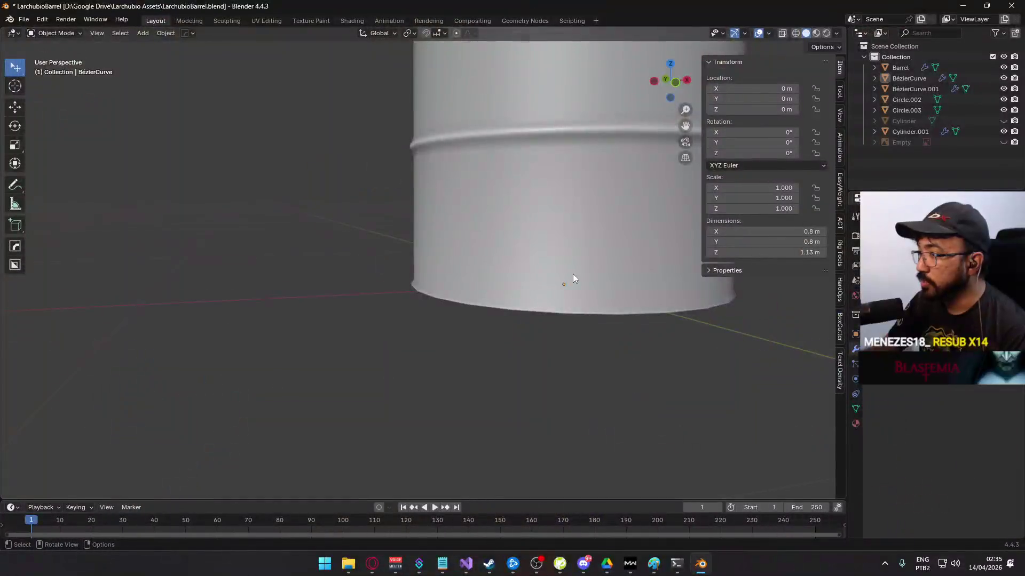
- Select the right-hand barrel, enter Edit Mode and pick a vertical edge loop
{"action": "scroll", "coordinate": [572, 274], "scroll_direction": "down", "scroll_amount": 5}
{"action": "left_click", "coordinate": [458, 226]}
{"action": "key", "text": "Tab"}
{"action": "left_click", "coordinate": [497, 282], "text": "alt"}
- Mark the barrel's bottom edge loop sharp and return to Object Mode
{"action": "left_click", "coordinate": [489, 283], "text": "alt"}
{"action": "key", "text": "ctrl+e"}
{"action": "left_click", "coordinate": [462, 282]}
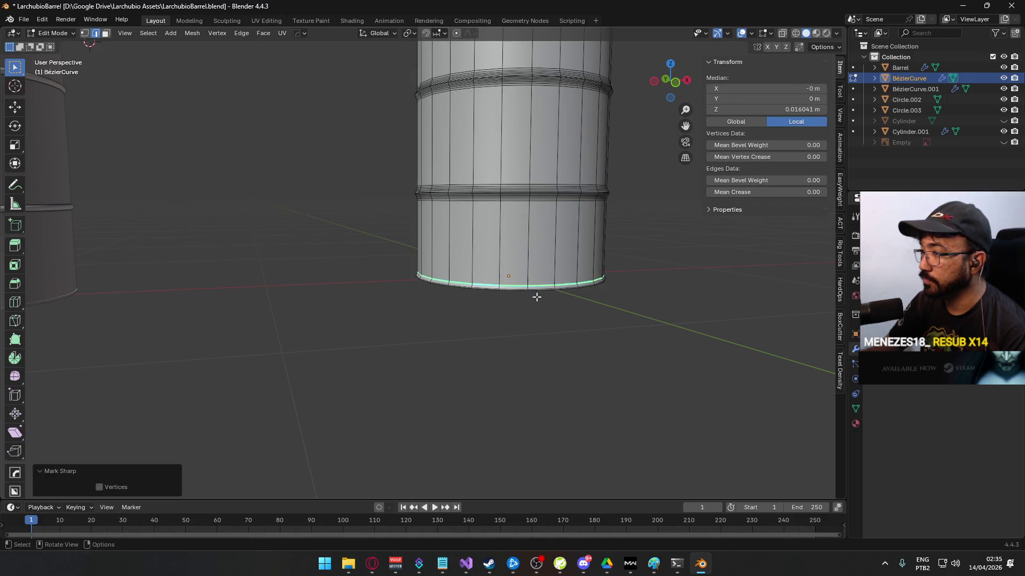
{"action": "key", "text": "Tab"}
- Duplicate the barrel as BézierCurve.002 and snap the copy to X = 2 m
{"action": "scroll", "coordinate": [523, 250], "scroll_direction": "down", "scroll_amount": 4}
{"action": "key", "text": "KP_1"}
{"action": "scroll", "coordinate": [507, 229], "scroll_direction": "up", "scroll_amount": 2}
{"action": "key", "text": "shift+d"}
{"action": "key", "text": "Escape"}
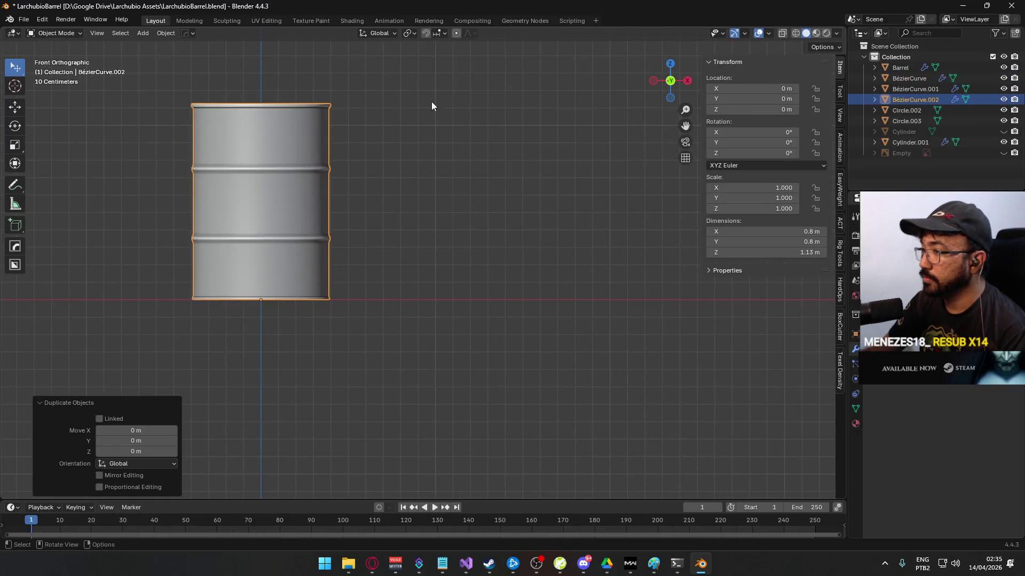
{"action": "left_click", "coordinate": [425, 33]}
{"action": "key", "text": "g"}
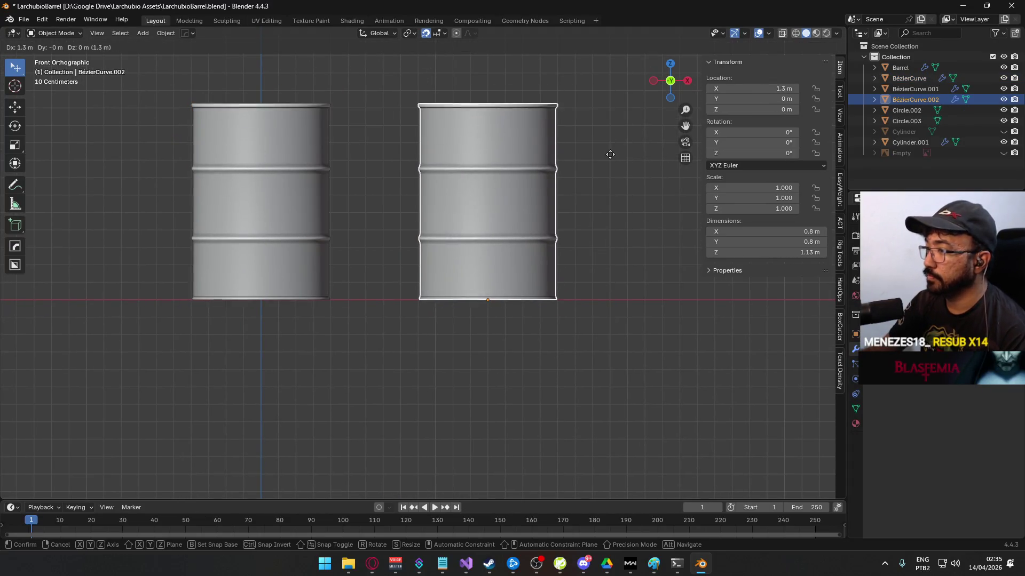
{"action": "left_click", "coordinate": [726, 155]}
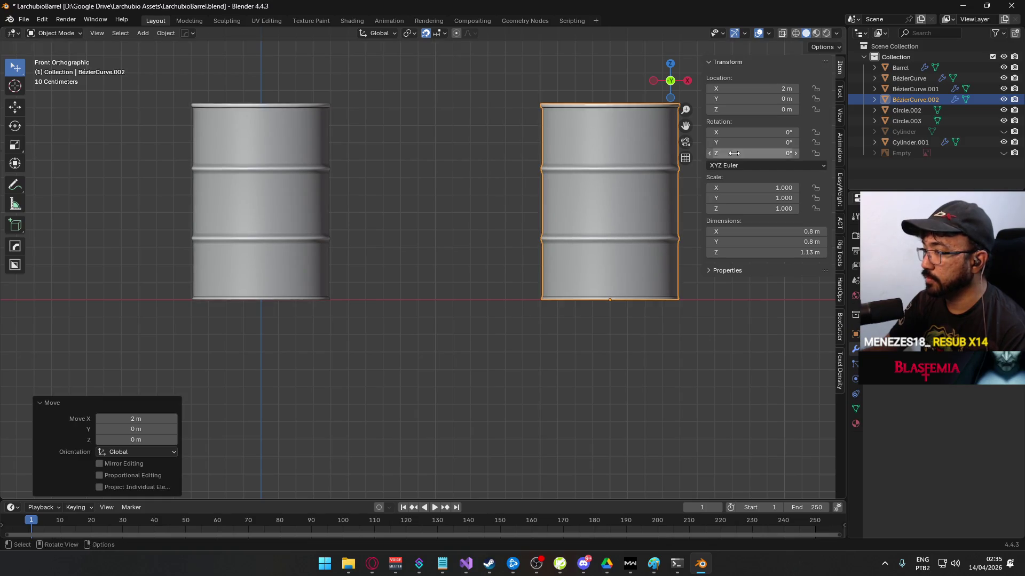
{"action": "scroll", "coordinate": [427, 259], "scroll_direction": "up", "scroll_amount": 5}
{"action": "scroll", "coordinate": [437, 320], "scroll_direction": "up", "scroll_amount": 2}
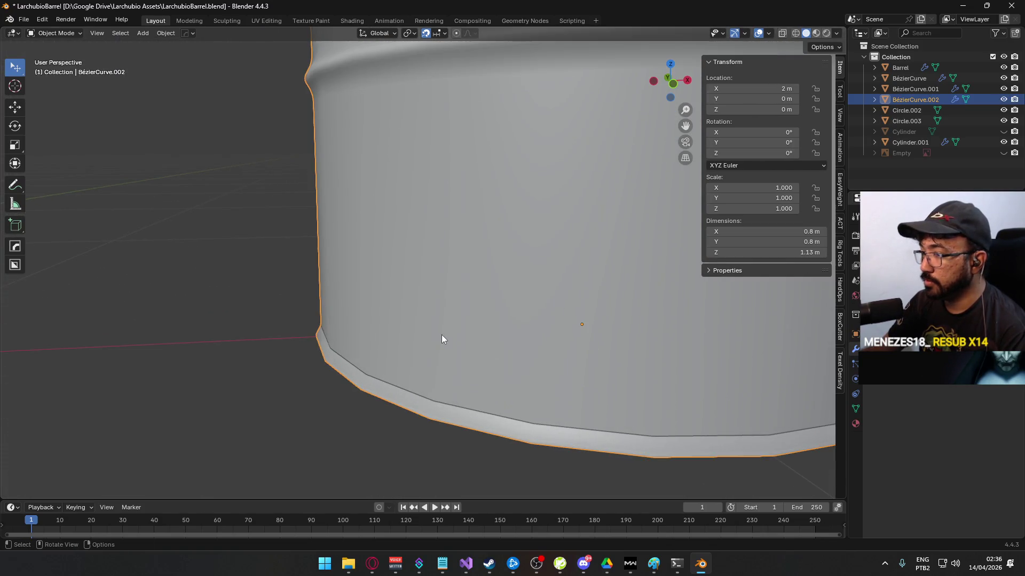
- In Edit Mode, mark the copy's bottom rim loop as sharp
{"action": "key", "text": "Tab"}
{"action": "left_click", "coordinate": [400, 384], "text": "alt"}
{"action": "right_click", "coordinate": [355, 358]}
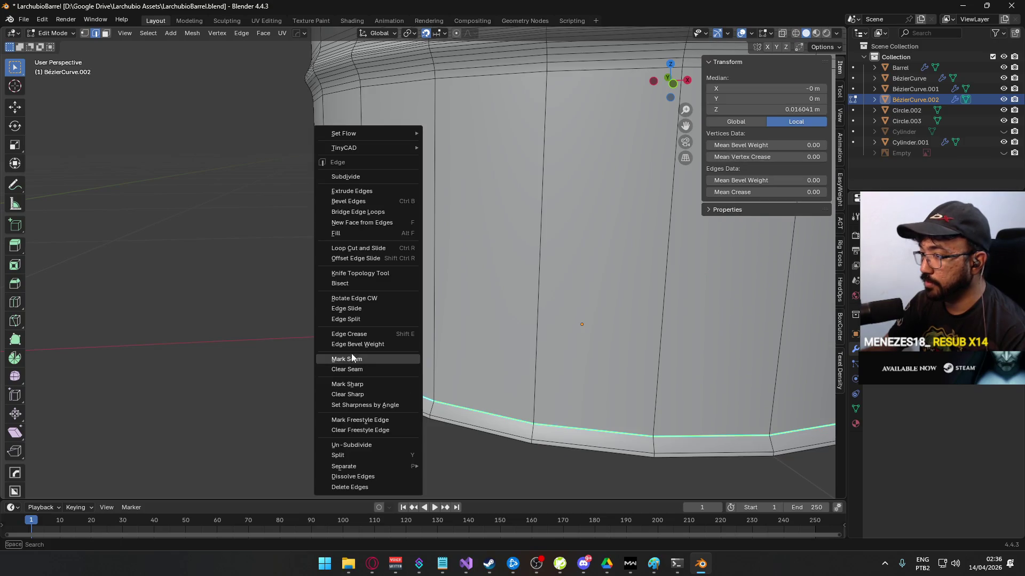
{"action": "left_click", "coordinate": [373, 383]}
- Bevel the bottom loop: 0.00445 m width, 4 segments, profile shape 0.844
{"action": "right_click", "coordinate": [408, 379]}
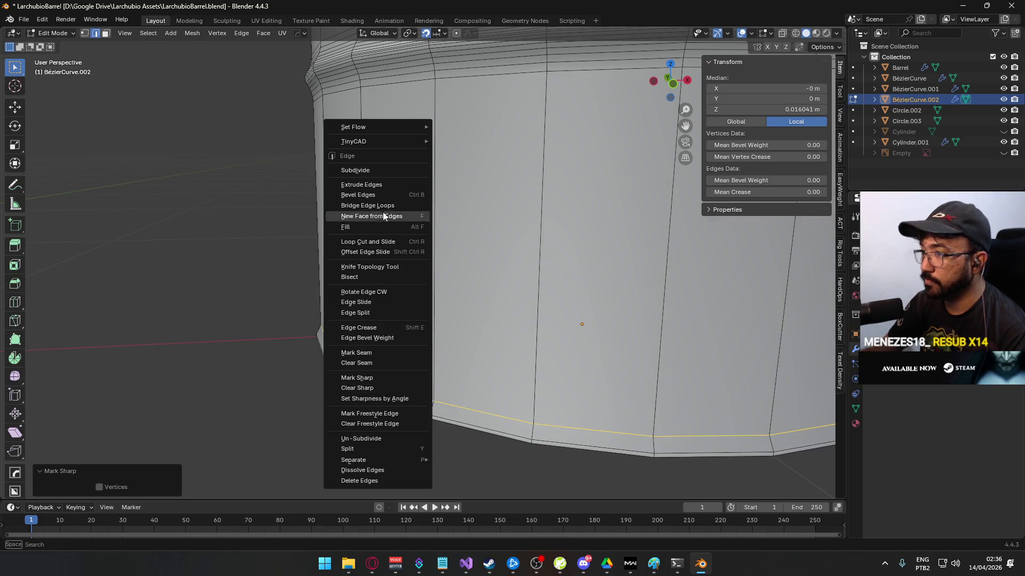
{"action": "left_click", "coordinate": [373, 193]}
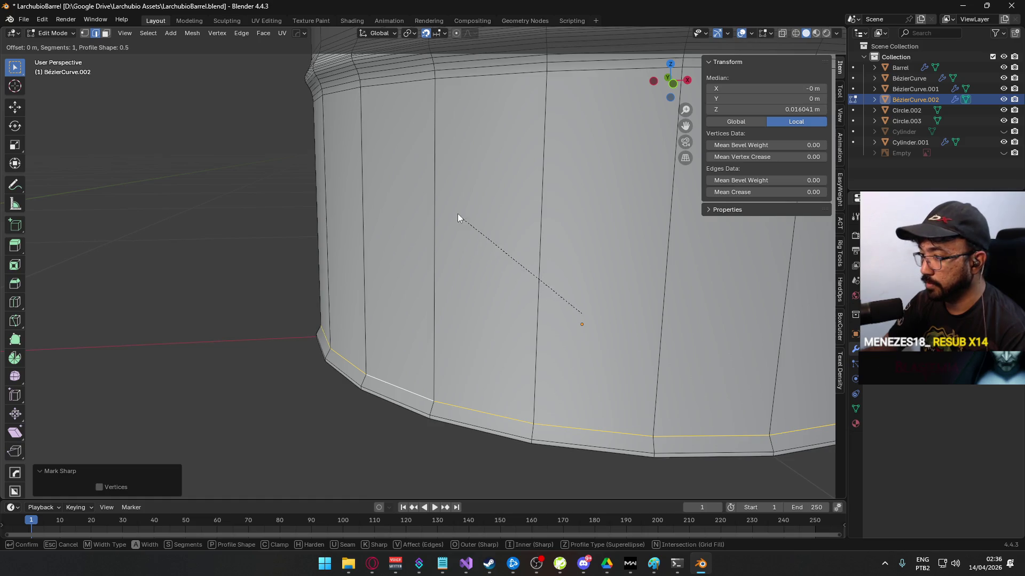
{"action": "left_click", "coordinate": [385, 160]}
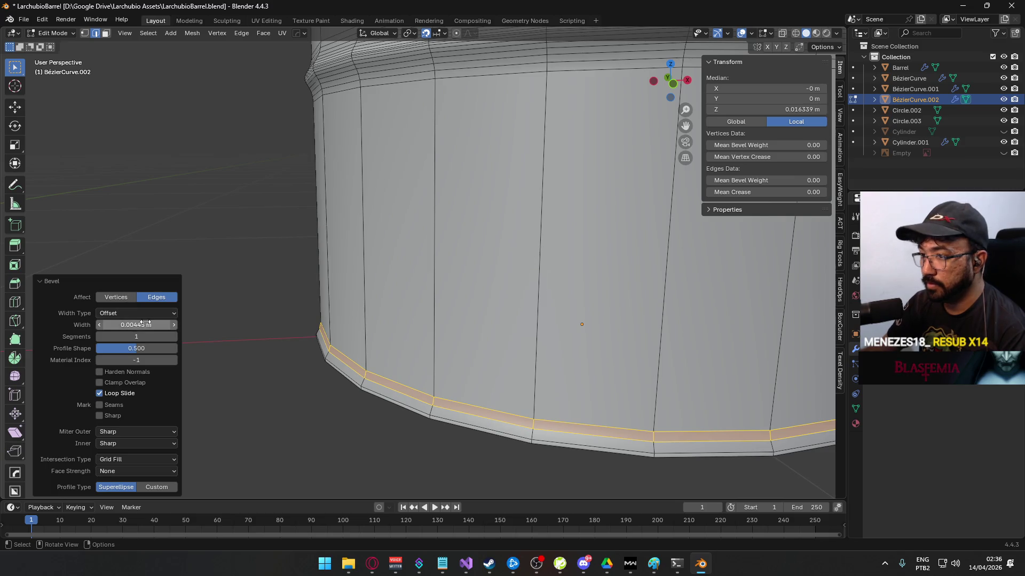
{"action": "left_click", "coordinate": [174, 336]}
{"action": "left_click", "coordinate": [174, 337]}
{"action": "left_click", "coordinate": [174, 336]}
{"action": "scroll", "coordinate": [278, 351], "scroll_direction": "up", "scroll_amount": 6}
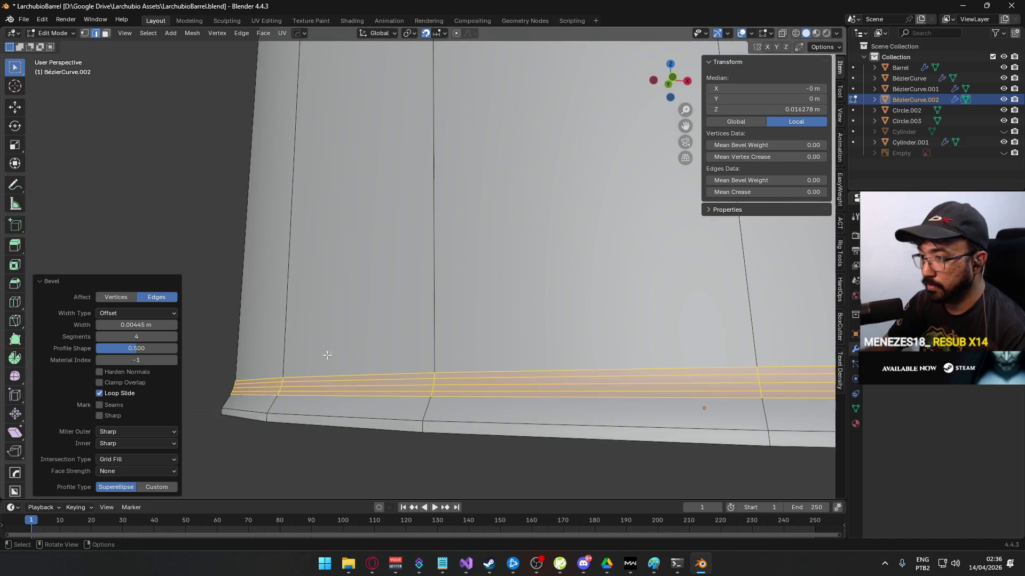
{"action": "left_click_drag", "start_coordinate": [136, 348], "coordinate": [178, 348]}
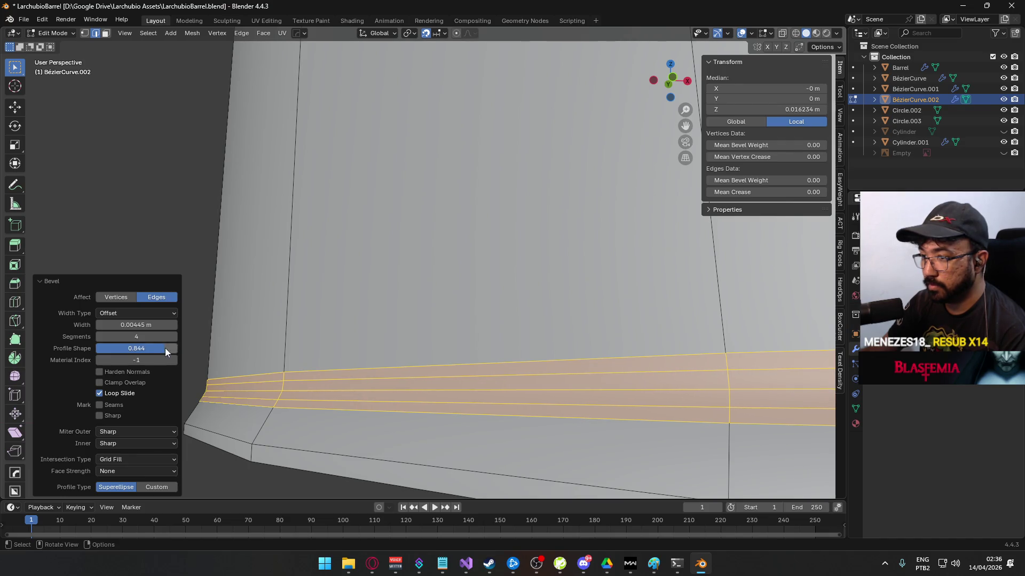
{"action": "scroll", "coordinate": [240, 337], "scroll_direction": "down", "scroll_amount": 3}
{"action": "key", "text": "Tab"}
{"action": "mouse_move", "coordinate": [334, 372]}
{"action": "left_mouse_down"}
{"action": "mouse_move", "coordinate": [310, 369]}
{"action": "mouse_move", "coordinate": [366, 395]}
{"action": "mouse_move", "coordinate": [442, 386]}
{"action": "mouse_move", "coordinate": [373, 409]}
{"action": "mouse_move", "coordinate": [349, 400]}
{"action": "left_mouse_up"}
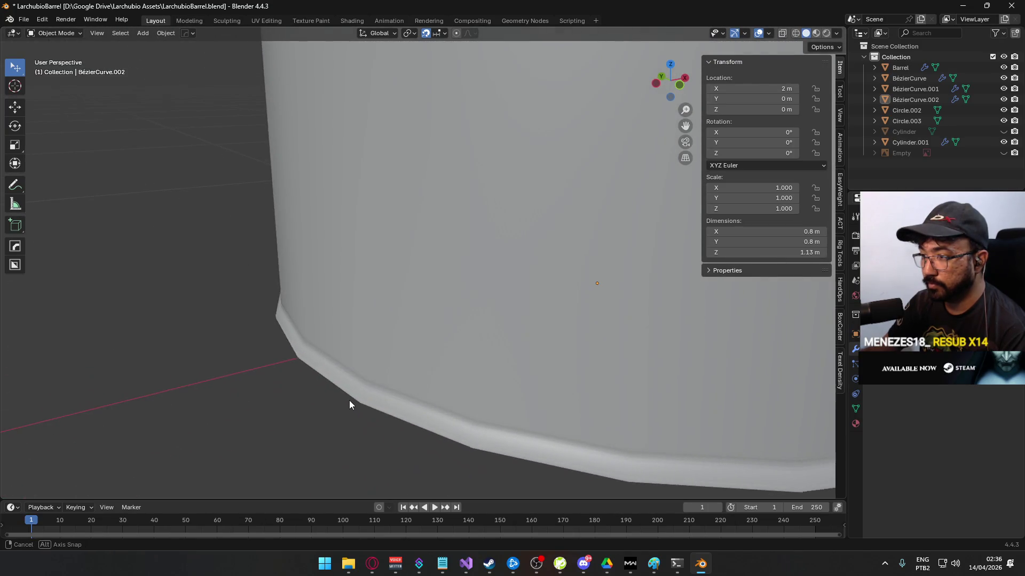
- Add a Weighted Normal modifier to BézierCurve.002 and inspect the rim shading
{"action": "left_click", "coordinate": [398, 353]}
{"action": "key", "text": "shift+a"}
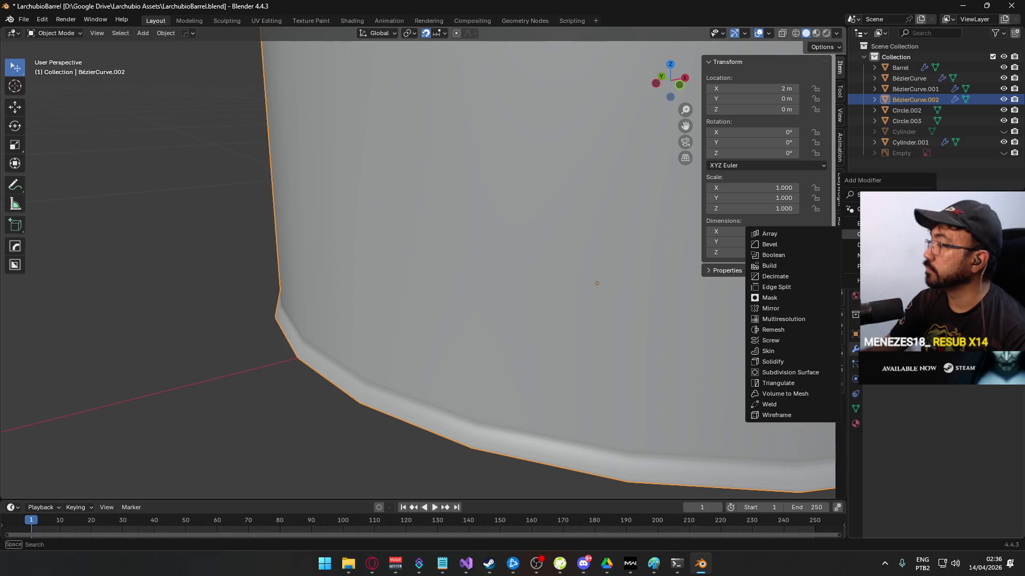
{"action": "type", "text": "norm"}
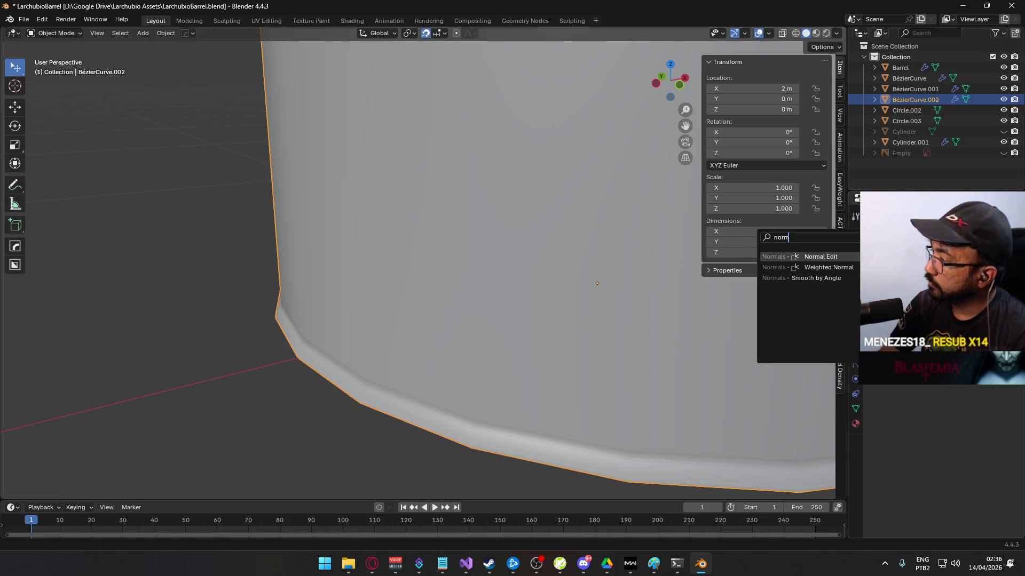
{"action": "key", "text": "Return"}
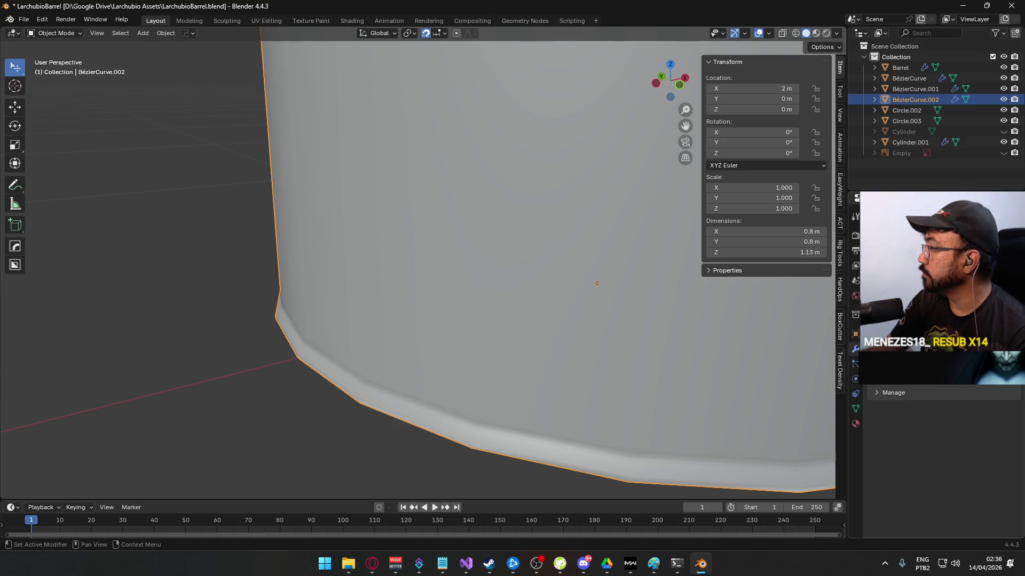
{"action": "mouse_move", "coordinate": [496, 311]}
{"action": "left_mouse_down"}
{"action": "mouse_move", "coordinate": [354, 222]}
{"action": "mouse_move", "coordinate": [375, 236]}
{"action": "mouse_move", "coordinate": [382, 220]}
{"action": "mouse_move", "coordinate": [396, 251]}
{"action": "mouse_move", "coordinate": [495, 227]}
{"action": "mouse_move", "coordinate": [360, 249]}
{"action": "mouse_move", "coordinate": [428, 261]}
{"action": "mouse_move", "coordinate": [432, 251]}
{"action": "mouse_move", "coordinate": [330, 259]}
{"action": "left_mouse_up"}
- Switch mesh editing to the original BézierCurve barrel and orbit to its middle rib
{"action": "key", "text": "Tab"}
{"action": "scroll", "coordinate": [391, 304], "scroll_direction": "down", "scroll_amount": 6}
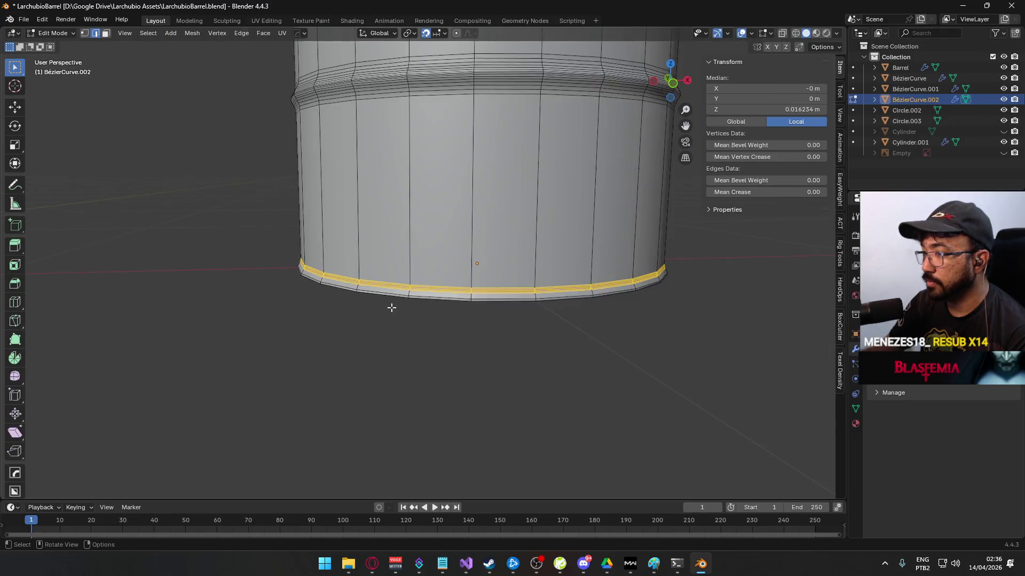
{"action": "key", "text": "alt+a"}
{"action": "scroll", "coordinate": [431, 327], "scroll_direction": "up", "scroll_amount": 2}
{"action": "scroll", "coordinate": [423, 294], "scroll_direction": "up", "scroll_amount": 4}
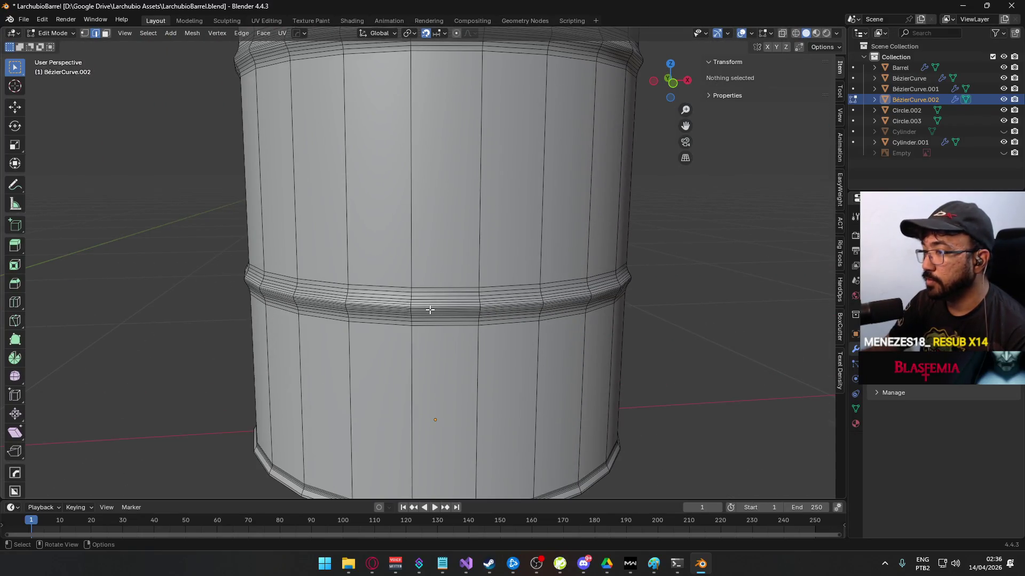
{"action": "scroll", "coordinate": [321, 287], "scroll_direction": "down", "scroll_amount": 4}
{"action": "mouse_move", "coordinate": [321, 286]}
{"action": "left_mouse_down"}
{"action": "mouse_move", "coordinate": [427, 288]}
{"action": "mouse_move", "coordinate": [498, 270]}
{"action": "left_mouse_up"}
{"action": "scroll", "coordinate": [517, 312], "scroll_direction": "up", "scroll_amount": 6}
{"action": "key", "text": "alt+q"}
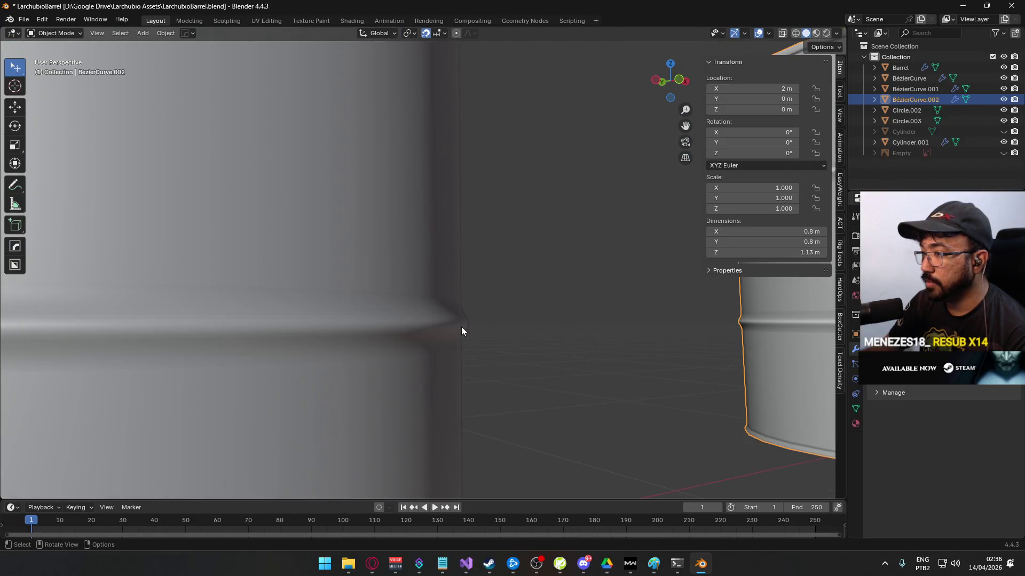
{"action": "mouse_move", "coordinate": [500, 325]}
{"action": "left_mouse_down"}
{"action": "mouse_move", "coordinate": [430, 350]}
{"action": "mouse_move", "coordinate": [418, 286]}
{"action": "mouse_move", "coordinate": [578, 303]}
{"action": "left_mouse_up"}
{"action": "mouse_move", "coordinate": [448, 311]}
{"action": "left_mouse_down"}
{"action": "mouse_move", "coordinate": [449, 341]}
{"action": "mouse_move", "coordinate": [464, 355]}
{"action": "mouse_move", "coordinate": [373, 291]}
{"action": "mouse_move", "coordinate": [402, 311]}
{"action": "mouse_move", "coordinate": [468, 327]}
{"action": "left_mouse_up"}
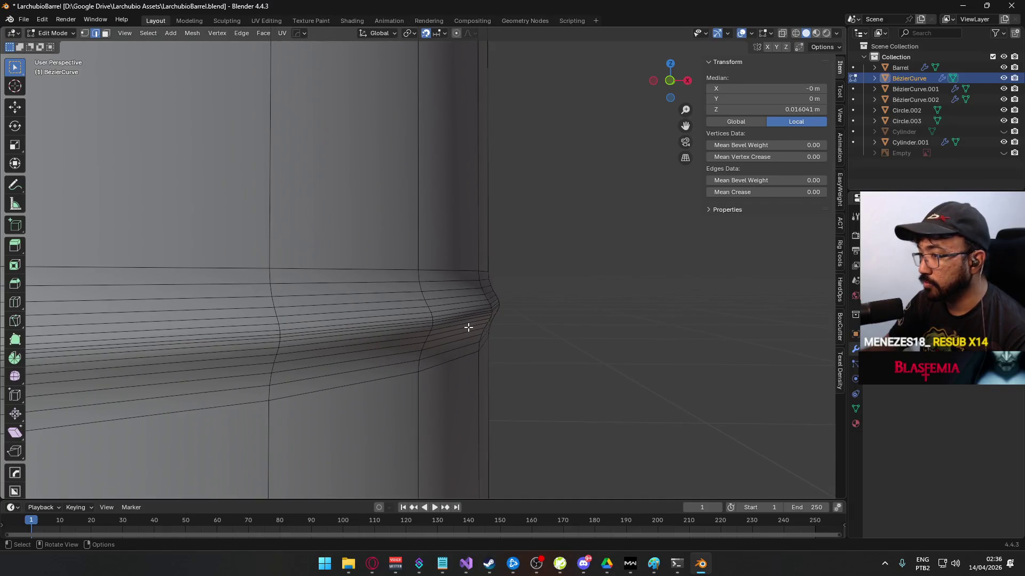
- Zoom in on the middle rib, try paint-selecting its loops, then clear the selection
{"action": "scroll", "coordinate": [451, 331], "scroll_direction": "up", "scroll_amount": 2}
{"action": "left_click_drag", "start_coordinate": [478, 349], "coordinate": [473, 334]}
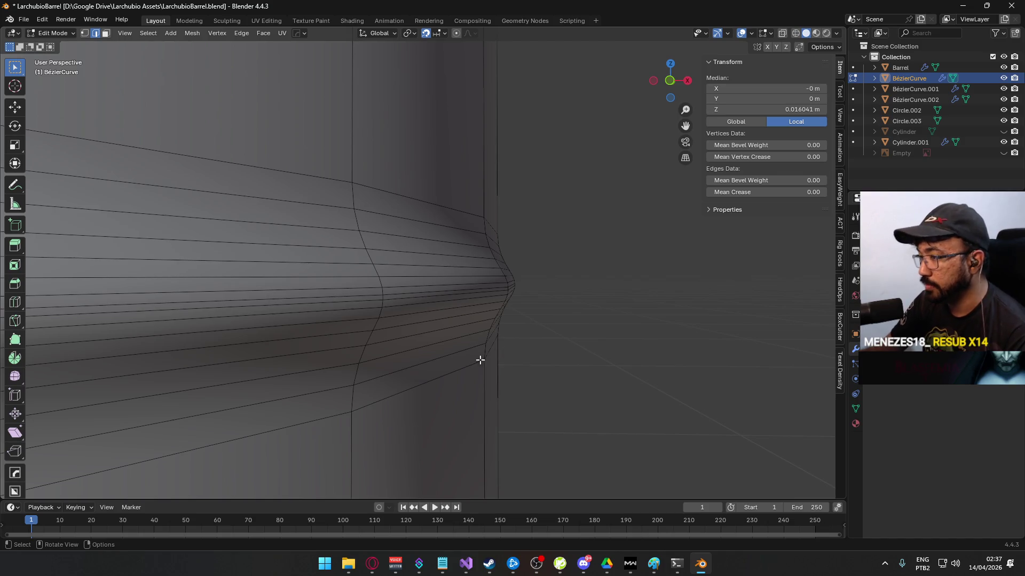
{"action": "scroll", "coordinate": [465, 361], "scroll_direction": "down", "scroll_amount": 5}
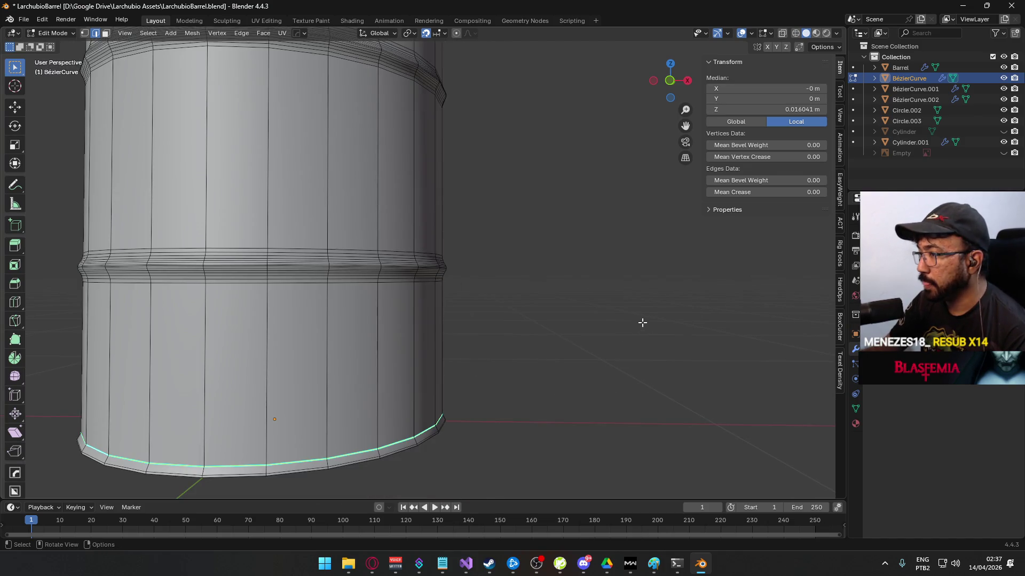
{"action": "scroll", "coordinate": [642, 323], "scroll_direction": "down", "scroll_amount": 4}
{"action": "scroll", "coordinate": [522, 311], "scroll_direction": "up", "scroll_amount": 10}
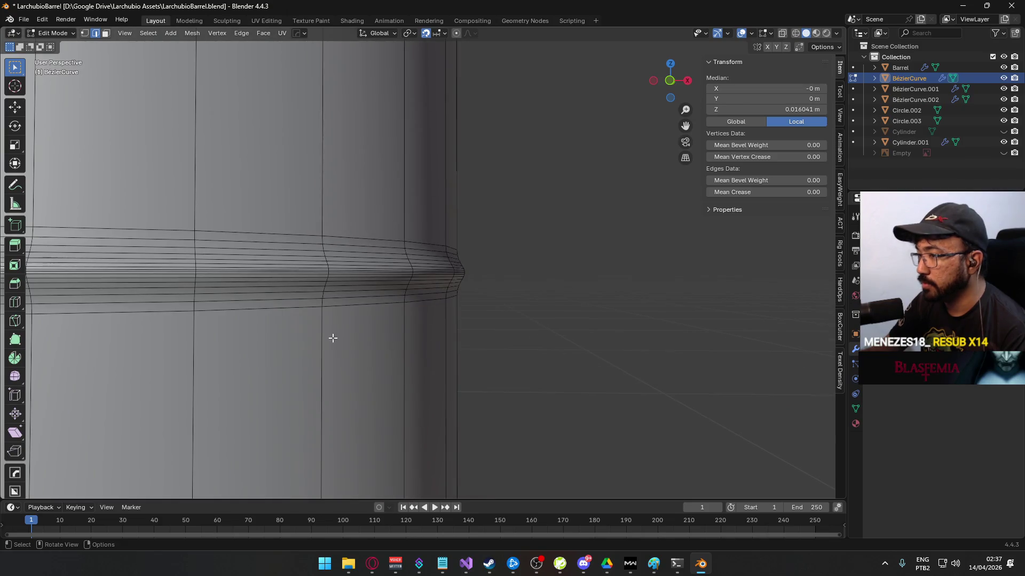
{"action": "scroll", "coordinate": [425, 318], "scroll_direction": "up", "scroll_amount": 5}
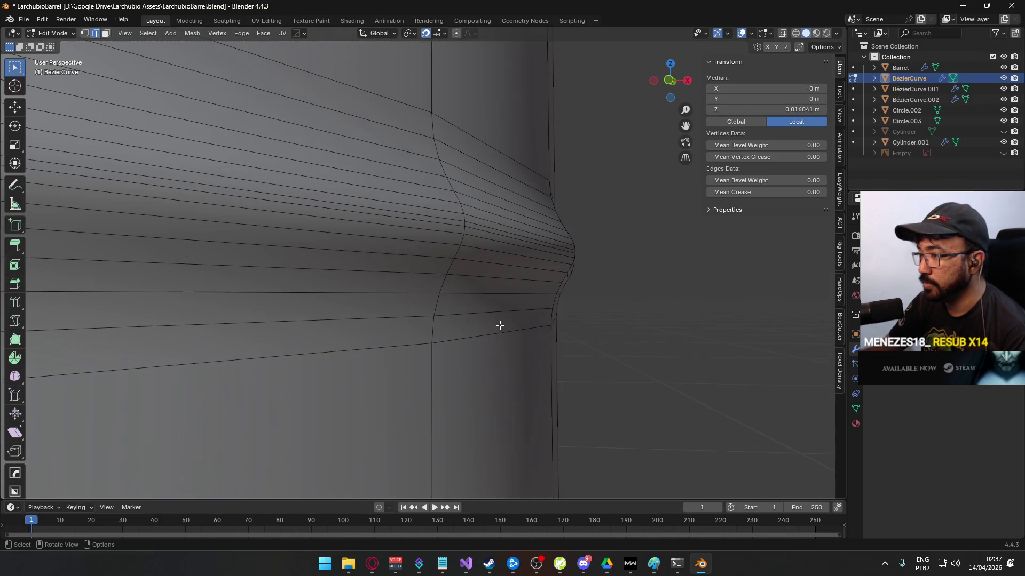
{"action": "scroll", "coordinate": [516, 334], "scroll_direction": "up", "scroll_amount": 3}
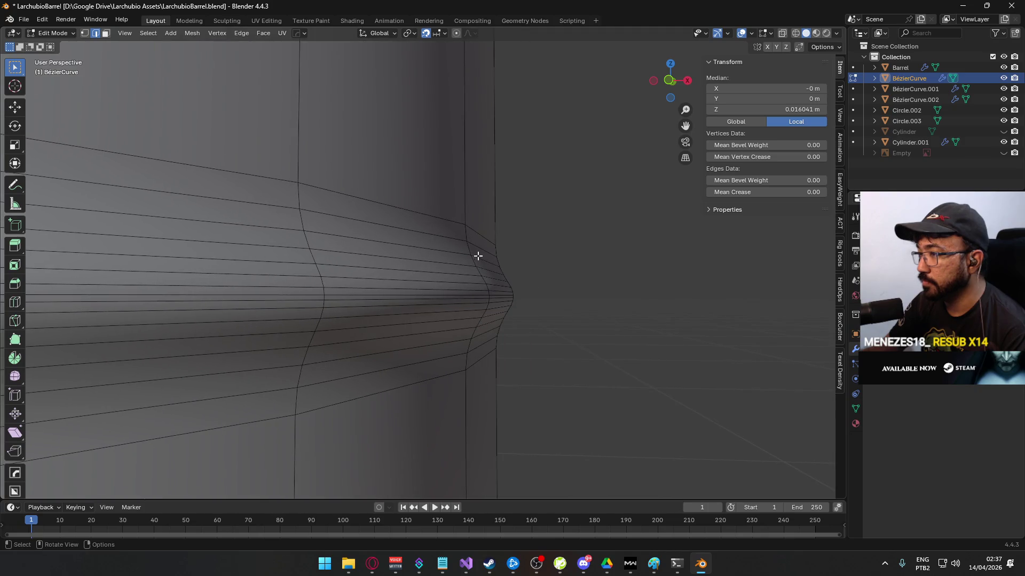
{"action": "scroll", "coordinate": [572, 326], "scroll_direction": "down", "scroll_amount": 5}
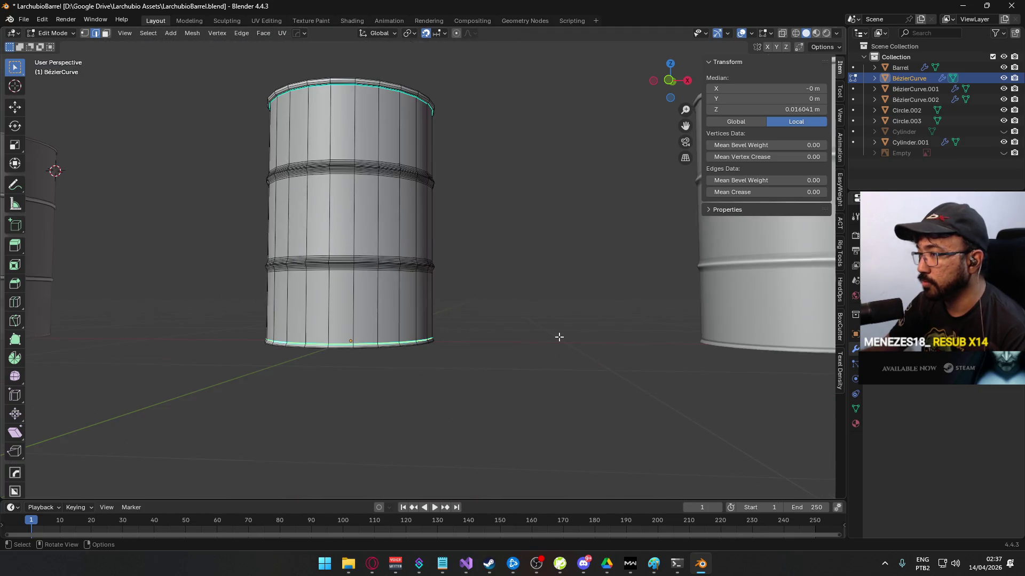
{"action": "scroll", "coordinate": [558, 338], "scroll_direction": "up", "scroll_amount": 10}
{"action": "scroll", "coordinate": [460, 323], "scroll_direction": "up", "scroll_amount": 6}
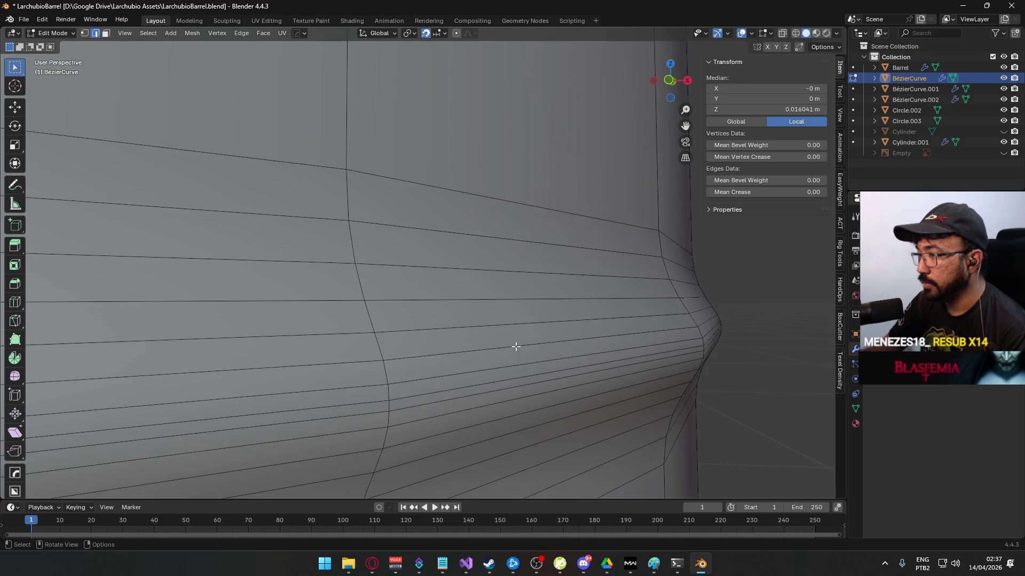
{"action": "scroll", "coordinate": [514, 343], "scroll_direction": "down", "scroll_amount": 3}
{"action": "scroll", "coordinate": [535, 295], "scroll_direction": "down", "scroll_amount": 3}
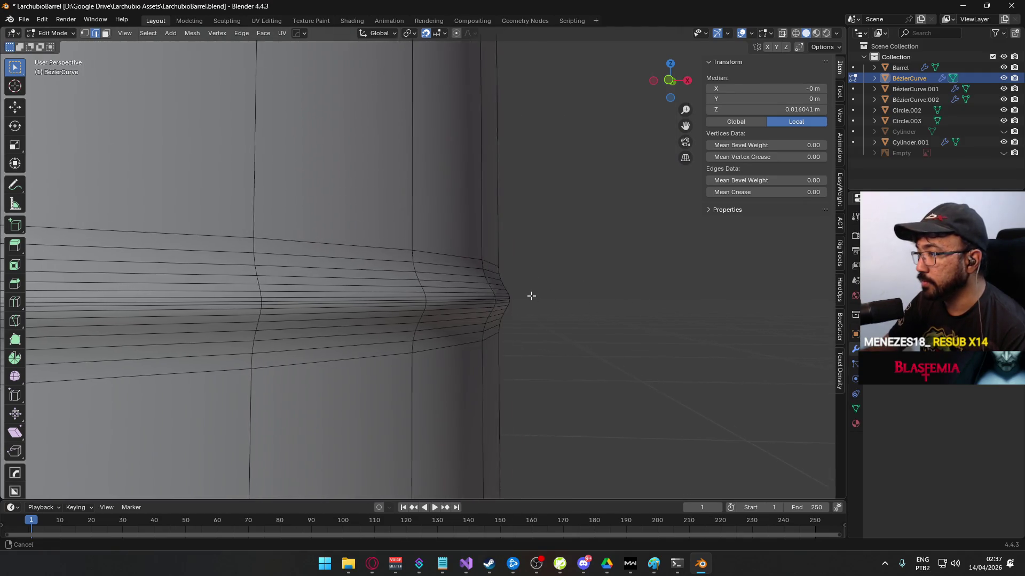
{"action": "key", "text": "c"}
{"action": "mouse_move", "coordinate": [475, 274]}
{"action": "left_mouse_down"}
{"action": "mouse_move", "coordinate": [480, 331]}
{"action": "mouse_move", "coordinate": [481, 264]}
{"action": "left_mouse_up"}
{"action": "key", "text": "Escape"}
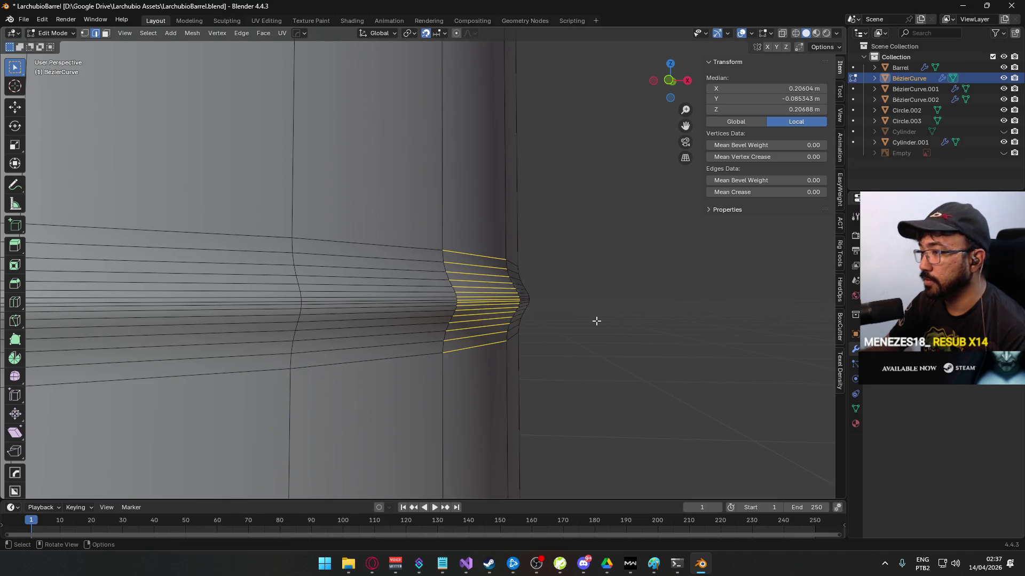
{"action": "left_click", "coordinate": [597, 321]}
- Add rib edge loops one by one, briefly trying a face loop instead
{"action": "left_click", "coordinate": [480, 336], "text": "alt"}
{"action": "left_click", "coordinate": [500, 319], "text": "alt+shift"}
{"action": "left_click", "coordinate": [519, 308], "text": "alt+shift"}
{"action": "scroll", "coordinate": [519, 322], "scroll_direction": "up", "scroll_amount": 2}
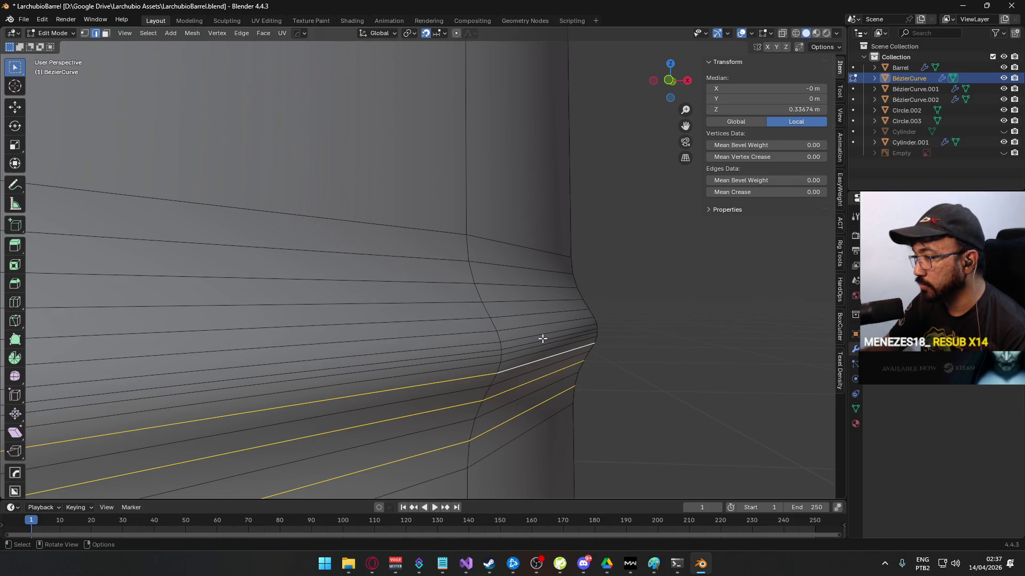
{"action": "key", "text": "3"}
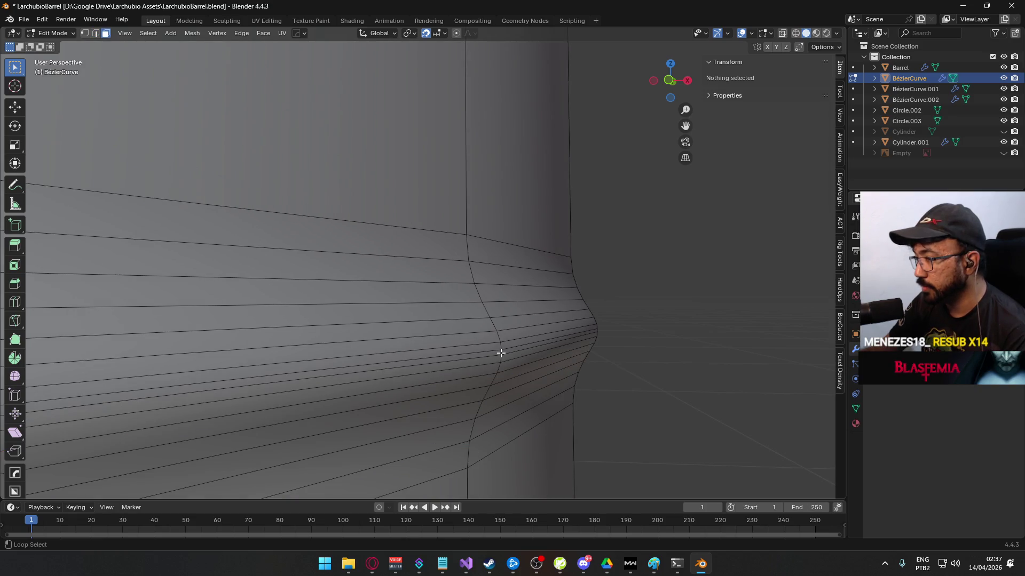
{"action": "left_click", "coordinate": [502, 352], "text": "alt"}
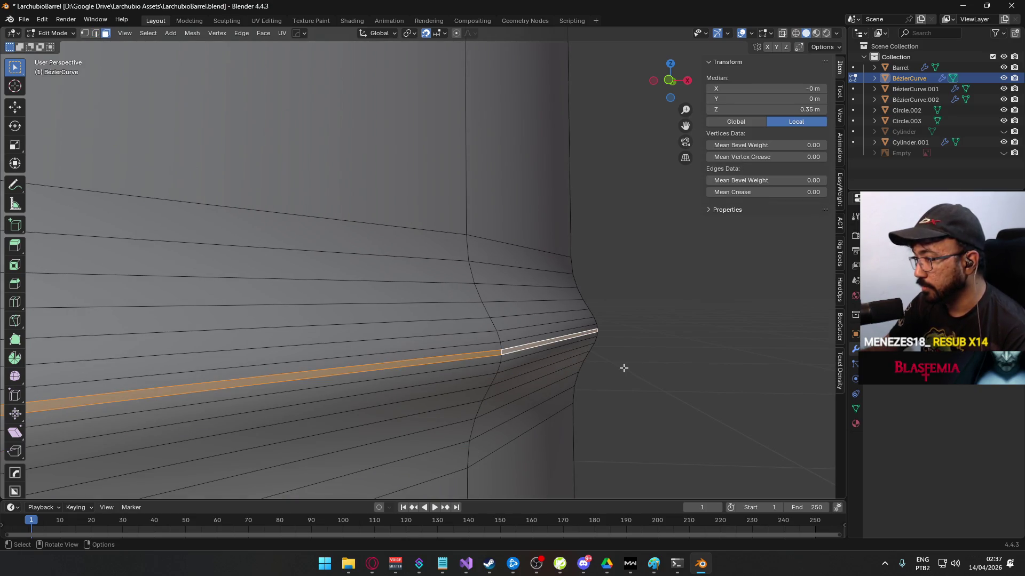
{"action": "key", "text": "alt+a"}
{"action": "key", "text": "2"}
{"action": "left_click", "coordinate": [523, 382], "text": "alt"}
{"action": "left_click", "coordinate": [526, 358], "text": "alt+shift"}
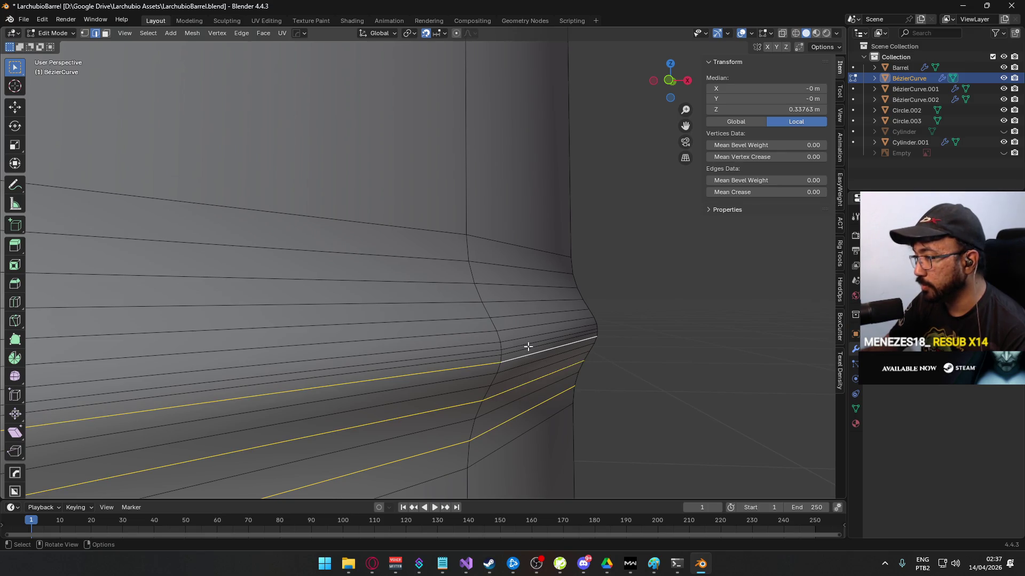
{"action": "left_click", "coordinate": [517, 330], "text": "alt+shift"}
{"action": "left_click", "coordinate": [510, 312], "text": "alt+shift"}
{"action": "left_click", "coordinate": [505, 287], "text": "alt+shift"}
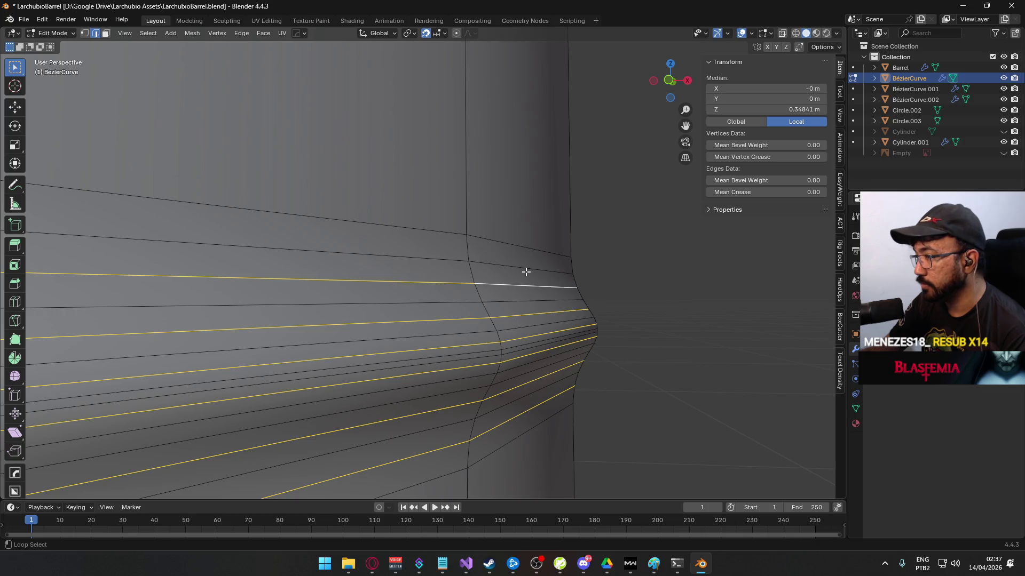
- Restart and select the six rib edge loops from bottom to top
{"action": "key", "text": "alt+a"}
{"action": "left_click", "coordinate": [535, 410], "text": "alt"}
{"action": "left_click", "coordinate": [555, 376], "text": "alt+shift"}
{"action": "left_click", "coordinate": [564, 355], "text": "alt+shift"}
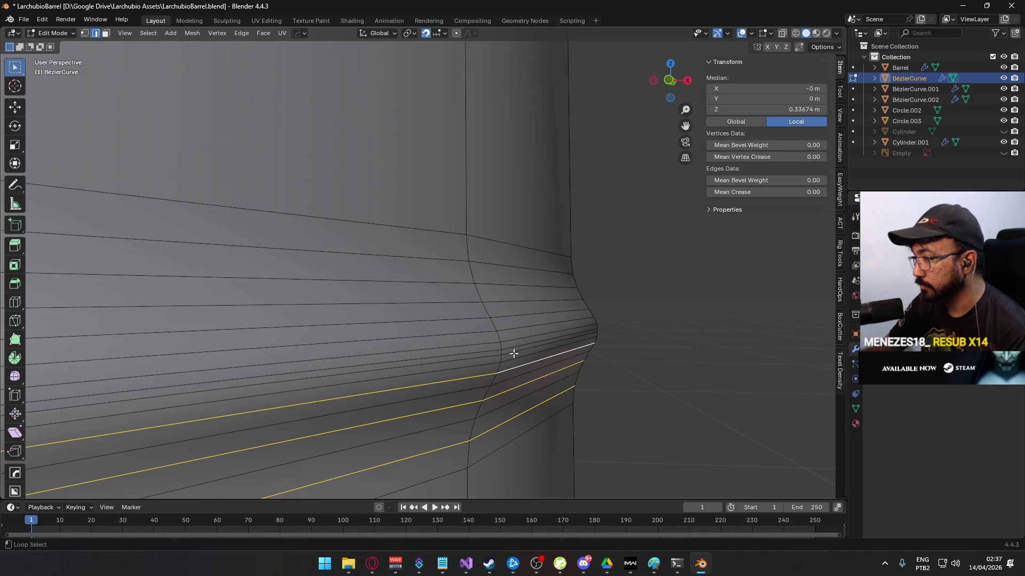
{"action": "left_click", "coordinate": [527, 330], "text": "alt+shift"}
{"action": "left_click", "coordinate": [512, 304], "text": "alt+shift"}
{"action": "left_click", "coordinate": [496, 267], "text": "alt+shift"}
{"action": "scroll", "coordinate": [564, 337], "scroll_direction": "down", "scroll_amount": 5}
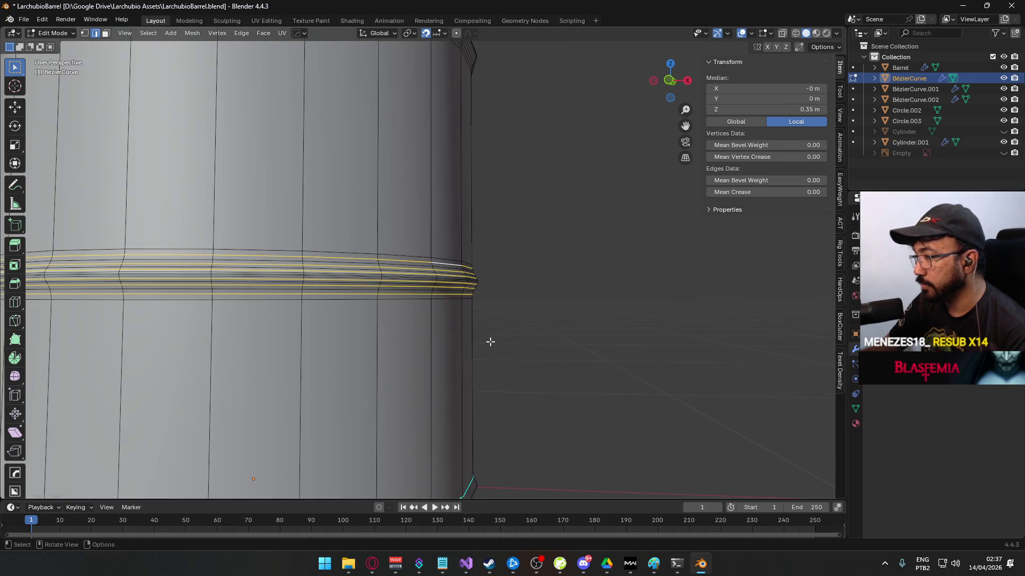
{"action": "right_click", "coordinate": [438, 299]}
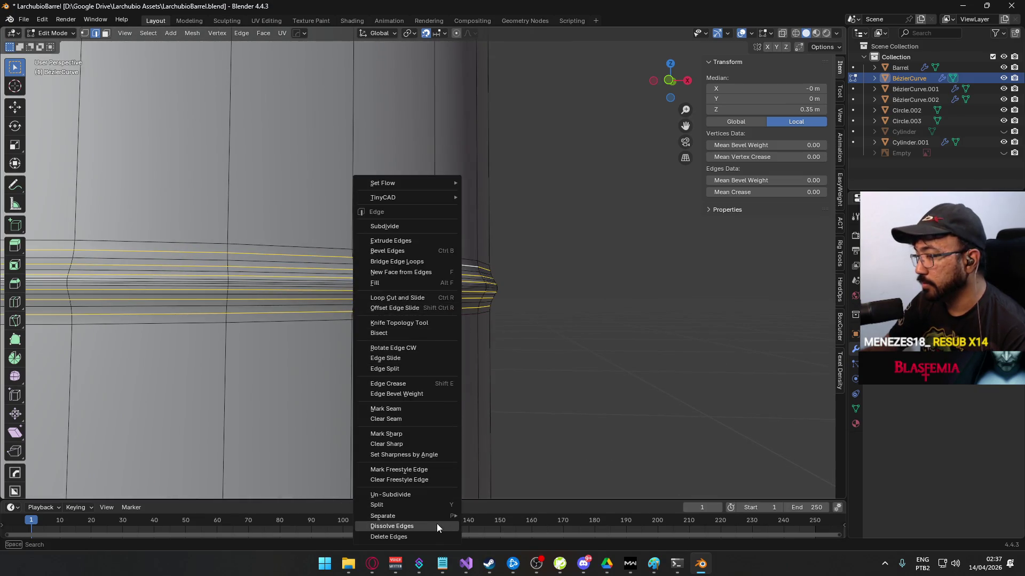
- Dissolve the selected rib loops, then try merging two outer loops at center and undo
{"action": "left_click", "coordinate": [436, 526]}
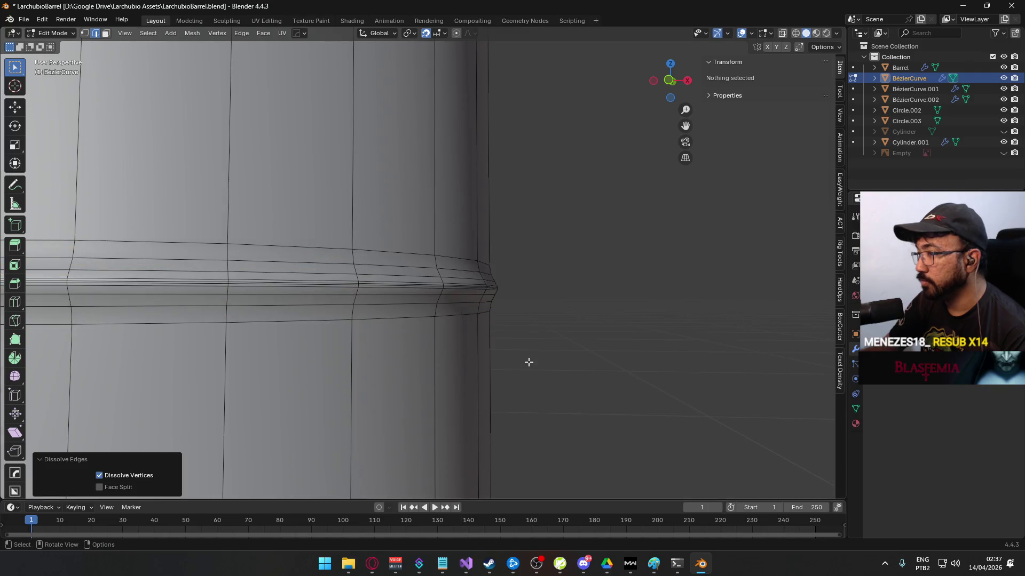
{"action": "scroll", "coordinate": [555, 368], "scroll_direction": "up", "scroll_amount": 3}
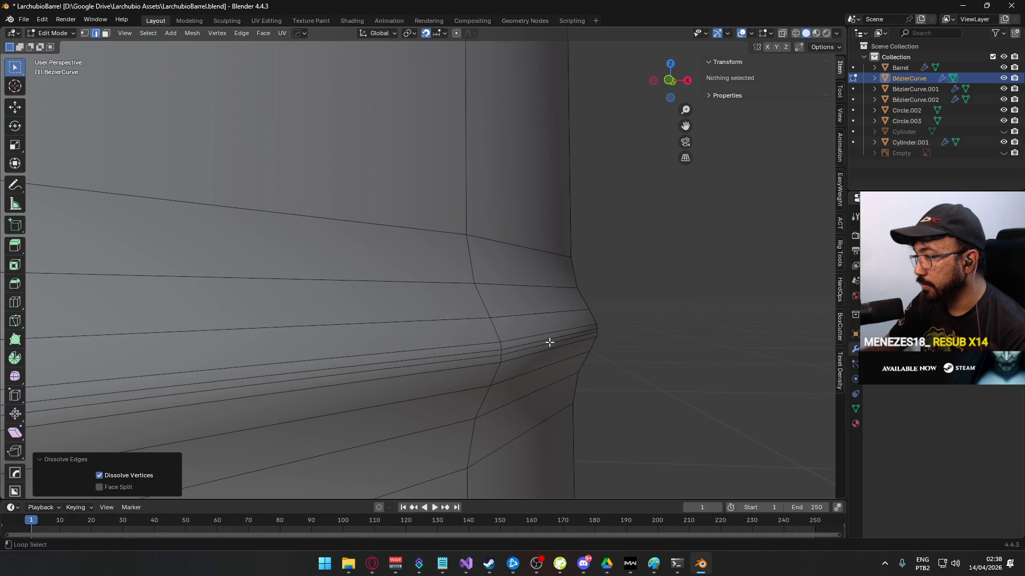
{"action": "left_click", "coordinate": [551, 342], "text": "alt"}
{"action": "left_click", "coordinate": [554, 341], "text": "alt+shift"}
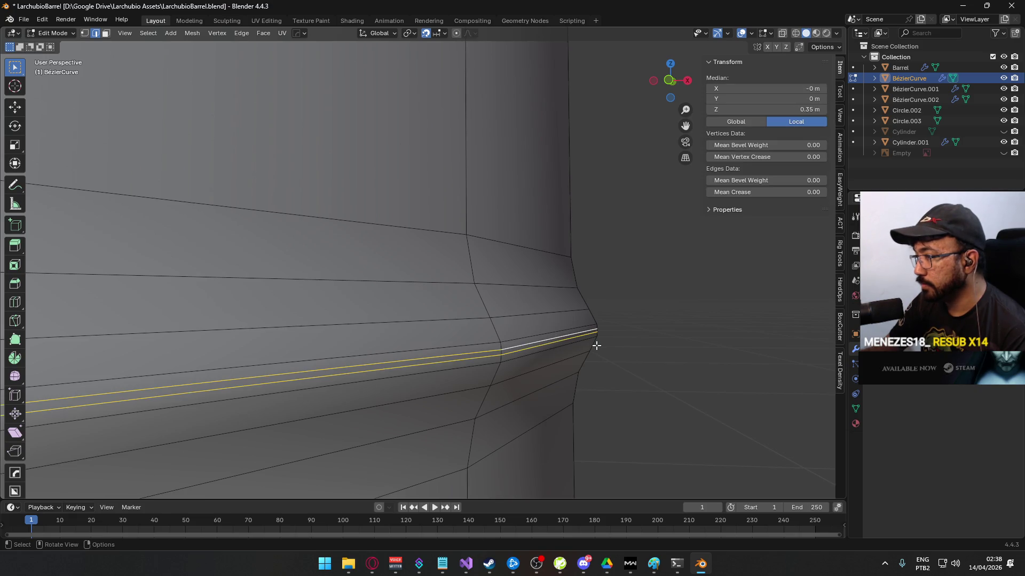
{"action": "key", "text": "m"}
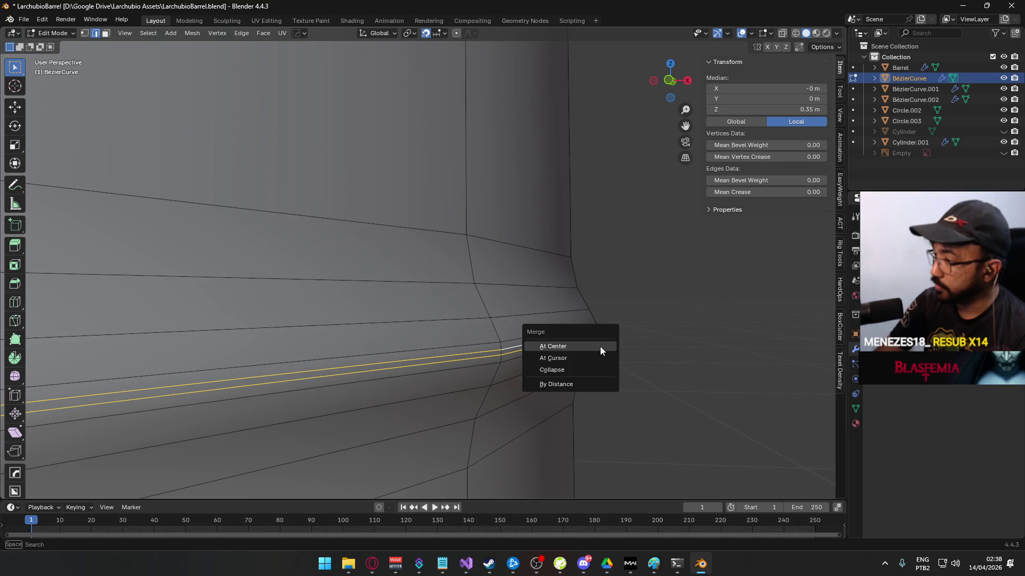
{"action": "key", "text": "a"}
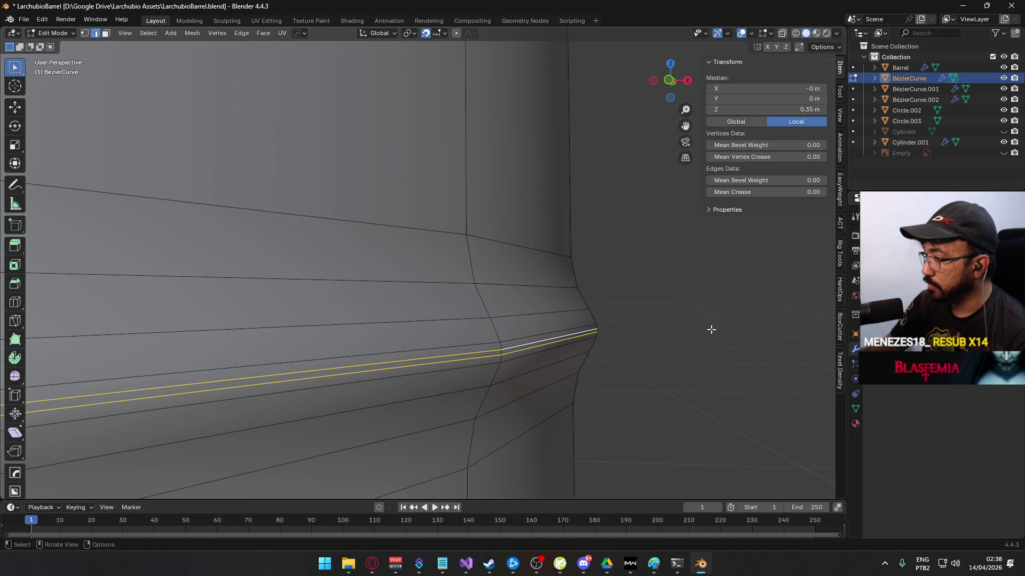
{"action": "key", "text": "m"}
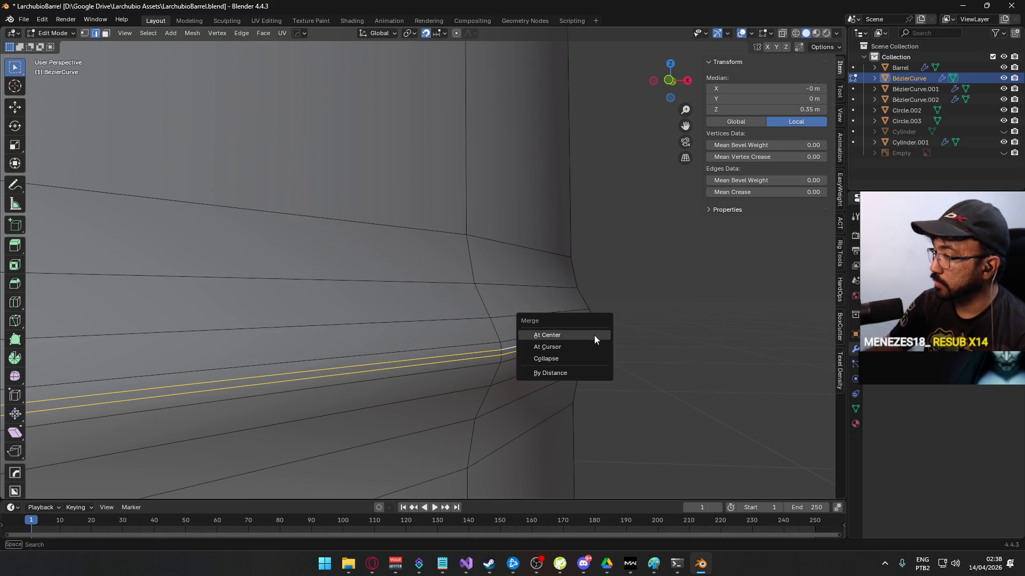
{"action": "left_click", "coordinate": [594, 335]}
{"action": "key", "text": "ctrl+z"}
{"action": "left_click", "coordinate": [681, 361]}
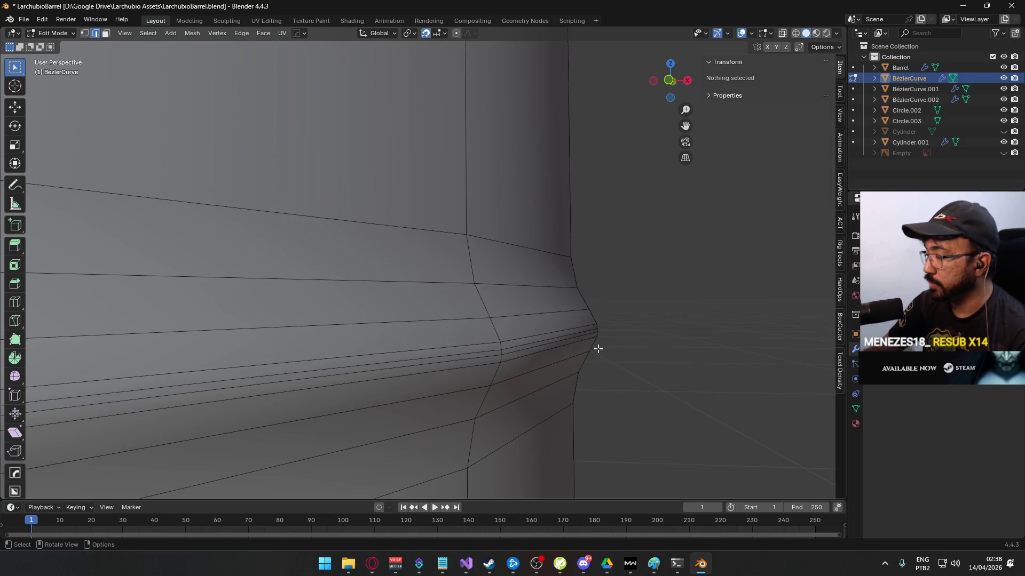
- In front orthographic view, flatten two rim edge loops to zero height with S Z 0
{"action": "key", "text": "KP_1"}
{"action": "scroll", "coordinate": [598, 348], "scroll_direction": "up", "scroll_amount": 4}
{"action": "scroll", "coordinate": [539, 344], "scroll_direction": "up", "scroll_amount": 3}
{"action": "scroll", "coordinate": [497, 270], "scroll_direction": "down", "scroll_amount": 4}
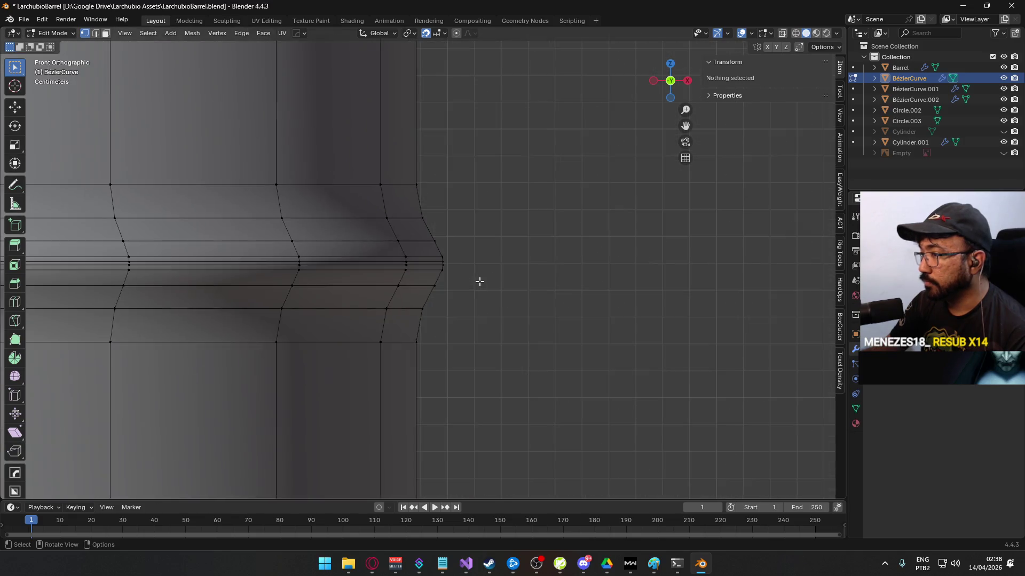
{"action": "scroll", "coordinate": [479, 281], "scroll_direction": "down", "scroll_amount": 5}
{"action": "scroll", "coordinate": [477, 279], "scroll_direction": "up", "scroll_amount": 5}
{"action": "scroll", "coordinate": [477, 277], "scroll_direction": "up", "scroll_amount": 3}
{"action": "key", "text": "2"}
{"action": "left_click", "coordinate": [470, 269], "text": "alt"}
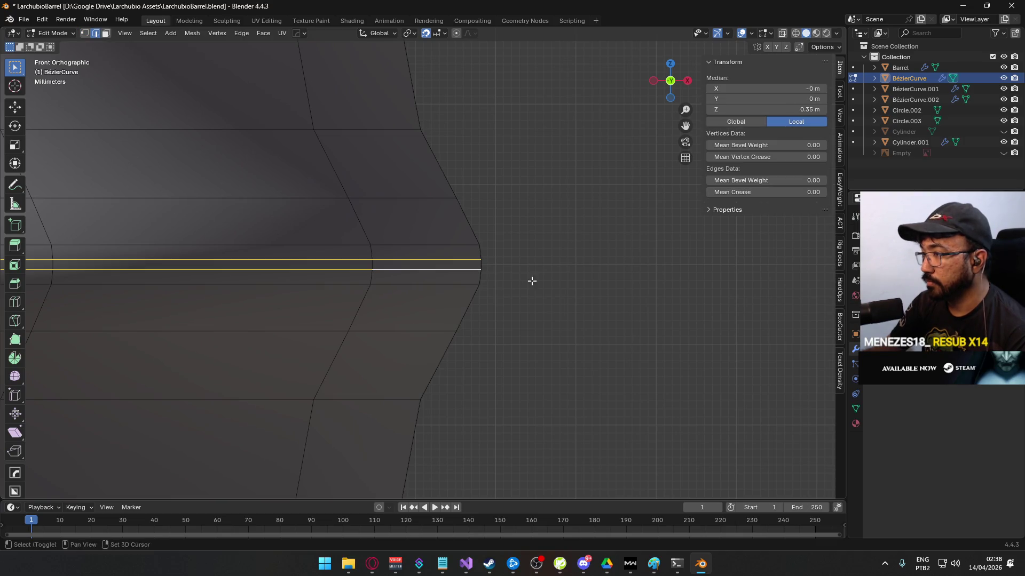
{"action": "key", "text": "s"}
{"action": "key", "text": "z"}
{"action": "key", "text": "0"}
{"action": "key", "text": "Return"}
{"action": "scroll", "coordinate": [532, 279], "scroll_direction": "down", "scroll_amount": 1}
{"action": "scroll", "coordinate": [531, 279], "scroll_direction": "down", "scroll_amount": 3}
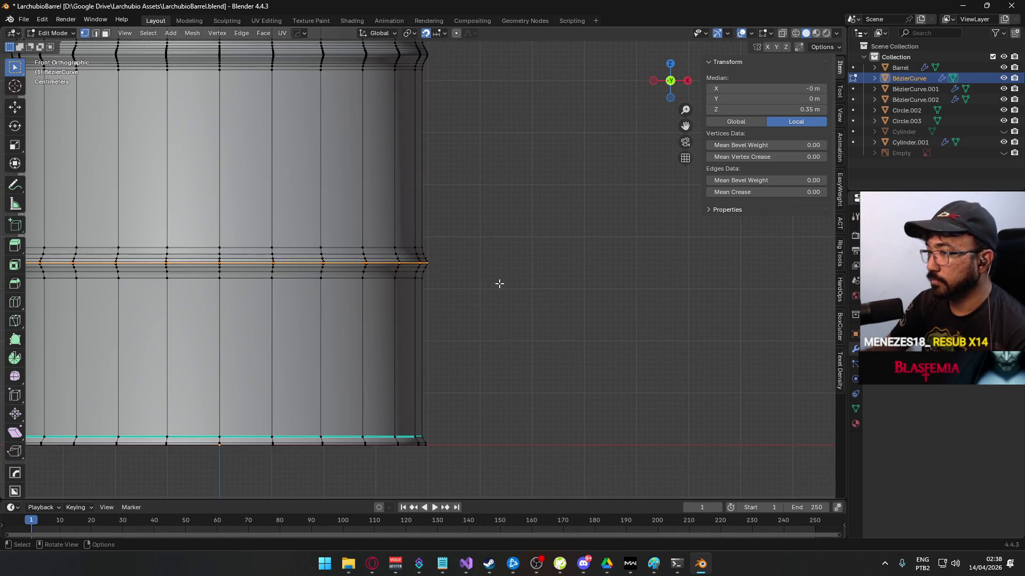
- Select the whole mesh and weld doubled vertices with Merge by Distance from Quick Favorites
{"action": "key", "text": "1"}
{"action": "key", "text": "a"}
{"action": "key", "text": "q"}
{"action": "mouse_move", "coordinate": [471, 277]}
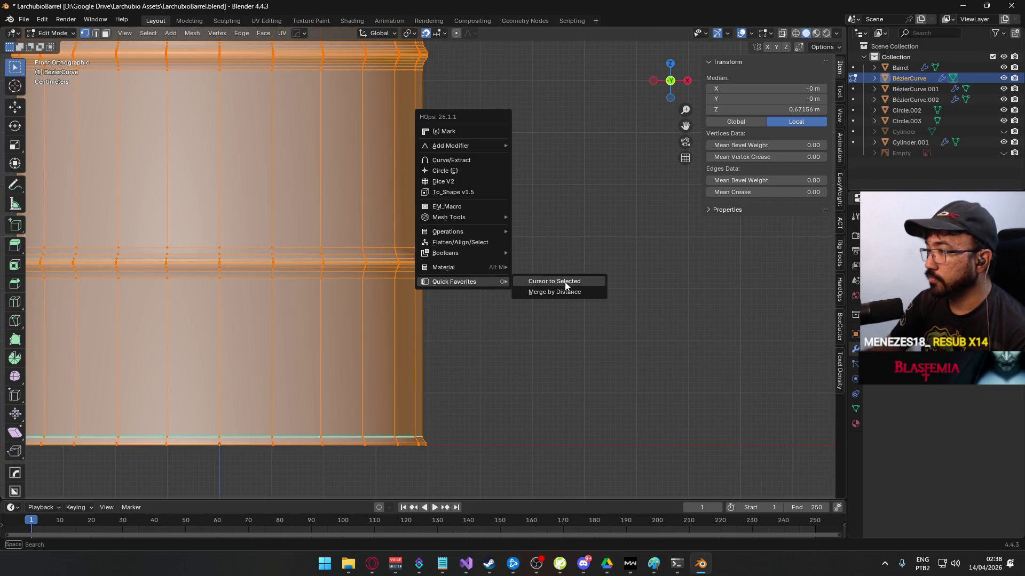
{"action": "left_click", "coordinate": [555, 292]}
{"action": "key", "text": "Tab"}
{"action": "scroll", "coordinate": [536, 318], "scroll_direction": "up", "scroll_amount": 3}
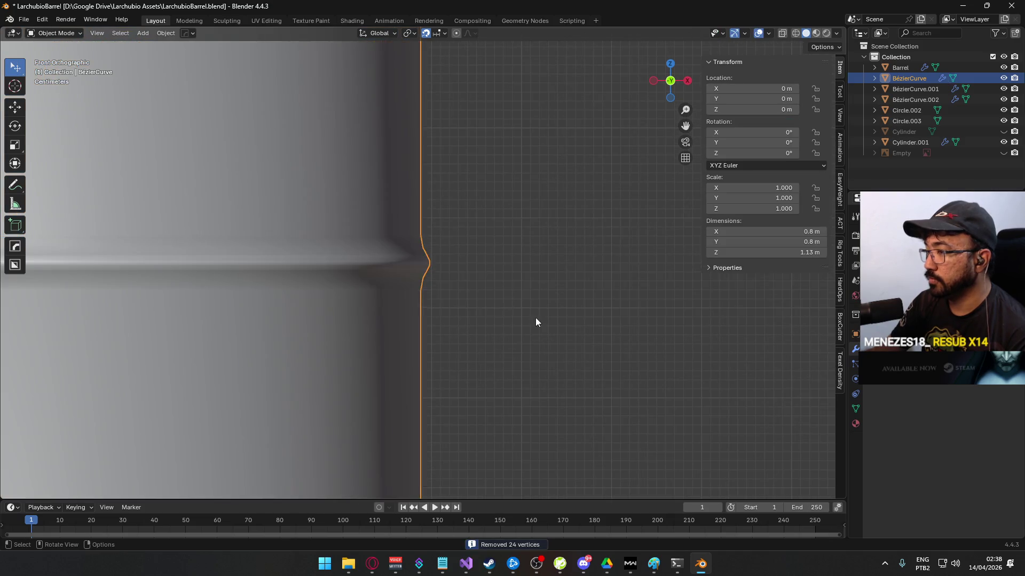
{"action": "left_click", "coordinate": [441, 295]}
{"action": "key", "text": "ctrl+z"}
{"action": "key", "text": "Tab"}
{"action": "key", "text": "alt+a"}
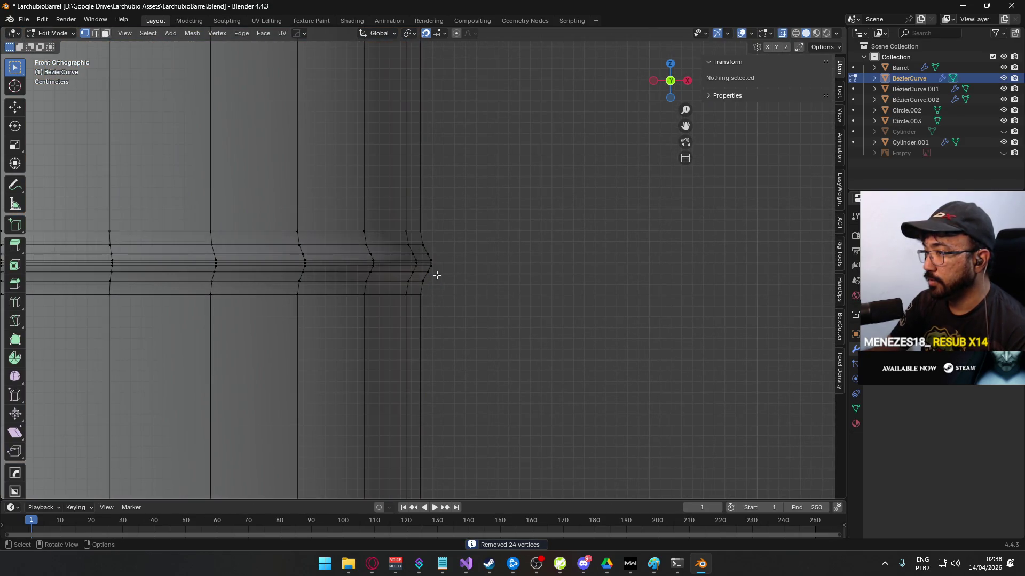
{"action": "scroll", "coordinate": [410, 290], "scroll_direction": "up", "scroll_amount": 5}
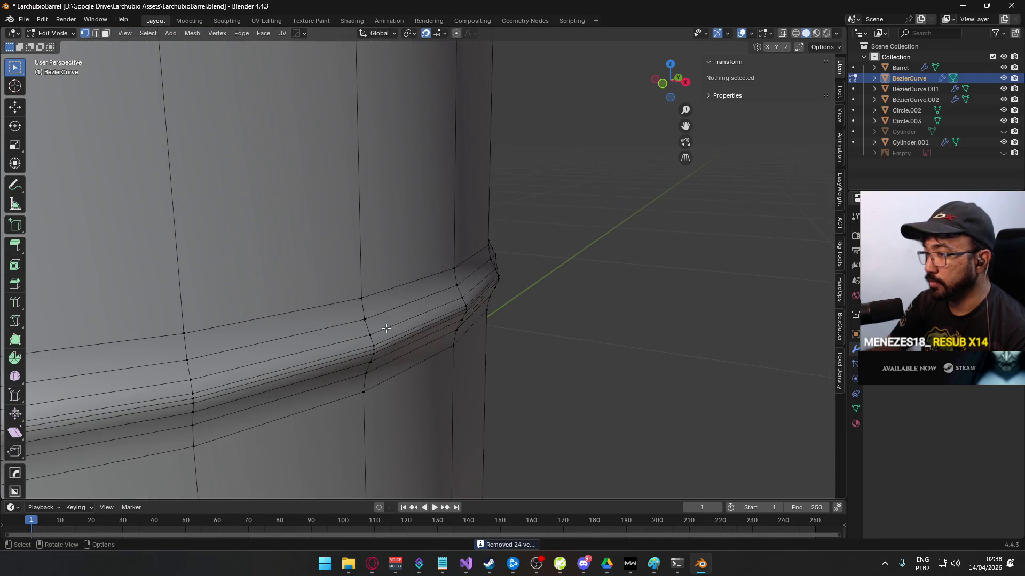
{"action": "scroll", "coordinate": [422, 337], "scroll_direction": "up", "scroll_amount": 5}
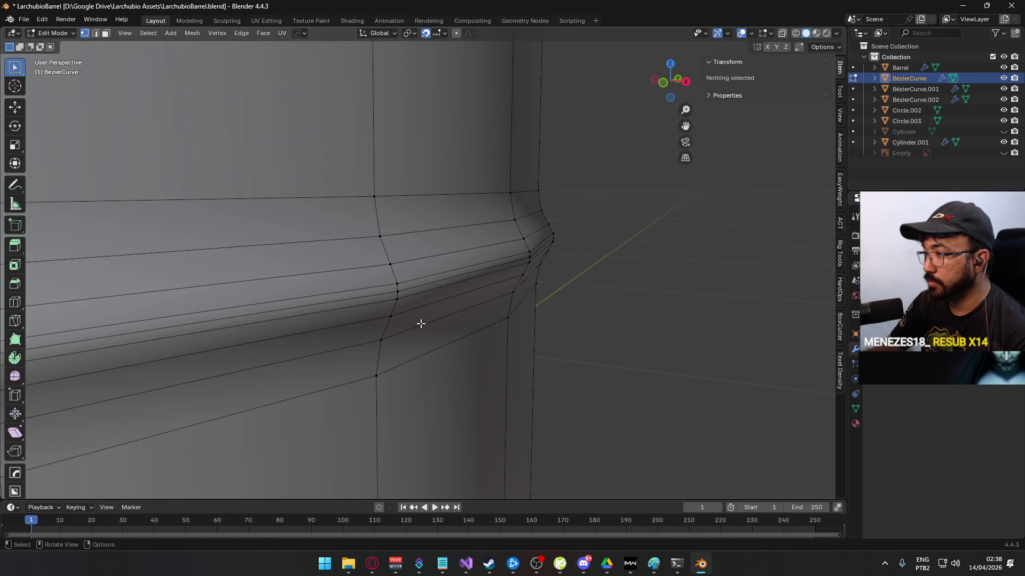
- Select the remaining rim edge loops, correcting the selection once
{"action": "left_click", "coordinate": [419, 325], "text": "alt"}
{"action": "left_click", "coordinate": [427, 288], "text": "alt+shift"}
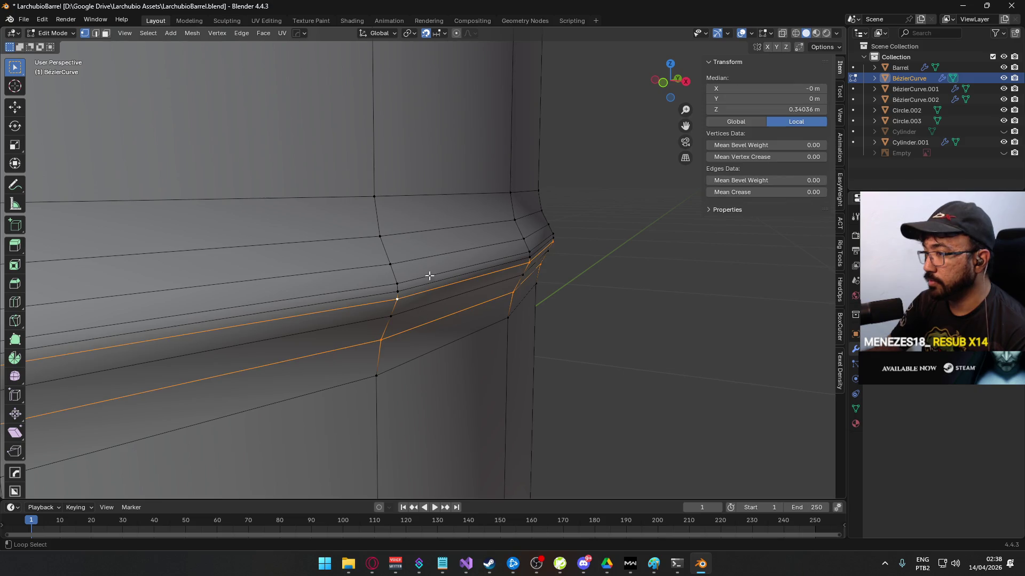
{"action": "left_click", "coordinate": [427, 262], "text": "alt+shift"}
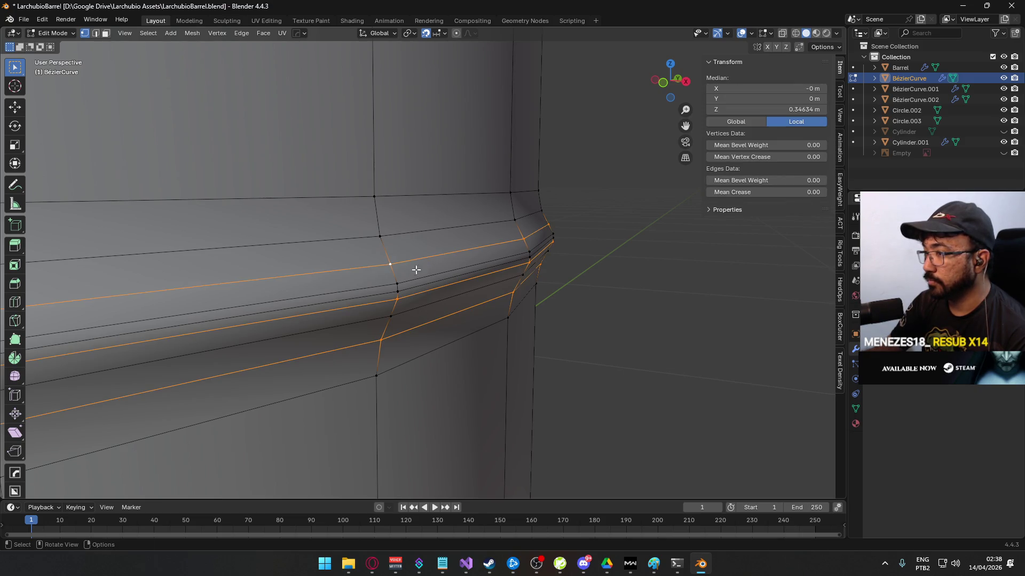
{"action": "key", "text": "ctrl+z"}
{"action": "left_click", "coordinate": [418, 274], "text": "alt+shift"}
{"action": "left_click", "coordinate": [418, 236], "text": "alt+shift"}
{"action": "right_click", "coordinate": [421, 235]}
{"action": "key", "text": "Escape"}
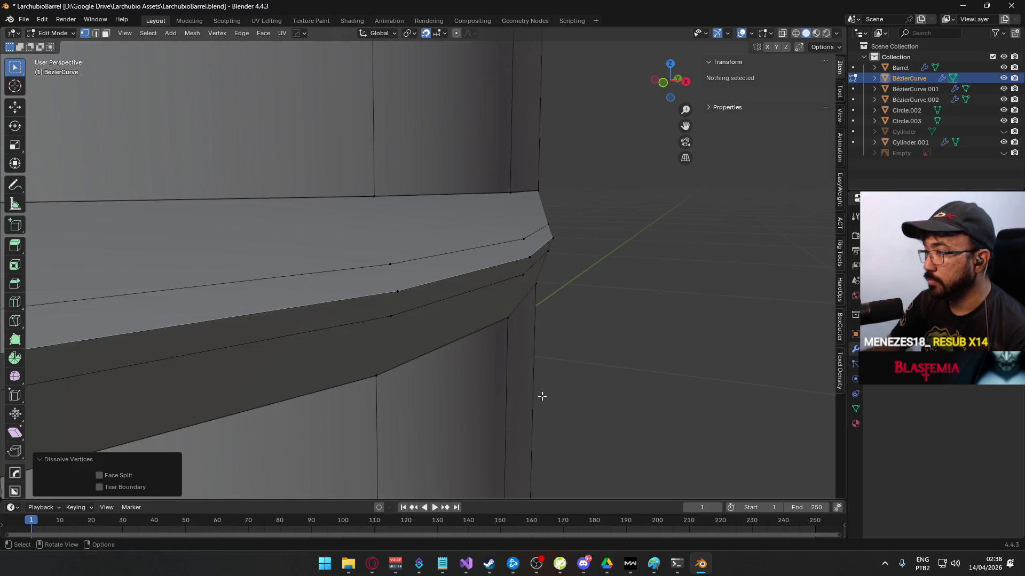
- Dissolve the selected rim loops and return to Object Mode
{"action": "scroll", "coordinate": [592, 336], "scroll_direction": "down", "scroll_amount": 3}
{"action": "scroll", "coordinate": [531, 305], "scroll_direction": "up", "scroll_amount": 3}
{"action": "scroll", "coordinate": [532, 305], "scroll_direction": "up", "scroll_amount": 2}
{"action": "key", "text": "2"}
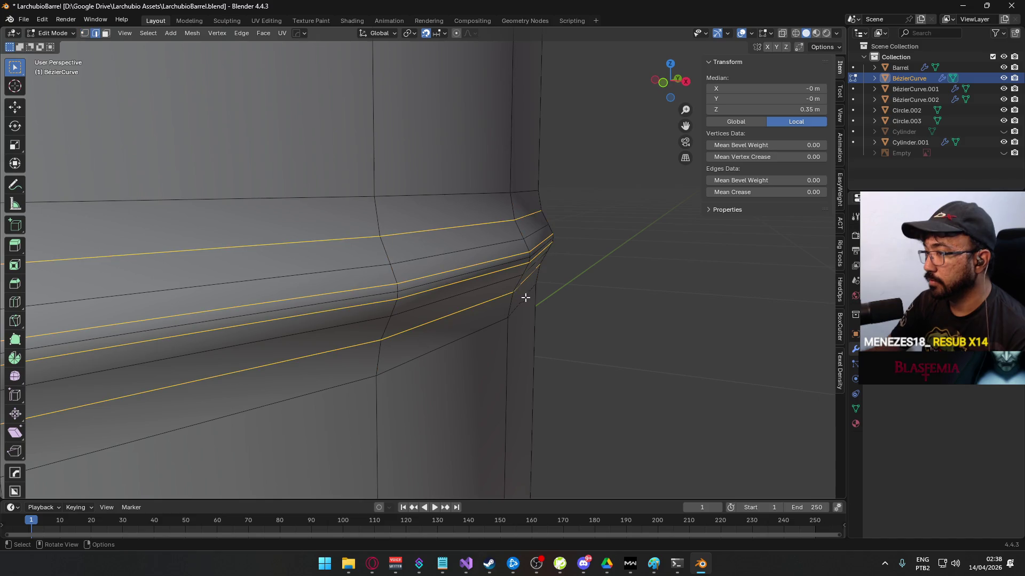
{"action": "right_click", "coordinate": [440, 292]}
{"action": "left_click", "coordinate": [438, 464]}
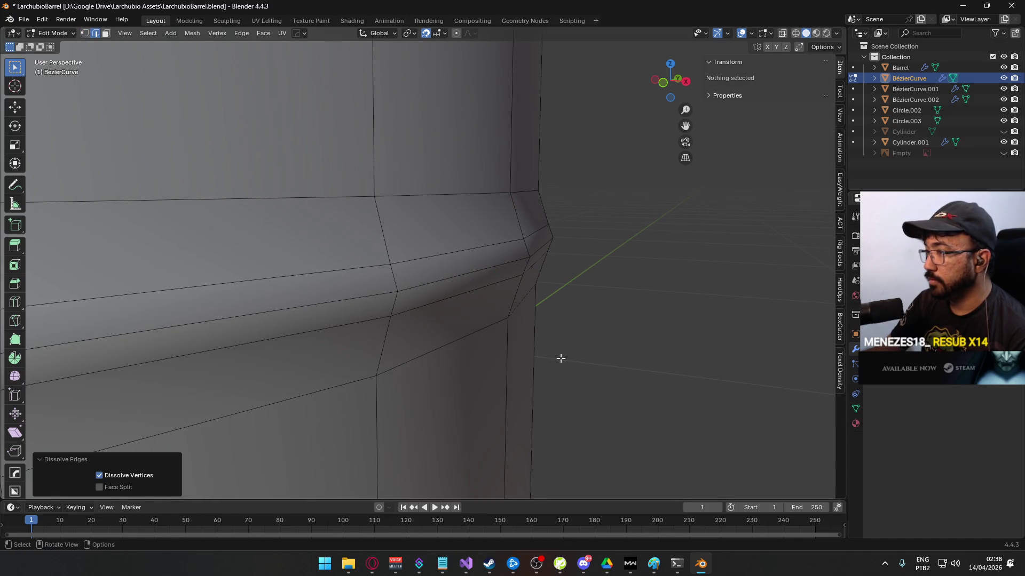
{"action": "scroll", "coordinate": [560, 355], "scroll_direction": "down", "scroll_amount": 5}
{"action": "key", "text": "Tab"}
{"action": "scroll", "coordinate": [501, 321], "scroll_direction": "up", "scroll_amount": 5}
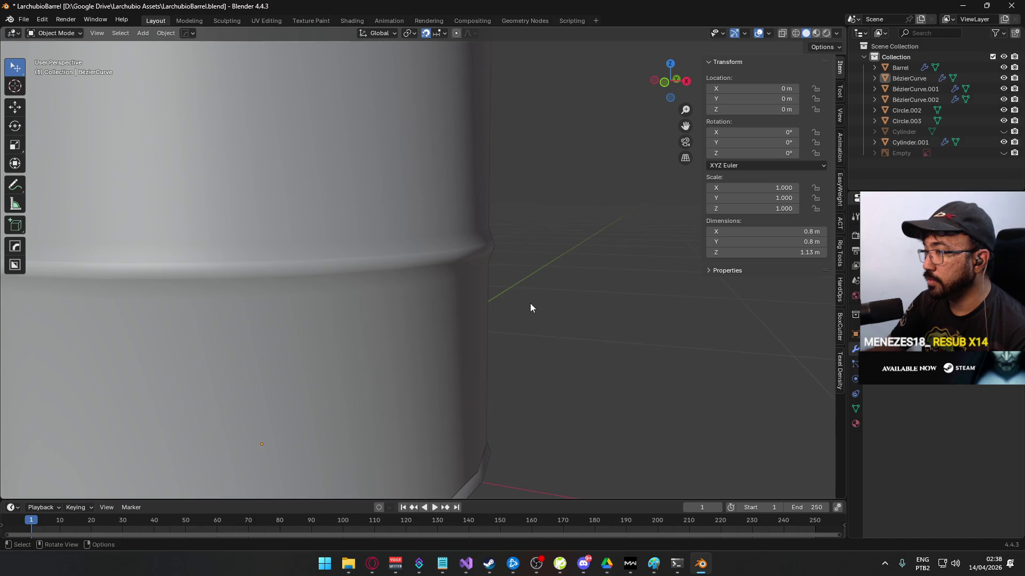
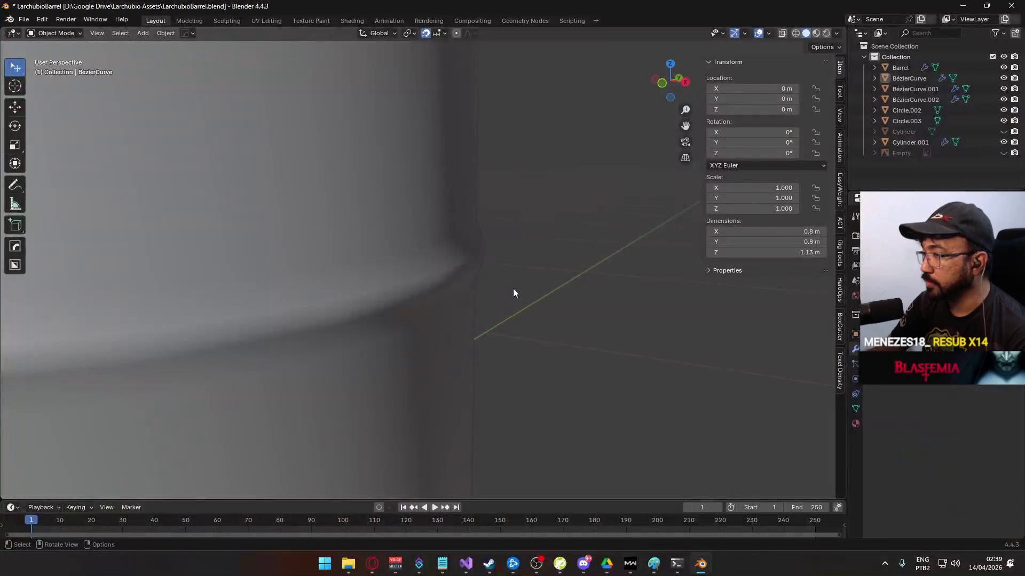
- Select an extra edge loop on the barrel's upper ring band and dissolve it
{"action": "key", "text": "Tab"}
{"action": "scroll", "coordinate": [455, 283], "scroll_direction": "up", "scroll_amount": 6}
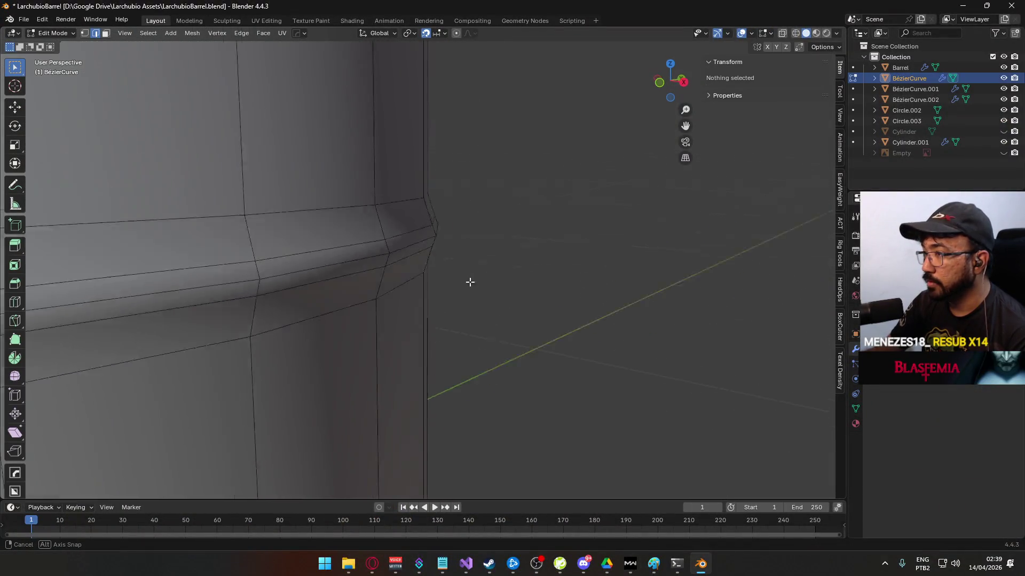
{"action": "left_click", "coordinate": [421, 269]}
{"action": "left_click", "coordinate": [427, 279], "text": "shift"}
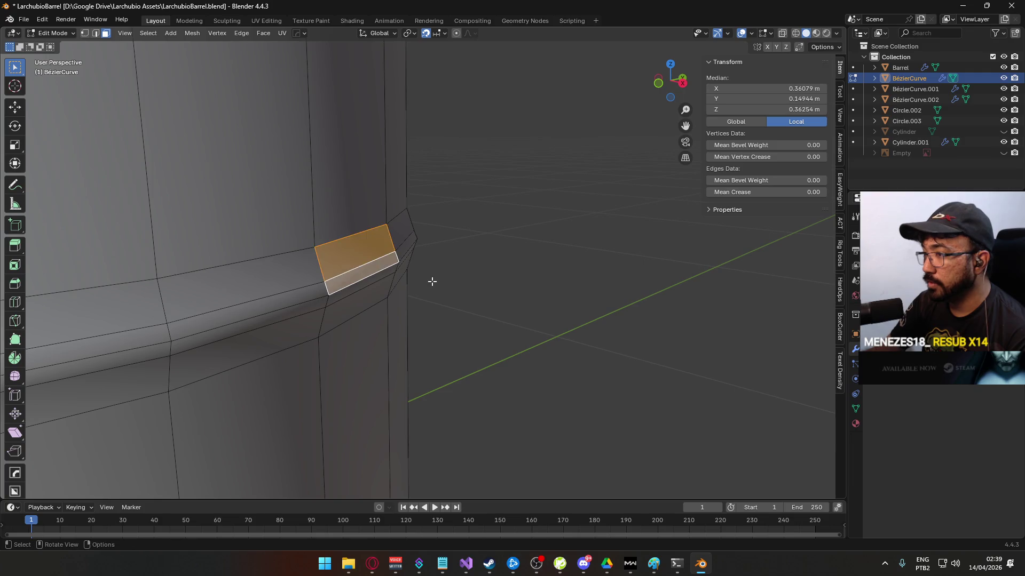
{"action": "key", "text": "Tab"}
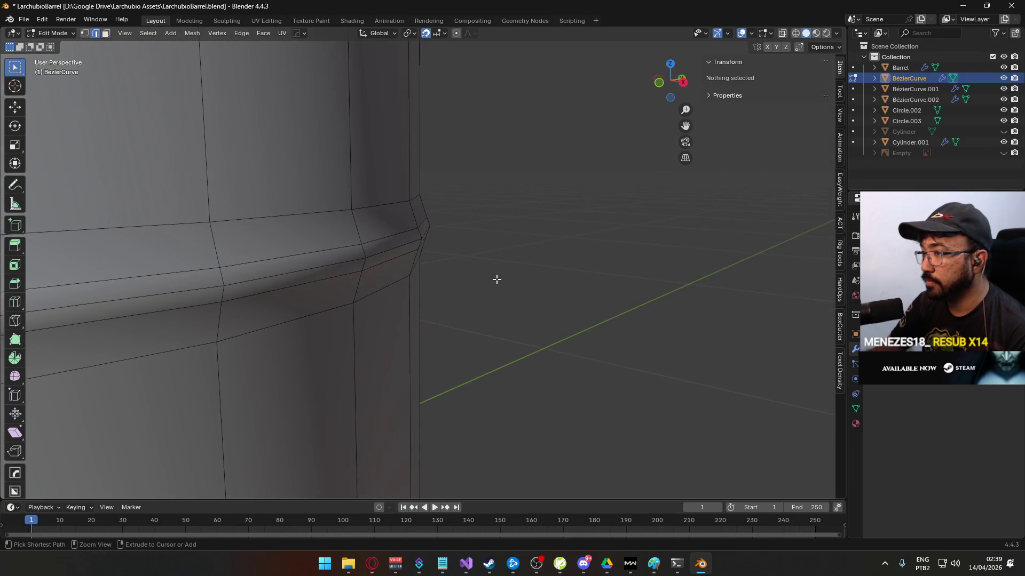
{"action": "key", "text": "Tab"}
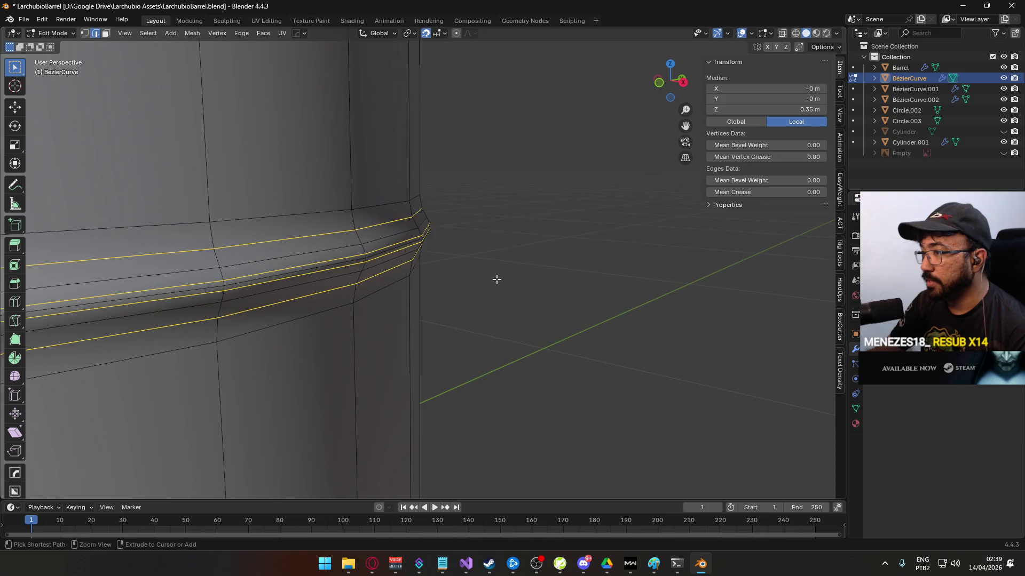
{"action": "left_click", "coordinate": [497, 279]}
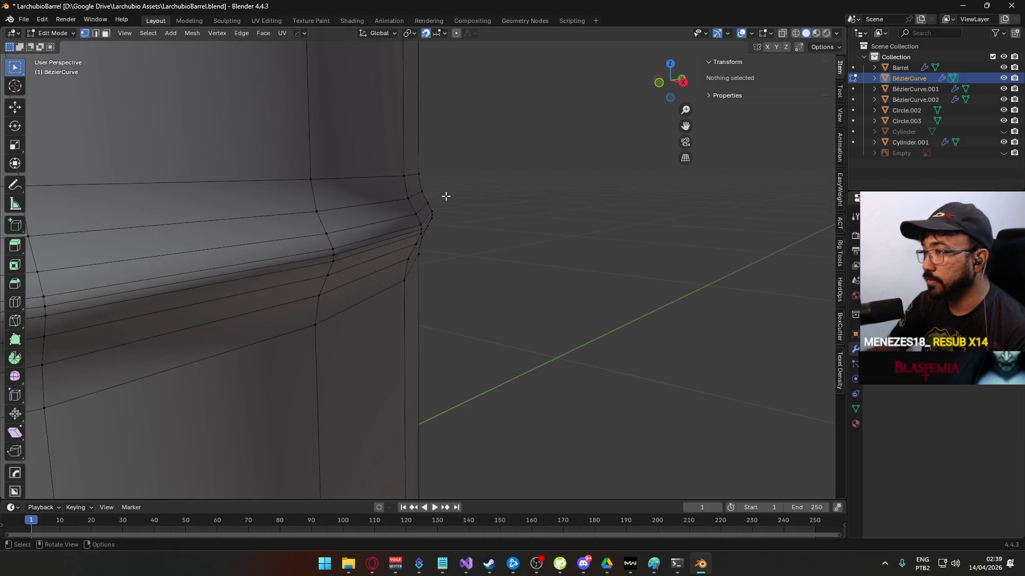
{"action": "left_click", "coordinate": [403, 230]}
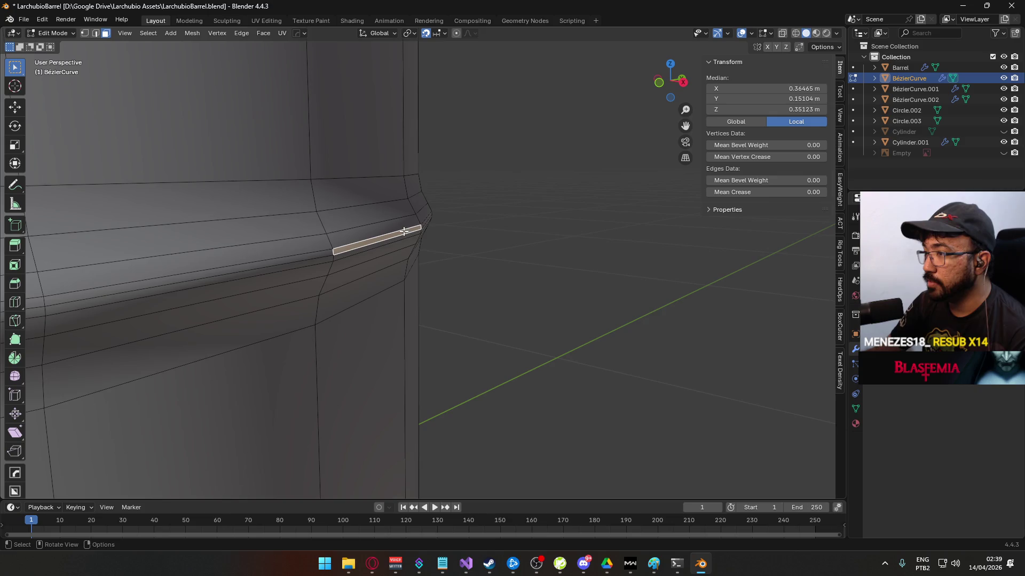
{"action": "left_click", "coordinate": [460, 243]}
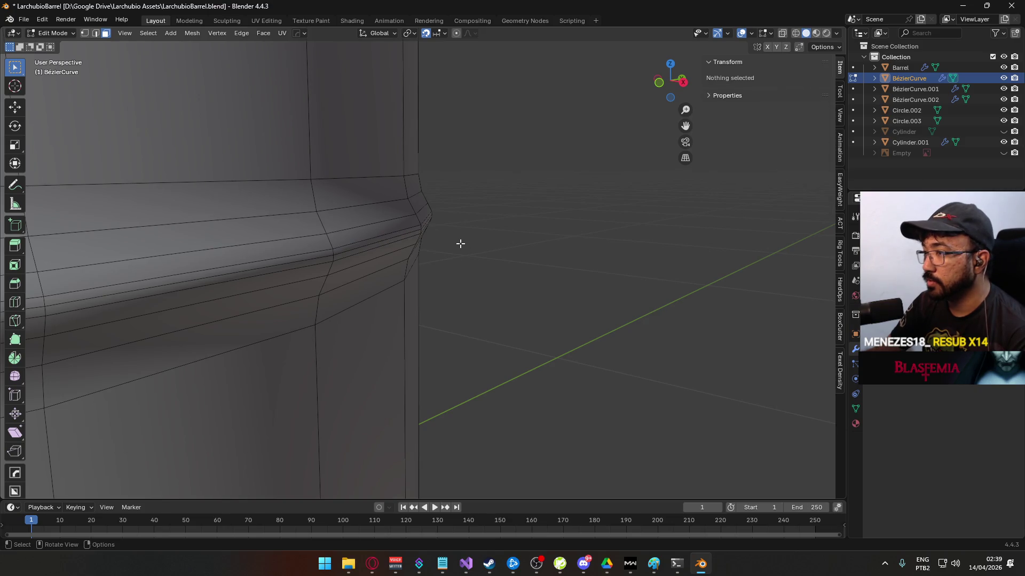
{"action": "left_click", "coordinate": [402, 228], "text": "alt"}
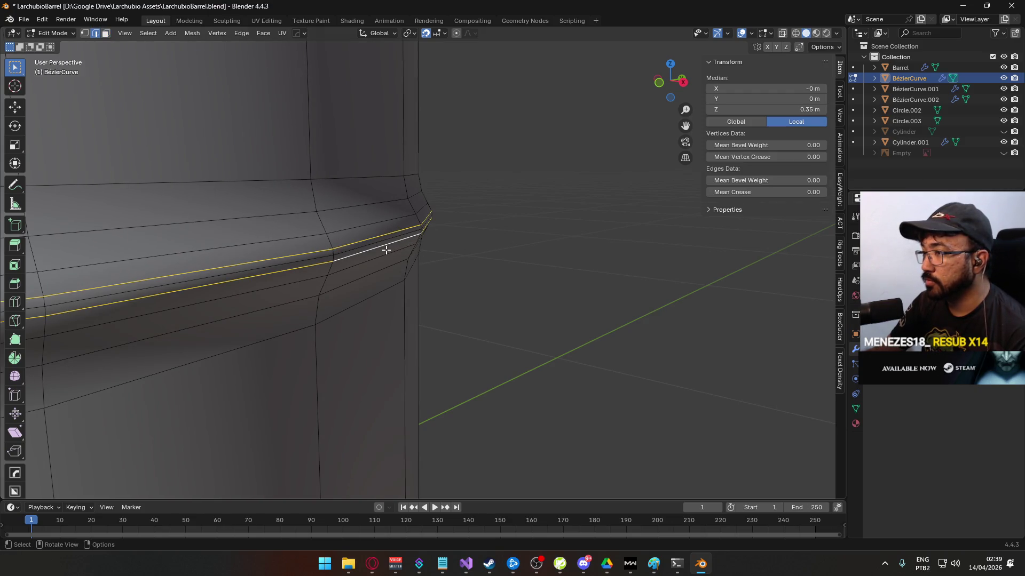
{"action": "right_click", "coordinate": [384, 247]}
{"action": "right_click", "coordinate": [380, 254]}
{"action": "left_click", "coordinate": [360, 373]}
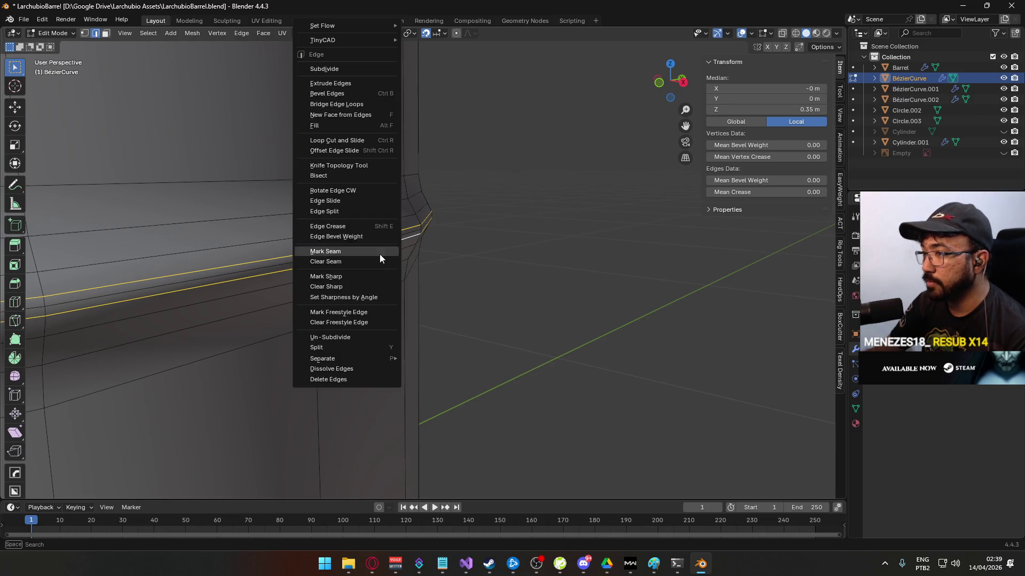
{"action": "key", "text": "Tab"}
- In front view, dissolve a second horizontal edge loop on the ring, leaving two rounded ridges
{"action": "mouse_move", "coordinate": [514, 302]}
{"action": "left_mouse_down"}
{"action": "mouse_move", "coordinate": [443, 284]}
{"action": "mouse_move", "coordinate": [345, 279]}
{"action": "mouse_move", "coordinate": [417, 290]}
{"action": "left_mouse_up"}
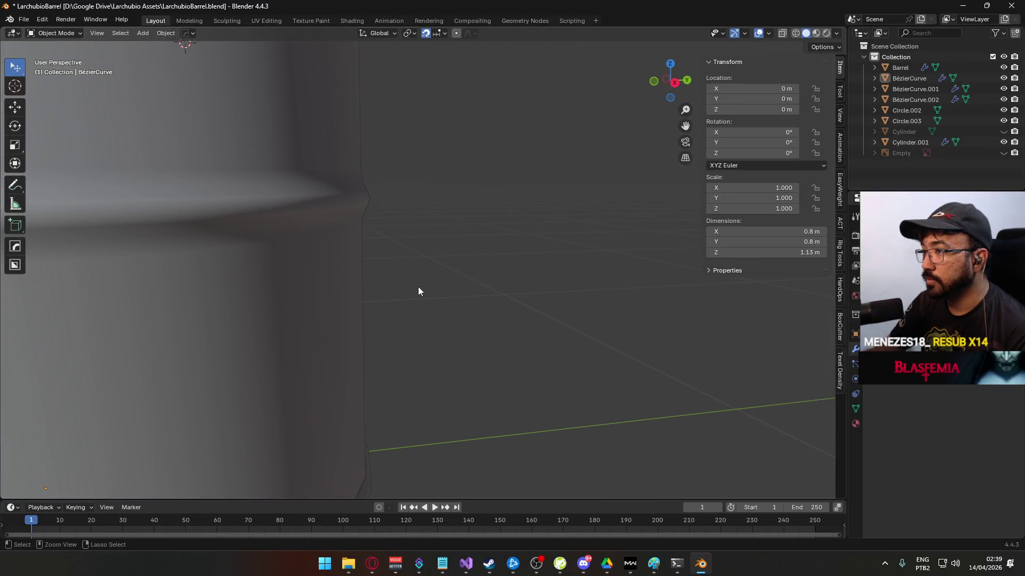
{"action": "left_click", "coordinate": [418, 287]}
{"action": "key", "text": "Tab"}
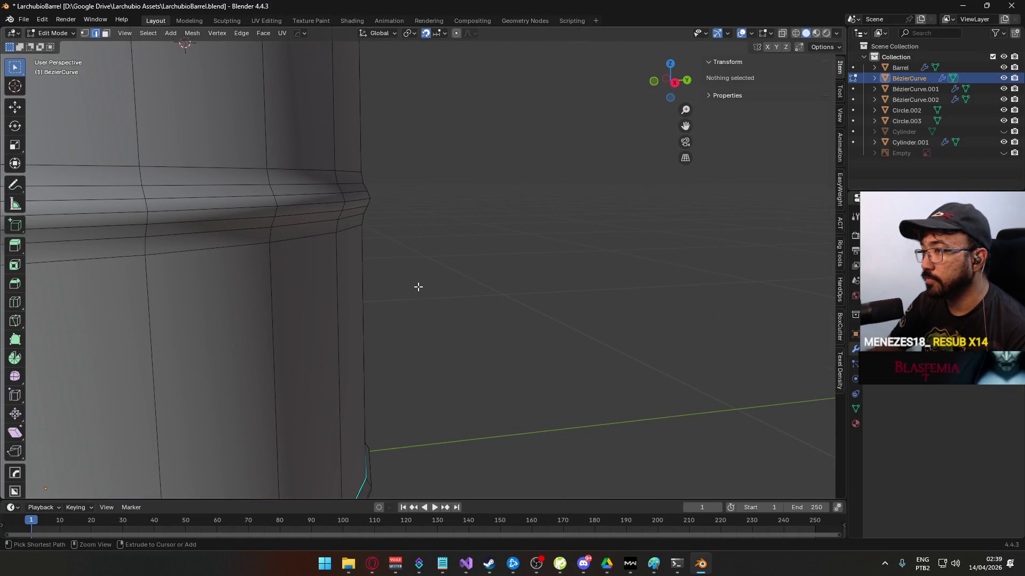
{"action": "mouse_move", "coordinate": [425, 279]}
{"action": "left_mouse_down"}
{"action": "mouse_move", "coordinate": [409, 263]}
{"action": "mouse_move", "coordinate": [435, 279]}
{"action": "mouse_move", "coordinate": [379, 259]}
{"action": "left_mouse_up"}
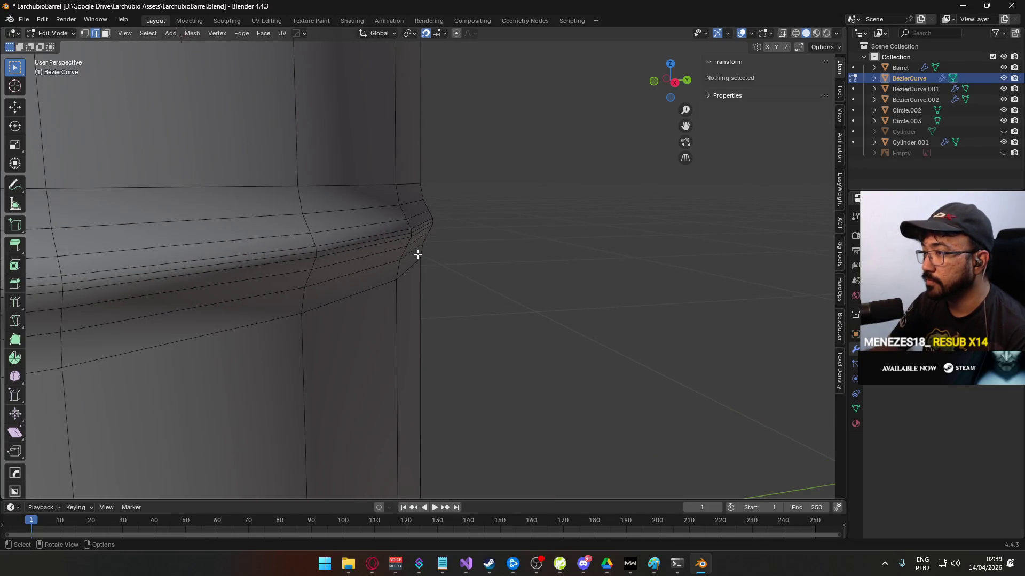
{"action": "key", "text": "KP_1"}
{"action": "scroll", "coordinate": [543, 206], "scroll_direction": "right", "scroll_amount": 5}
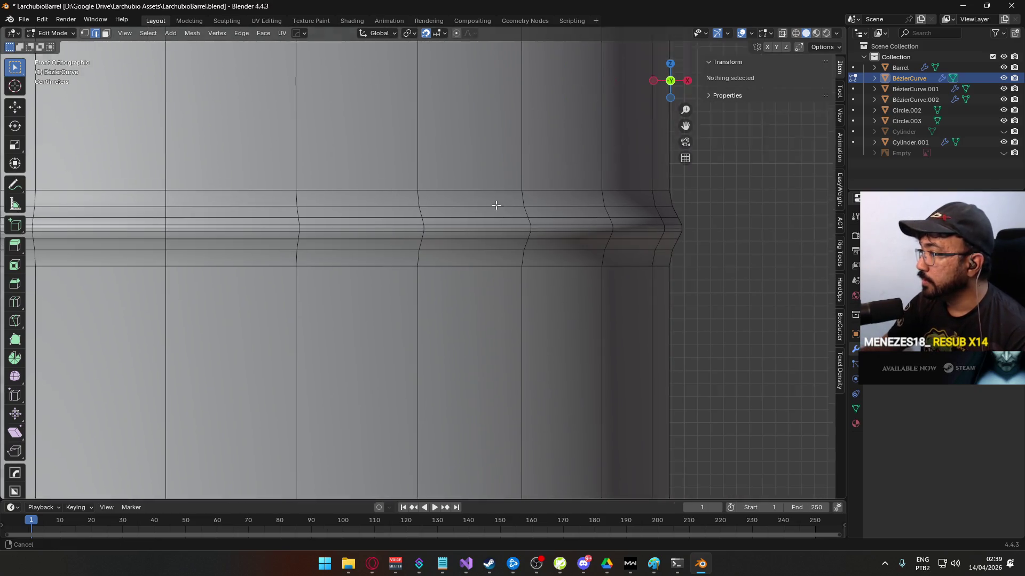
{"action": "scroll", "coordinate": [455, 263], "scroll_direction": "up", "scroll_amount": 4}
{"action": "left_click", "coordinate": [462, 219], "text": "alt"}
{"action": "right_click", "coordinate": [451, 224]}
{"action": "key", "text": "Escape"}
{"action": "right_click", "coordinate": [456, 226]}
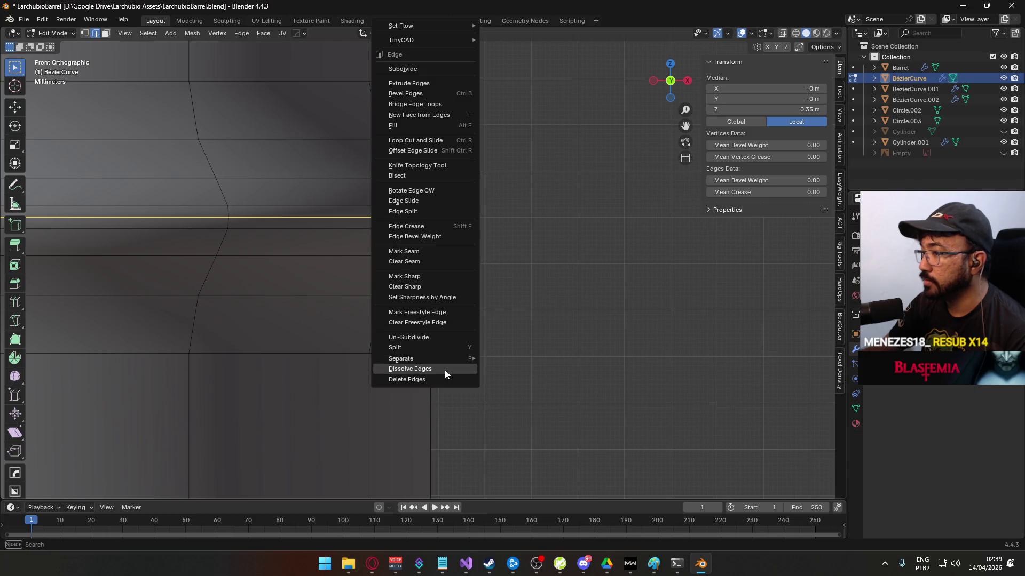
{"action": "left_click", "coordinate": [444, 370]}
{"action": "scroll", "coordinate": [465, 231], "scroll_direction": "down", "scroll_amount": 6}
{"action": "key", "text": "Tab"}
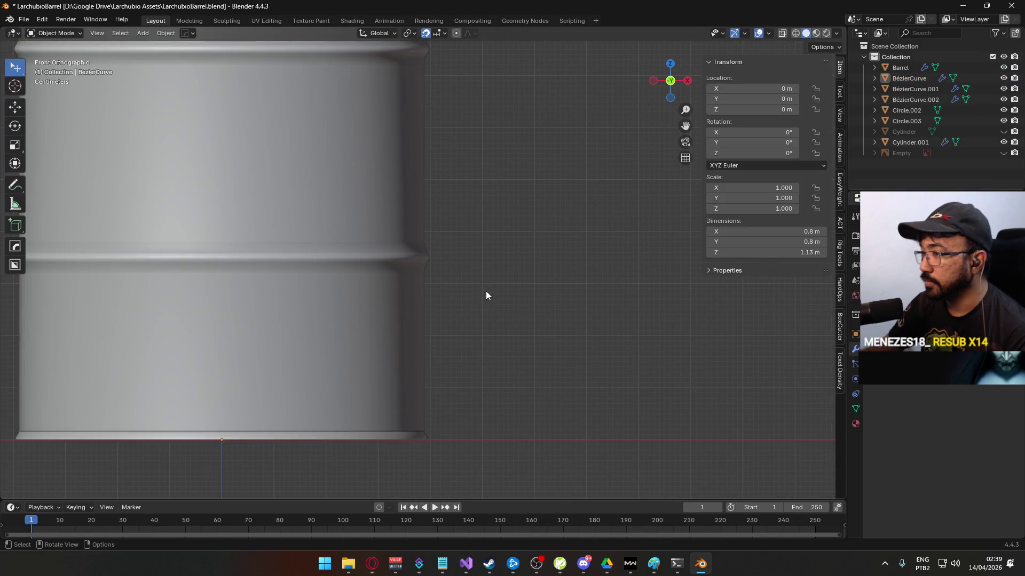
- Orbit back to perspective and re-enter Edit Mode on the barrel to check the result
{"action": "mouse_move", "coordinate": [486, 295]}
{"action": "left_mouse_down"}
{"action": "mouse_move", "coordinate": [436, 309]}
{"action": "mouse_move", "coordinate": [309, 290]}
{"action": "mouse_move", "coordinate": [478, 293]}
{"action": "mouse_move", "coordinate": [282, 299]}
{"action": "mouse_move", "coordinate": [458, 287]}
{"action": "left_mouse_up"}
{"action": "left_click", "coordinate": [416, 261]}
{"action": "scroll", "coordinate": [417, 261], "scroll_direction": "up", "scroll_amount": 3}
{"action": "key", "text": "Tab"}
{"action": "scroll", "coordinate": [554, 245], "scroll_direction": "down", "scroll_amount": 8}
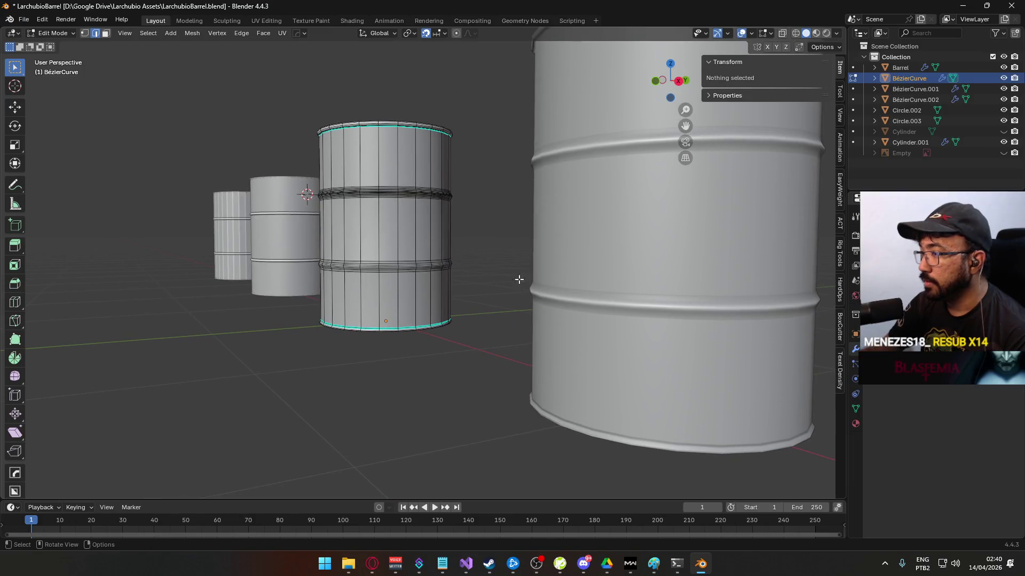
{"action": "scroll", "coordinate": [508, 278], "scroll_direction": "up", "scroll_amount": 5}
{"action": "key", "text": "Tab"}
{"action": "left_click", "coordinate": [407, 268]}
{"action": "key", "text": "Tab"}
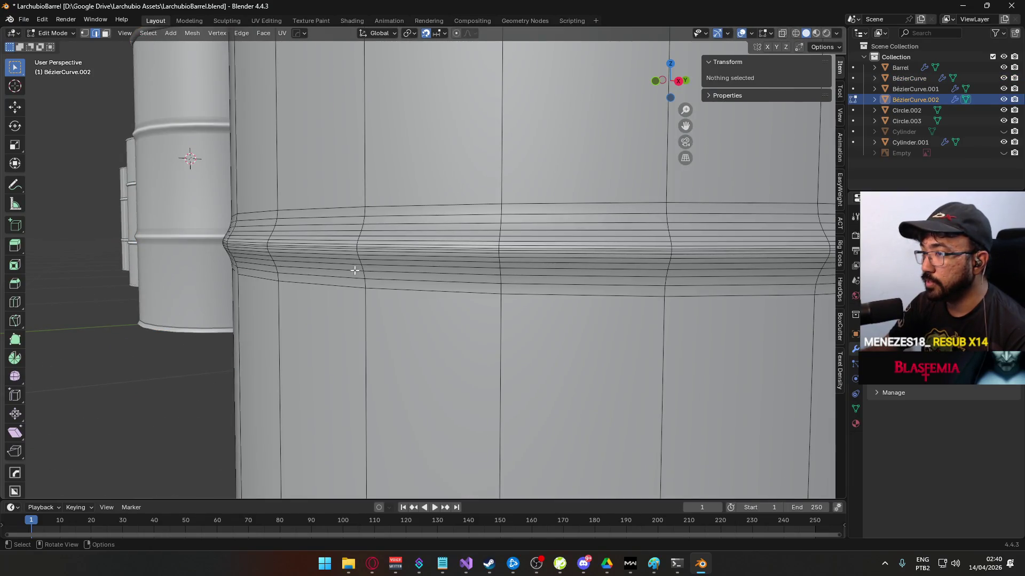
{"action": "scroll", "coordinate": [303, 251], "scroll_direction": "down", "scroll_amount": 5}
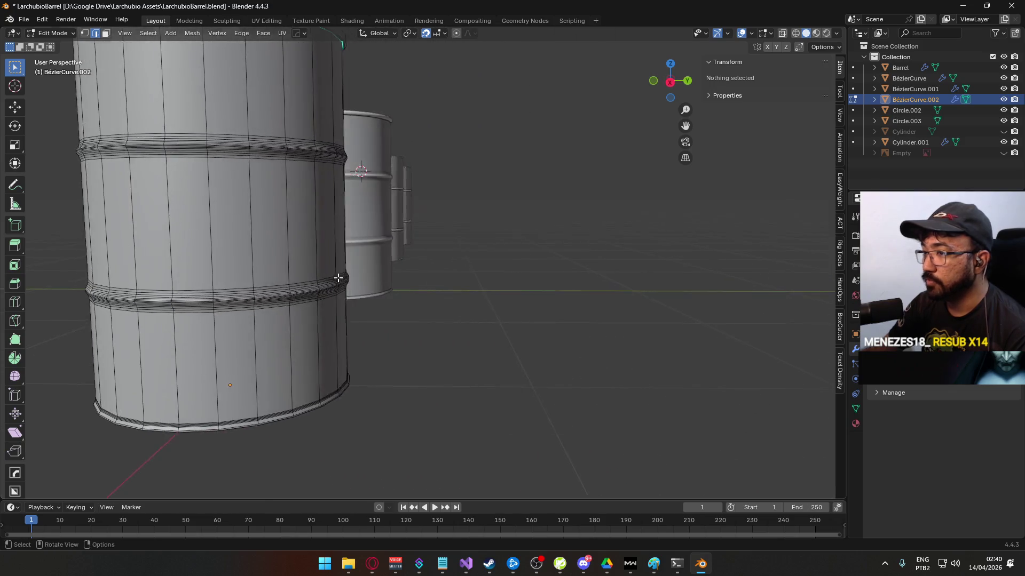
{"action": "scroll", "coordinate": [442, 263], "scroll_direction": "up", "scroll_amount": 6}
{"action": "scroll", "coordinate": [442, 263], "scroll_direction": "down", "scroll_amount": 6}
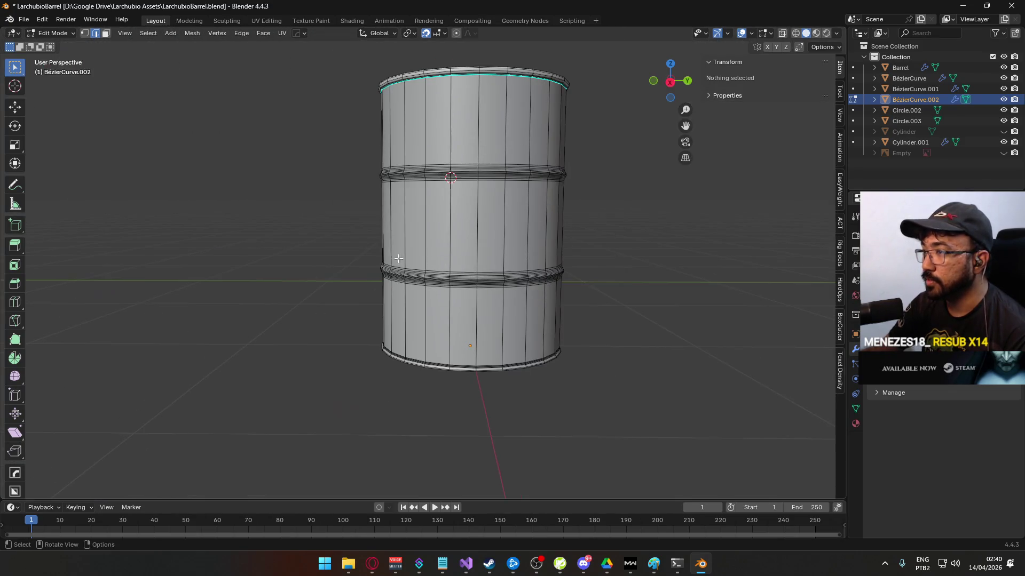
{"action": "left_click_drag", "start_coordinate": [429, 289], "coordinate": [487, 256]}
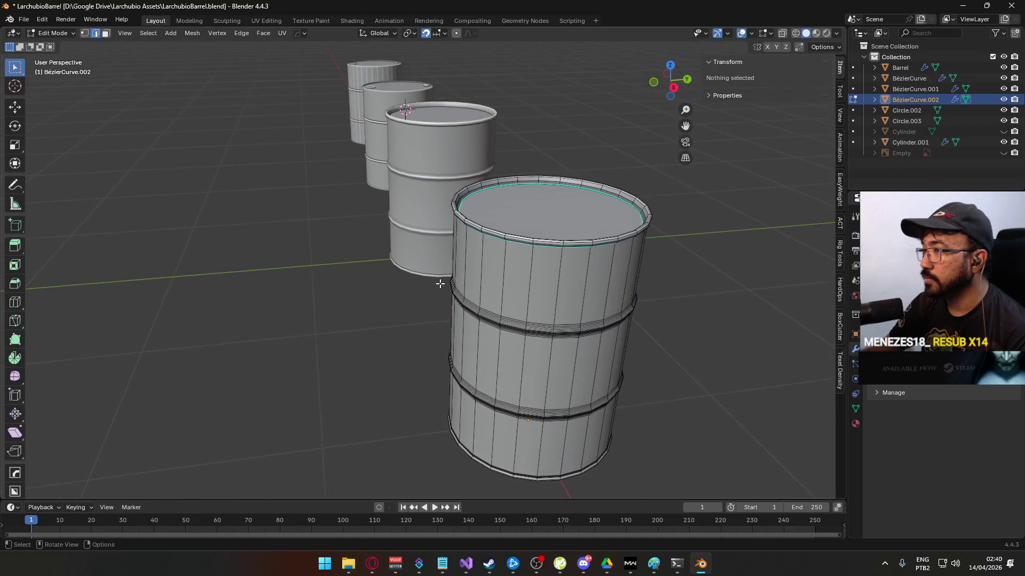
{"action": "scroll", "coordinate": [440, 284], "scroll_direction": "down", "scroll_amount": 3}
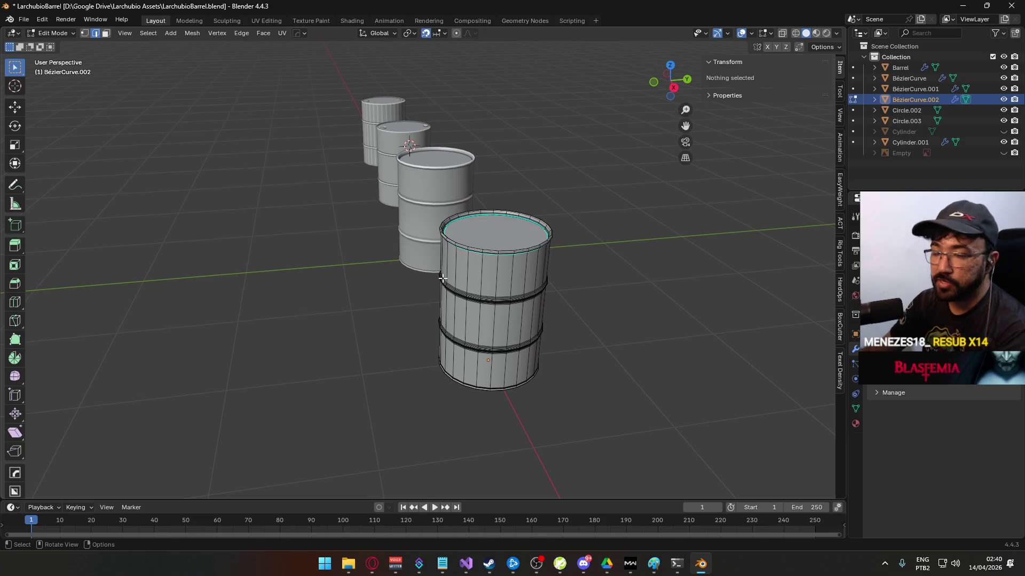
{"action": "key", "text": "KP_1"}
{"action": "key", "text": "Tab"}
{"action": "key", "text": "KP_Decimal"}
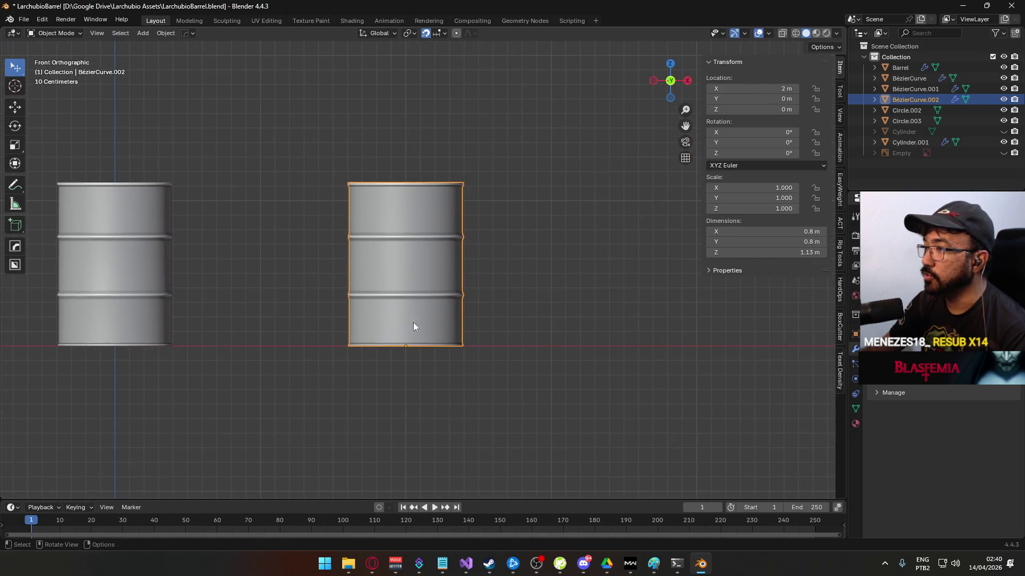
{"action": "key", "text": "Tab"}
{"action": "mouse_move", "coordinate": [278, 141]}
{"action": "left_mouse_down"}
{"action": "mouse_move", "coordinate": [436, 276]}
{"action": "mouse_move", "coordinate": [462, 348]}
{"action": "left_mouse_up"}
{"action": "mouse_move", "coordinate": [450, 189]}
{"action": "left_mouse_down"}
{"action": "mouse_move", "coordinate": [446, 243]}
{"action": "mouse_move", "coordinate": [567, 290]}
{"action": "left_mouse_up"}
{"action": "left_click", "coordinate": [531, 278]}
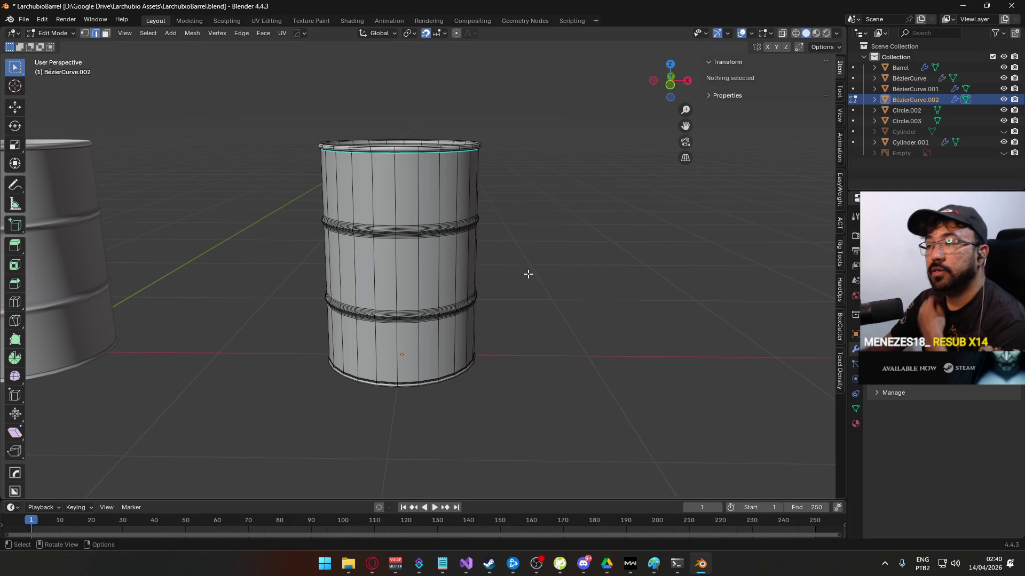
{"action": "left_click_drag", "start_coordinate": [328, 314], "coordinate": [487, 337]}
{"action": "key", "text": "Tab"}
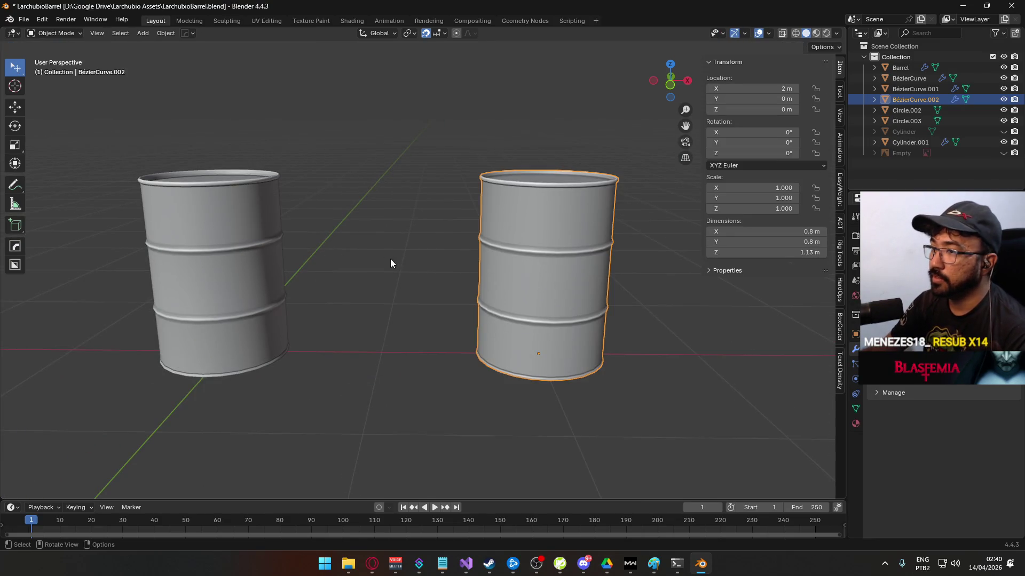
{"action": "left_click", "coordinate": [282, 274]}
{"action": "mouse_move", "coordinate": [322, 278]}
{"action": "left_mouse_down"}
{"action": "mouse_move", "coordinate": [293, 270]}
{"action": "mouse_move", "coordinate": [334, 318]}
{"action": "mouse_move", "coordinate": [377, 257]}
{"action": "left_mouse_up"}
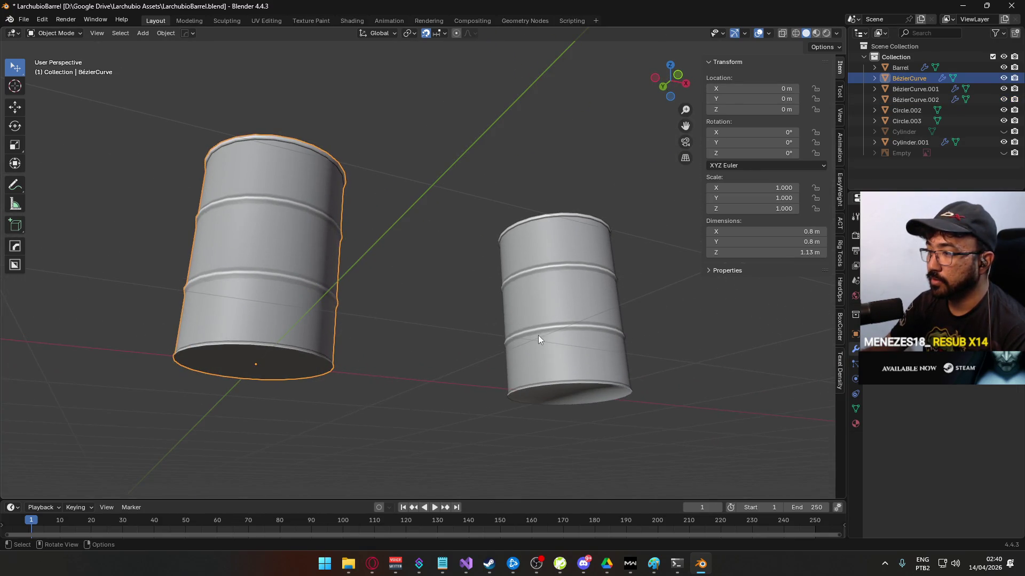
- Frame the right barrel and mark its bottom rim edge loop as sharp
{"action": "left_click", "coordinate": [562, 347]}
{"action": "key", "text": "KP_Decimal"}
{"action": "key", "text": "Tab"}
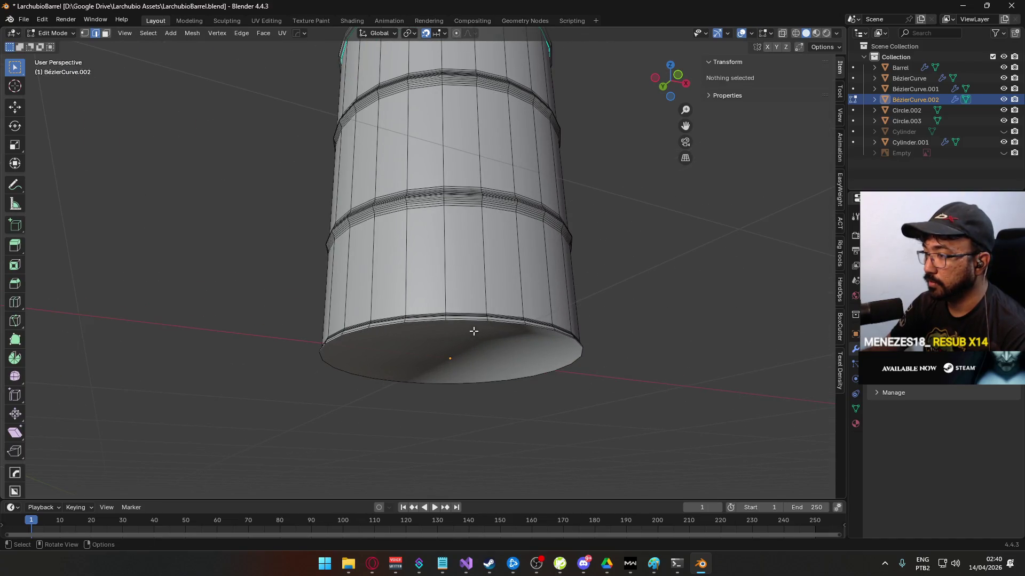
{"action": "left_click", "coordinate": [475, 333], "text": "alt"}
{"action": "right_click", "coordinate": [427, 320]}
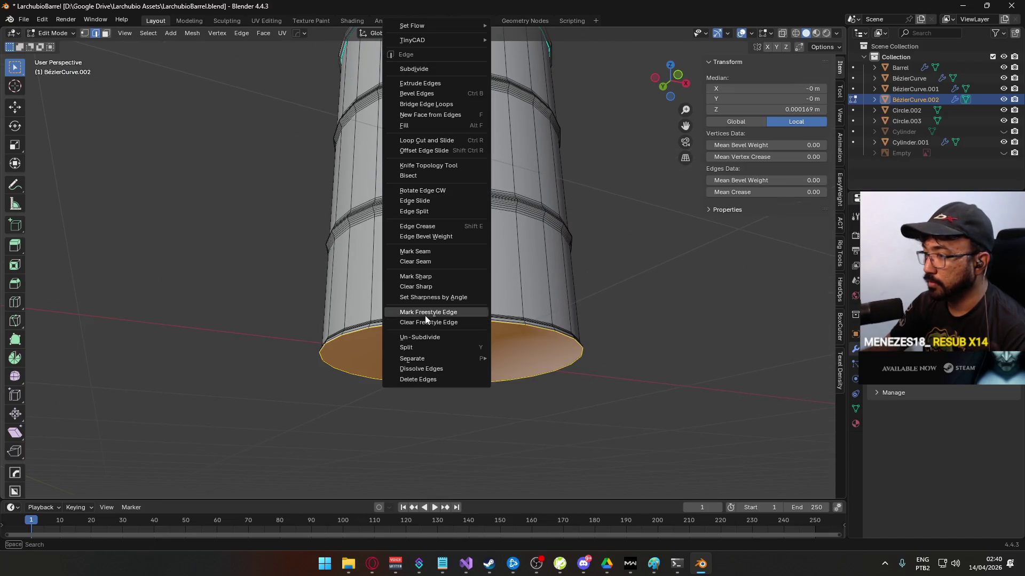
{"action": "left_click", "coordinate": [434, 276]}
{"action": "key", "text": "Tab"}
- Orbit around the barrels to compare shading, then re-enter Edit Mode on the right barrel's top rim
{"action": "mouse_move", "coordinate": [603, 330]}
{"action": "left_mouse_down"}
{"action": "mouse_move", "coordinate": [461, 191]}
{"action": "mouse_move", "coordinate": [468, 305]}
{"action": "mouse_move", "coordinate": [389, 235]}
{"action": "mouse_move", "coordinate": [327, 215]}
{"action": "mouse_move", "coordinate": [249, 235]}
{"action": "mouse_move", "coordinate": [416, 235]}
{"action": "left_mouse_up"}
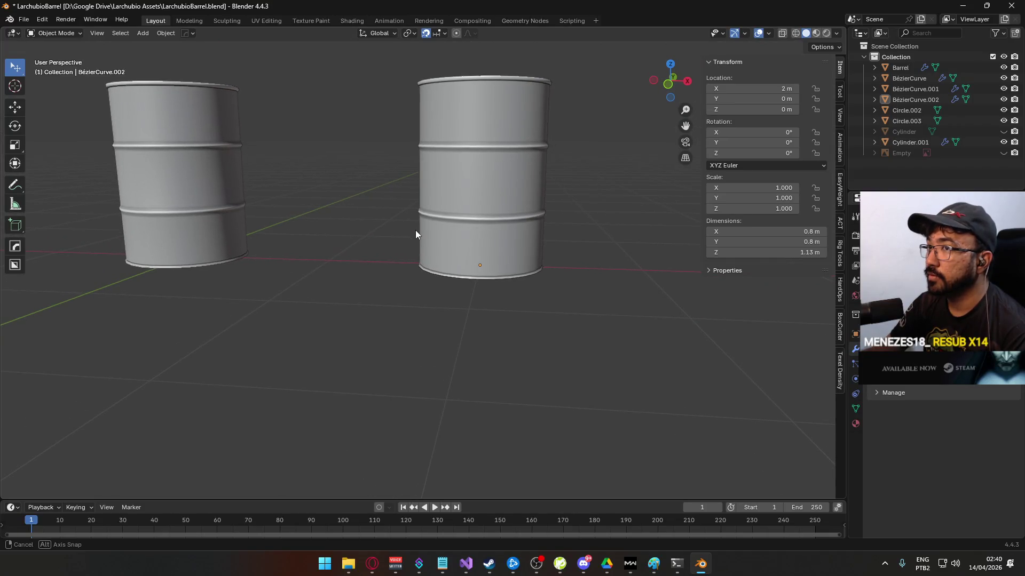
{"action": "scroll", "coordinate": [435, 251], "scroll_direction": "up", "scroll_amount": 3}
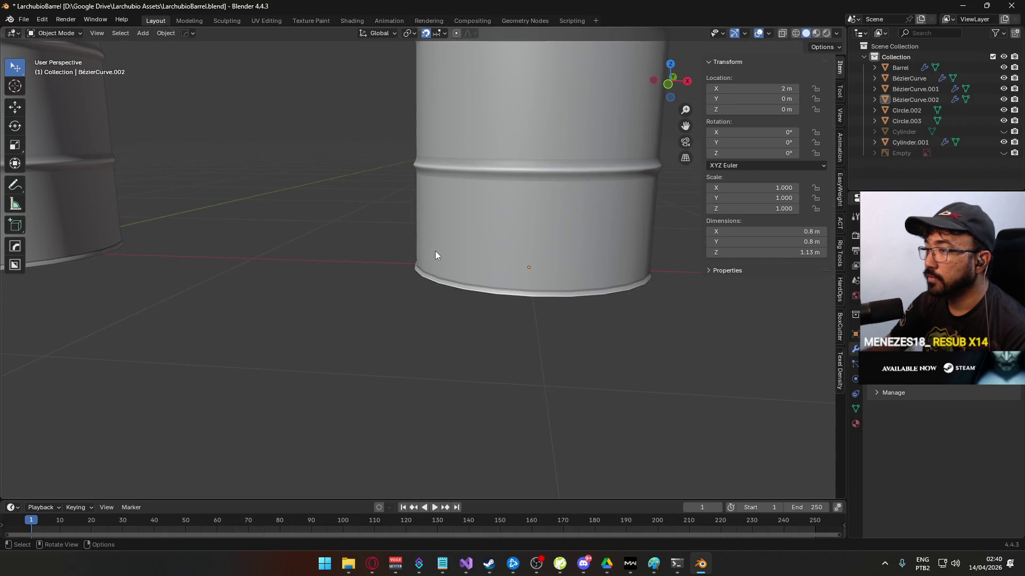
{"action": "scroll", "coordinate": [435, 251], "scroll_direction": "down", "scroll_amount": 6}
{"action": "scroll", "coordinate": [421, 300], "scroll_direction": "up", "scroll_amount": 5}
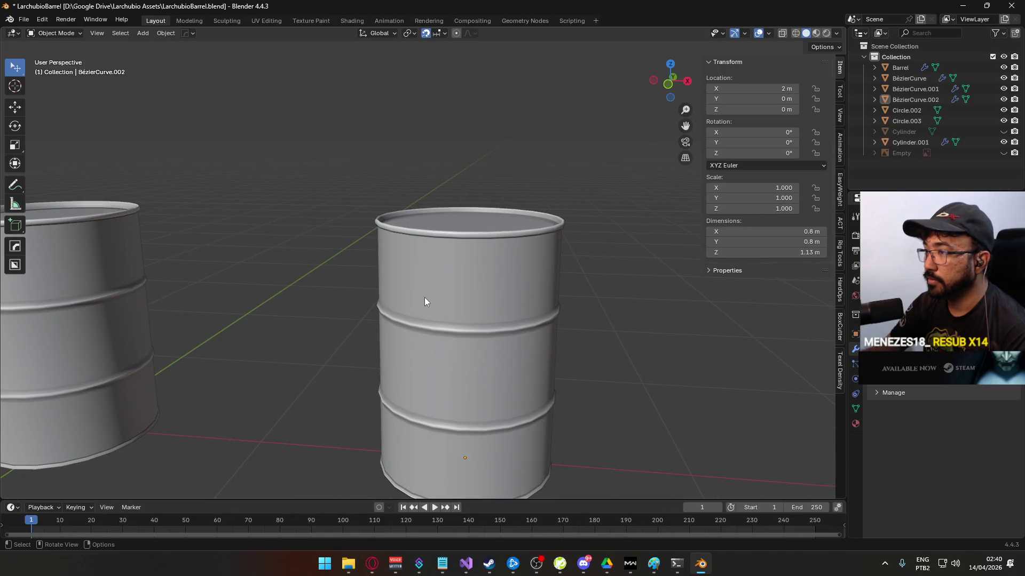
{"action": "mouse_move", "coordinate": [424, 296]}
{"action": "left_mouse_down"}
{"action": "mouse_move", "coordinate": [491, 260]}
{"action": "mouse_move", "coordinate": [370, 293]}
{"action": "mouse_move", "coordinate": [310, 276]}
{"action": "left_mouse_up"}
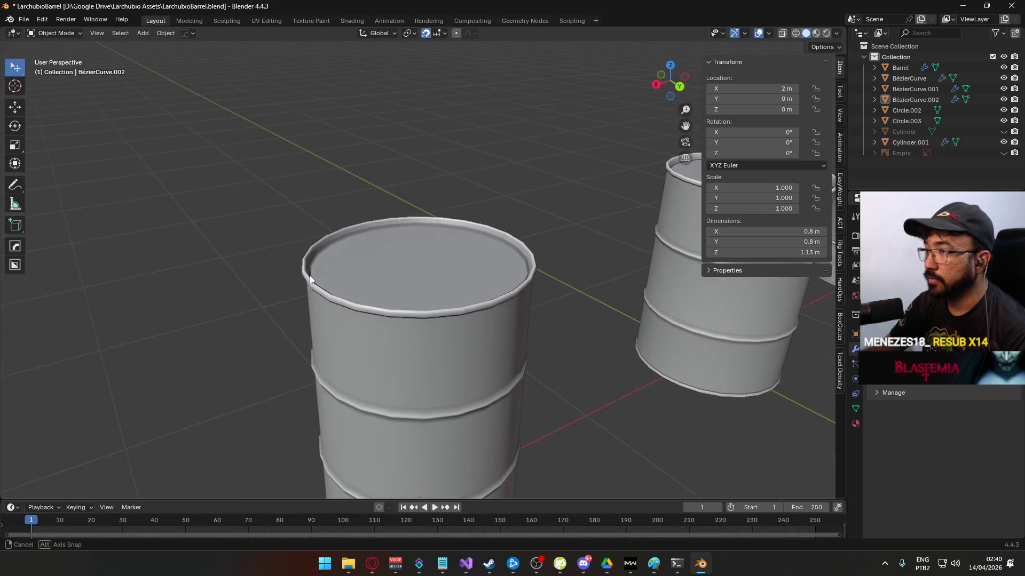
{"action": "left_click", "coordinate": [405, 256]}
{"action": "key", "text": "Tab"}
{"action": "scroll", "coordinate": [408, 257], "scroll_direction": "up", "scroll_amount": 3}
{"action": "mouse_move", "coordinate": [423, 247]}
{"action": "left_mouse_down"}
{"action": "mouse_move", "coordinate": [470, 203]}
{"action": "mouse_move", "coordinate": [518, 240]}
{"action": "mouse_move", "coordinate": [488, 257]}
{"action": "left_mouse_up"}
{"action": "key", "text": "Tab"}
{"action": "key", "text": "Tab"}
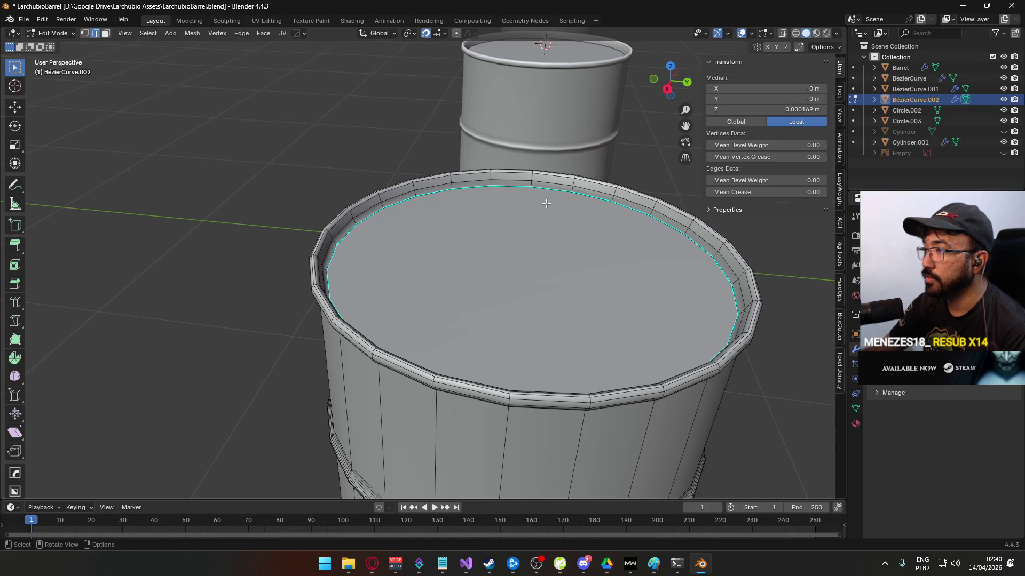
- Inspect the barrel's rim through the edge options menus, then return to Object Mode
{"action": "scroll", "coordinate": [499, 306], "scroll_direction": "down", "scroll_amount": 5}
{"action": "mouse_move", "coordinate": [499, 307]}
{"action": "left_mouse_down"}
{"action": "mouse_move", "coordinate": [490, 298]}
{"action": "mouse_move", "coordinate": [590, 359]}
{"action": "left_mouse_up"}
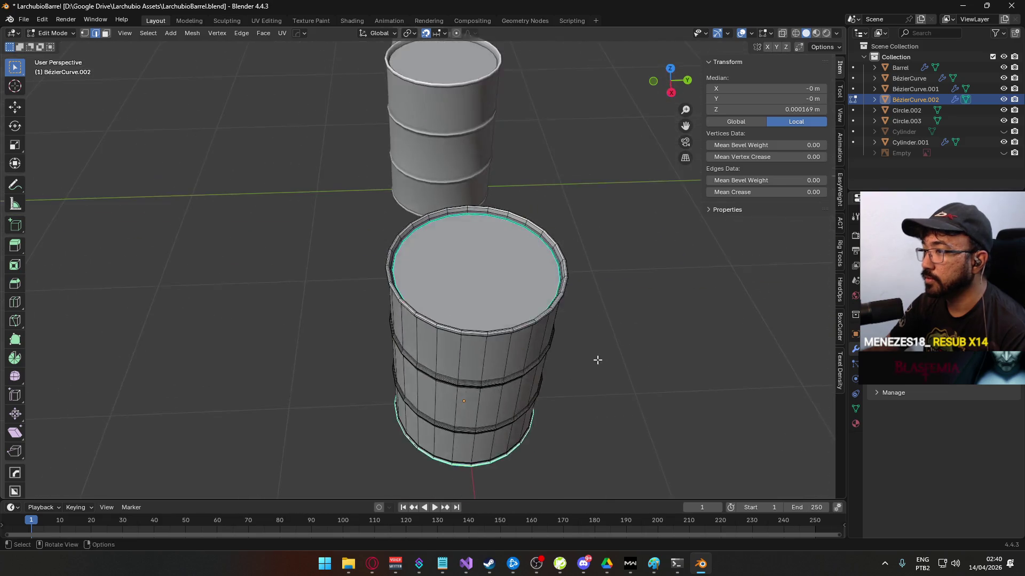
{"action": "scroll", "coordinate": [678, 312], "scroll_direction": "up", "scroll_amount": 5}
{"action": "key", "text": "Tab"}
{"action": "mouse_move", "coordinate": [553, 248]}
{"action": "left_mouse_down"}
{"action": "mouse_move", "coordinate": [446, 259]}
{"action": "mouse_move", "coordinate": [362, 218]}
{"action": "mouse_move", "coordinate": [449, 231]}
{"action": "left_mouse_up"}
{"action": "key", "text": "Tab"}
{"action": "scroll", "coordinate": [449, 231], "scroll_direction": "up", "scroll_amount": 4}
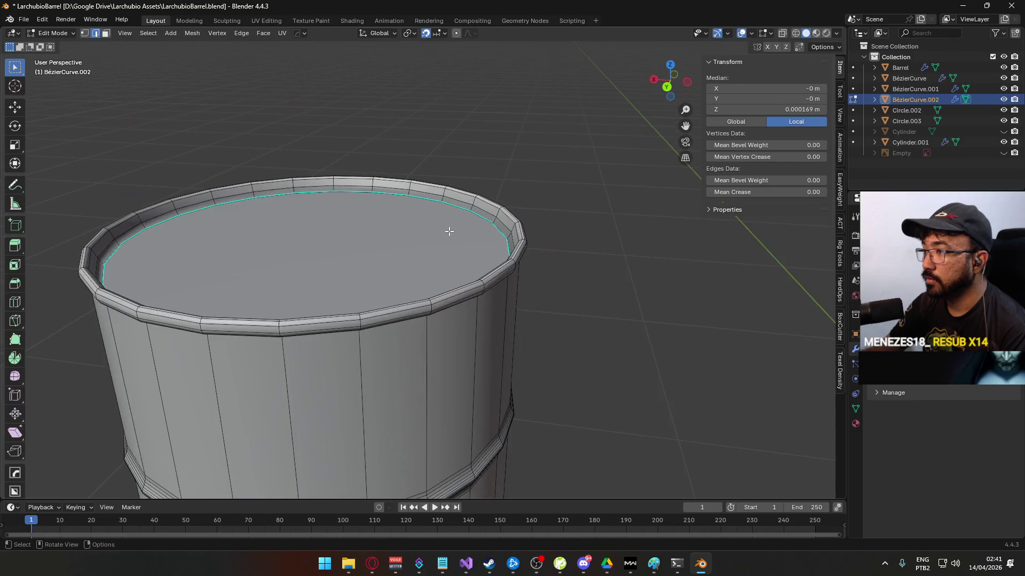
{"action": "right_click", "coordinate": [494, 223]}
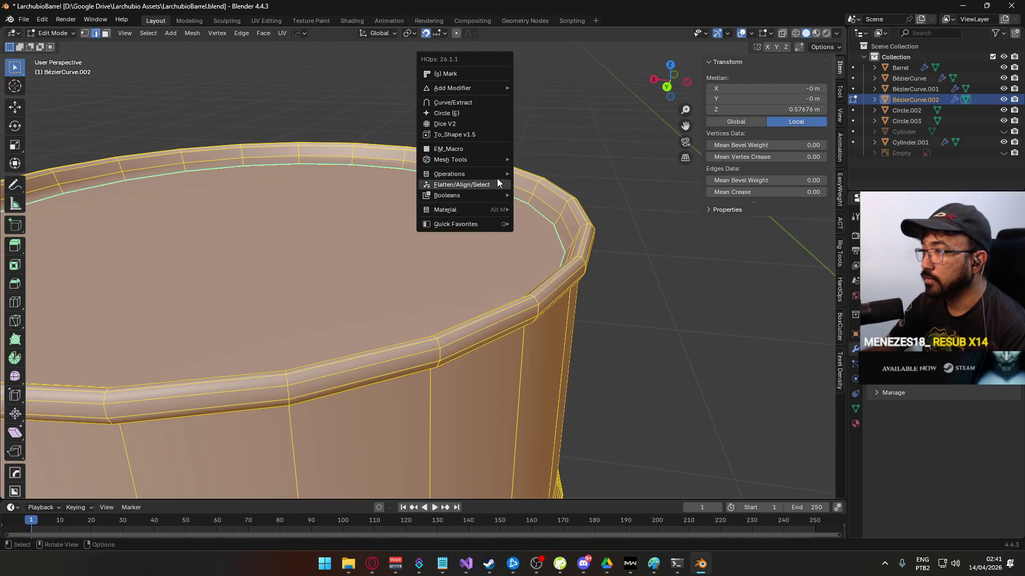
{"action": "key", "text": "Tab"}
{"action": "key", "text": "Tab"}
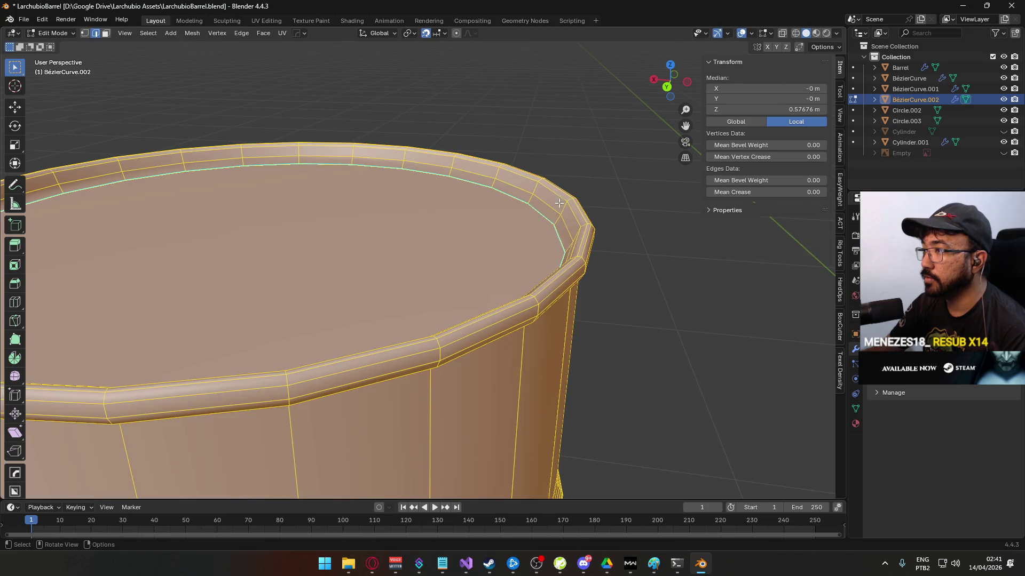
{"action": "right_click", "coordinate": [556, 211]}
{"action": "mouse_move", "coordinate": [556, 363]}
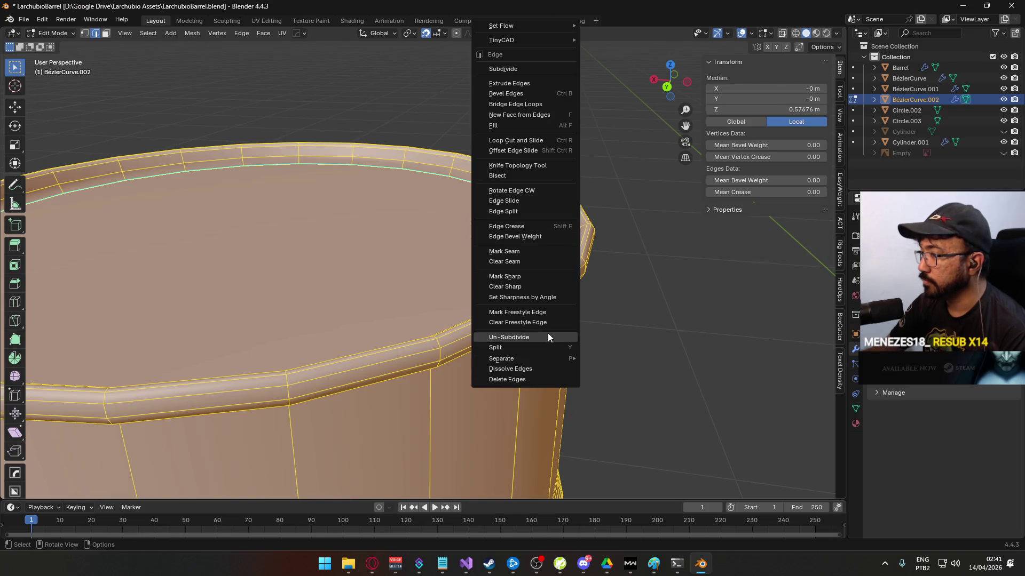
{"action": "key", "text": "Escape"}
{"action": "key", "text": "Tab"}
- Review the barrel's object data and modifier properties
{"action": "right_click", "coordinate": [452, 245]}
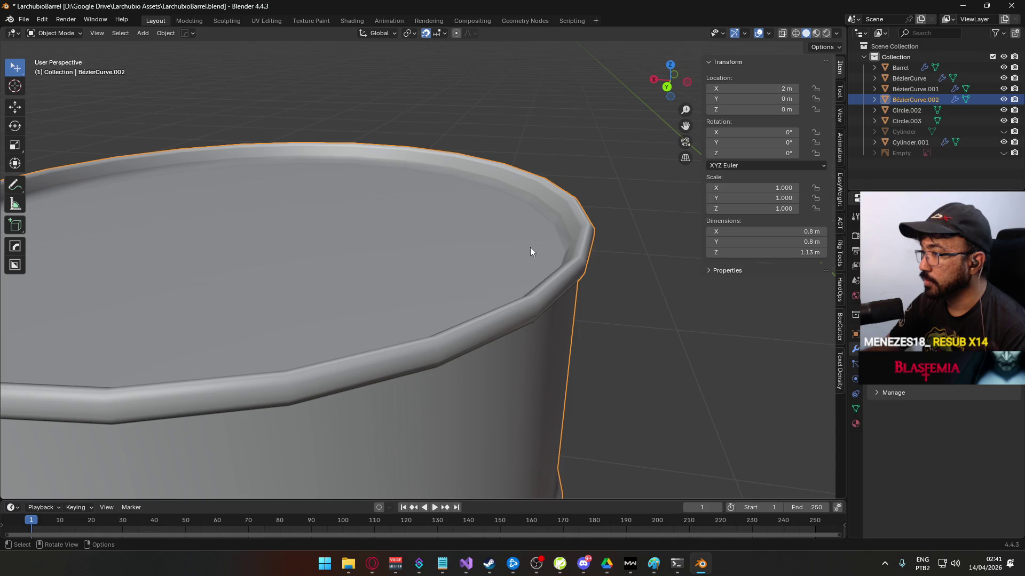
{"action": "left_click", "coordinate": [856, 410]}
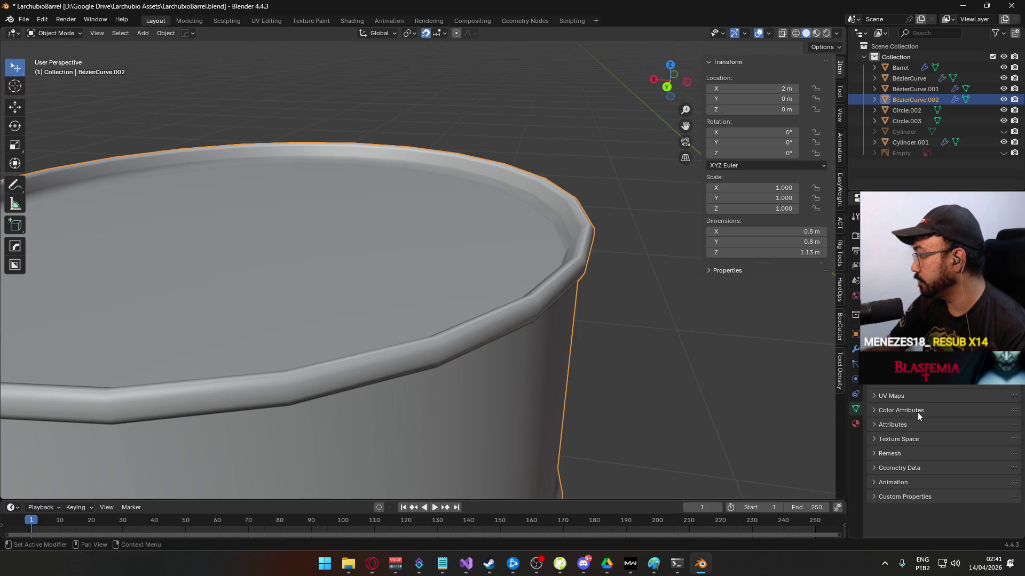
{"action": "left_click", "coordinate": [856, 349]}
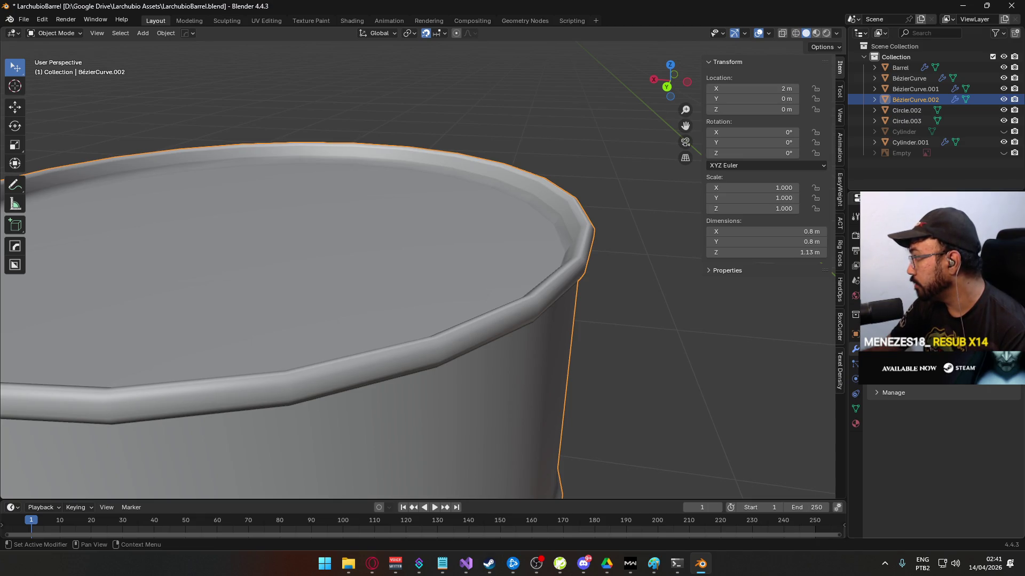
{"action": "scroll", "coordinate": [472, 288], "scroll_direction": "down", "scroll_amount": 6}
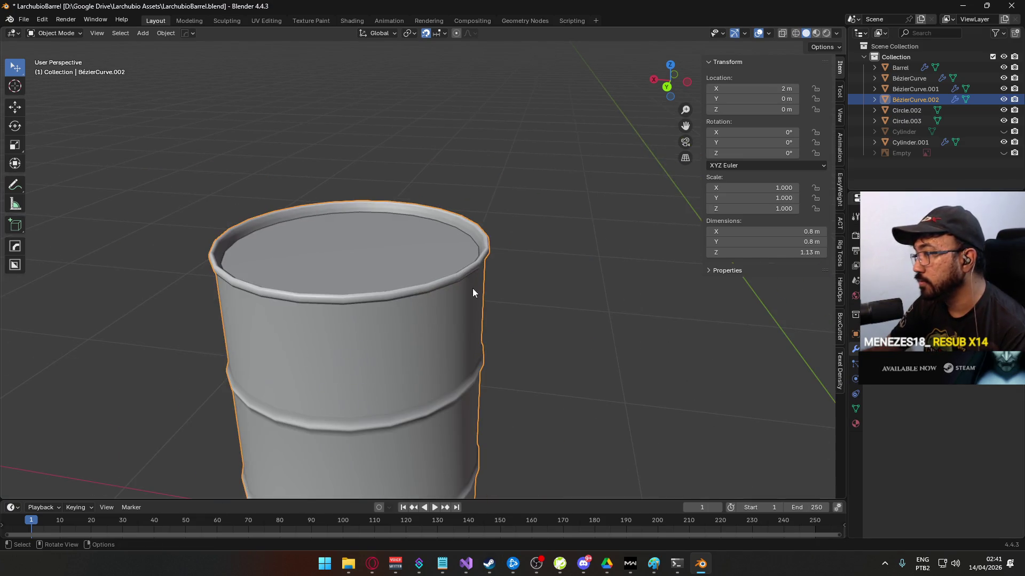
{"action": "scroll", "coordinate": [491, 344], "scroll_direction": "up", "scroll_amount": 4}
- Orbit around the barrel, then view the row of barrels in Front Orthographic
{"action": "mouse_move", "coordinate": [484, 307]}
{"action": "left_mouse_down"}
{"action": "mouse_move", "coordinate": [574, 198]}
{"action": "mouse_move", "coordinate": [588, 238]}
{"action": "mouse_move", "coordinate": [627, 224]}
{"action": "mouse_move", "coordinate": [655, 263]}
{"action": "mouse_move", "coordinate": [631, 263]}
{"action": "left_mouse_up"}
{"action": "scroll", "coordinate": [434, 297], "scroll_direction": "down", "scroll_amount": 3}
{"action": "mouse_move", "coordinate": [434, 297]}
{"action": "left_mouse_down"}
{"action": "mouse_move", "coordinate": [442, 247]}
{"action": "mouse_move", "coordinate": [515, 316]}
{"action": "mouse_move", "coordinate": [586, 272]}
{"action": "mouse_move", "coordinate": [572, 231]}
{"action": "mouse_move", "coordinate": [437, 277]}
{"action": "left_mouse_up"}
{"action": "scroll", "coordinate": [437, 272], "scroll_direction": "down", "scroll_amount": 5}
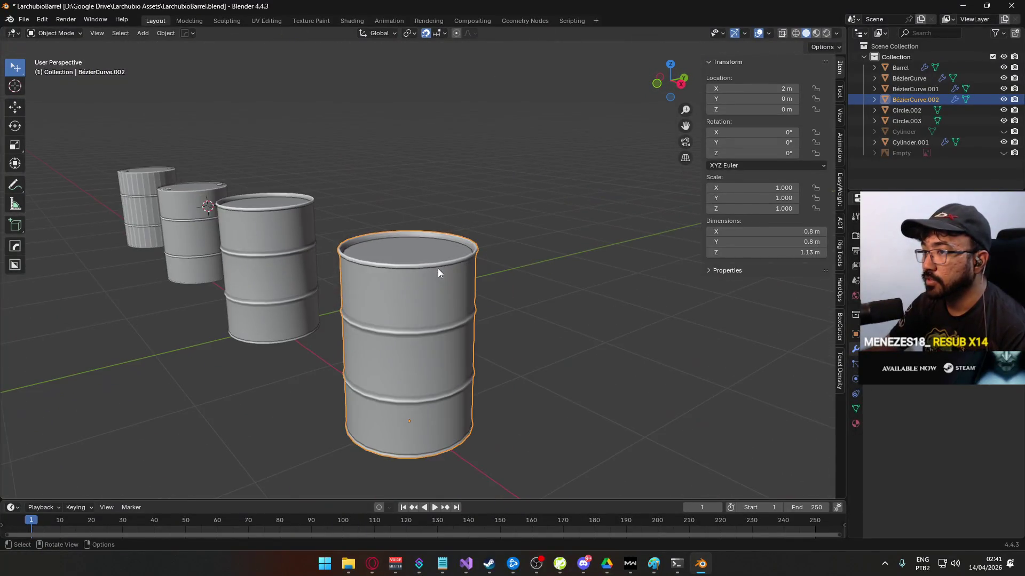
{"action": "key", "text": "KP_1"}
{"action": "scroll", "coordinate": [463, 295], "scroll_direction": "down", "scroll_amount": 3}
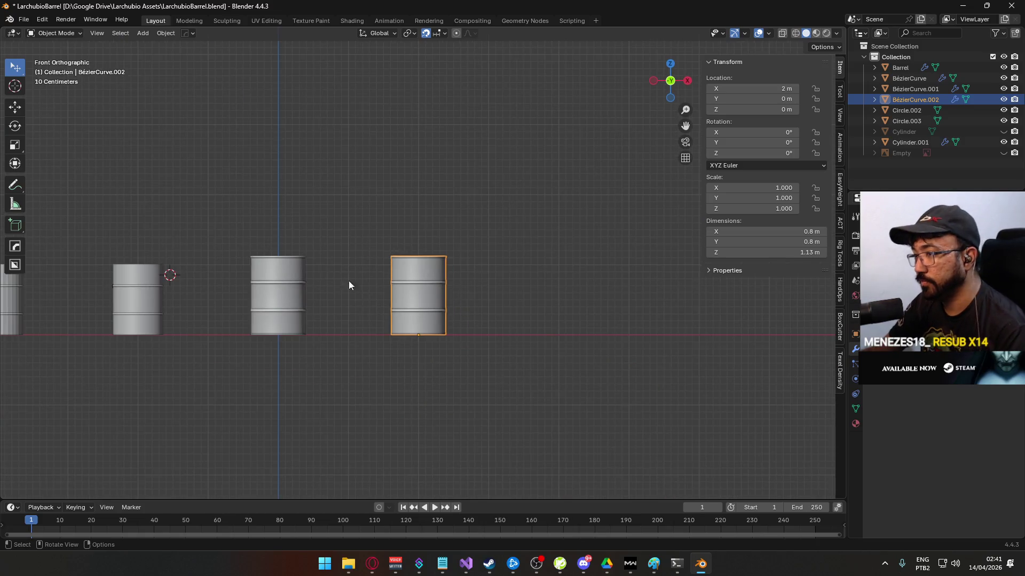
- Move the new barrel 3 m left along X to X -1 m
{"action": "scroll", "coordinate": [369, 283], "scroll_direction": "left", "scroll_amount": 4}
{"action": "key", "text": "g"}
{"action": "key", "text": "x"}
{"action": "left_click", "coordinate": [462, 277]}
{"action": "scroll", "coordinate": [419, 319], "scroll_direction": "up", "scroll_amount": 6}
{"action": "scroll", "coordinate": [419, 323], "scroll_direction": "up", "scroll_amount": 3}
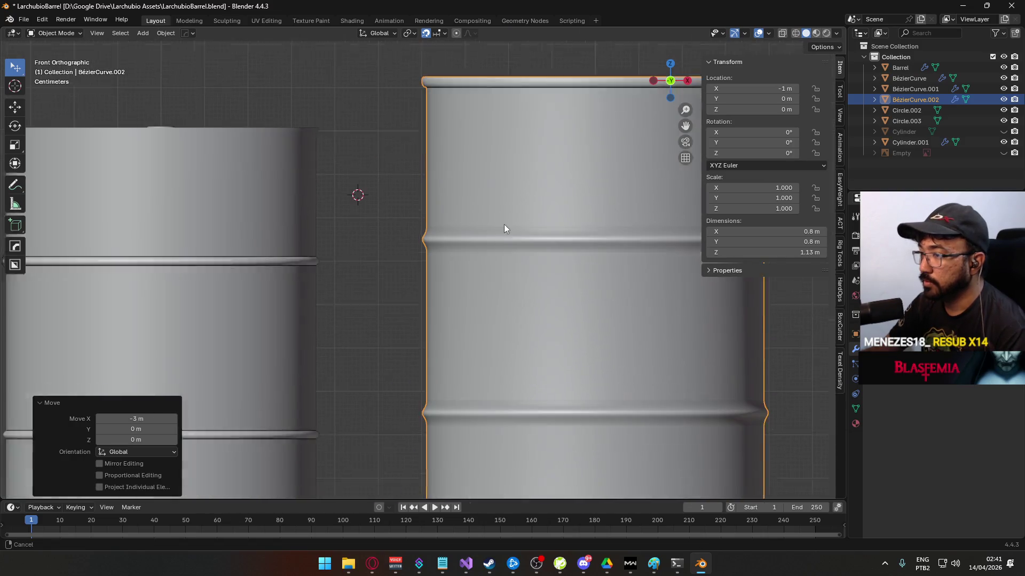
{"action": "scroll", "coordinate": [490, 217], "scroll_direction": "down", "scroll_amount": 3}
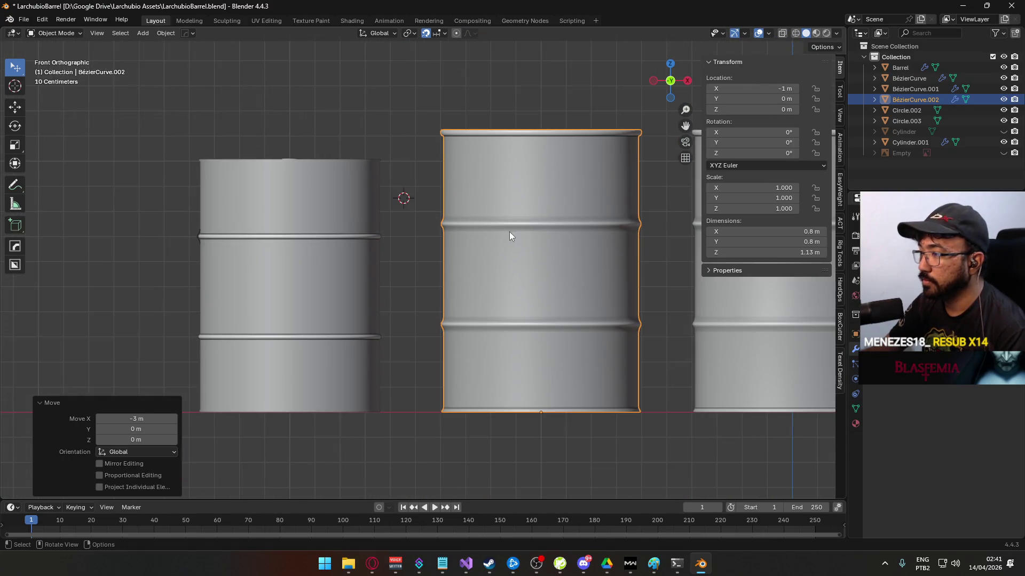
- Move the barrel along X to -1.2 m, then view from the top and enter Edit Mode
{"action": "key", "text": "g"}
{"action": "key", "text": "x"}
{"action": "left_click", "coordinate": [520, 272]}
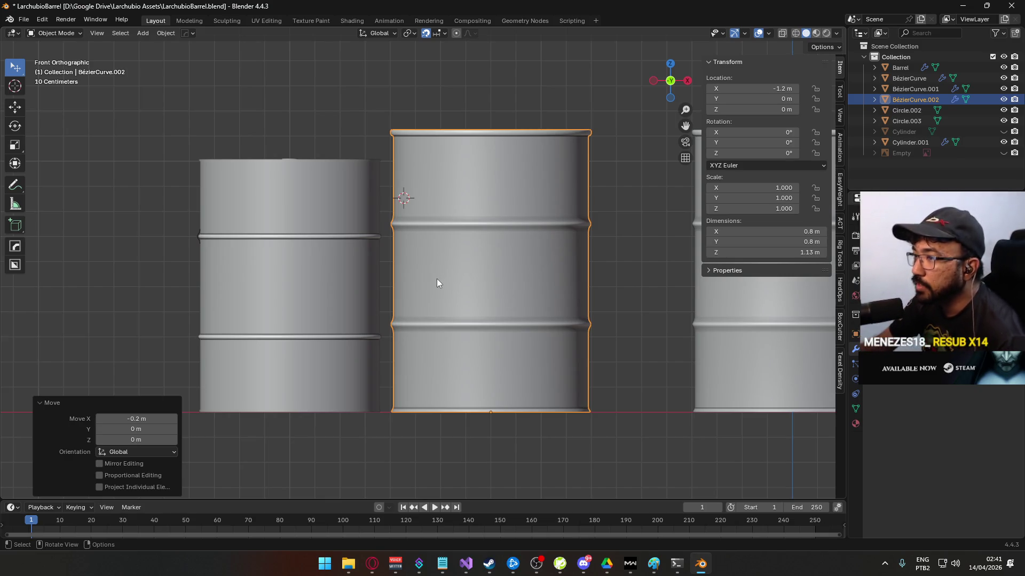
{"action": "scroll", "coordinate": [469, 266], "scroll_direction": "down", "scroll_amount": 3}
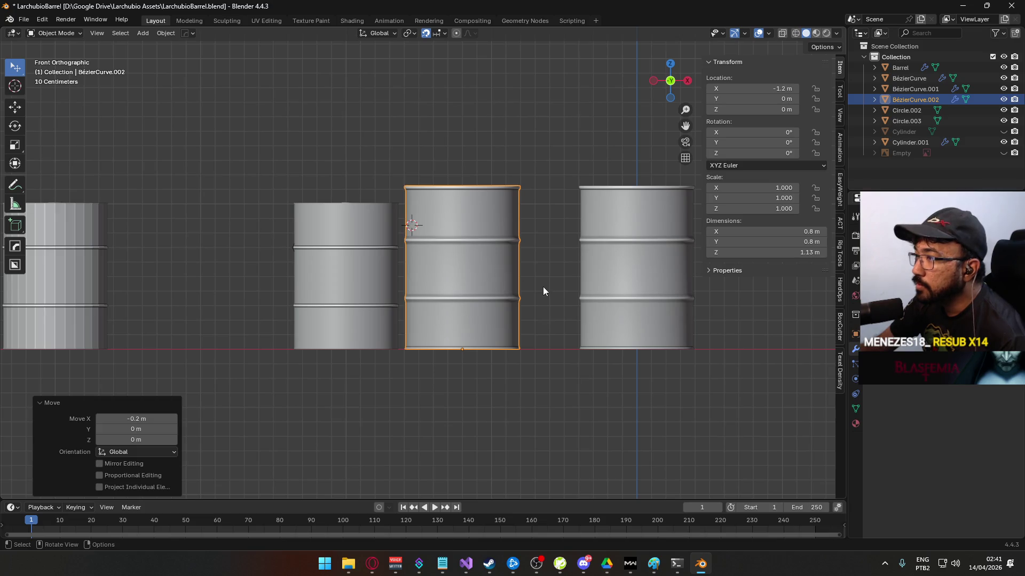
{"action": "scroll", "coordinate": [516, 268], "scroll_direction": "up", "scroll_amount": 1}
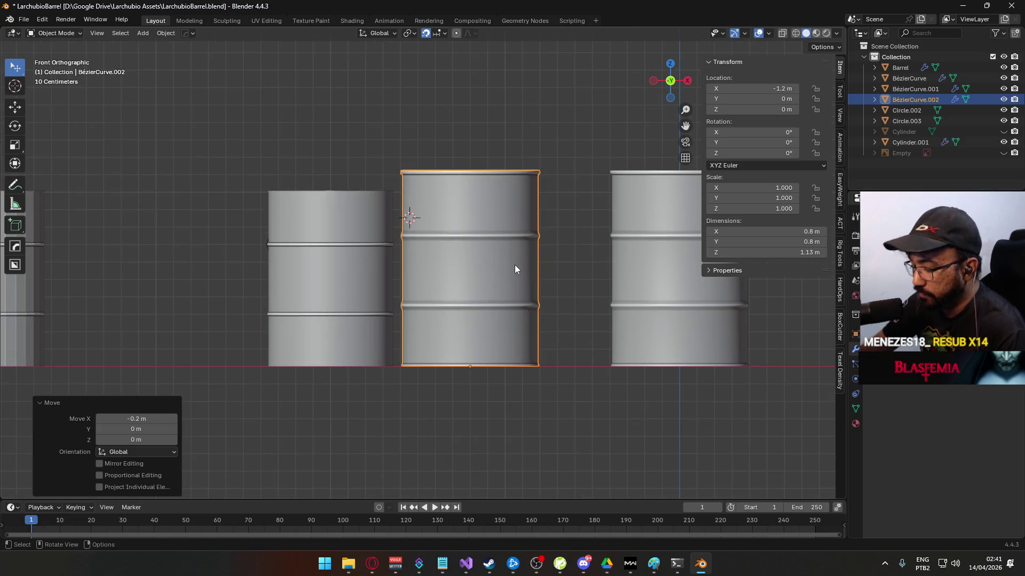
{"action": "key", "text": "KP_7"}
{"action": "key", "text": "Tab"}
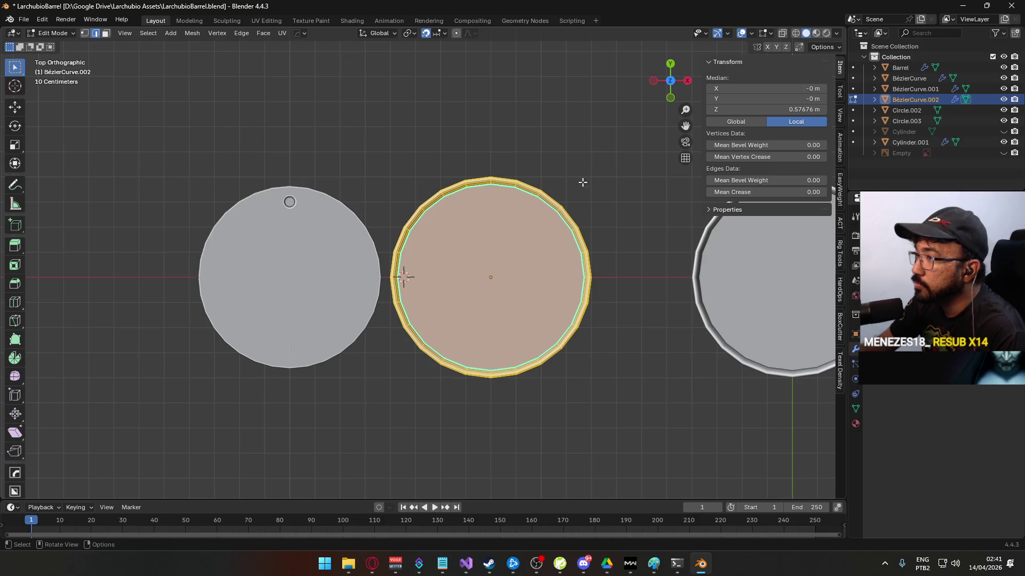
- Try selecting the middle barrel's whole mesh and top face, cancel a resize, and clear the selection
{"action": "left_click", "coordinate": [550, 242]}
{"action": "mouse_move", "coordinate": [549, 274]}
{"action": "left_mouse_down"}
{"action": "mouse_move", "coordinate": [536, 85]}
{"action": "mouse_move", "coordinate": [520, 231]}
{"action": "left_mouse_up"}
{"action": "key", "text": "a"}
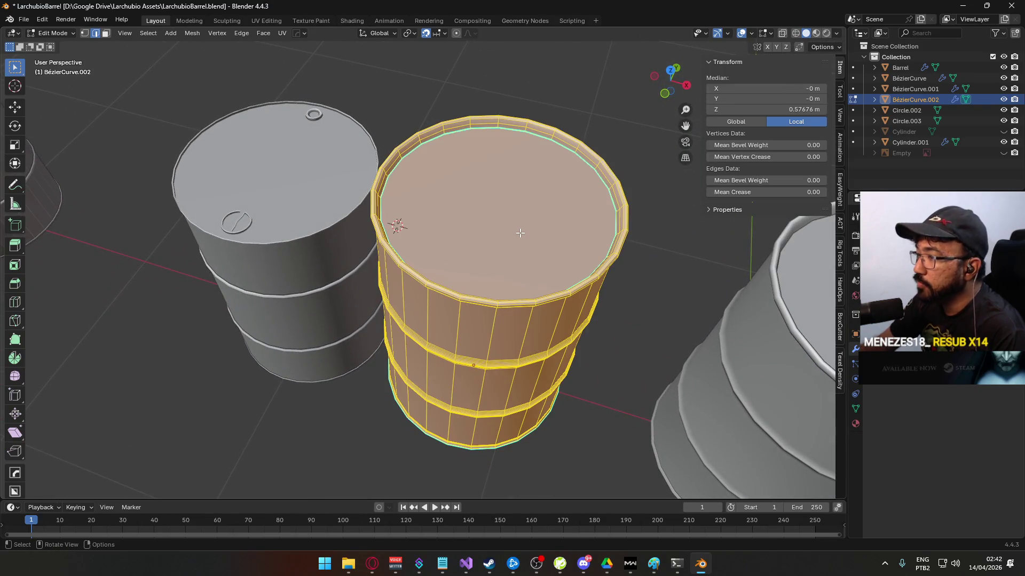
{"action": "key", "text": "KP_7"}
{"action": "key", "text": "s"}
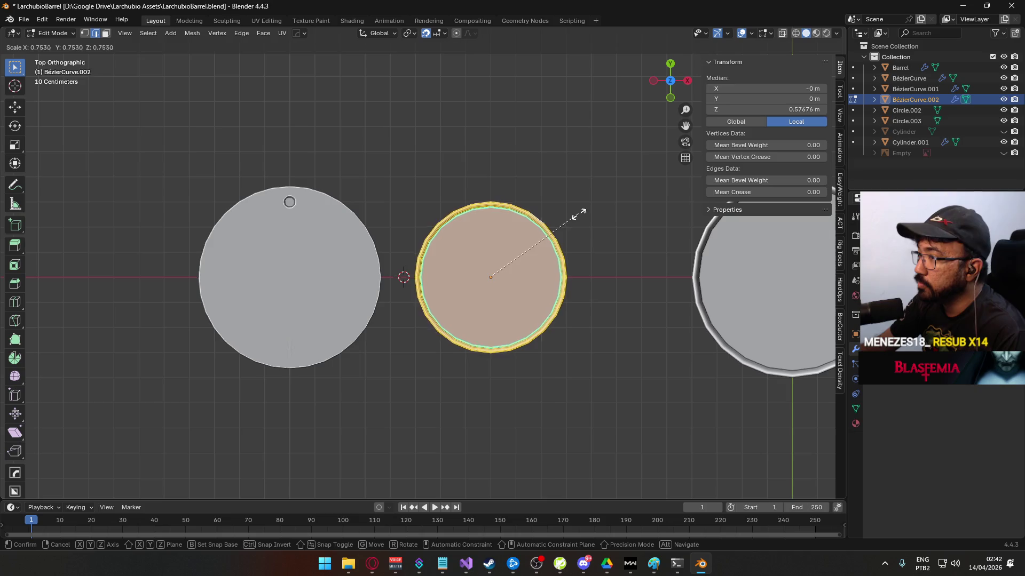
{"action": "key", "text": "Escape"}
{"action": "scroll", "coordinate": [422, 262], "scroll_direction": "up", "scroll_amount": 3}
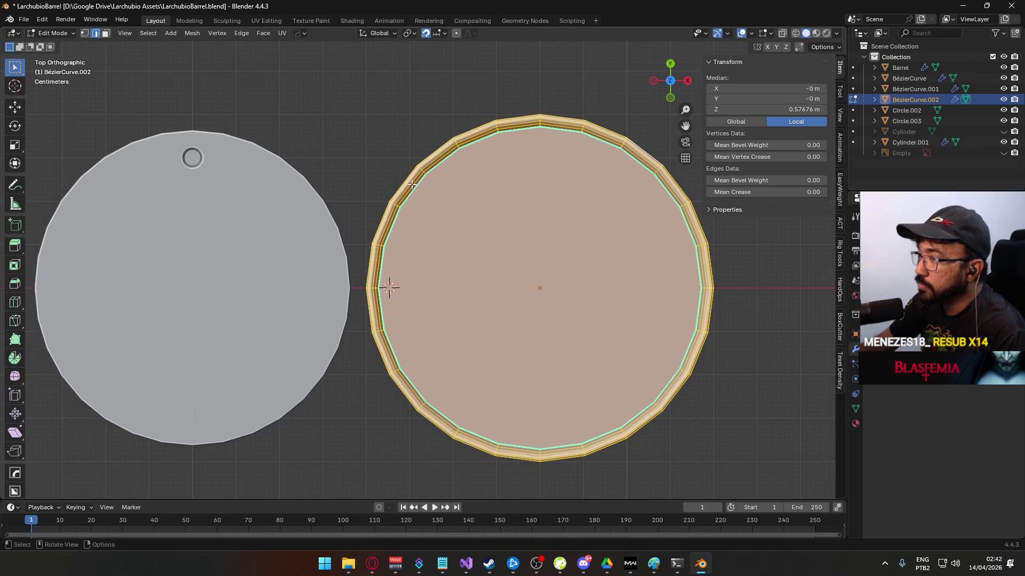
{"action": "key", "text": "alt+a"}
{"action": "key", "text": "3"}
{"action": "left_click", "coordinate": [417, 185]}
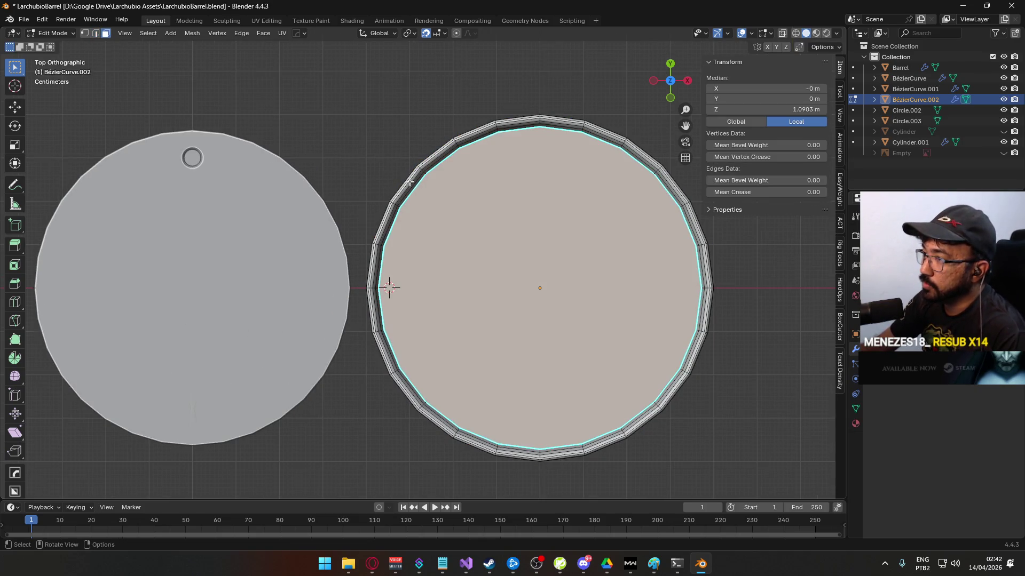
{"action": "scroll", "coordinate": [524, 280], "scroll_direction": "down", "scroll_amount": 4}
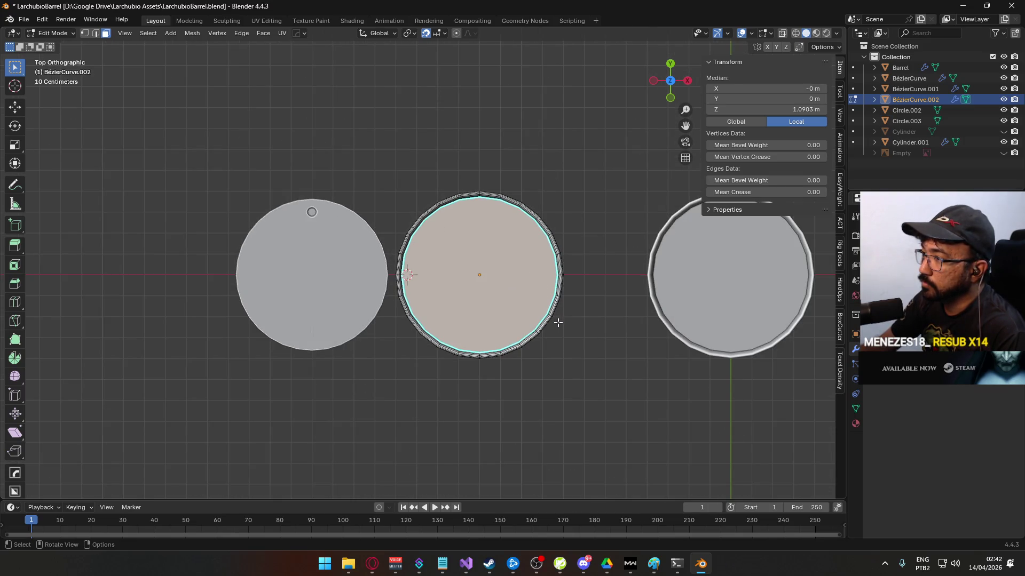
{"action": "mouse_move", "coordinate": [513, 357]}
{"action": "left_mouse_down"}
{"action": "mouse_move", "coordinate": [459, 360]}
{"action": "mouse_move", "coordinate": [433, 378]}
{"action": "mouse_move", "coordinate": [445, 370]}
{"action": "left_mouse_up"}
{"action": "key", "text": "alt+a"}
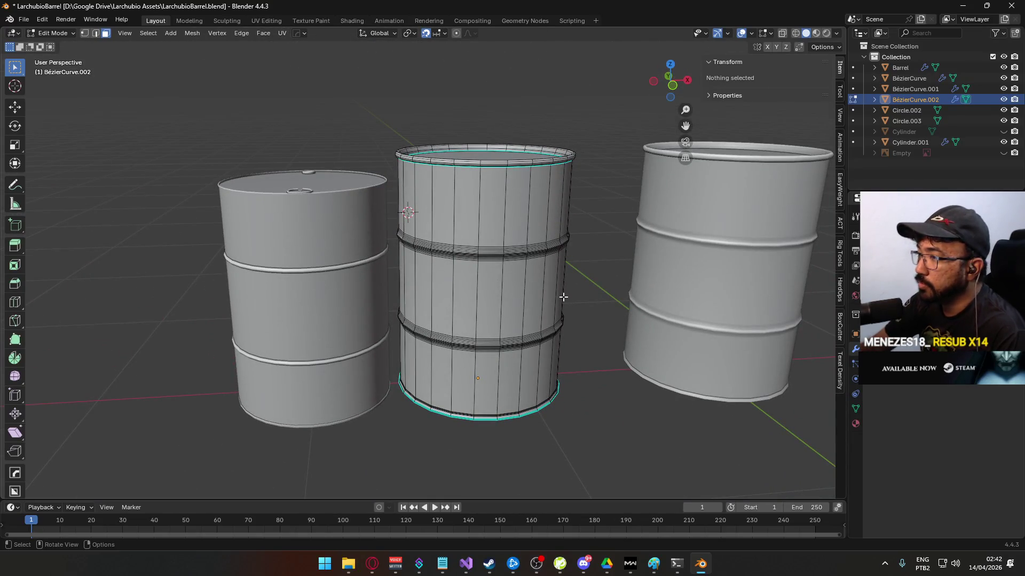
{"action": "mouse_move", "coordinate": [486, 177]}
{"action": "left_mouse_down"}
{"action": "mouse_move", "coordinate": [501, 281]}
{"action": "mouse_move", "coordinate": [407, 176]}
{"action": "mouse_move", "coordinate": [435, 165]}
{"action": "mouse_move", "coordinate": [463, 305]}
{"action": "mouse_move", "coordinate": [469, 258]}
{"action": "mouse_move", "coordinate": [491, 259]}
{"action": "mouse_move", "coordinate": [466, 229]}
{"action": "mouse_move", "coordinate": [479, 246]}
{"action": "mouse_move", "coordinate": [460, 327]}
{"action": "mouse_move", "coordinate": [524, 231]}
{"action": "mouse_move", "coordinate": [460, 269]}
{"action": "left_mouse_up"}
- Separate the selected edges into a new object, BézierCurve.003
{"action": "key", "text": "2"}
{"action": "right_click", "coordinate": [460, 269]}
{"action": "mouse_move", "coordinate": [467, 357]}
{"action": "left_click", "coordinate": [523, 357]}
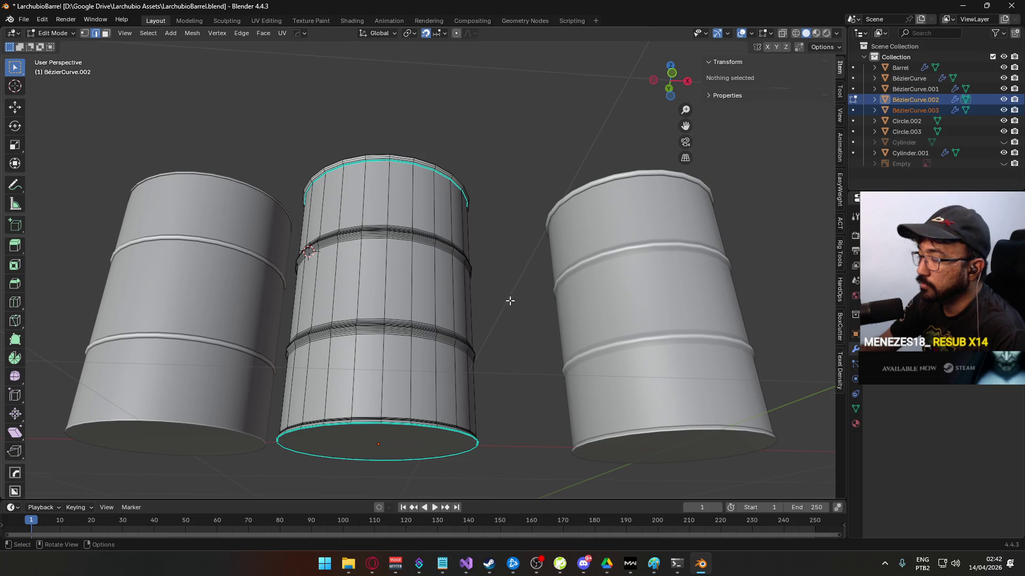
- Return to Object Mode and delete the middle barrel mesh
{"action": "left_click_drag", "start_coordinate": [509, 302], "coordinate": [411, 260]}
{"action": "key", "text": "Tab"}
{"action": "key", "text": "Delete"}
{"action": "left_click", "coordinate": [458, 280]}
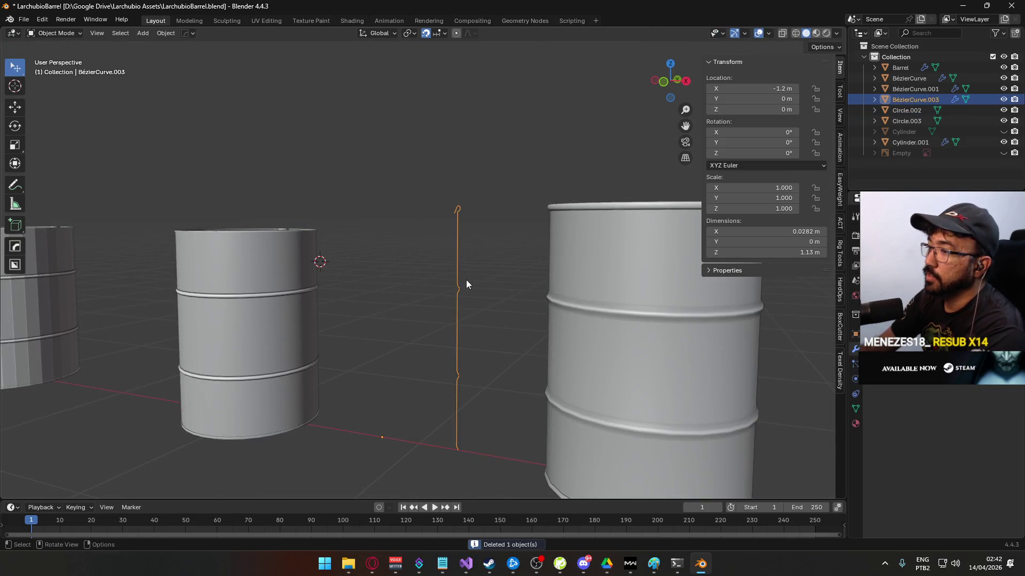
{"action": "key", "text": "KP_1"}
{"action": "key", "text": "g"}
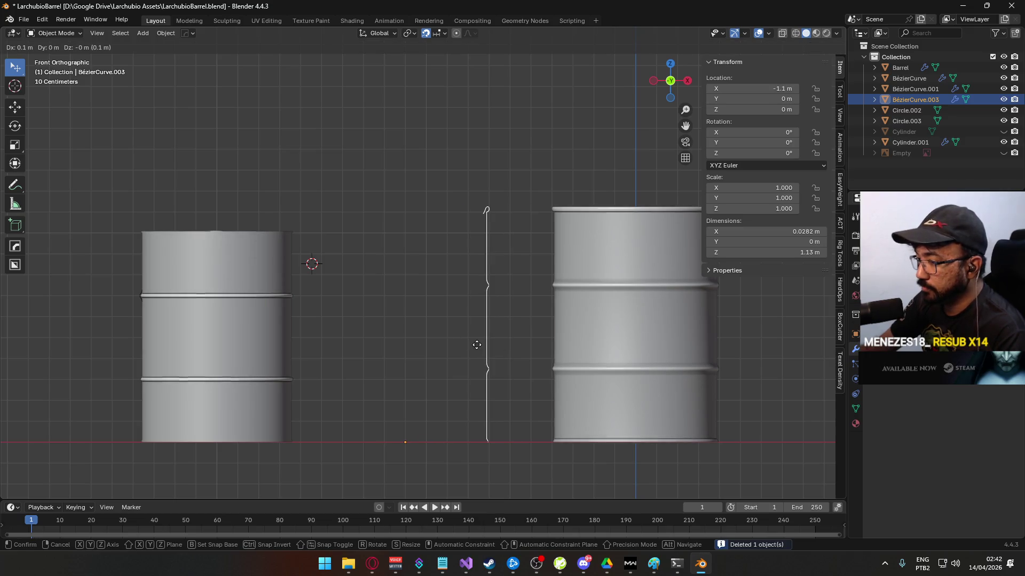
{"action": "left_click", "coordinate": [477, 350]}
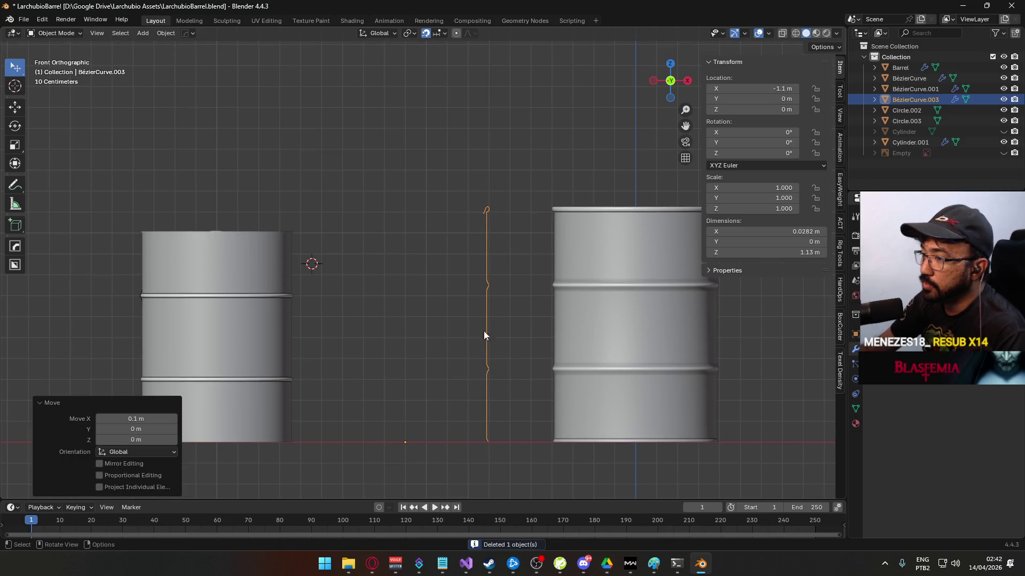
{"action": "mouse_move", "coordinate": [472, 370]}
{"action": "left_mouse_down"}
{"action": "mouse_move", "coordinate": [459, 213]}
{"action": "mouse_move", "coordinate": [463, 270]}
{"action": "left_mouse_up"}
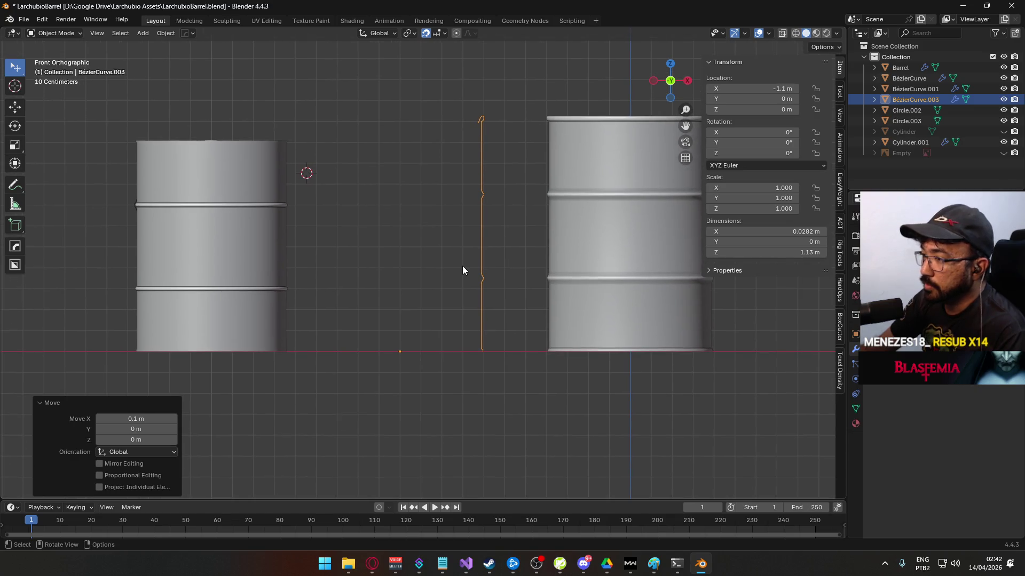
{"action": "key", "text": "KP_7"}
{"action": "key", "text": "Tab"}
{"action": "scroll", "coordinate": [483, 304], "scroll_direction": "up", "scroll_amount": 5}
{"action": "key", "text": "1"}
{"action": "key", "text": "alt+z"}
{"action": "left_click_drag", "start_coordinate": [519, 268], "coordinate": [619, 316]}
{"action": "key", "text": "g"}
{"action": "left_click", "coordinate": [640, 315]}
{"action": "key", "text": "KP_1"}
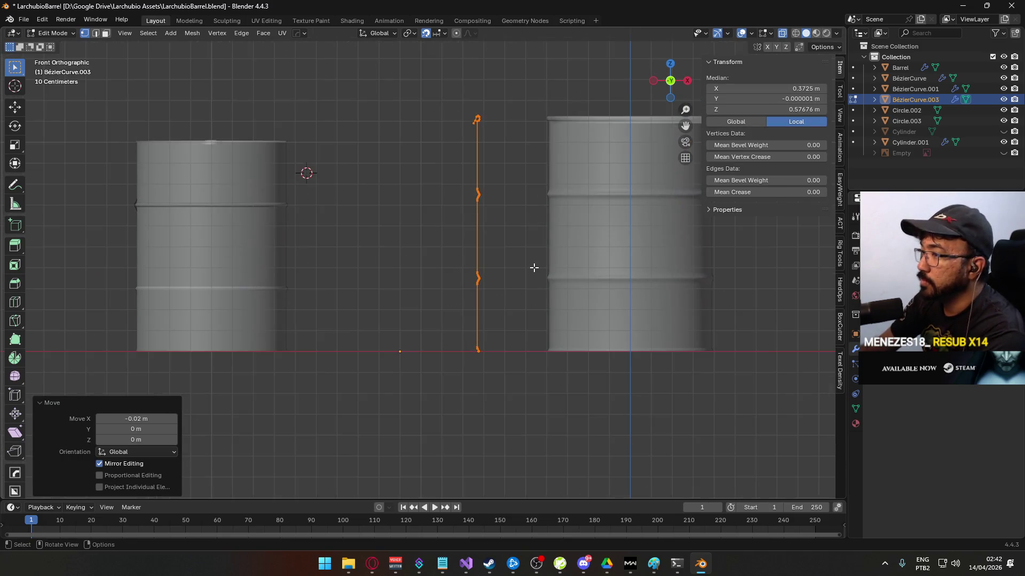
{"action": "key", "text": "Tab"}
{"action": "key", "text": "KP_7"}
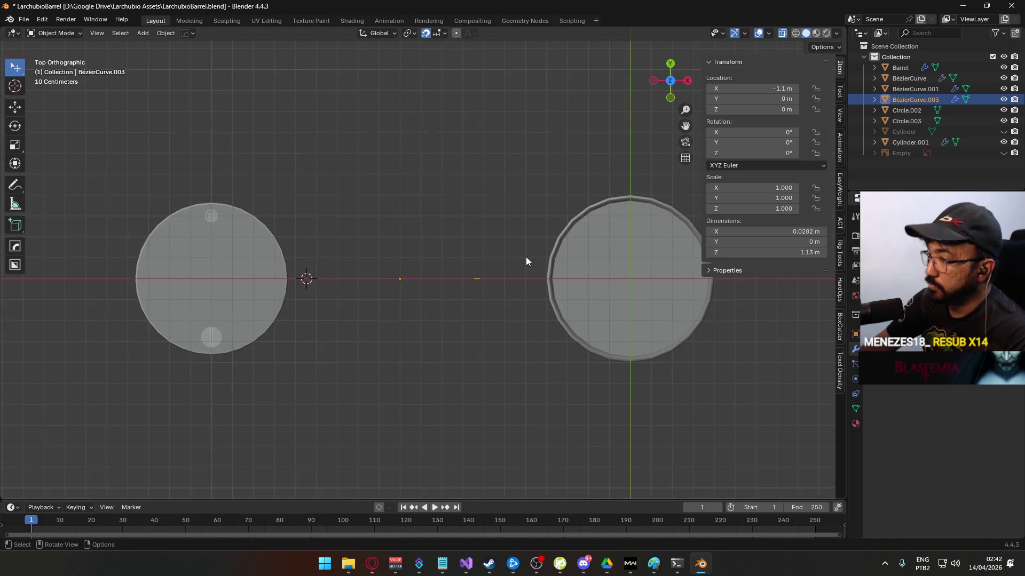
{"action": "key", "text": "Tab"}
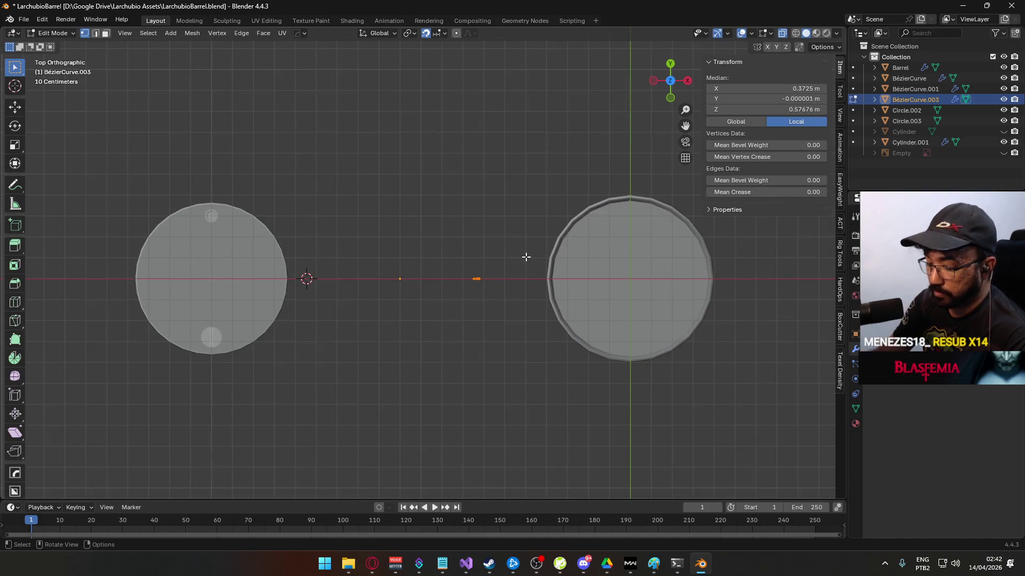
{"action": "key", "text": "F3"}
- Undo a trial Spin on the profile and move the profile curve to X 0
{"action": "type", "text": "spin"}
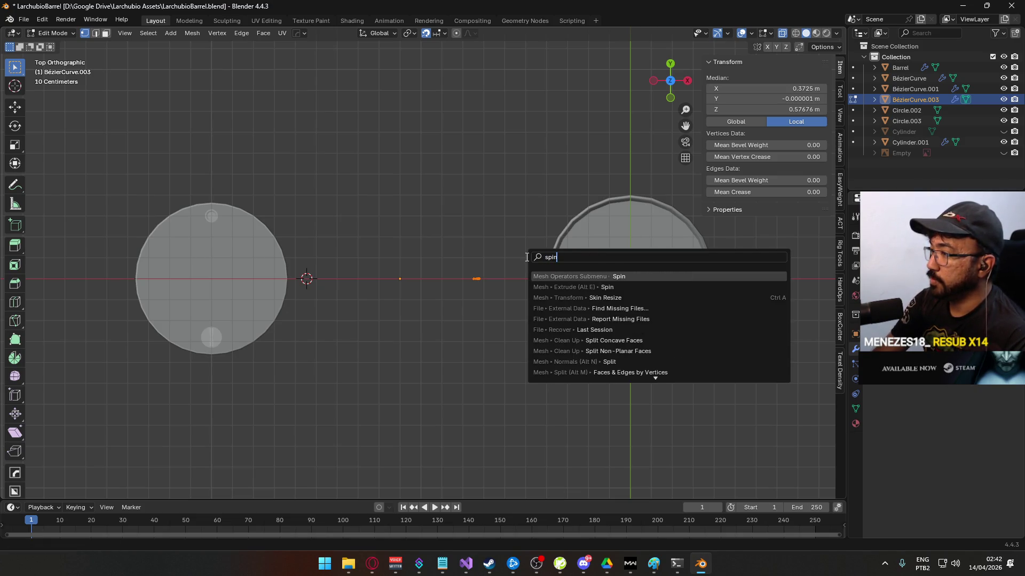
{"action": "key", "text": "Return"}
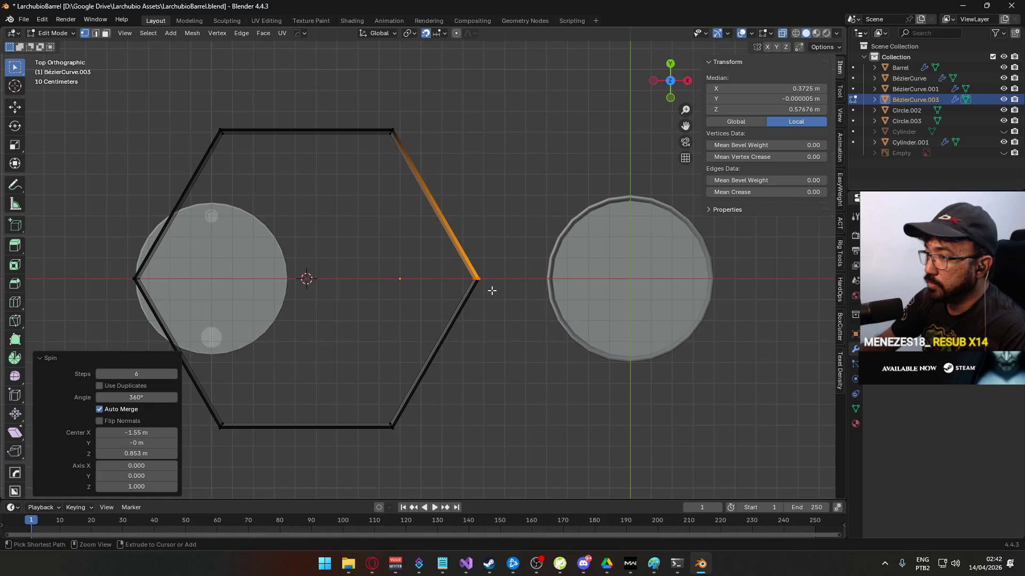
{"action": "key", "text": "ctrl+z"}
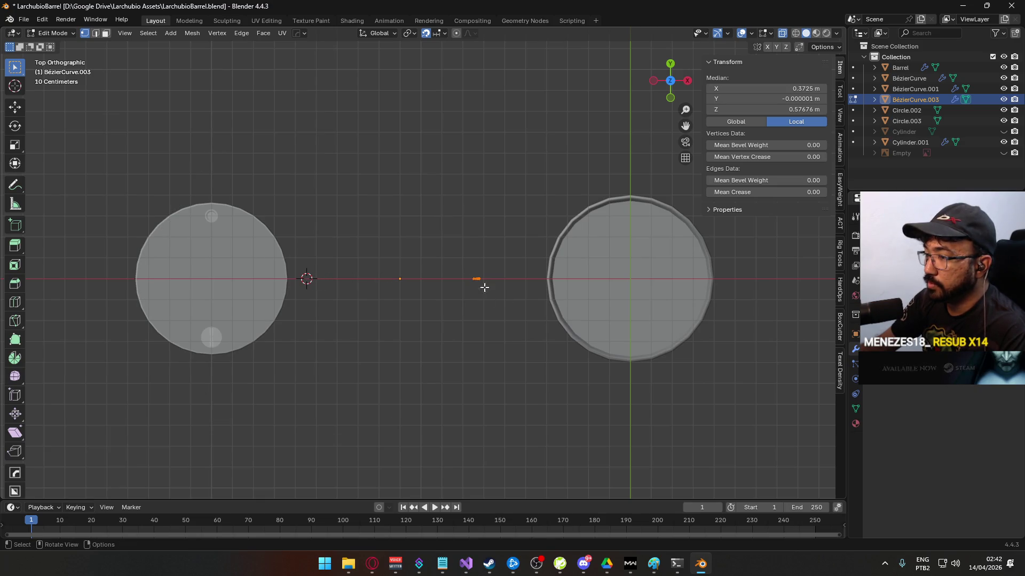
{"action": "key", "text": "Tab"}
{"action": "key", "text": "g"}
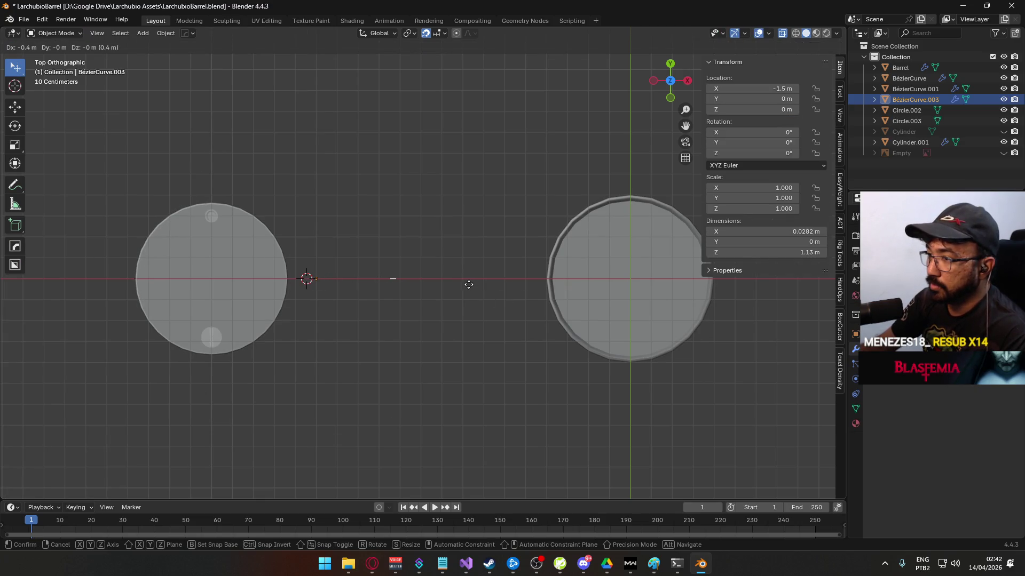
{"action": "scroll", "coordinate": [462, 286], "scroll_direction": "down", "scroll_amount": 4}
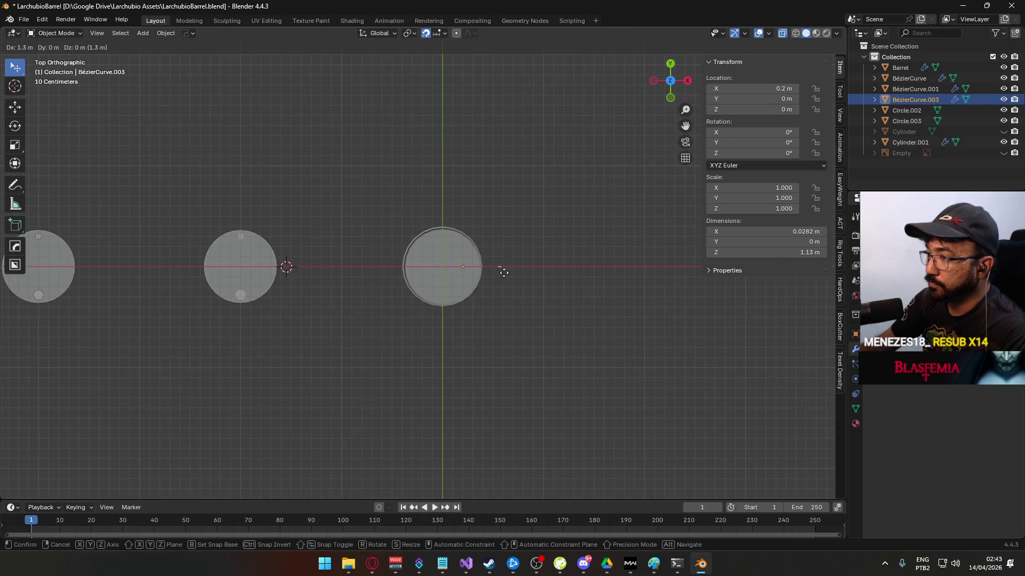
{"action": "left_click", "coordinate": [479, 277]}
- Search the operator list for a 3D cursor-to-origin command ('3d cursor to o', '3dc') without running it
{"action": "key", "text": "F3"}
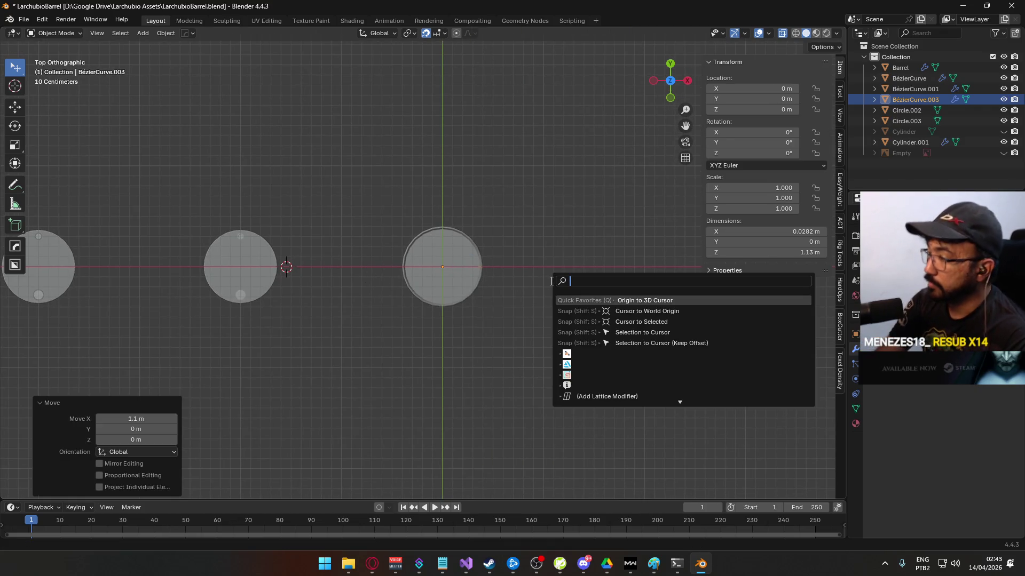
{"action": "type", "text": "3d cursor to o"}
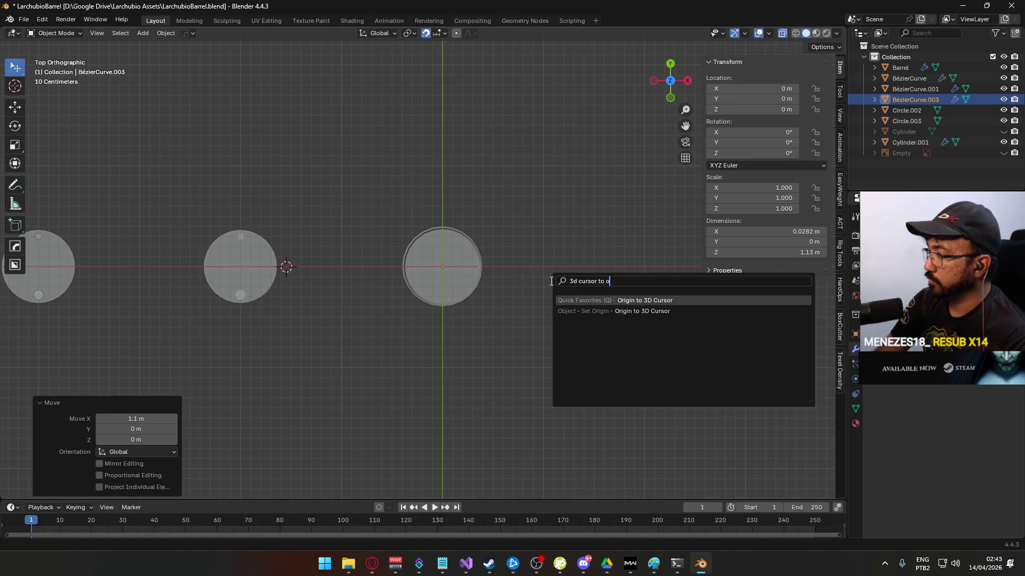
{"action": "key", "text": "BackSpace"}
{"action": "key", "text": "BackSpace"}
{"action": "key", "text": "BackSpace"}
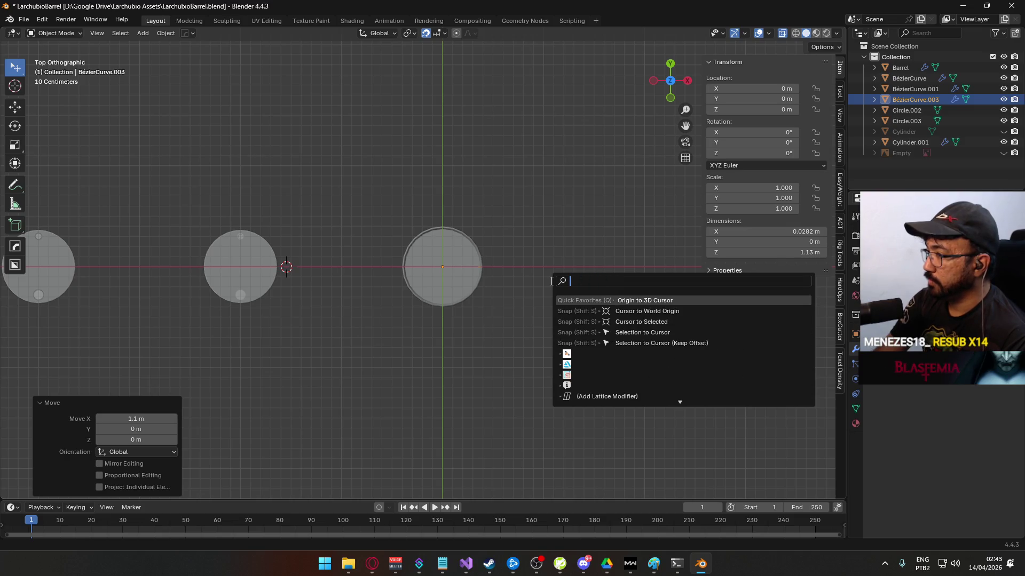
{"action": "key", "text": "Escape"}
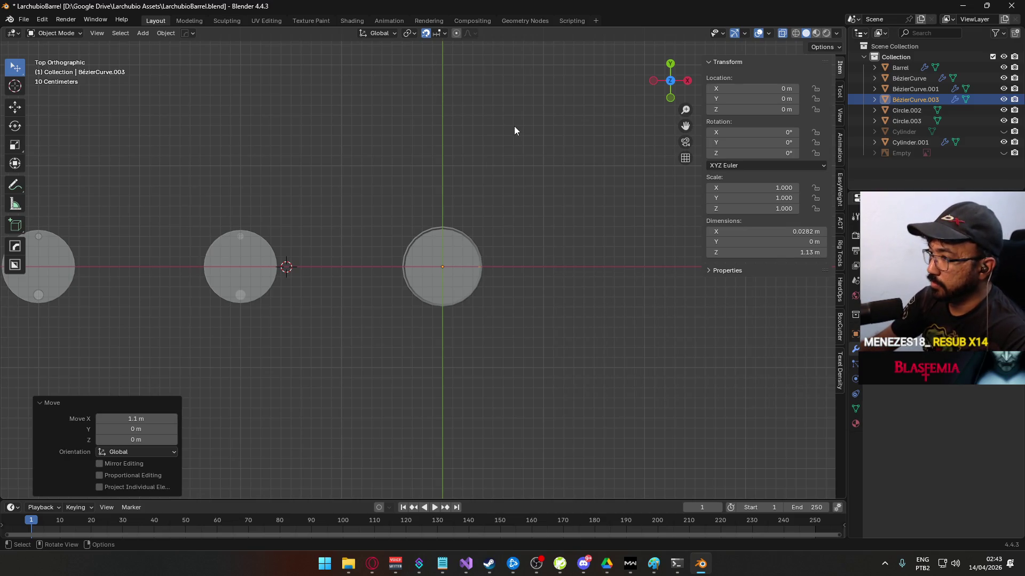
{"action": "key", "text": "Tab"}
{"action": "key", "text": "F3"}
{"action": "type", "text": "3"}
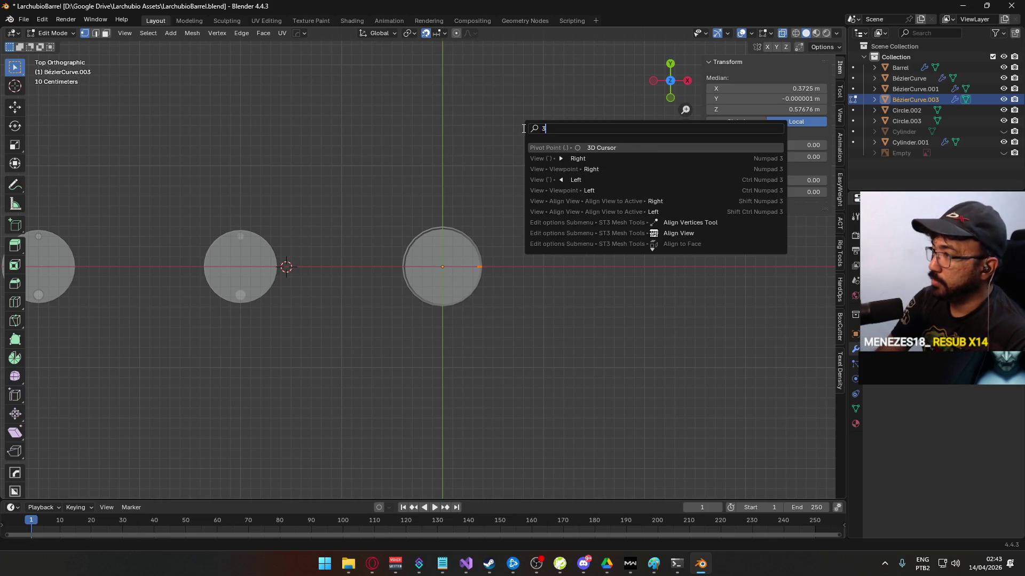
{"action": "type", "text": "dc"}
{"action": "key", "text": "BackSpace"}
{"action": "key", "text": "BackSpace"}
{"action": "key", "text": "BackSpace"}
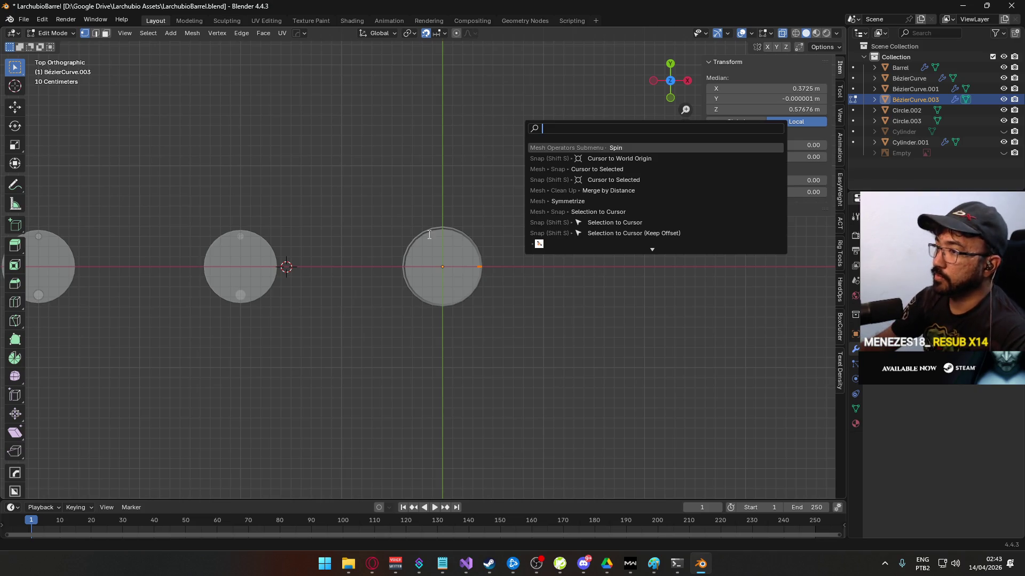
{"action": "key", "text": "Escape"}
- Snap the 3D cursor to the world origin, then edit the curve's points from top view
{"action": "left_click_drag", "start_coordinate": [399, 280], "coordinate": [480, 288]}
{"action": "key", "text": "Tab"}
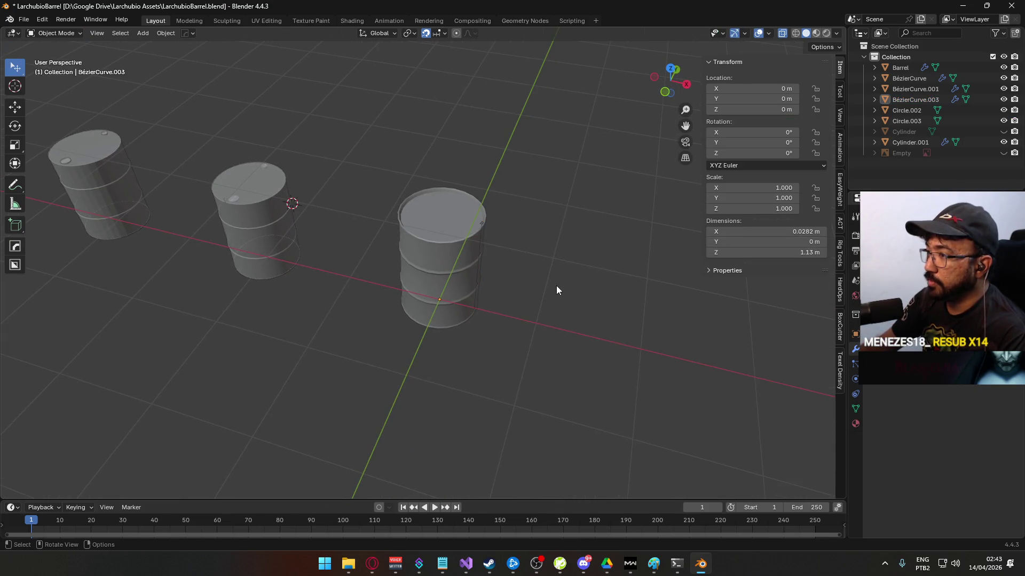
{"action": "key", "text": "F3"}
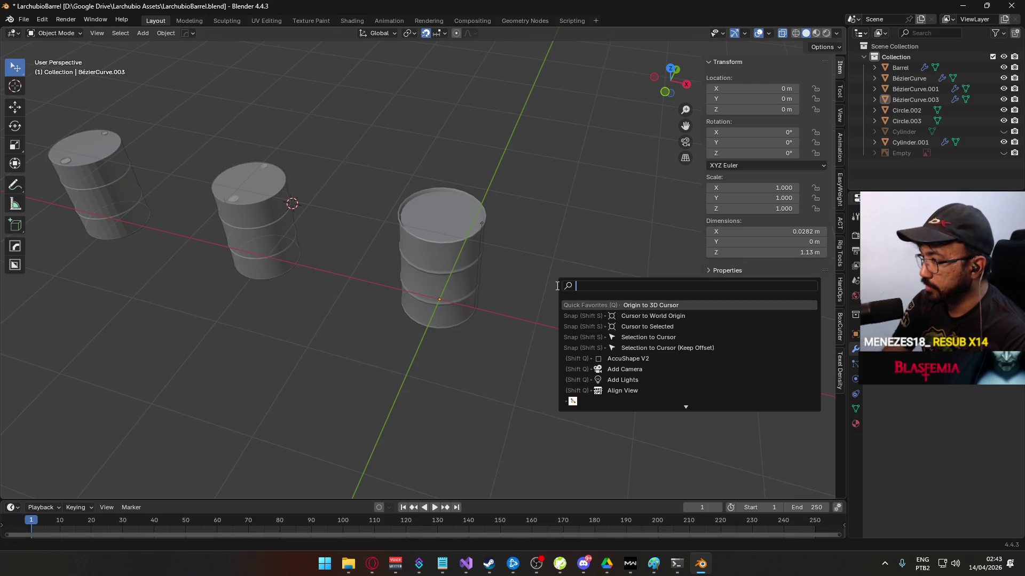
{"action": "key", "text": "Down"}
{"action": "key", "text": "Return"}
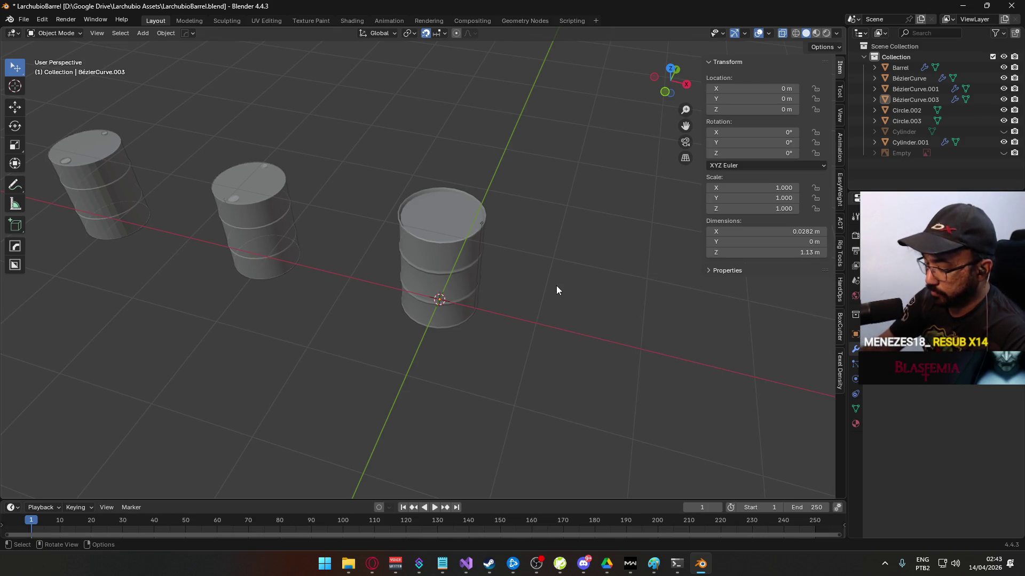
{"action": "key", "text": "KP_7"}
{"action": "scroll", "coordinate": [550, 280], "scroll_direction": "up", "scroll_amount": 5}
{"action": "key", "text": "Tab"}
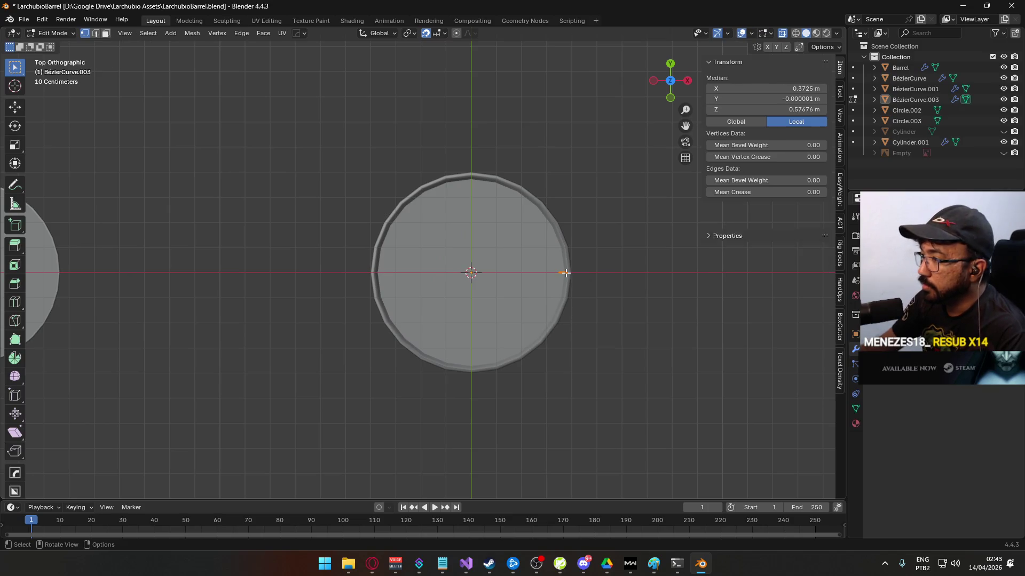
- Spin the profile 360° around the origin with 48 steps, return to Object Mode and select the old barrel
{"action": "mouse_move", "coordinate": [470, 262]}
{"action": "left_mouse_down"}
{"action": "mouse_move", "coordinate": [499, 274]}
{"action": "mouse_move", "coordinate": [516, 266]}
{"action": "left_mouse_up"}
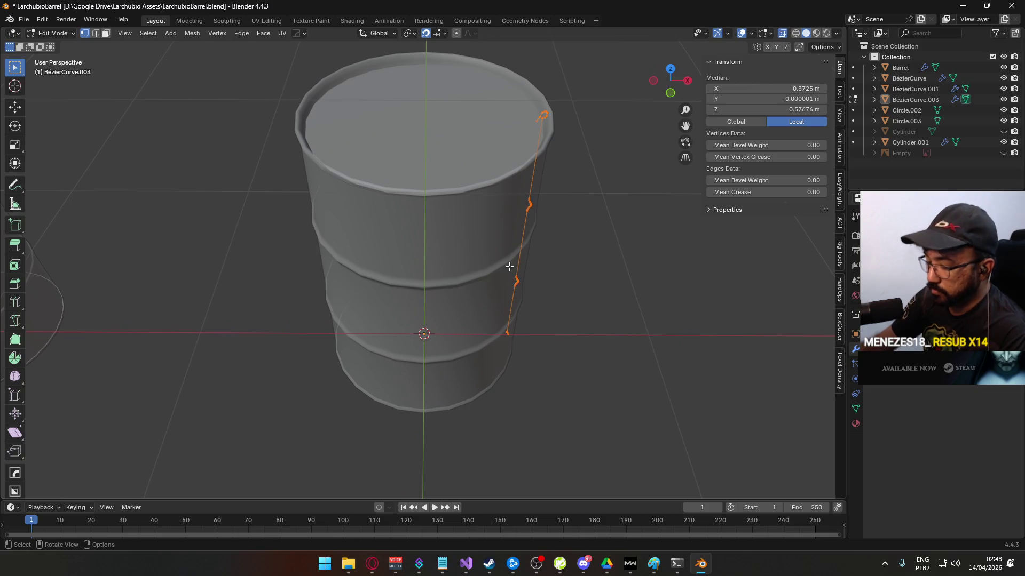
{"action": "key", "text": "KP_7"}
{"action": "key", "text": "F3"}
{"action": "type", "text": "spin"}
{"action": "key", "text": "Return"}
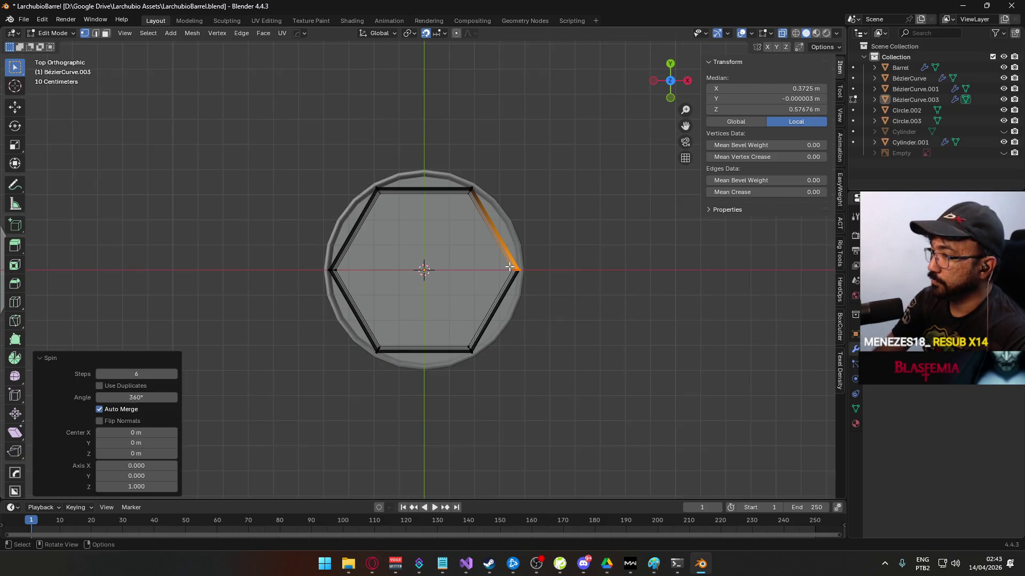
{"action": "left_click", "coordinate": [139, 373]}
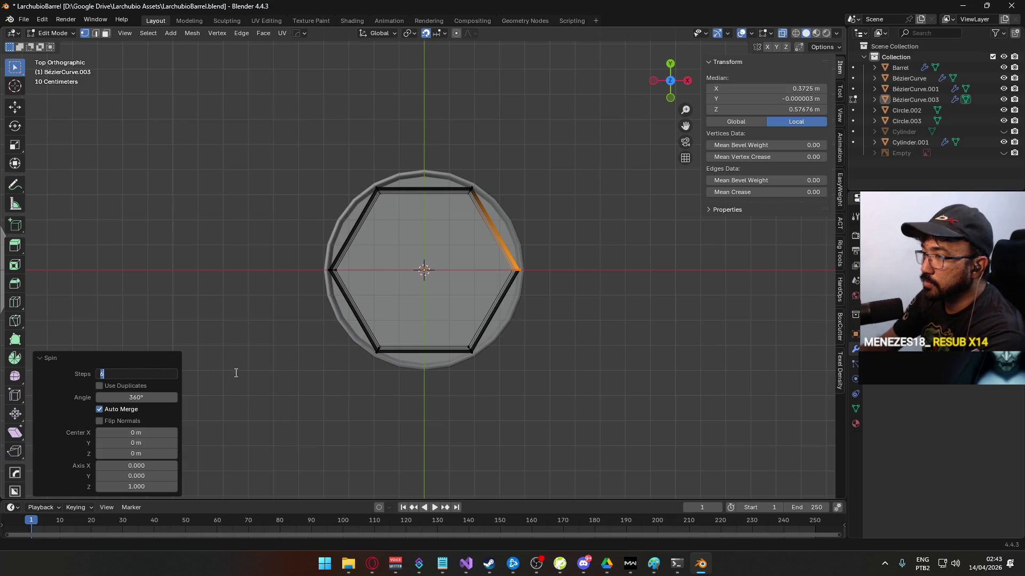
{"action": "type", "text": "4"}
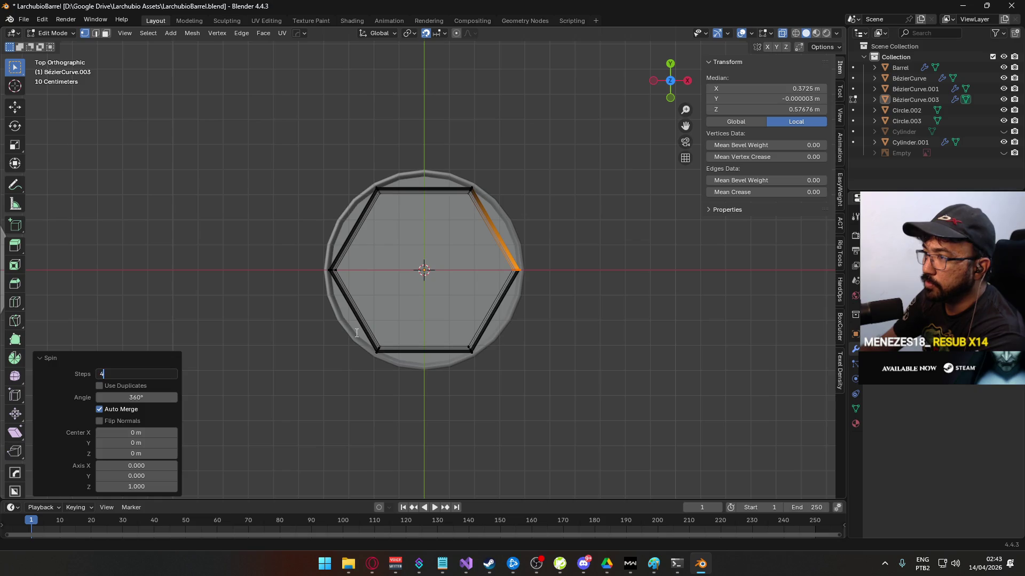
{"action": "type", "text": "8"}
{"action": "key", "text": "Return"}
{"action": "mouse_move", "coordinate": [480, 383]}
{"action": "left_mouse_down"}
{"action": "mouse_move", "coordinate": [453, 368]}
{"action": "mouse_move", "coordinate": [561, 263]}
{"action": "mouse_move", "coordinate": [398, 343]}
{"action": "mouse_move", "coordinate": [447, 286]}
{"action": "left_mouse_up"}
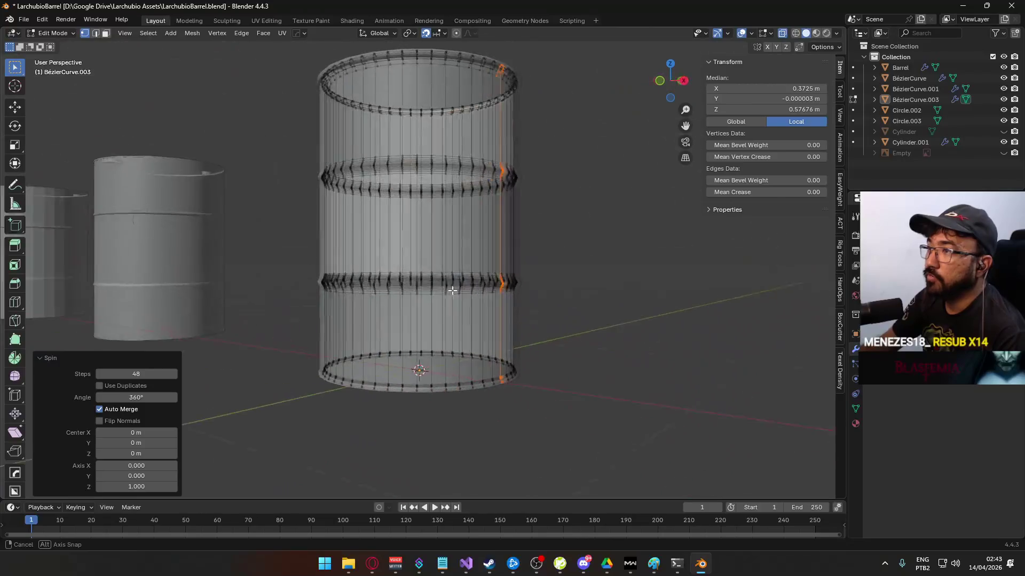
{"action": "key", "text": "Tab"}
{"action": "left_click", "coordinate": [499, 235]}
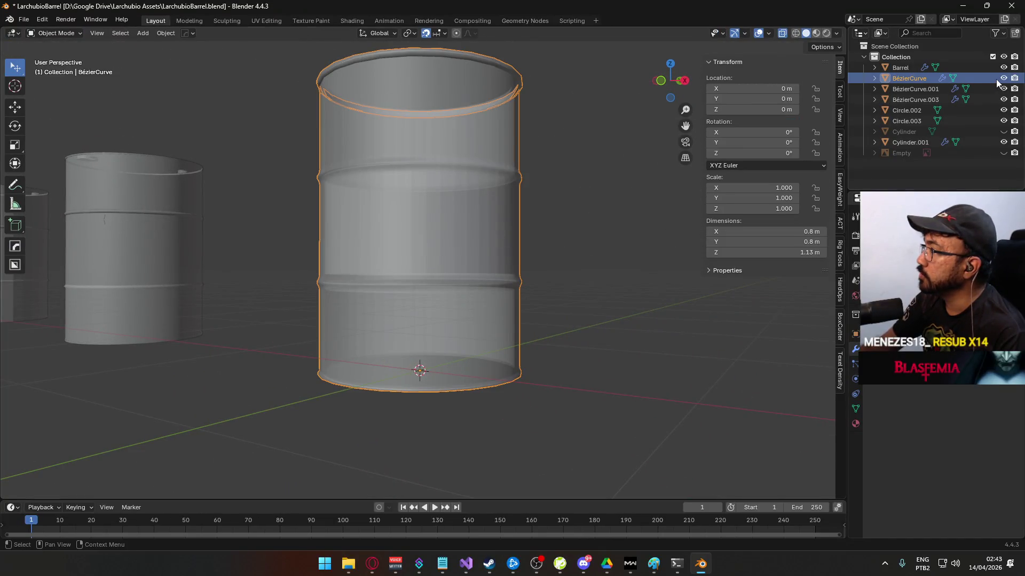
- Hide the old barrel, then cap the new barrel's bottom rim loop with a filled face
{"action": "key", "text": "h"}
{"action": "left_click", "coordinate": [448, 223]}
{"action": "key", "text": "Tab"}
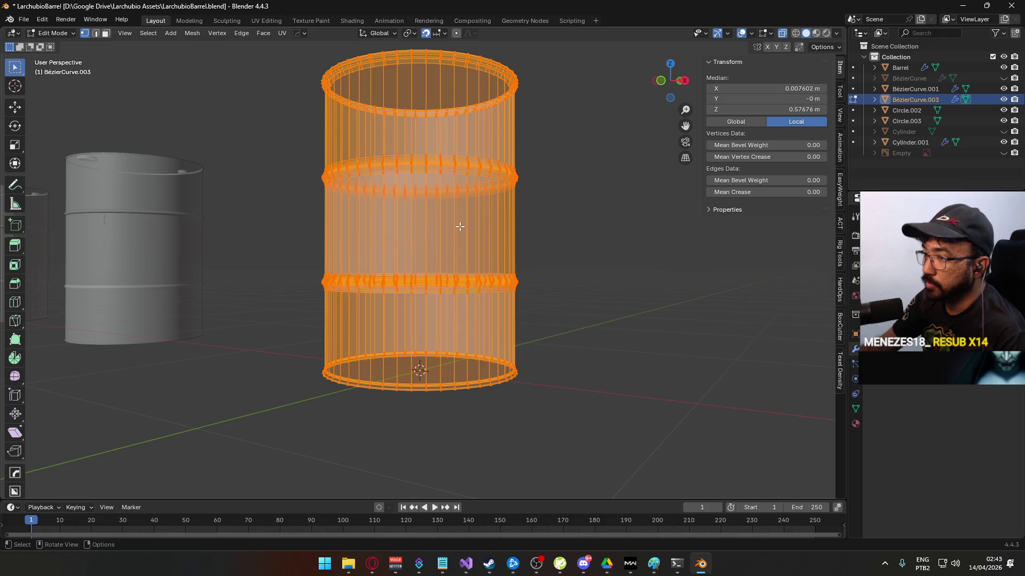
{"action": "left_click_drag", "start_coordinate": [458, 226], "coordinate": [536, 107]}
{"action": "left_click", "coordinate": [541, 174]}
{"action": "scroll", "coordinate": [541, 174], "scroll_direction": "down", "scroll_amount": 5}
{"action": "left_click_drag", "start_coordinate": [498, 222], "coordinate": [497, 172]}
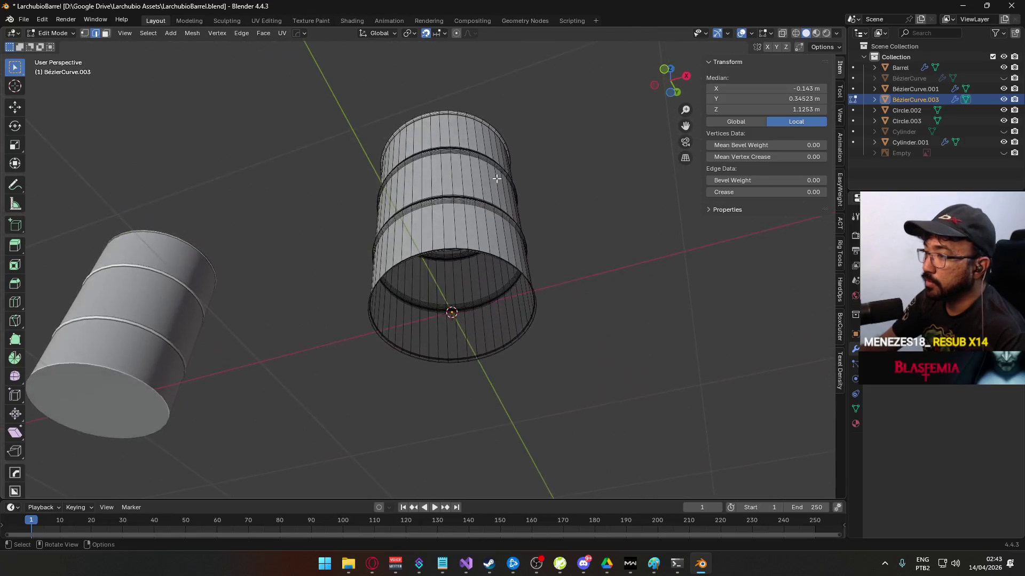
{"action": "scroll", "coordinate": [499, 290], "scroll_direction": "up", "scroll_amount": 5}
{"action": "left_click", "coordinate": [671, 344], "text": "alt"}
{"action": "key", "text": "f"}
- Deselect all and orbit around the capped barrel to inspect it from above and below
{"action": "key", "text": "alt+a"}
{"action": "scroll", "coordinate": [676, 346], "scroll_direction": "down", "scroll_amount": 5}
{"action": "mouse_move", "coordinate": [676, 346]}
{"action": "left_mouse_down"}
{"action": "mouse_move", "coordinate": [494, 261]}
{"action": "mouse_move", "coordinate": [508, 297]}
{"action": "left_mouse_up"}
{"action": "scroll", "coordinate": [511, 301], "scroll_direction": "up", "scroll_amount": 6}
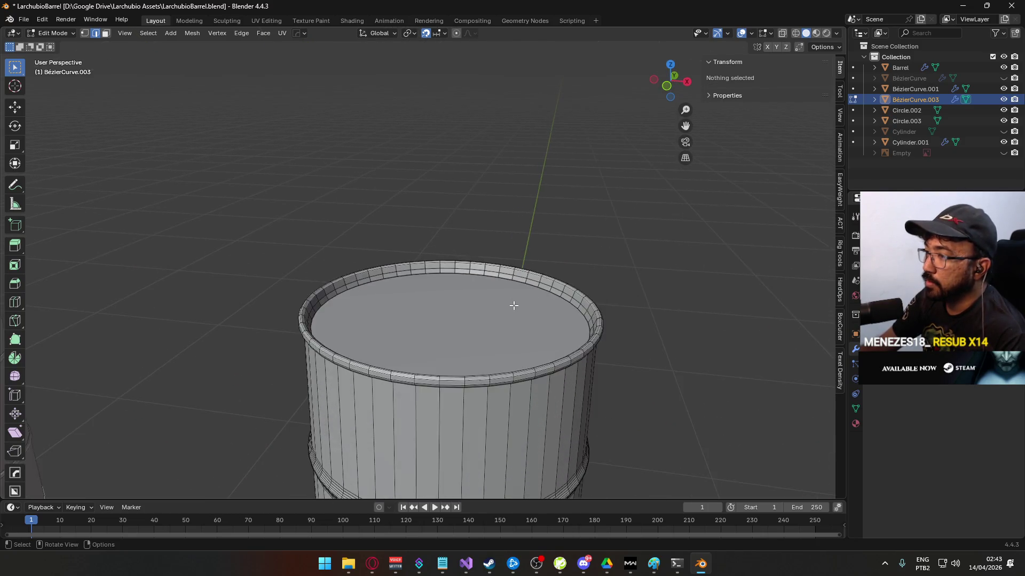
{"action": "scroll", "coordinate": [515, 305], "scroll_direction": "down", "scroll_amount": 5}
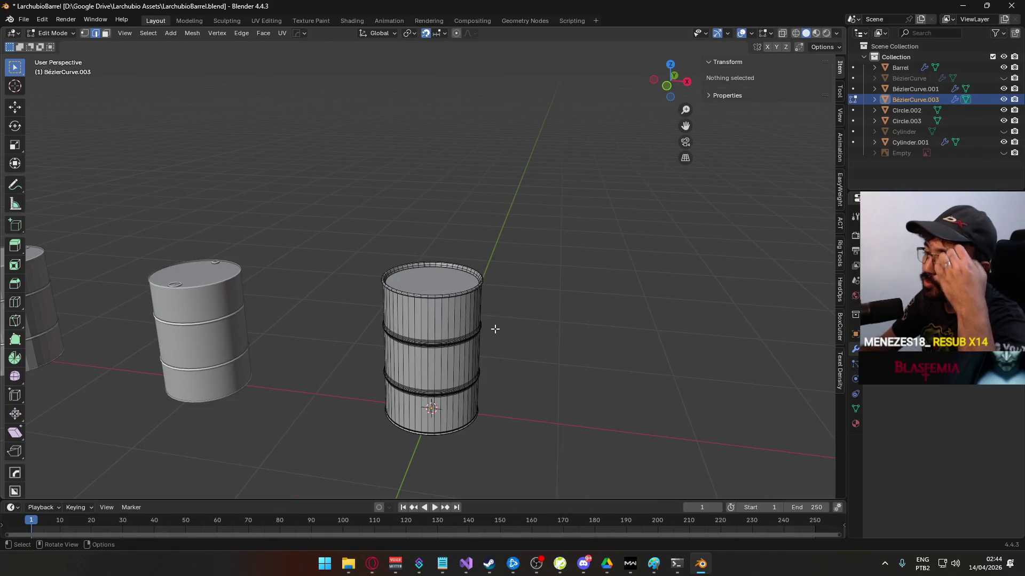
{"action": "mouse_move", "coordinate": [499, 373]}
{"action": "left_mouse_down"}
{"action": "mouse_move", "coordinate": [565, 359]}
{"action": "mouse_move", "coordinate": [582, 321]}
{"action": "left_mouse_up"}
{"action": "scroll", "coordinate": [581, 320], "scroll_direction": "up", "scroll_amount": 3}
{"action": "scroll", "coordinate": [581, 321], "scroll_direction": "up", "scroll_amount": 3}
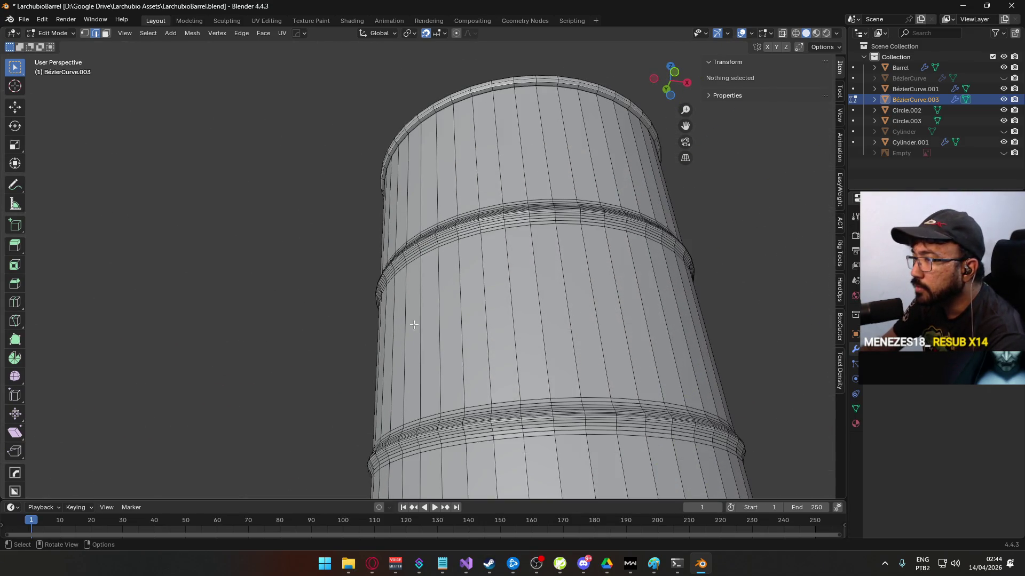
{"action": "scroll", "coordinate": [413, 324], "scroll_direction": "down", "scroll_amount": 3}
{"action": "mouse_move", "coordinate": [419, 318]}
{"action": "left_mouse_down"}
{"action": "mouse_move", "coordinate": [595, 359]}
{"action": "mouse_move", "coordinate": [592, 414]}
{"action": "mouse_move", "coordinate": [464, 402]}
{"action": "mouse_move", "coordinate": [373, 331]}
{"action": "left_mouse_up"}
{"action": "scroll", "coordinate": [361, 322], "scroll_direction": "down", "scroll_amount": 5}
- Apply Shade Auto Smooth to the new barrel in Object Mode
{"action": "key", "text": "Tab"}
{"action": "left_click", "coordinate": [363, 328]}
{"action": "left_click", "coordinate": [426, 334]}
{"action": "right_click", "coordinate": [427, 334]}
{"action": "left_click", "coordinate": [421, 341]}
{"action": "scroll", "coordinate": [467, 349], "scroll_direction": "up", "scroll_amount": 2}
{"action": "mouse_move", "coordinate": [460, 354]}
{"action": "left_mouse_down"}
{"action": "mouse_move", "coordinate": [466, 220]}
{"action": "mouse_move", "coordinate": [451, 296]}
{"action": "mouse_move", "coordinate": [401, 337]}
{"action": "mouse_move", "coordinate": [367, 330]}
{"action": "left_mouse_up"}
- Select all of the barrel's vertices and Merge by Distance to remove the duplicate seam vertices
{"action": "key", "text": "Tab"}
{"action": "key", "text": "1"}
{"action": "right_click", "coordinate": [371, 319]}
{"action": "key", "text": "Escape"}
{"action": "key", "text": "a"}
{"action": "right_click", "coordinate": [363, 265]}
{"action": "mouse_move", "coordinate": [362, 265]}
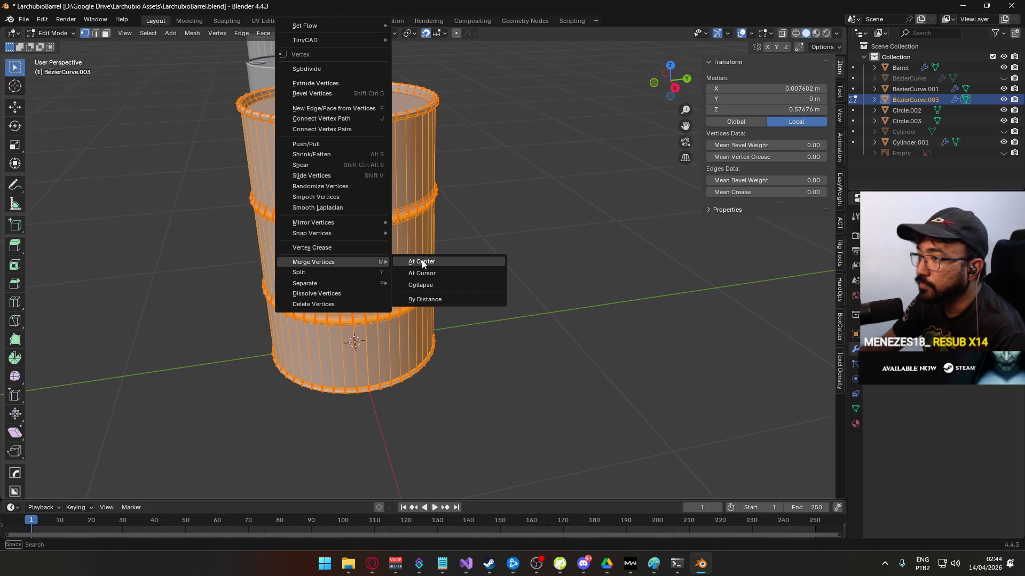
{"action": "key", "text": "Escape"}
{"action": "key", "text": "alt+a"}
{"action": "key", "text": "a"}
{"action": "key", "text": "F3"}
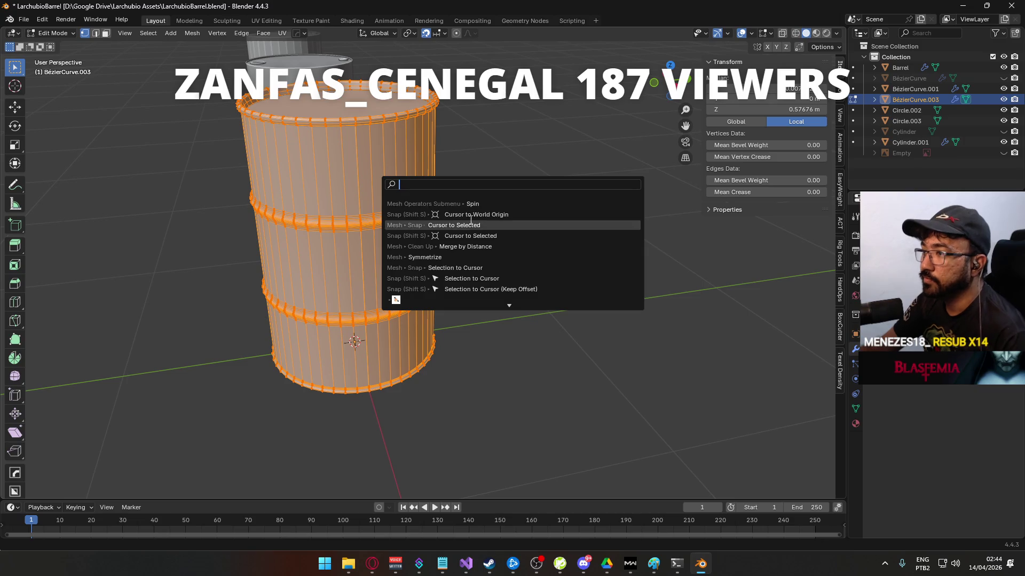
{"action": "left_click", "coordinate": [494, 247]}
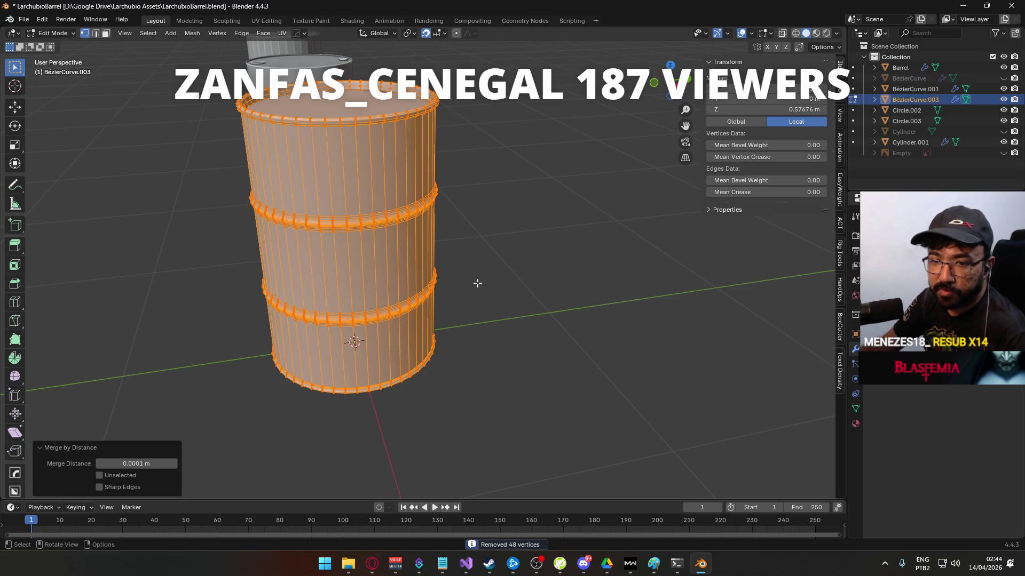
{"action": "left_click_drag", "start_coordinate": [372, 325], "coordinate": [462, 317]}
{"action": "key", "text": "Tab"}
{"action": "mouse_move", "coordinate": [512, 354]}
{"action": "left_mouse_down"}
{"action": "mouse_move", "coordinate": [430, 295]}
{"action": "mouse_move", "coordinate": [442, 297]}
{"action": "mouse_move", "coordinate": [450, 381]}
{"action": "mouse_move", "coordinate": [442, 410]}
{"action": "mouse_move", "coordinate": [407, 419]}
{"action": "left_mouse_up"}
{"action": "scroll", "coordinate": [407, 419], "scroll_direction": "up", "scroll_amount": 3}
{"action": "left_click", "coordinate": [341, 299]}
{"action": "right_click", "coordinate": [347, 295]}
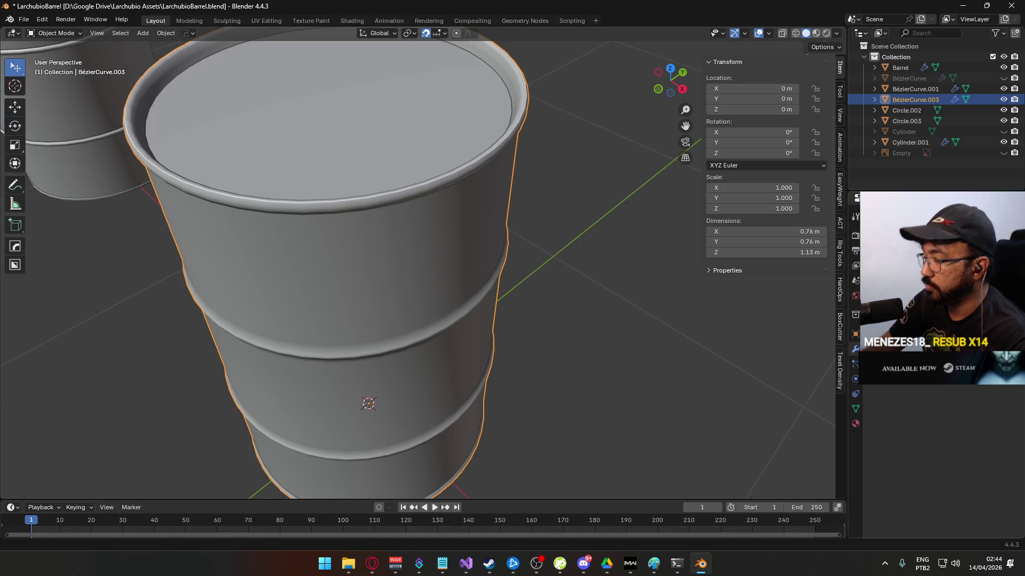
{"action": "scroll", "coordinate": [450, 266], "scroll_direction": "down", "scroll_amount": 5}
{"action": "mouse_move", "coordinate": [450, 266]}
{"action": "left_mouse_down"}
{"action": "mouse_move", "coordinate": [504, 180]}
{"action": "mouse_move", "coordinate": [500, 228]}
{"action": "left_mouse_up"}
{"action": "scroll", "coordinate": [499, 235], "scroll_direction": "up", "scroll_amount": 4}
{"action": "key", "text": "Tab"}
{"action": "key", "text": "a"}
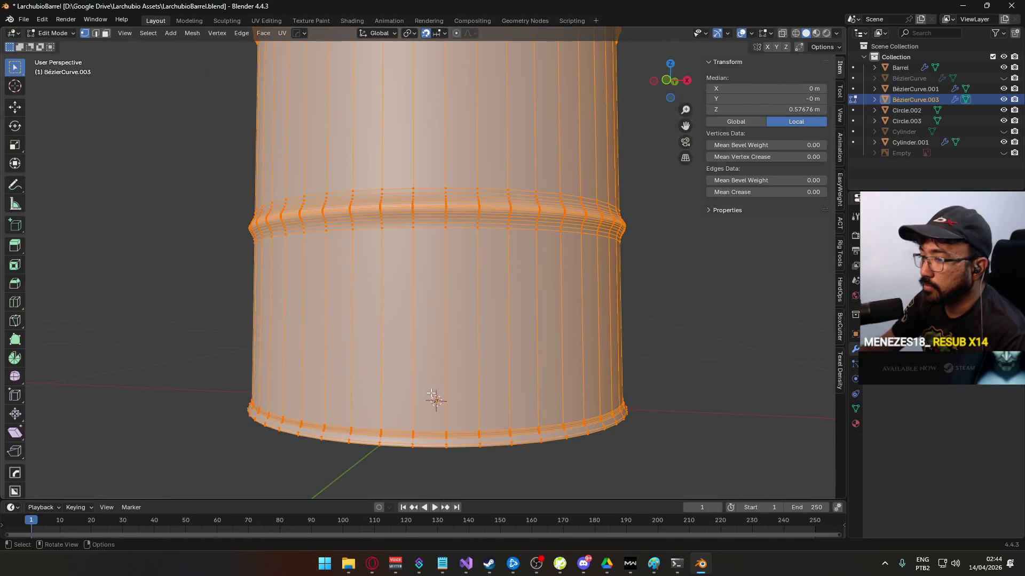
{"action": "left_click", "coordinate": [665, 425]}
{"action": "scroll", "coordinate": [647, 394], "scroll_direction": "down", "scroll_amount": 4}
{"action": "mouse_move", "coordinate": [518, 339]}
{"action": "left_mouse_down"}
{"action": "mouse_move", "coordinate": [373, 350]}
{"action": "mouse_move", "coordinate": [565, 340]}
{"action": "mouse_move", "coordinate": [481, 357]}
{"action": "mouse_move", "coordinate": [463, 320]}
{"action": "mouse_move", "coordinate": [464, 398]}
{"action": "mouse_move", "coordinate": [508, 384]}
{"action": "mouse_move", "coordinate": [534, 391]}
{"action": "mouse_move", "coordinate": [487, 400]}
{"action": "mouse_move", "coordinate": [517, 308]}
{"action": "left_mouse_up"}
{"action": "scroll", "coordinate": [565, 340], "scroll_direction": "down", "scroll_amount": 3}
{"action": "key", "text": "Tab"}
{"action": "left_click", "coordinate": [567, 344]}
{"action": "scroll", "coordinate": [456, 328], "scroll_direction": "up", "scroll_amount": 5}
{"action": "mouse_move", "coordinate": [456, 328]}
{"action": "left_mouse_down"}
{"action": "mouse_move", "coordinate": [431, 259]}
{"action": "mouse_move", "coordinate": [480, 232]}
{"action": "mouse_move", "coordinate": [430, 325]}
{"action": "left_mouse_up"}
- Edit the Barrel mesh and select the linked cap ring geometry on its lid using Ctrl+L and L
{"action": "left_click", "coordinate": [447, 329]}
{"action": "key", "text": "Tab"}
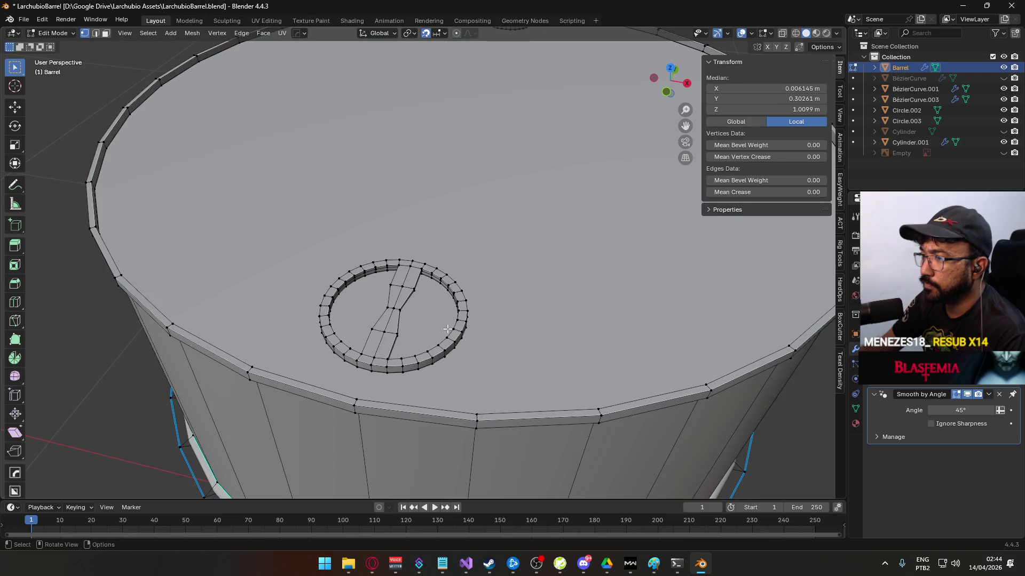
{"action": "left_click", "coordinate": [462, 322]}
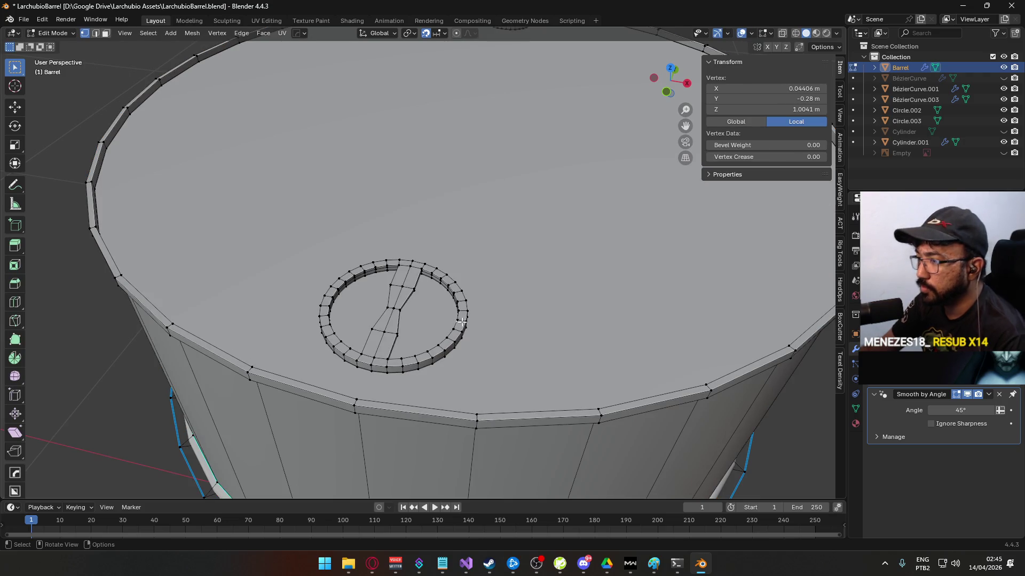
{"action": "key", "text": "ctrl+l"}
{"action": "scroll", "coordinate": [462, 321], "scroll_direction": "down", "scroll_amount": 5}
{"action": "left_click_drag", "start_coordinate": [462, 322], "coordinate": [589, 267]}
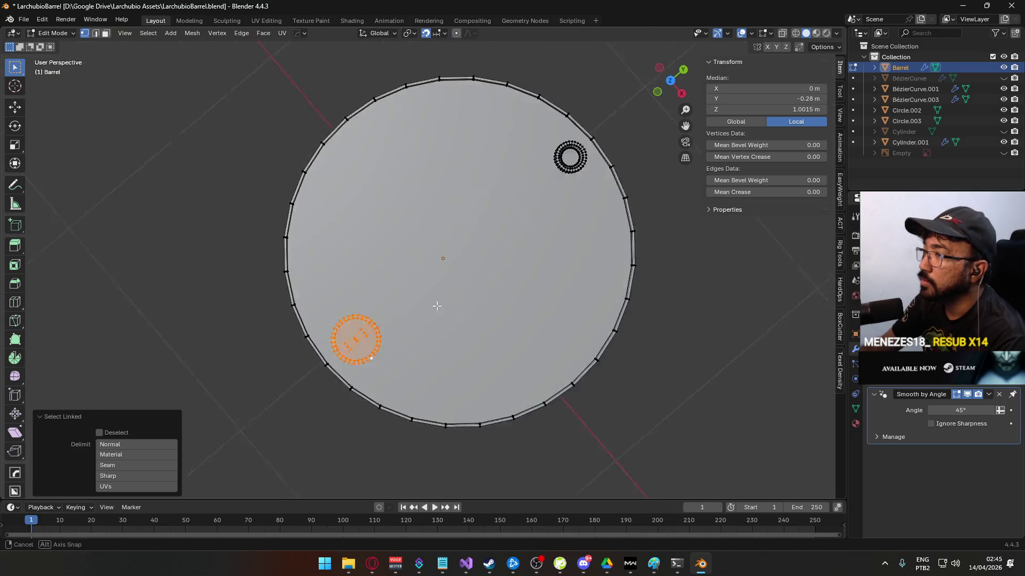
{"action": "scroll", "coordinate": [590, 266], "scroll_direction": "up", "scroll_amount": 2}
{"action": "mouse_move", "coordinate": [520, 298]}
{"action": "left_mouse_down"}
{"action": "mouse_move", "coordinate": [400, 183]}
{"action": "mouse_move", "coordinate": [378, 306]}
{"action": "left_mouse_up"}
{"action": "scroll", "coordinate": [378, 306], "scroll_direction": "up", "scroll_amount": 2}
{"action": "left_click", "coordinate": [299, 342]}
{"action": "key", "text": "l"}
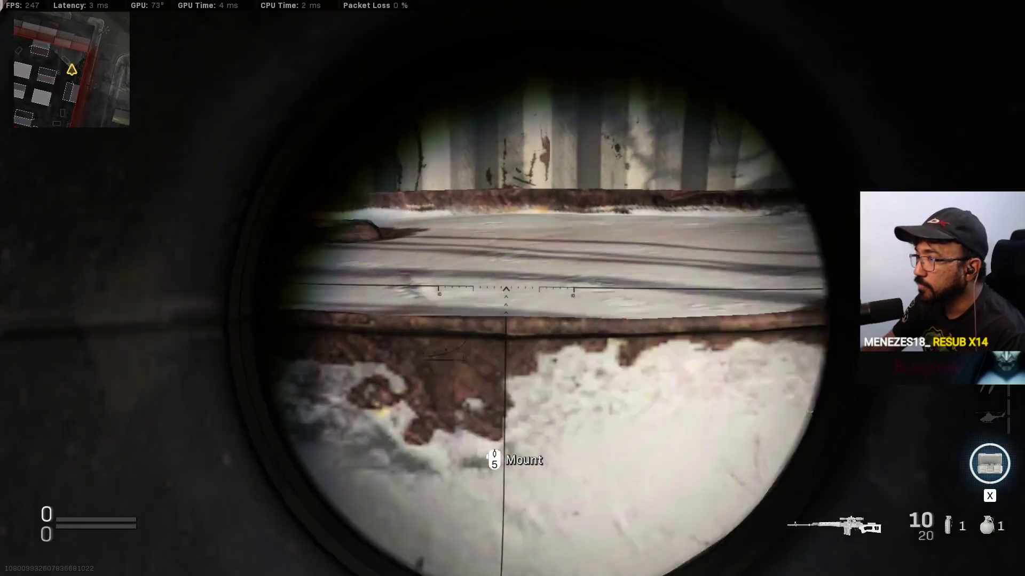
- Scope in on the barrels by the forklift and the teal barrel inside the container
{"action": "right_click", "coordinate": [512, 288]}
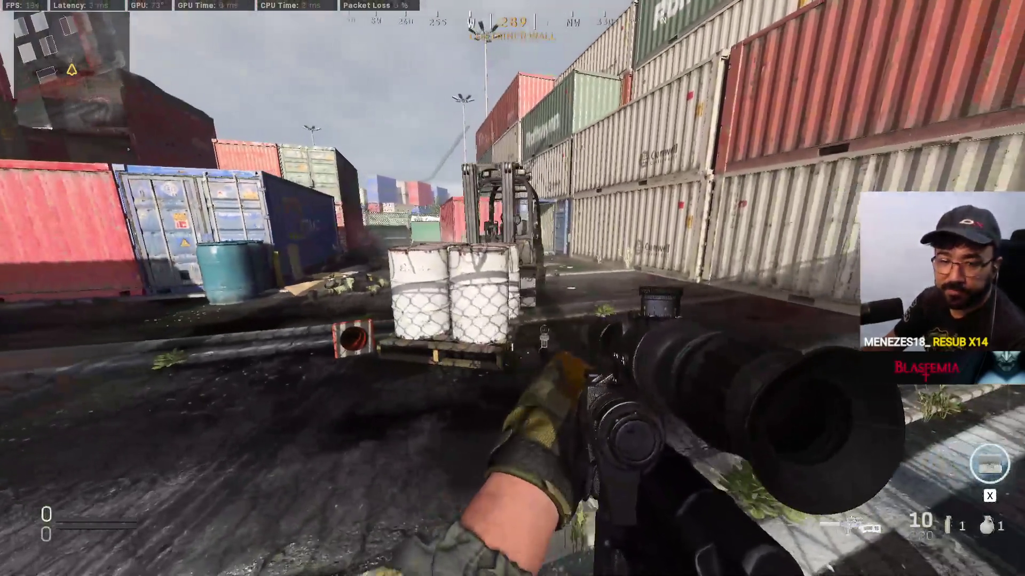
{"action": "key", "text": "w"}
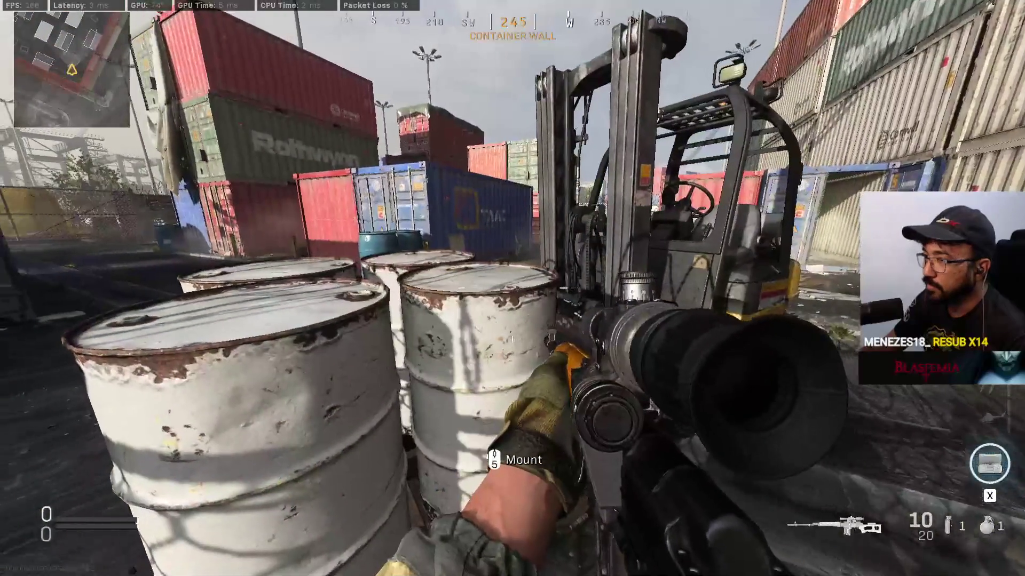
{"action": "key", "text": "s"}
{"action": "right_click", "coordinate": [512, 288]}
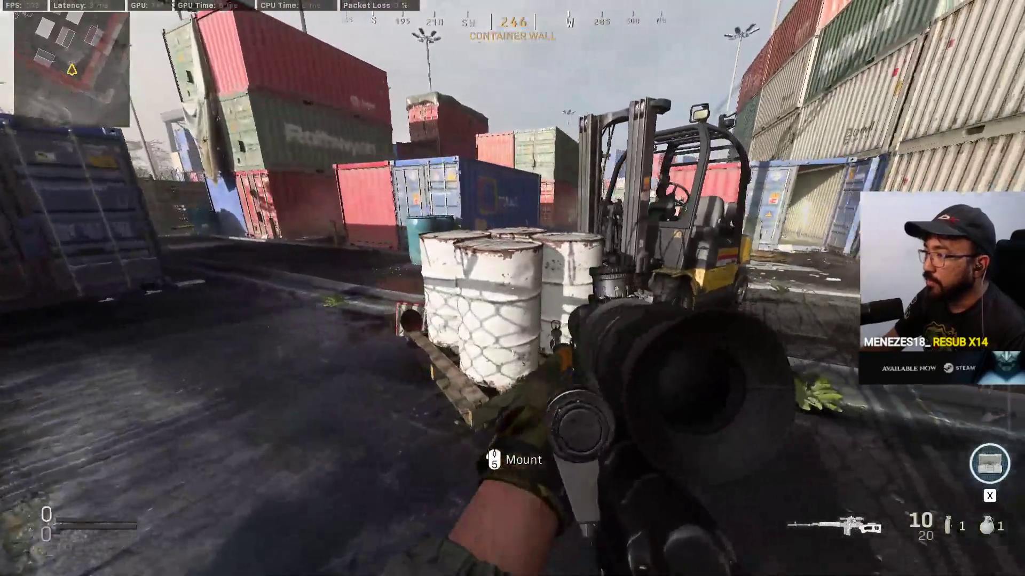
{"action": "right_click", "coordinate": [512, 288]}
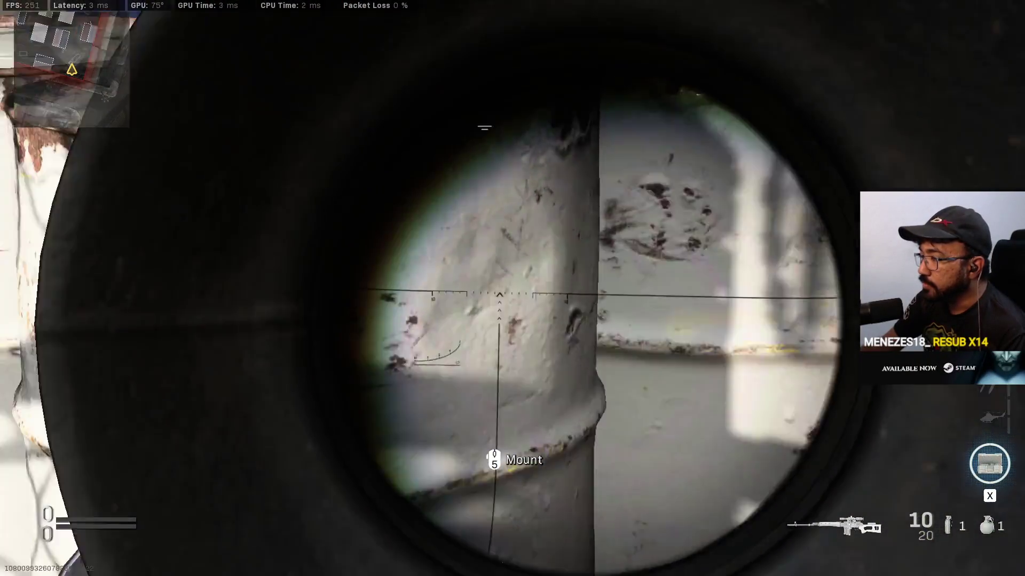
{"action": "right_click", "coordinate": [512, 288]}
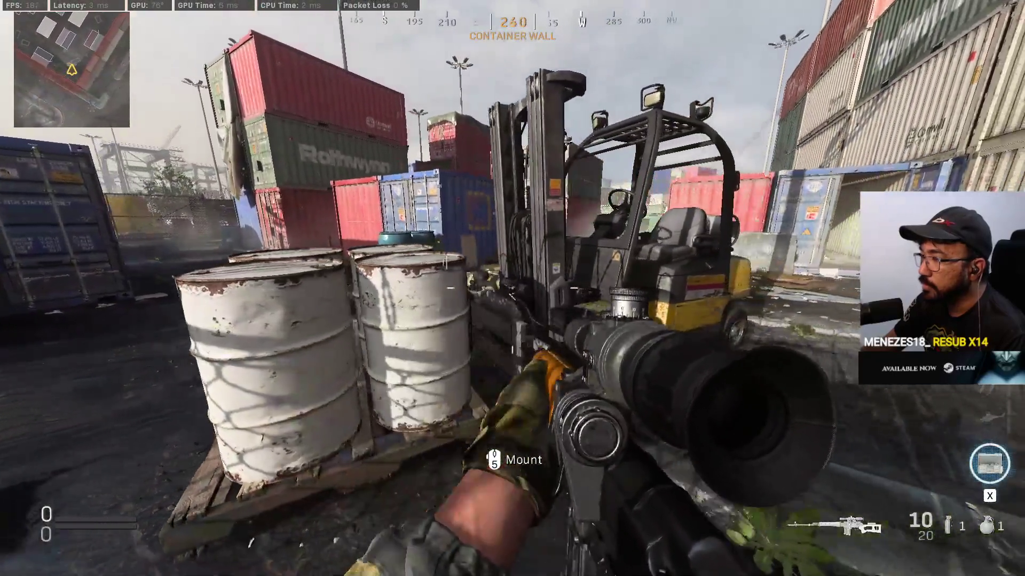
{"action": "key", "text": "w"}
{"action": "key", "text": "w"}
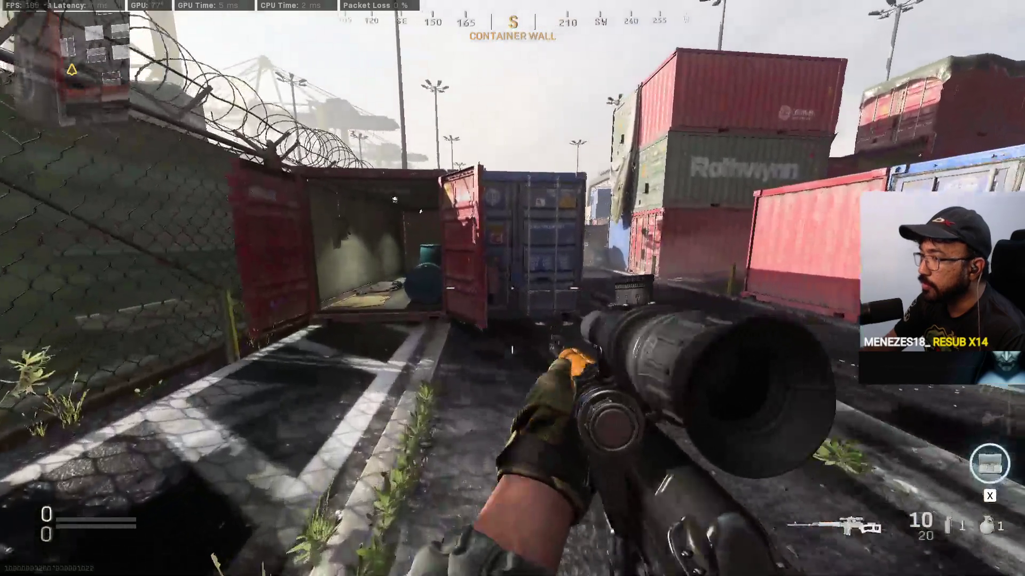
{"action": "right_click", "coordinate": [512, 288]}
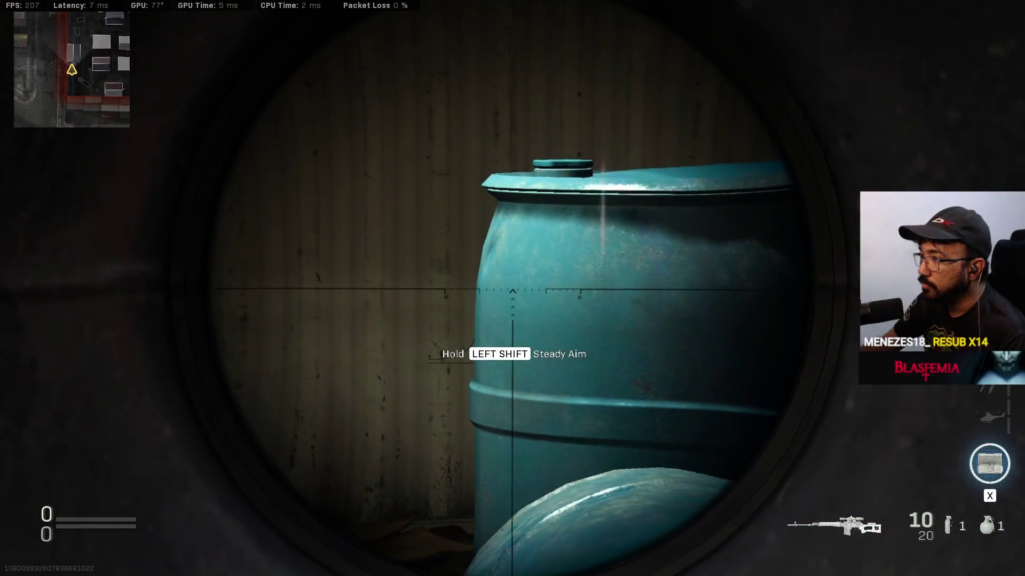
{"action": "right_click", "coordinate": [512, 288]}
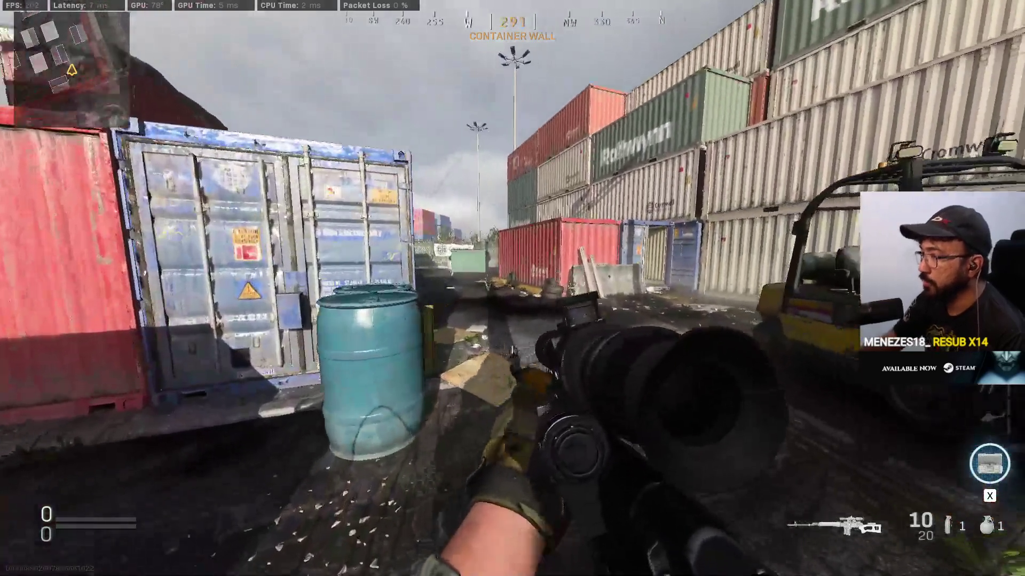
- Scope in on the stacked tyres and the red and green containers across the yard
{"action": "right_click", "coordinate": [513, 288]}
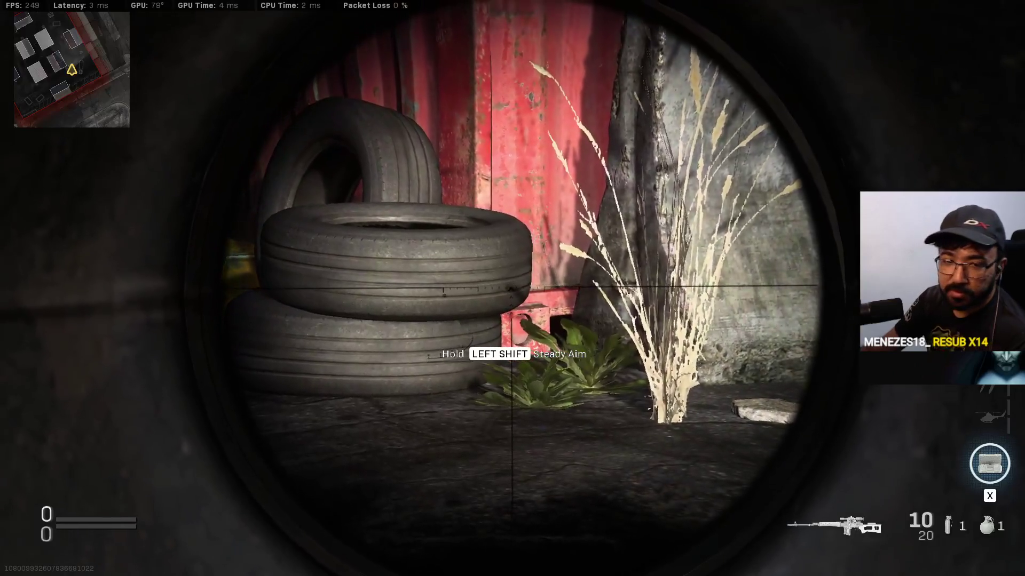
{"action": "right_click", "coordinate": [512, 288]}
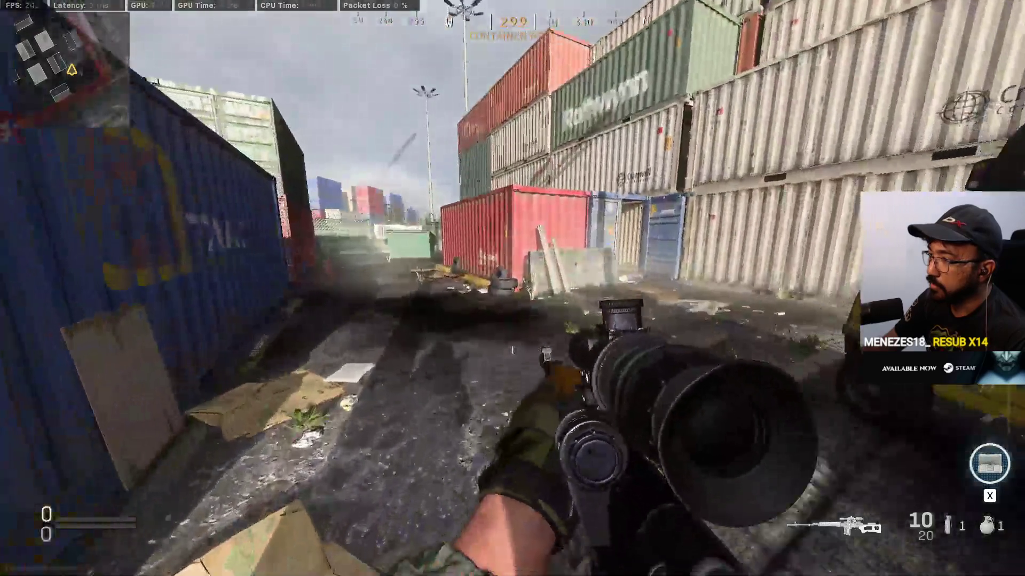
{"action": "key", "text": "w"}
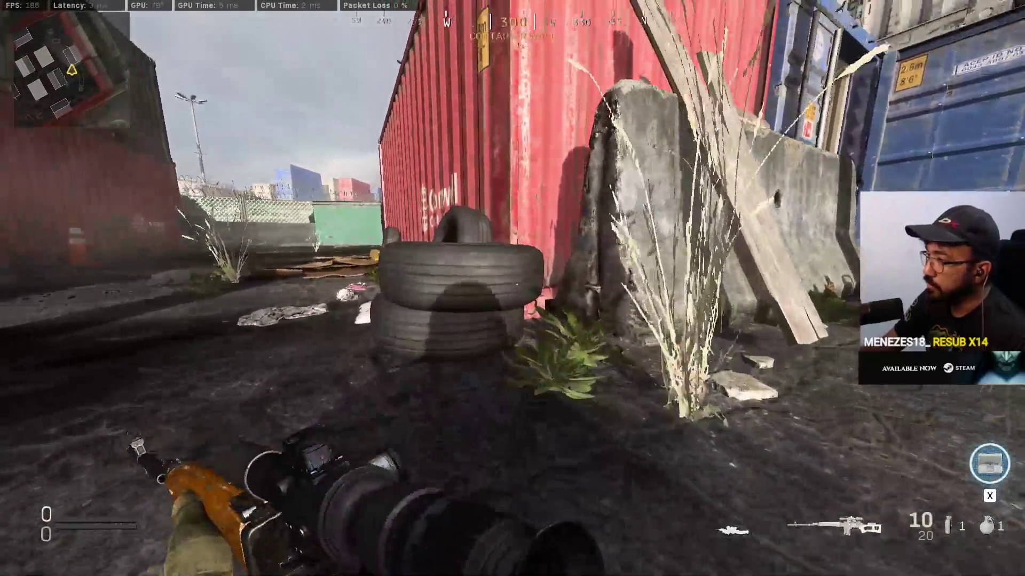
{"action": "right_click", "coordinate": [513, 288]}
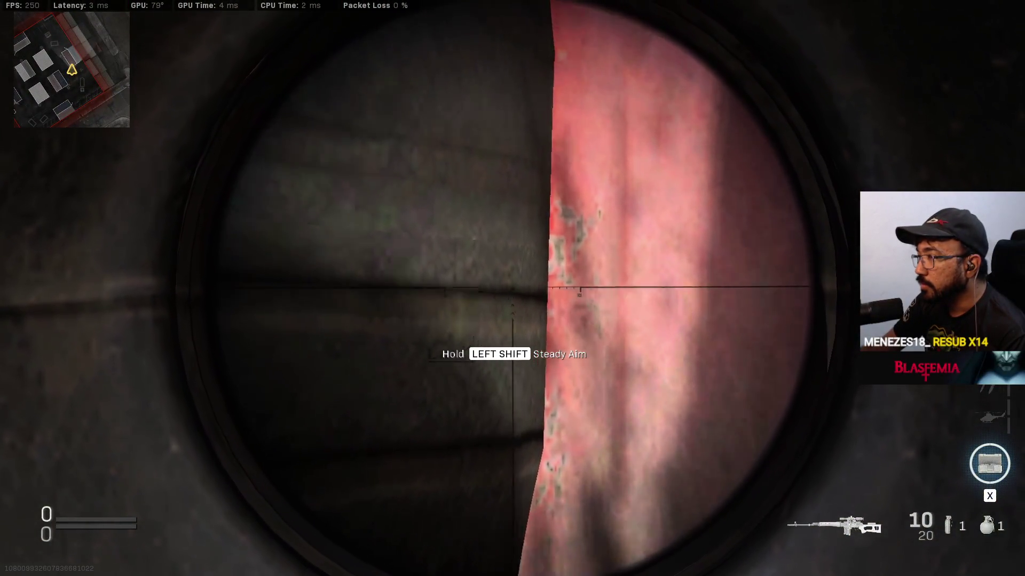
{"action": "right_click", "coordinate": [512, 288]}
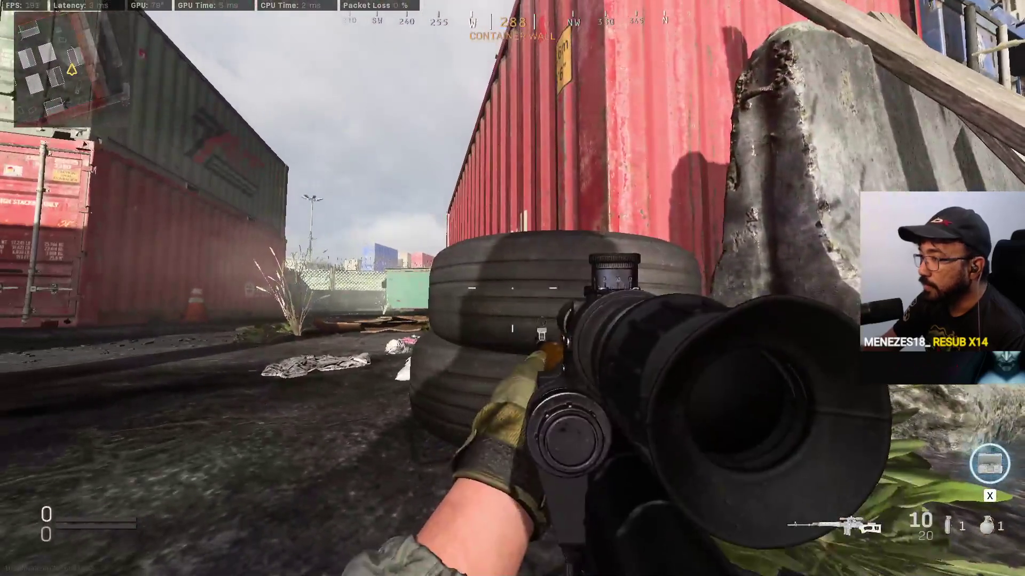
{"action": "right_click", "coordinate": [513, 288]}
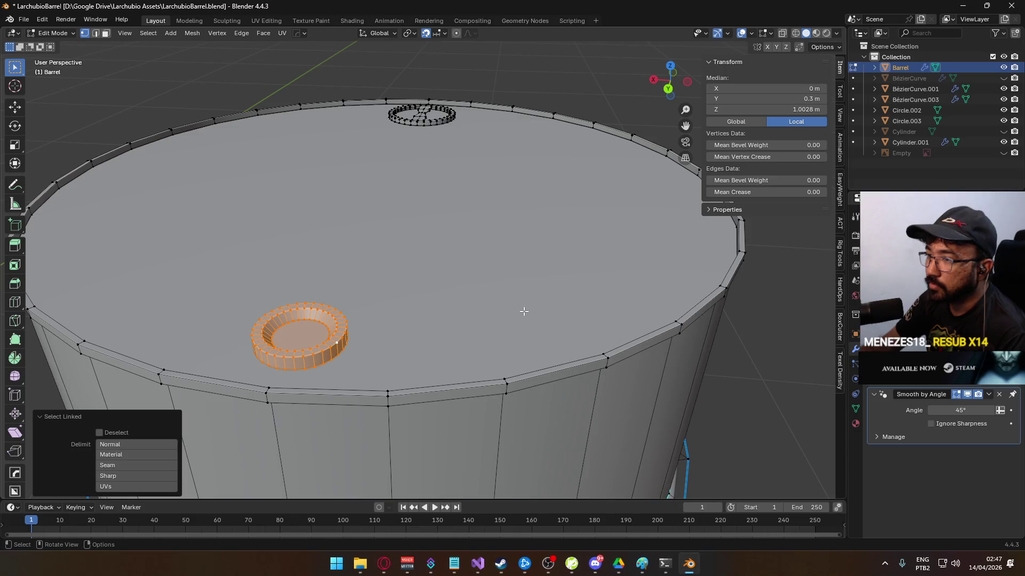
- Return the barrel to Object Mode, save the Blender file, then close Blender and Paint
{"action": "scroll", "coordinate": [524, 318], "scroll_direction": "down", "scroll_amount": 5}
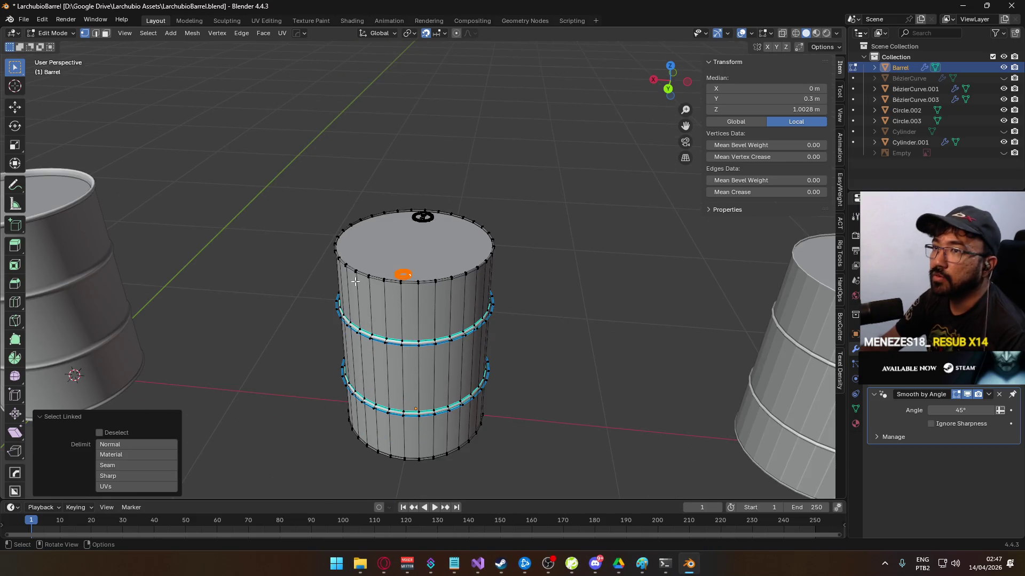
{"action": "scroll", "coordinate": [525, 336], "scroll_direction": "down", "scroll_amount": 5}
{"action": "key", "text": "Tab"}
{"action": "left_click", "coordinate": [511, 348]}
{"action": "left_click", "coordinate": [433, 298]}
{"action": "key", "text": "ctrl+s"}
{"action": "left_click", "coordinate": [1012, 6]}
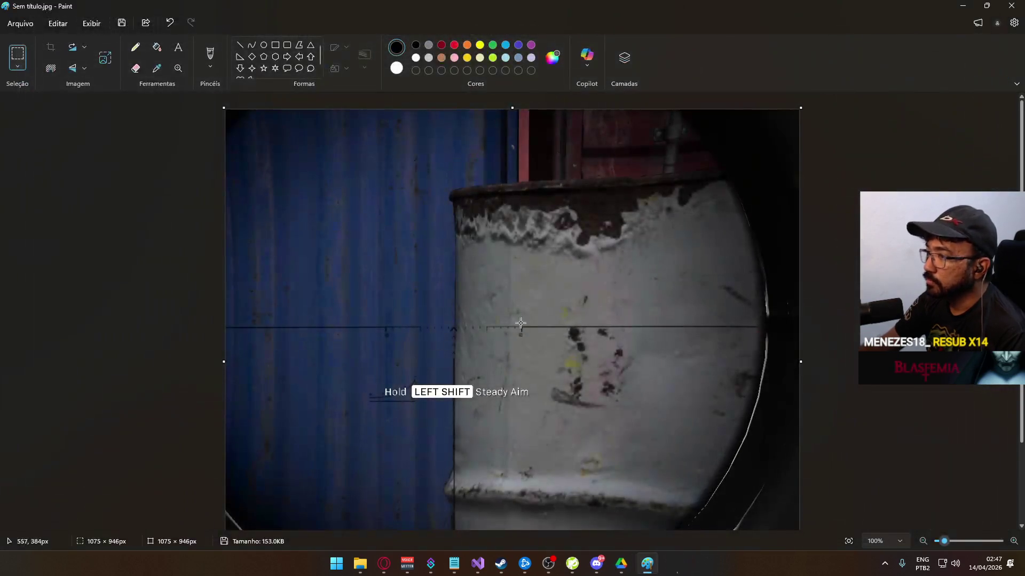
{"action": "left_click", "coordinate": [1011, 6]}
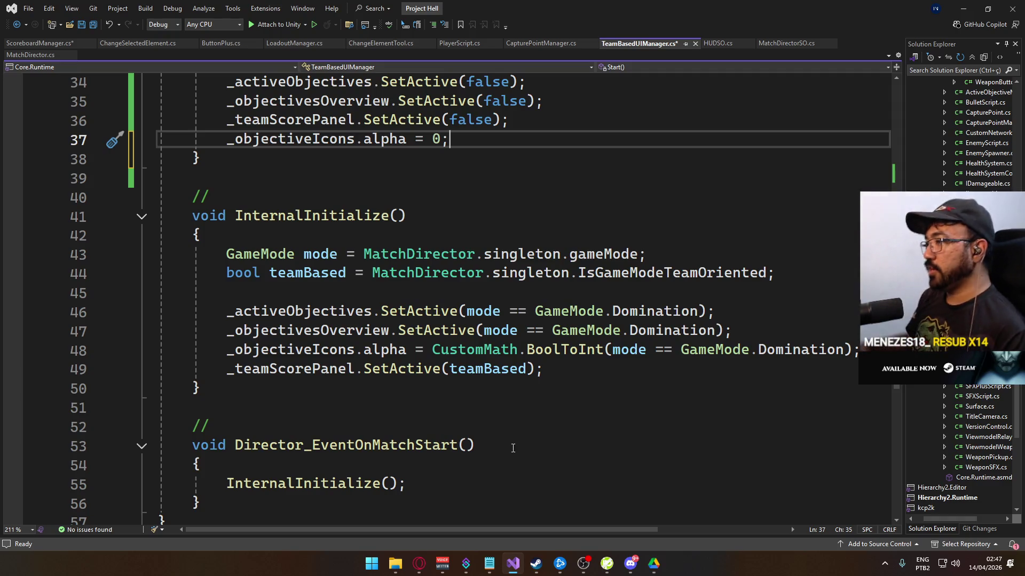
- Save TeamBasedUIManager.cs and scroll through its Start() and InternalInitialize() code
{"action": "scroll", "coordinate": [467, 357], "scroll_direction": "up", "scroll_amount": 2}
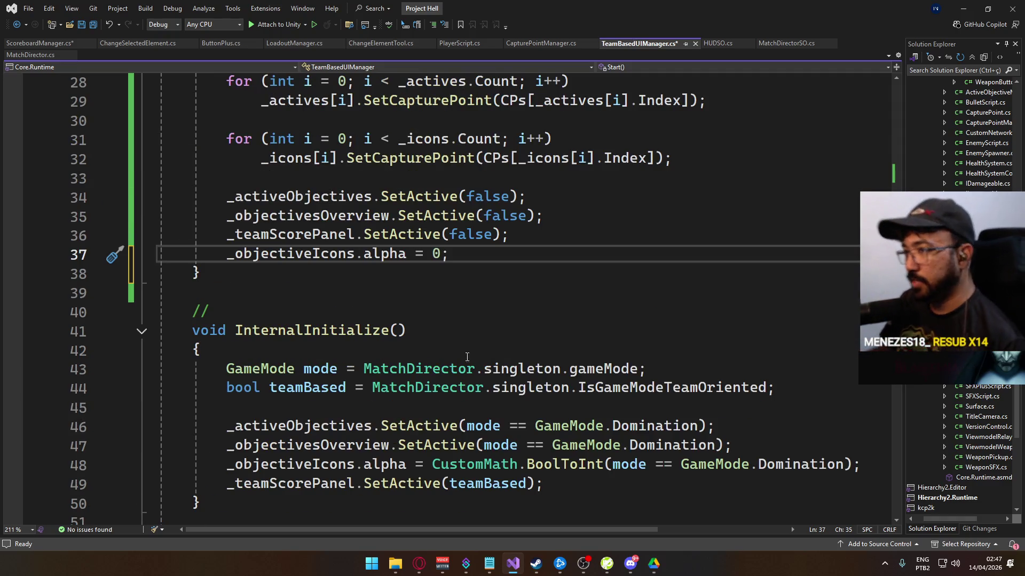
{"action": "scroll", "coordinate": [477, 360], "scroll_direction": "down", "scroll_amount": 3}
{"action": "scroll", "coordinate": [496, 341], "scroll_direction": "up", "scroll_amount": 3}
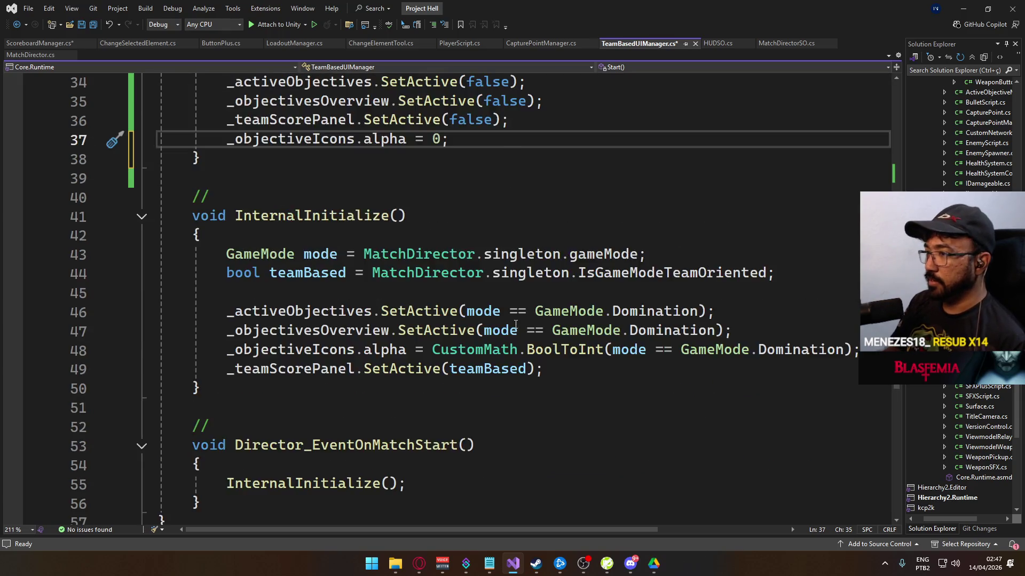
{"action": "key", "text": "ctrl+s"}
{"action": "scroll", "coordinate": [495, 349], "scroll_direction": "up", "scroll_amount": 6}
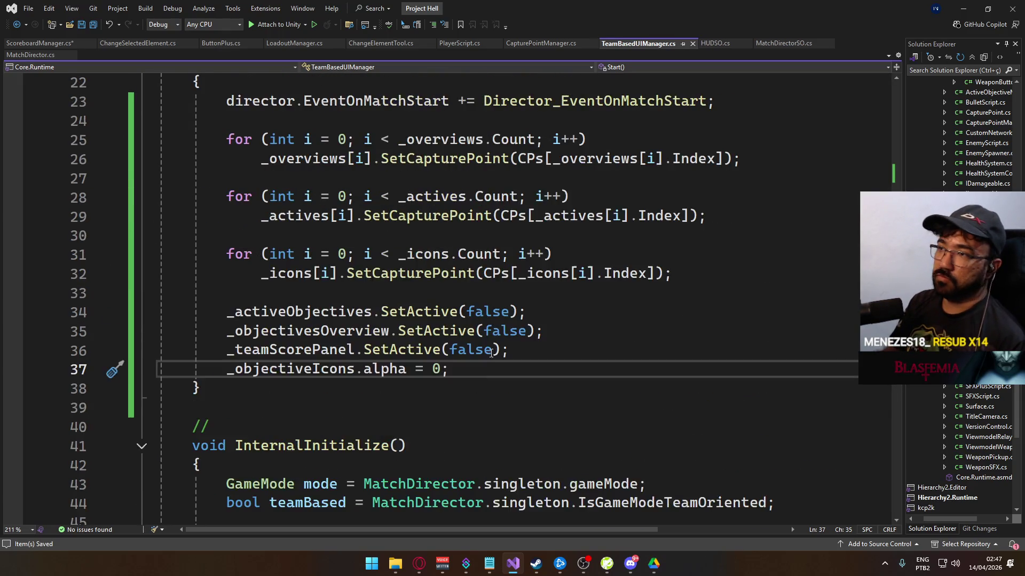
{"action": "scroll", "coordinate": [460, 310], "scroll_direction": "down", "scroll_amount": 3}
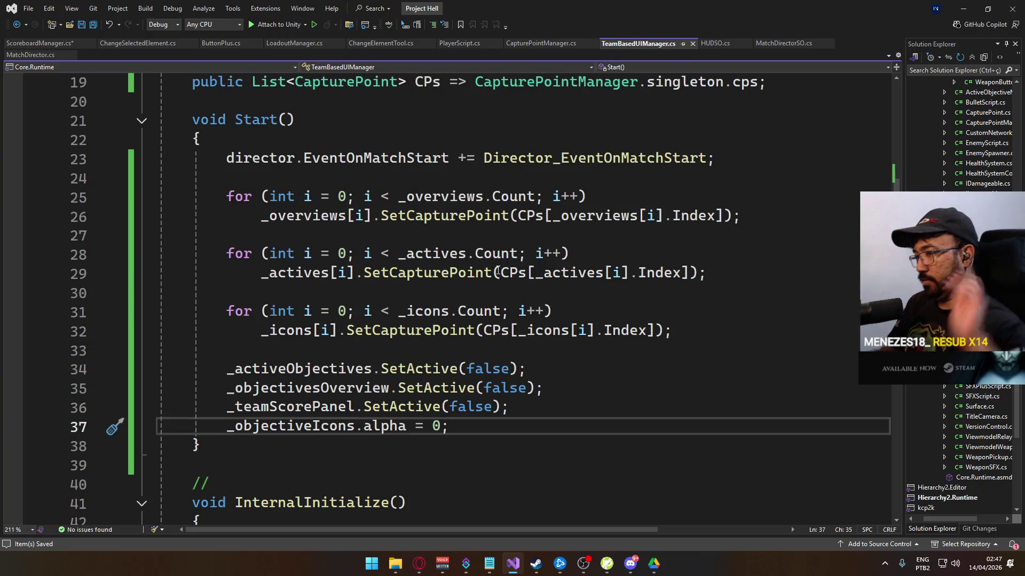
{"action": "scroll", "coordinate": [460, 356], "scroll_direction": "up", "scroll_amount": 2}
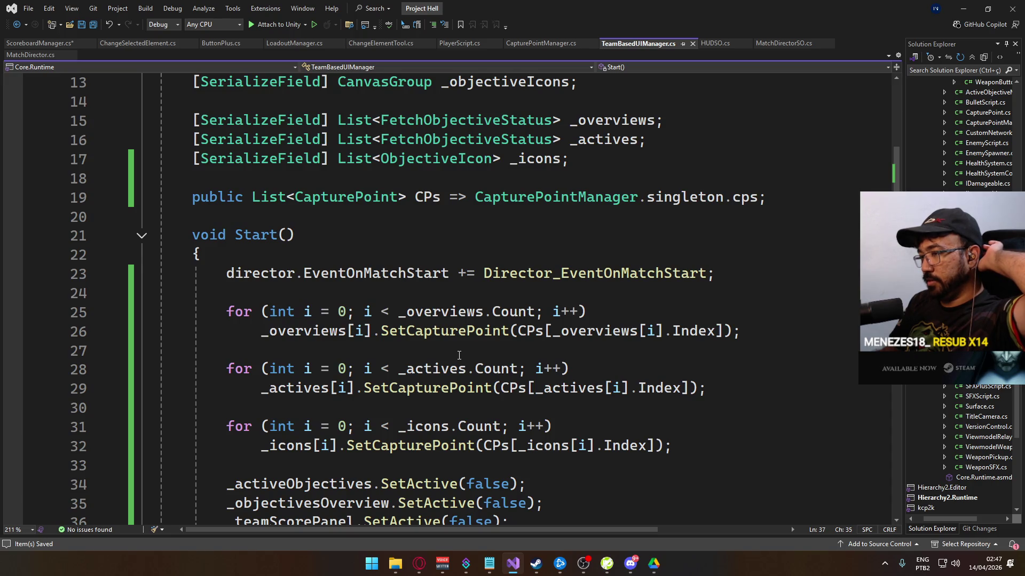
- Bring up Unity Hub's project list from the hidden tray icons
{"action": "mouse_move", "coordinate": [534, 564]}
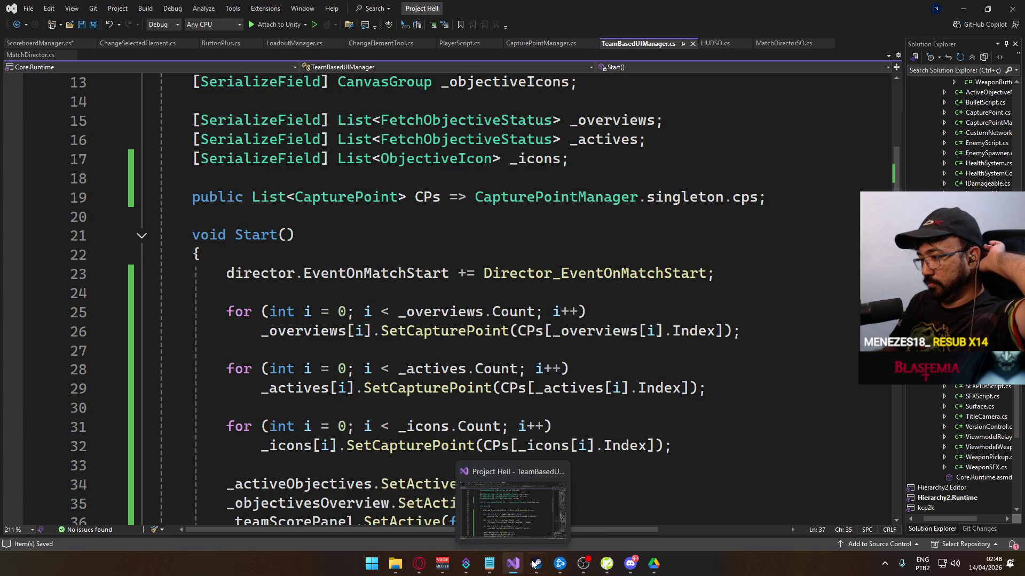
{"action": "left_click", "coordinate": [885, 564]}
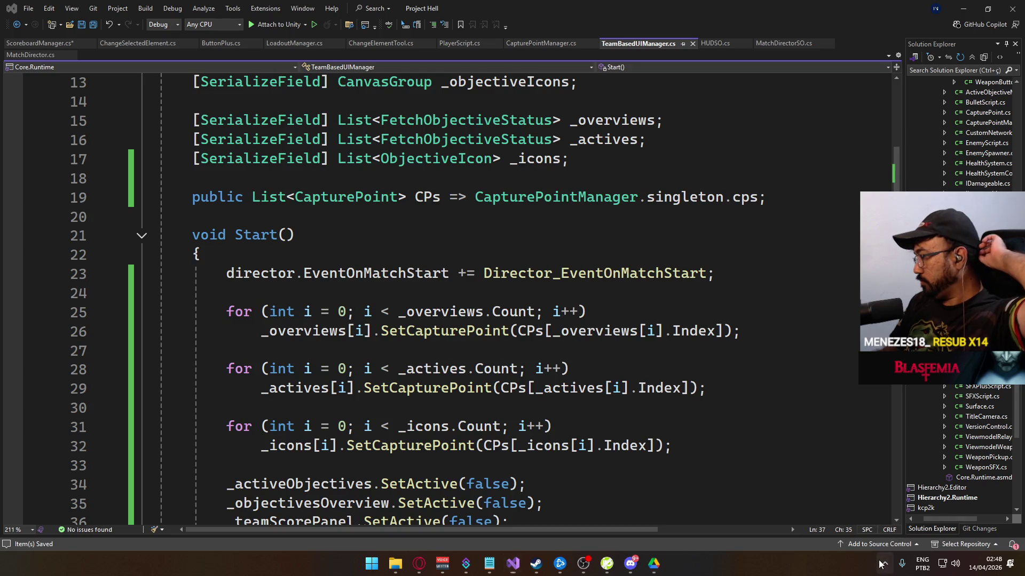
{"action": "left_click", "coordinate": [842, 507]}
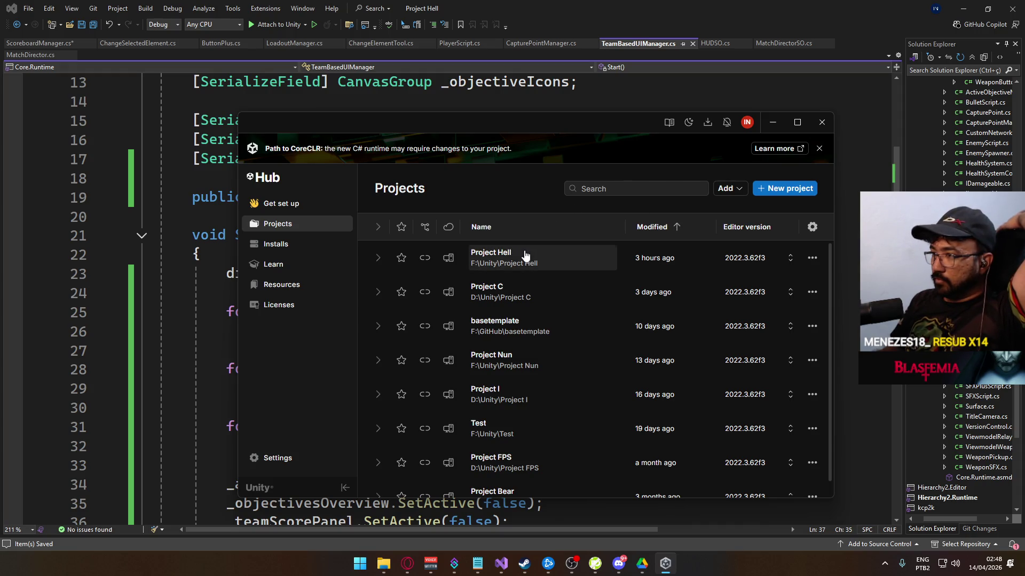
- Launch Project Hell from Unity Hub and collapse the ScriptableObjects folder once loaded
{"action": "left_click", "coordinate": [559, 257]}
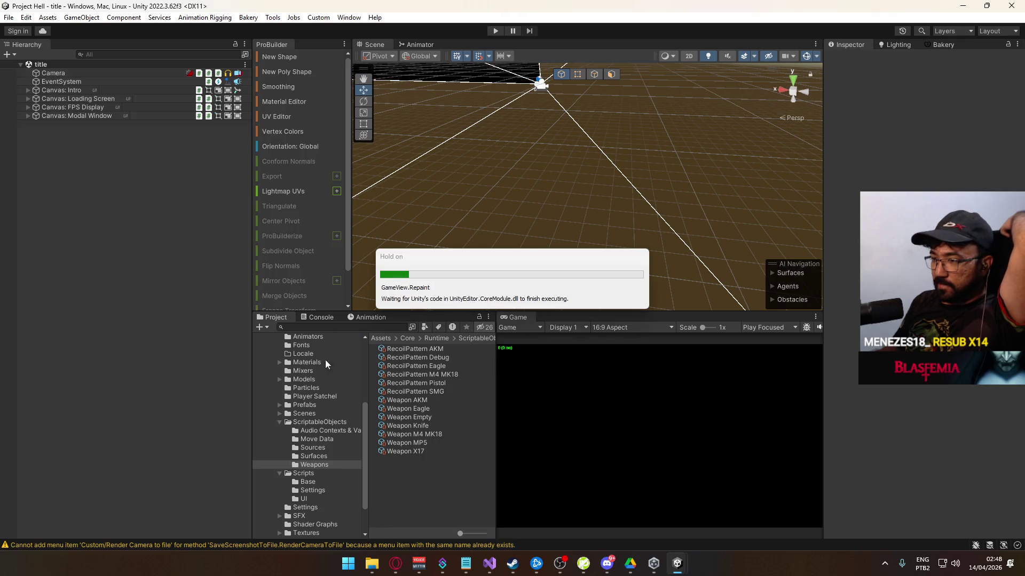
{"action": "left_click", "coordinate": [279, 422]}
- In the crash scene, nest Capture Points A, B and C under Capture Point Manager
{"action": "left_click", "coordinate": [315, 414]}
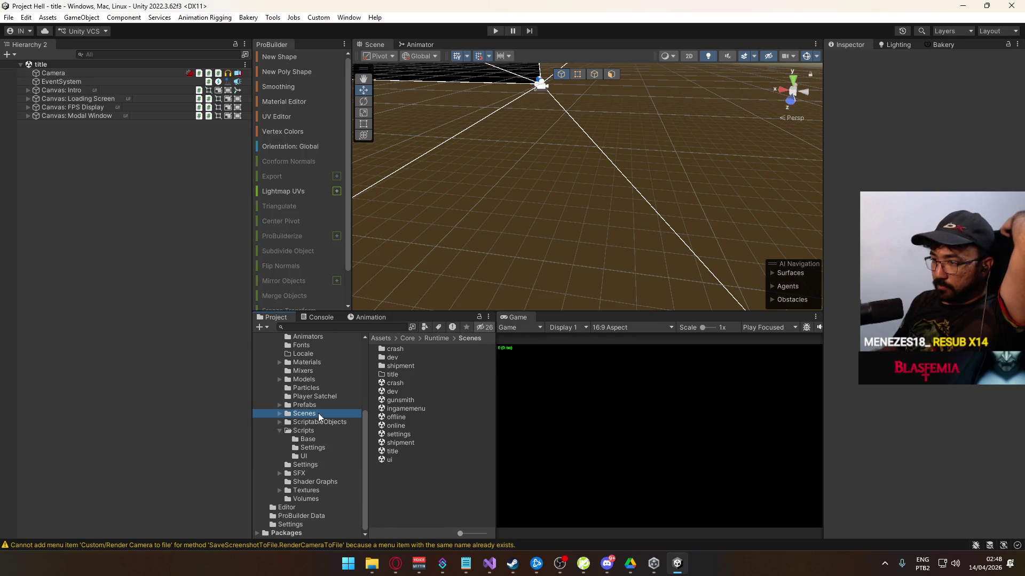
{"action": "left_click", "coordinate": [406, 391]}
{"action": "double_click", "coordinate": [407, 391]}
{"action": "left_click", "coordinate": [406, 382]}
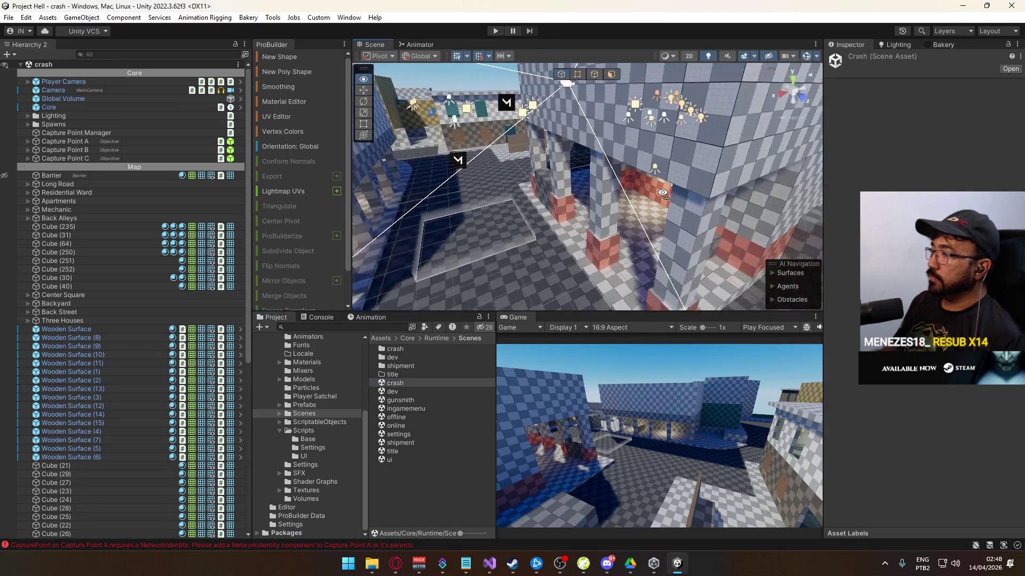
{"action": "left_click", "coordinate": [85, 141]}
{"action": "left_click", "coordinate": [77, 157], "text": "shift"}
{"action": "left_click_drag", "start_coordinate": [78, 156], "coordinate": [84, 134]}
{"action": "left_click", "coordinate": [36, 135]}
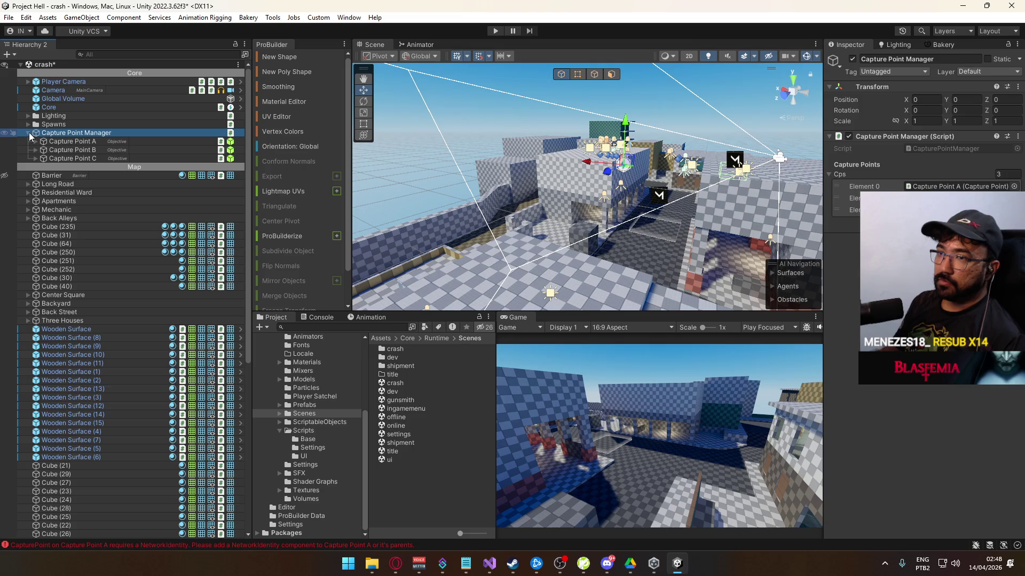
- Open the shipment scene, add Capture Point Manager and delete its duplicated nested capture points
{"action": "double_click", "coordinate": [400, 442]}
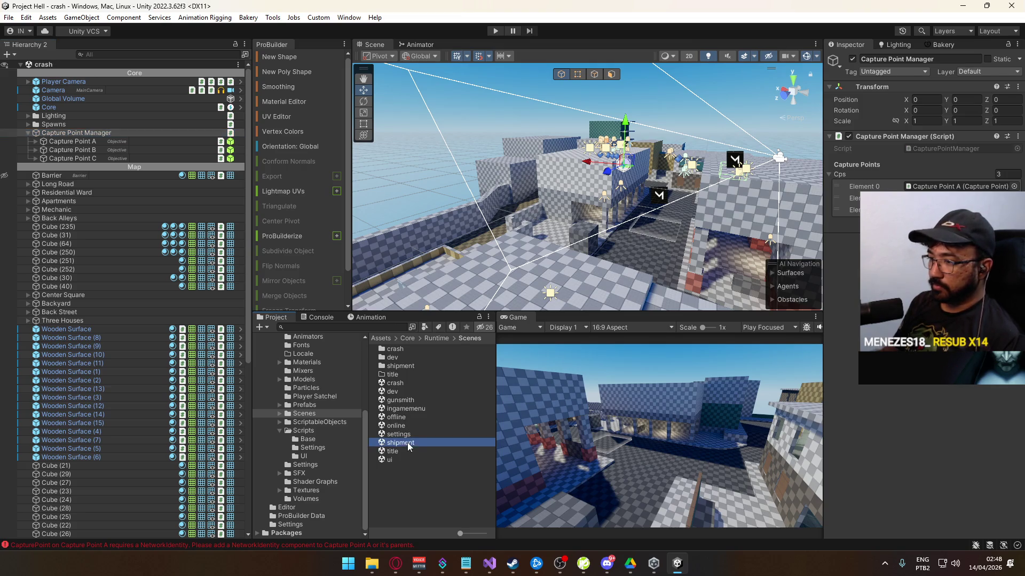
{"action": "scroll", "coordinate": [540, 160], "scroll_direction": "up", "scroll_amount": 10}
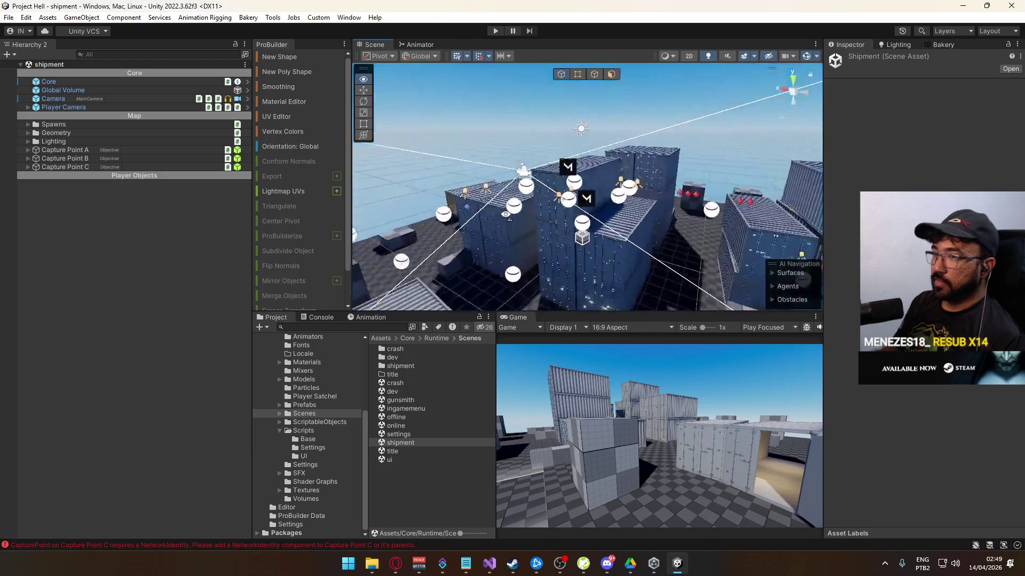
{"action": "key", "text": "ctrl+z"}
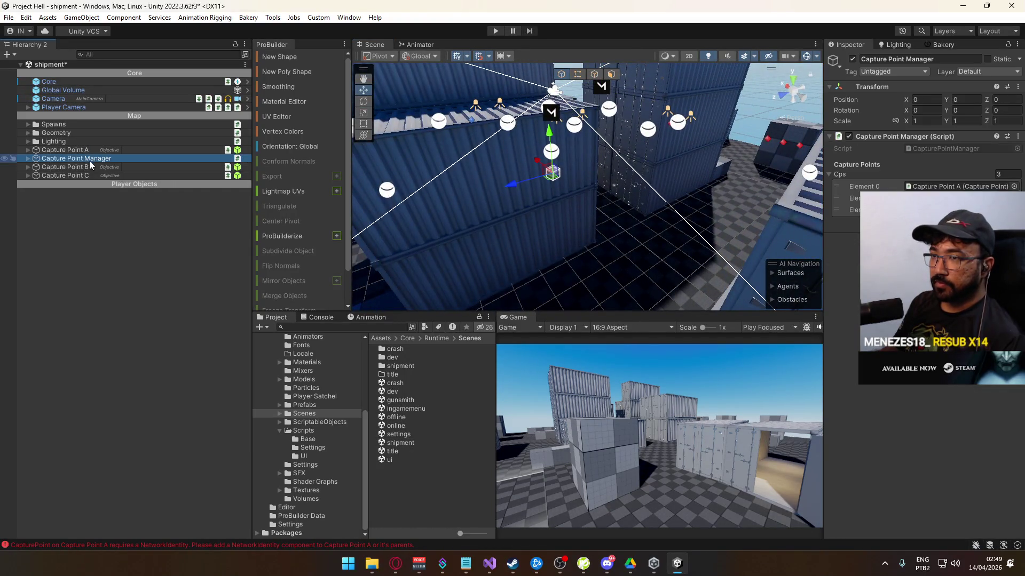
{"action": "left_click_drag", "start_coordinate": [88, 149], "coordinate": [88, 149]}
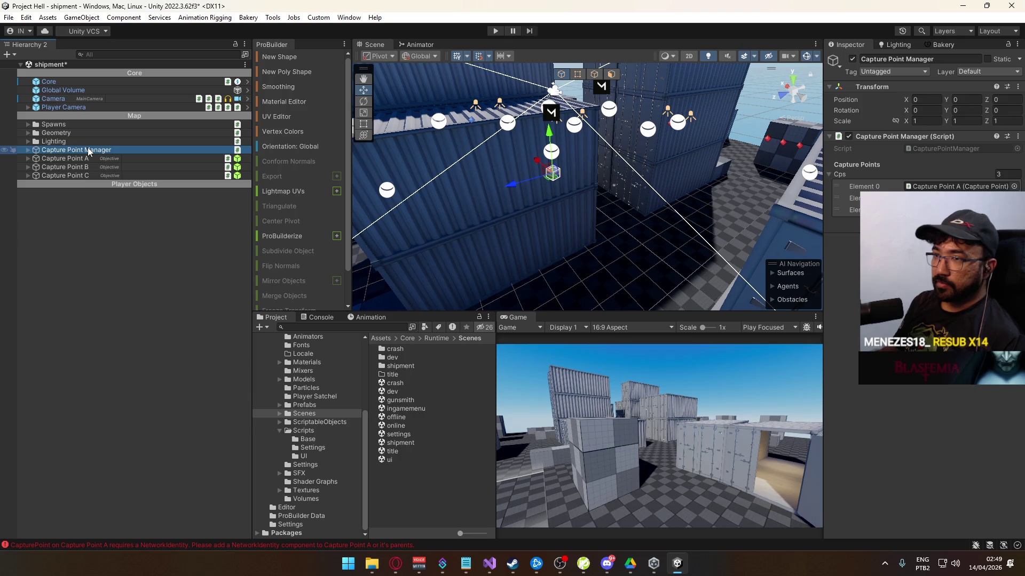
{"action": "left_click", "coordinate": [950, 186]}
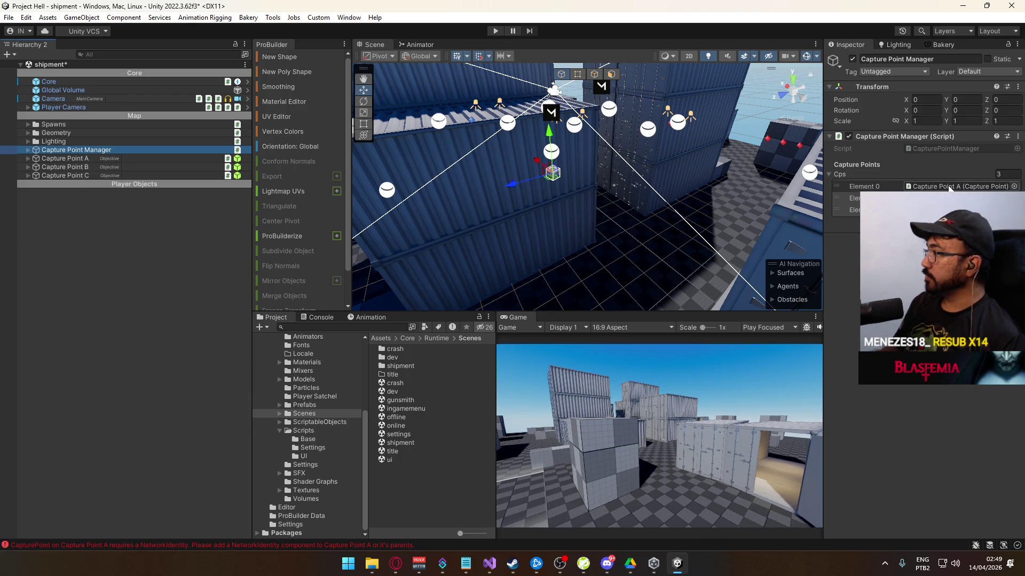
{"action": "left_click", "coordinate": [82, 159]}
{"action": "left_click", "coordinate": [79, 180], "text": "shift"}
{"action": "left_click", "coordinate": [83, 174]}
{"action": "left_click", "coordinate": [81, 159], "text": "shift"}
{"action": "key", "text": "Delete"}
- Nest the shipment scene's Capture Points A, B and C under Capture Point Manager and check its list
{"action": "left_click", "coordinate": [79, 160]}
{"action": "key", "text": "shift+Down"}
{"action": "key", "text": "shift+Down"}
{"action": "left_click_drag", "start_coordinate": [75, 158], "coordinate": [947, 188]}
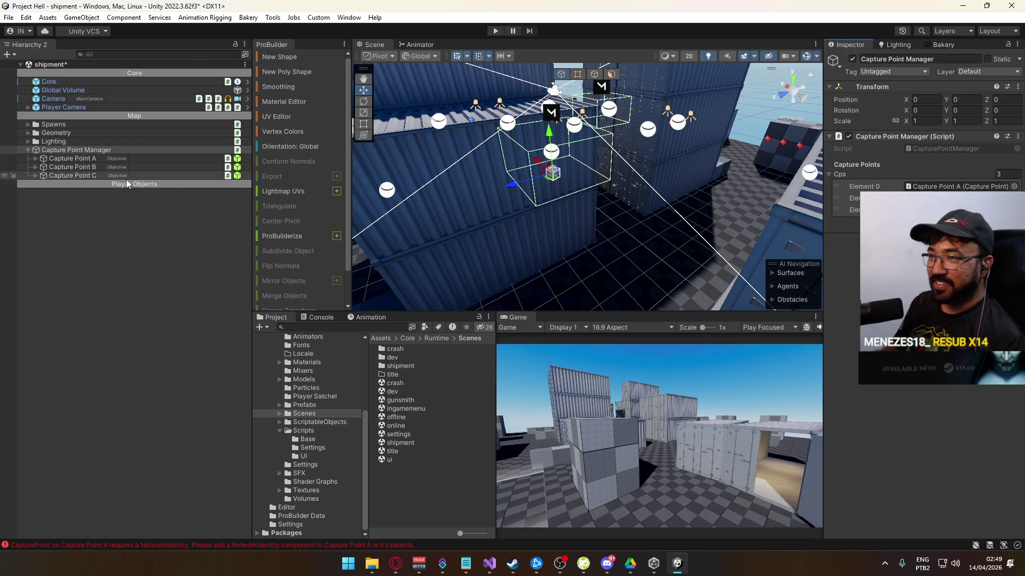
{"action": "left_click", "coordinate": [126, 176]}
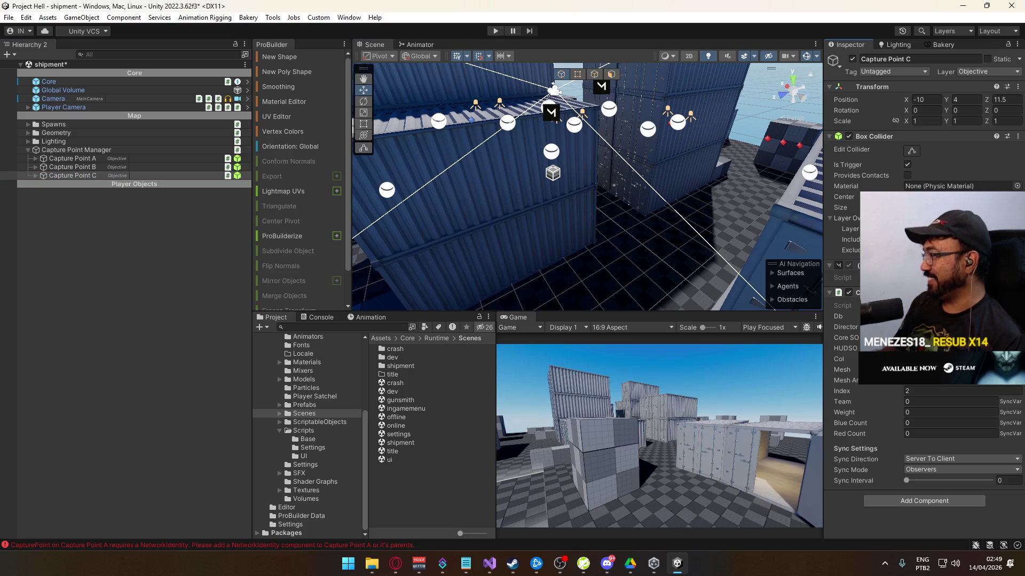
{"action": "left_click", "coordinate": [100, 150]}
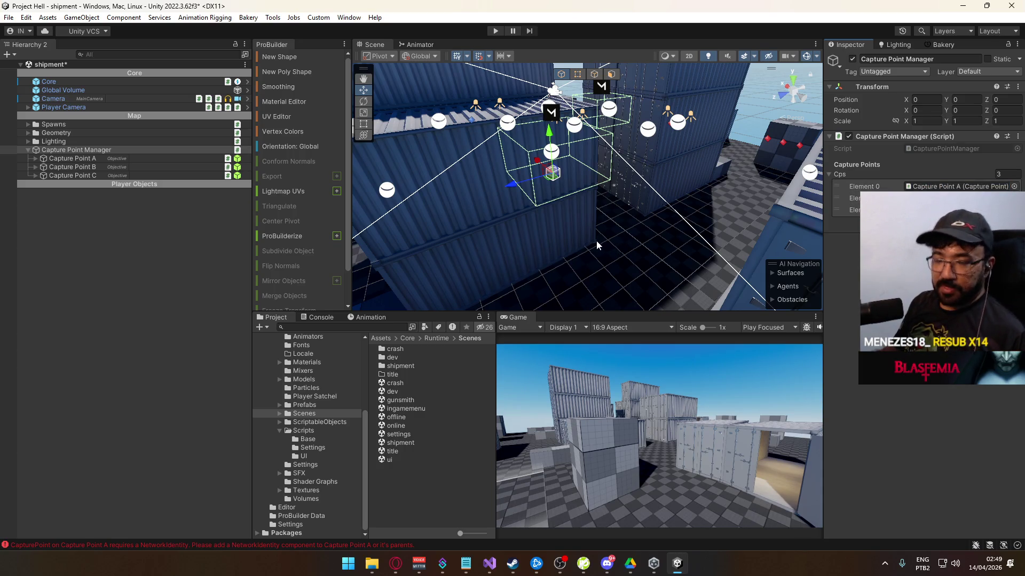
{"action": "left_click", "coordinate": [32, 152]}
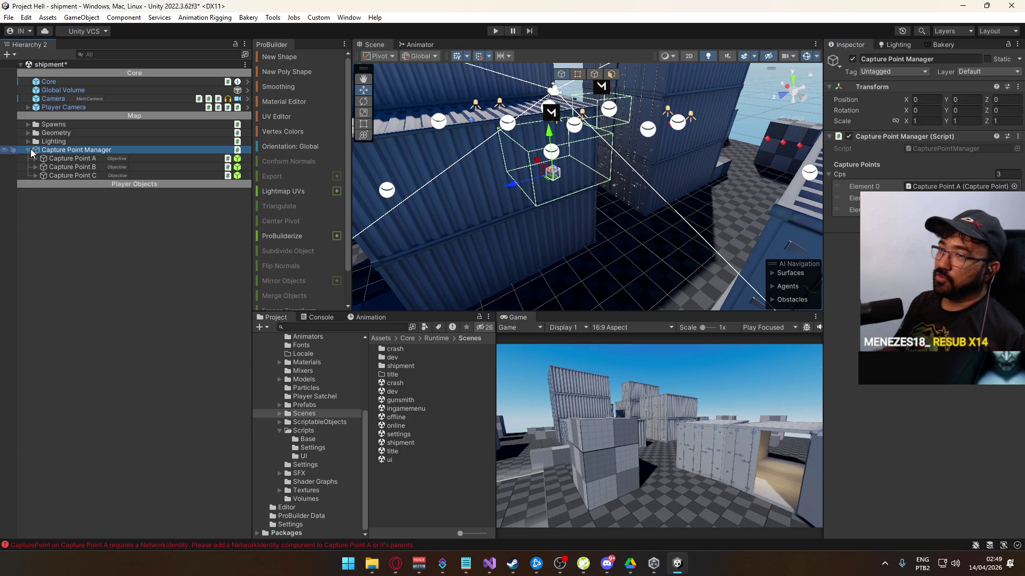
{"action": "left_click", "coordinate": [25, 150]}
{"action": "left_click", "coordinate": [372, 563]}
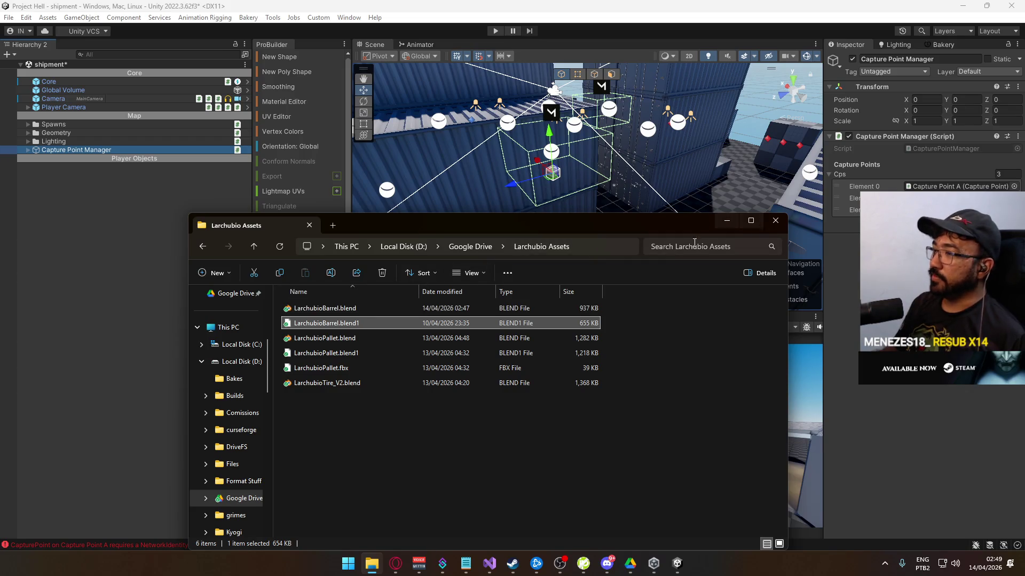
- Select LarchubioBarrel.blend in the Larchubio Assets folder, then close the window
{"action": "scroll", "coordinate": [328, 337], "scroll_direction": "down", "scroll_amount": 1}
{"action": "scroll", "coordinate": [355, 342], "scroll_direction": "up", "scroll_amount": 1}
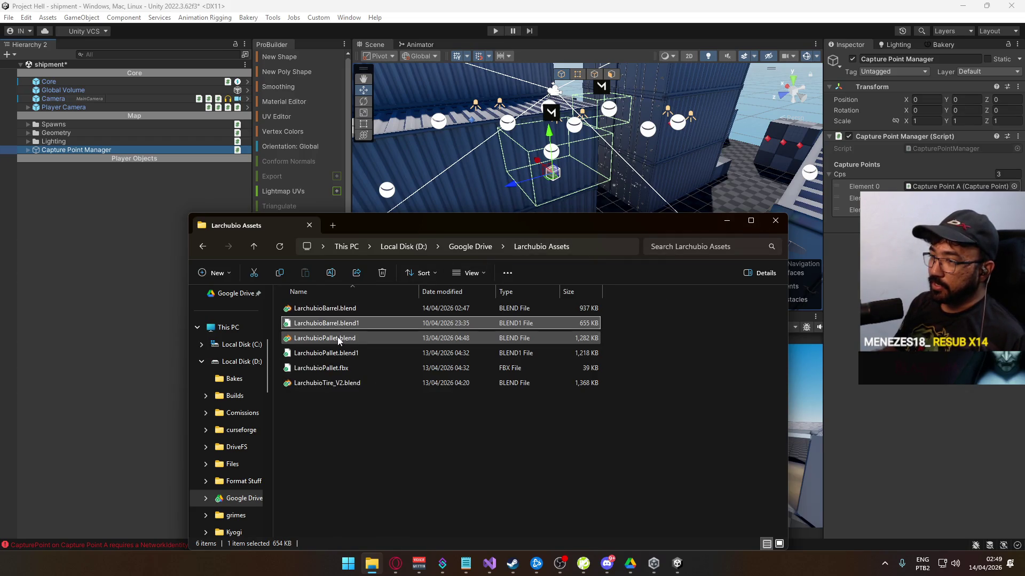
{"action": "left_click", "coordinate": [322, 309]}
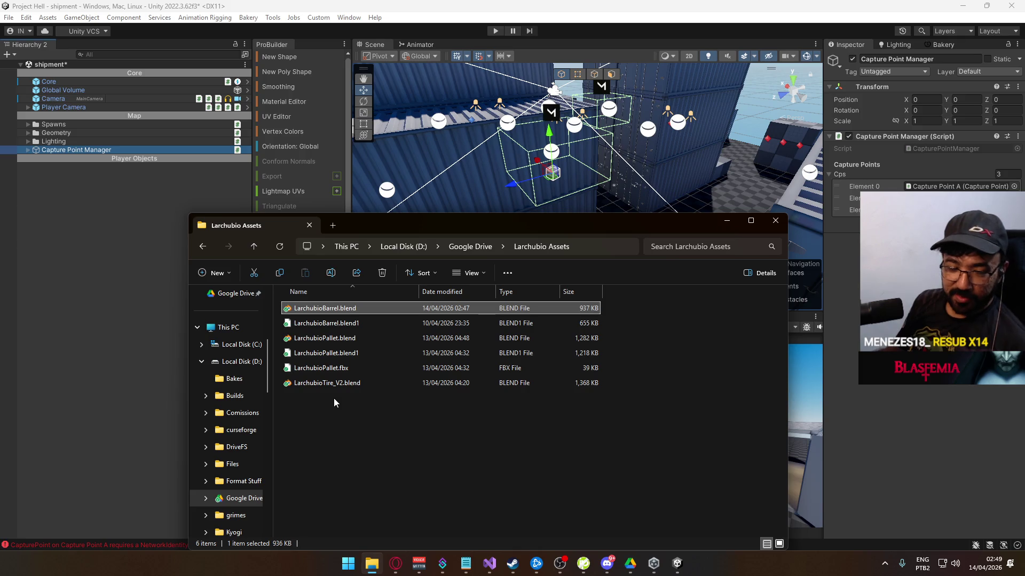
{"action": "left_click", "coordinate": [775, 220]}
- Survey the shipment map's containers and capture points, and check the main Camera's post-processing setting
{"action": "mouse_move", "coordinate": [520, 255]}
{"action": "left_mouse_down"}
{"action": "mouse_move", "coordinate": [455, 230]}
{"action": "mouse_move", "coordinate": [331, 241]}
{"action": "left_mouse_up"}
{"action": "mouse_move", "coordinate": [103, 267]}
{"action": "left_mouse_down"}
{"action": "mouse_move", "coordinate": [66, 278]}
{"action": "mouse_move", "coordinate": [286, 296]}
{"action": "mouse_move", "coordinate": [163, 291]}
{"action": "mouse_move", "coordinate": [171, 248]}
{"action": "mouse_move", "coordinate": [98, 260]}
{"action": "mouse_move", "coordinate": [178, 268]}
{"action": "left_mouse_up"}
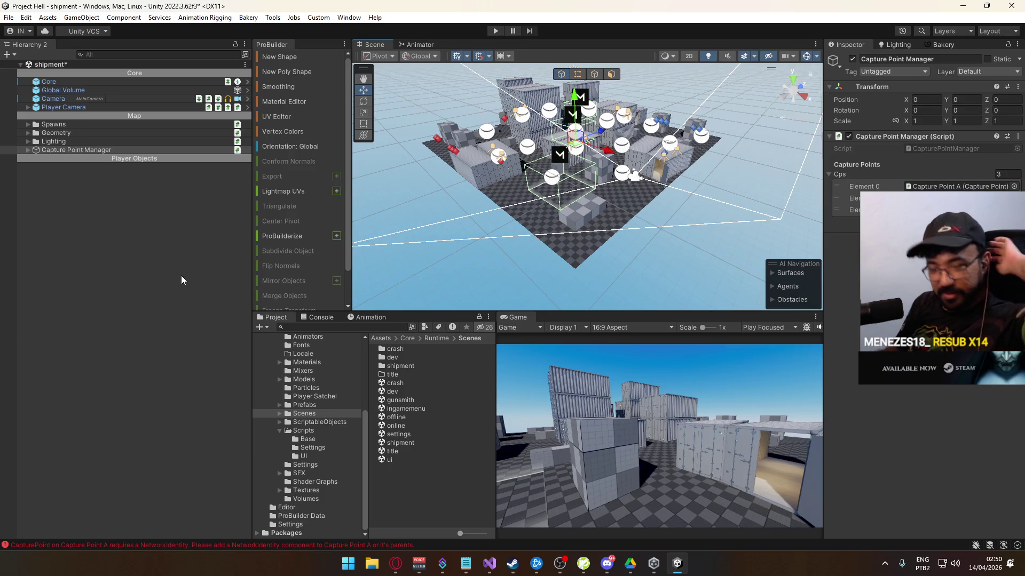
{"action": "mouse_move", "coordinate": [586, 287]}
{"action": "left_mouse_down"}
{"action": "mouse_move", "coordinate": [178, 242]}
{"action": "mouse_move", "coordinate": [171, 252]}
{"action": "left_mouse_up"}
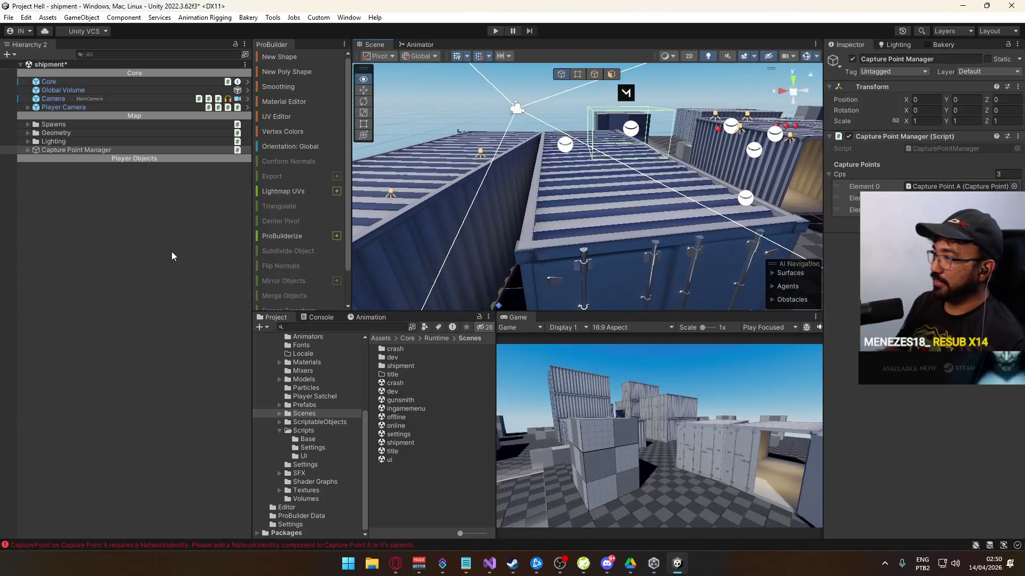
{"action": "key", "text": "f"}
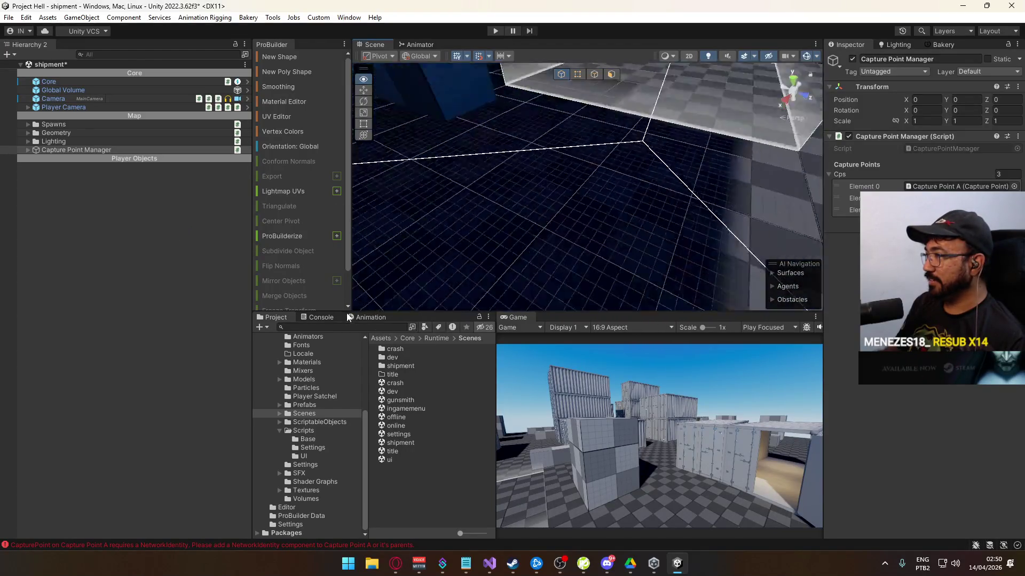
{"action": "key", "text": "f"}
{"action": "mouse_move", "coordinate": [711, 64]}
{"action": "left_mouse_down"}
{"action": "mouse_move", "coordinate": [578, 167]}
{"action": "mouse_move", "coordinate": [586, 164]}
{"action": "left_mouse_up"}
{"action": "left_click", "coordinate": [79, 98]}
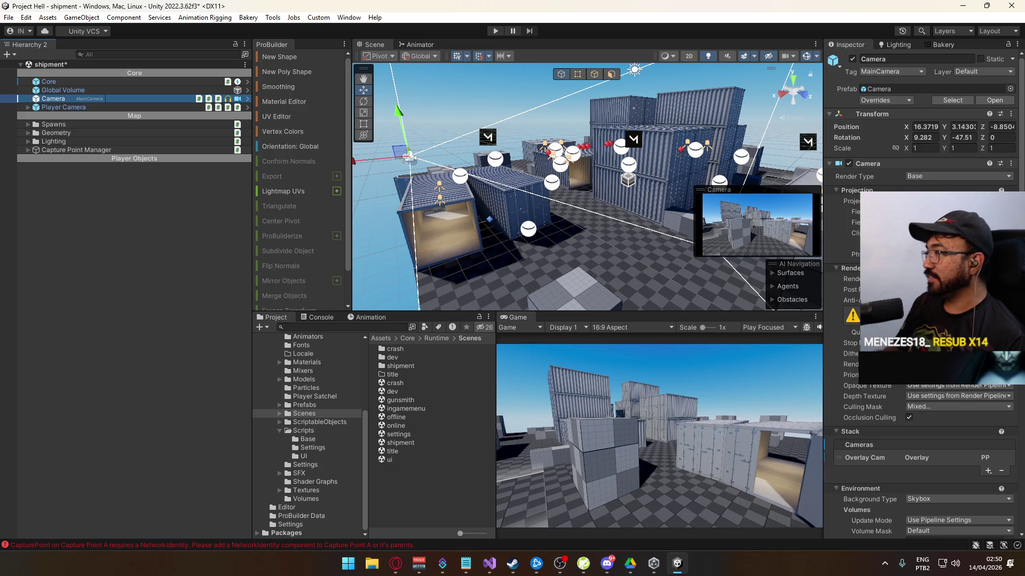
{"action": "left_click", "coordinate": [850, 289]}
{"action": "left_click_drag", "start_coordinate": [427, 214], "coordinate": [747, 275]}
- Assign the Prototype Gray (Dark) material to the Ground object
{"action": "left_click", "coordinate": [748, 275]}
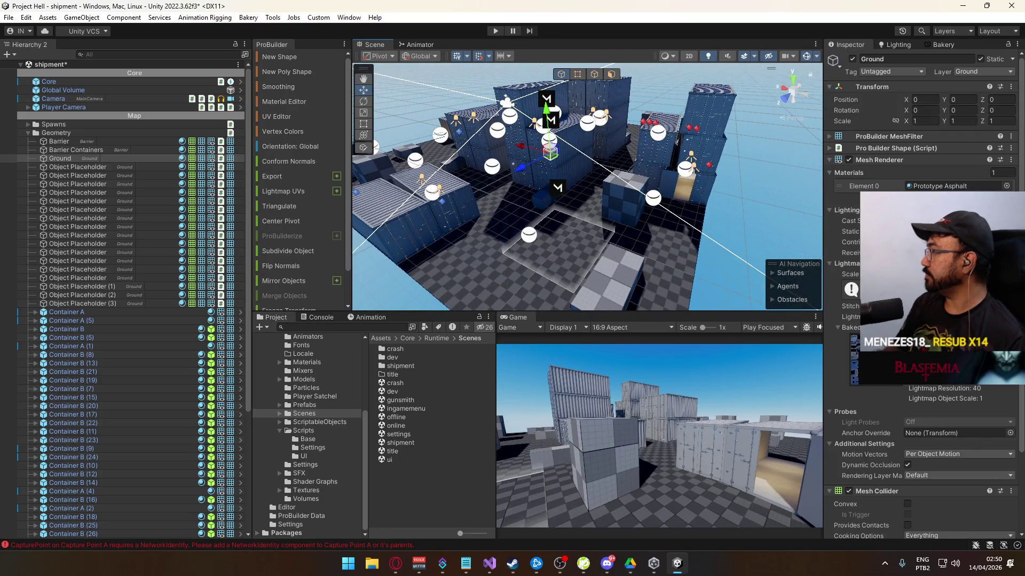
{"action": "left_click", "coordinate": [1007, 185]}
{"action": "type", "text": "gray"}
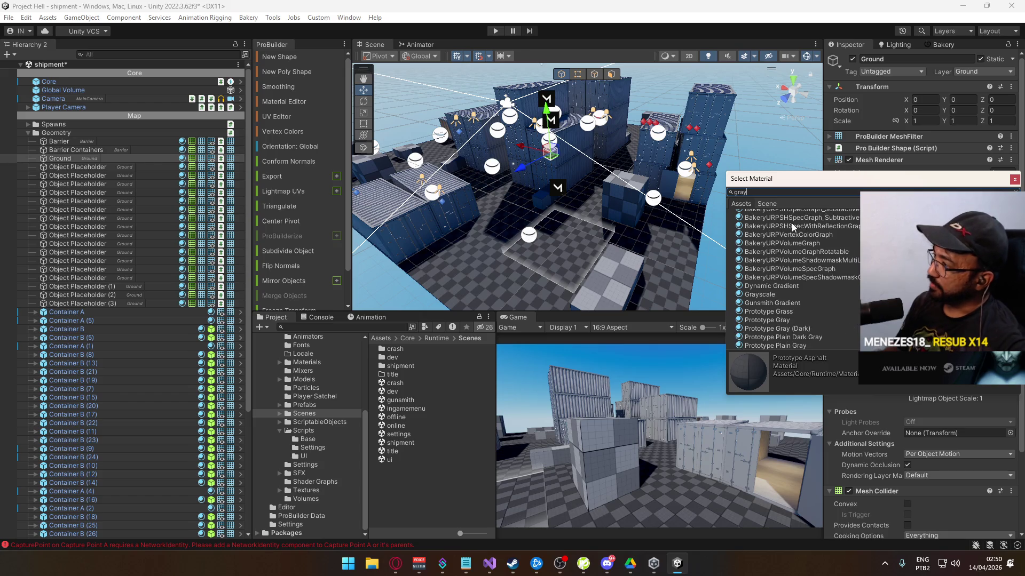
{"action": "left_click", "coordinate": [785, 233]}
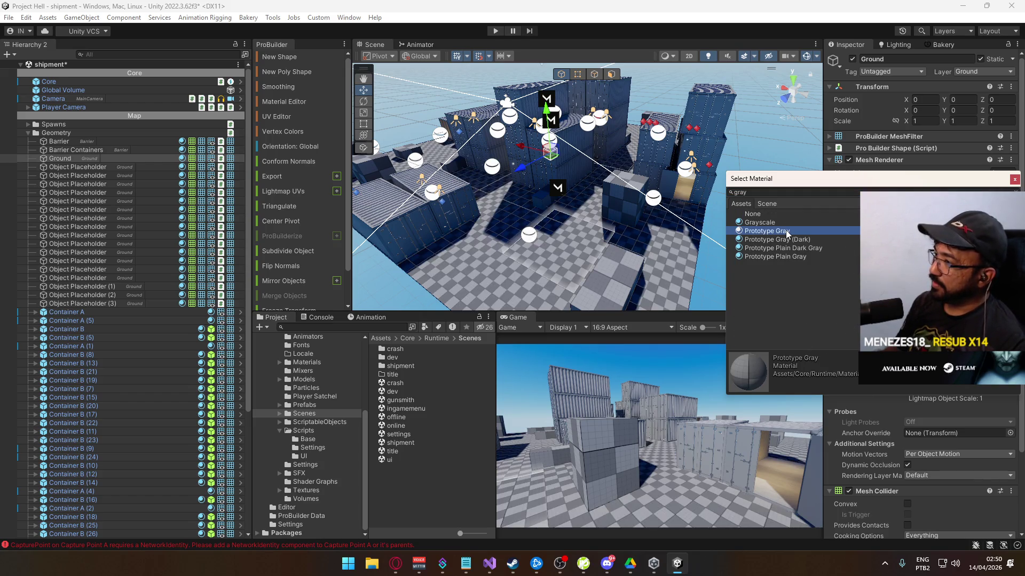
{"action": "double_click", "coordinate": [809, 239]}
{"action": "mouse_move", "coordinate": [809, 238]}
{"action": "left_mouse_down"}
{"action": "mouse_move", "coordinate": [540, 209]}
{"action": "mouse_move", "coordinate": [699, 200]}
{"action": "mouse_move", "coordinate": [20, 138]}
{"action": "left_mouse_up"}
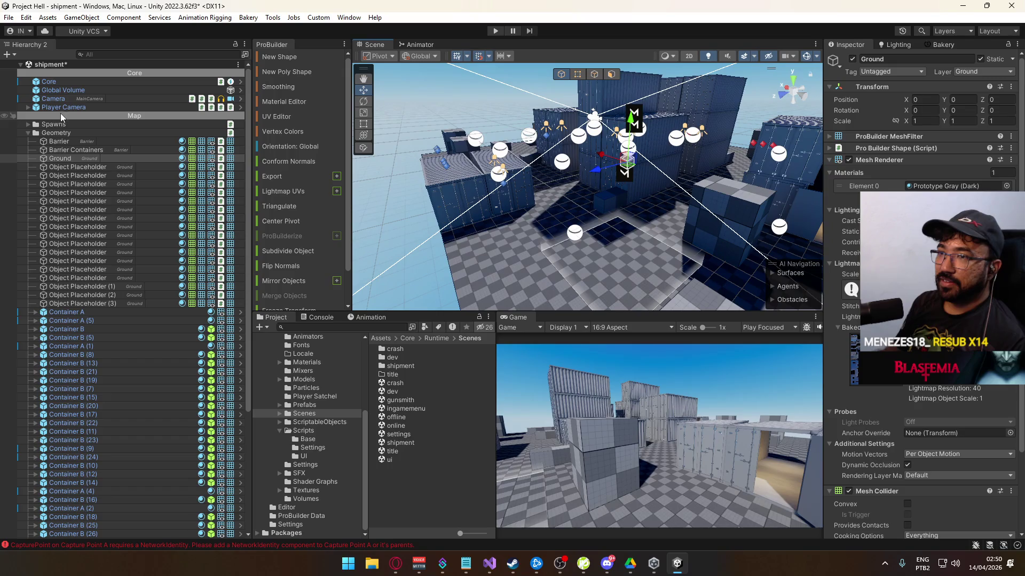
- Collapse Geometry and select Capture Points A and C under Capture Point Manager
{"action": "left_click", "coordinate": [27, 133]}
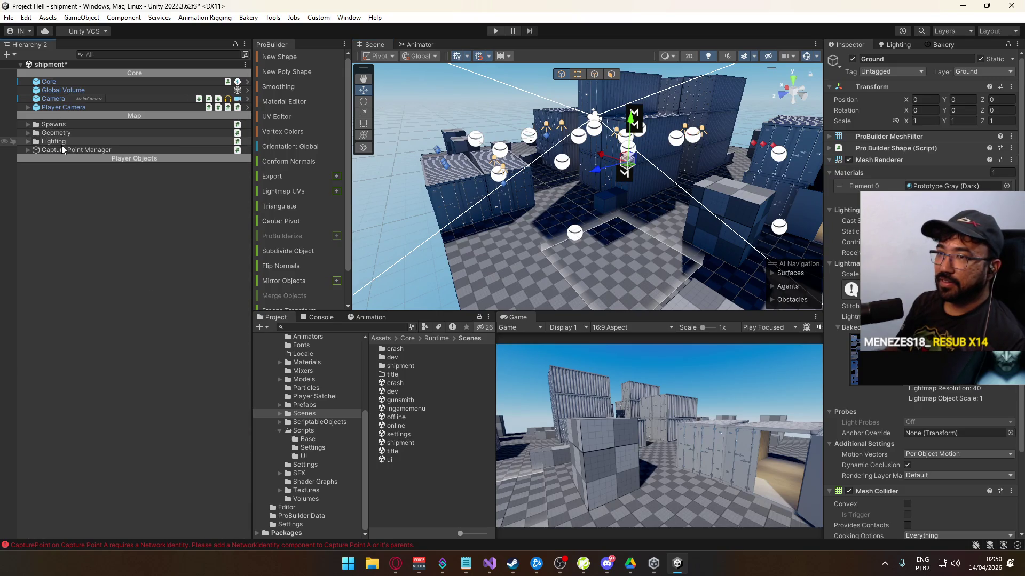
{"action": "left_click", "coordinate": [63, 148]}
{"action": "left_click", "coordinate": [28, 150]}
{"action": "left_click", "coordinate": [59, 158]}
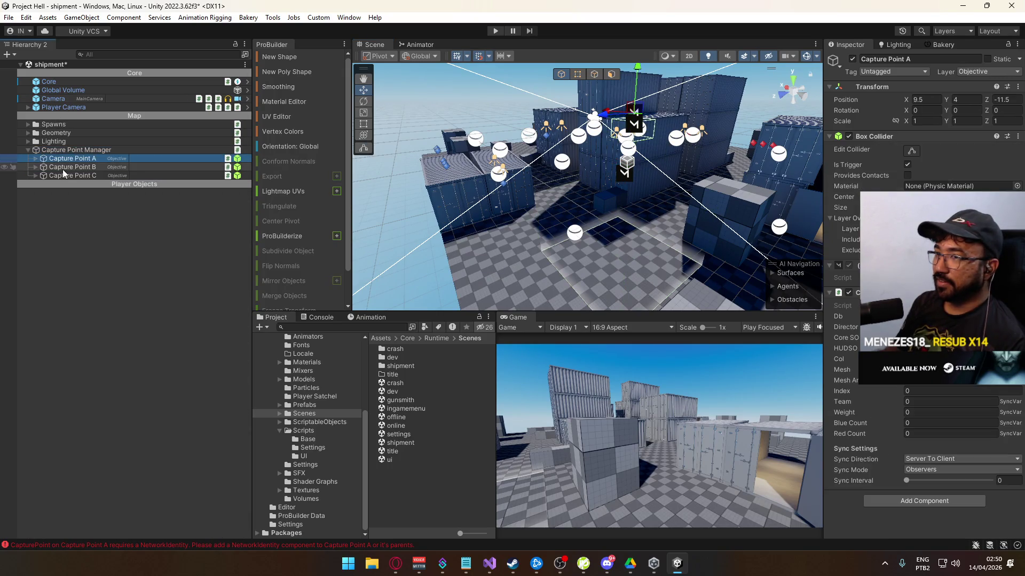
{"action": "left_click", "coordinate": [66, 175]}
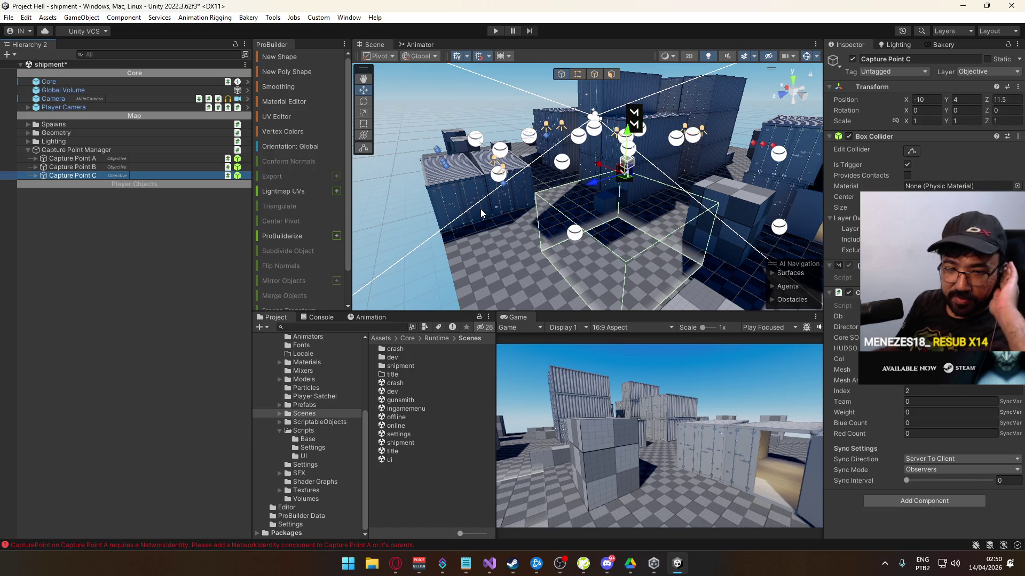
- Save the shipment scene and start a Bakery lightmap render, confirming the save prompt
{"action": "key", "text": "ctrl+s"}
{"action": "left_click", "coordinate": [943, 44]}
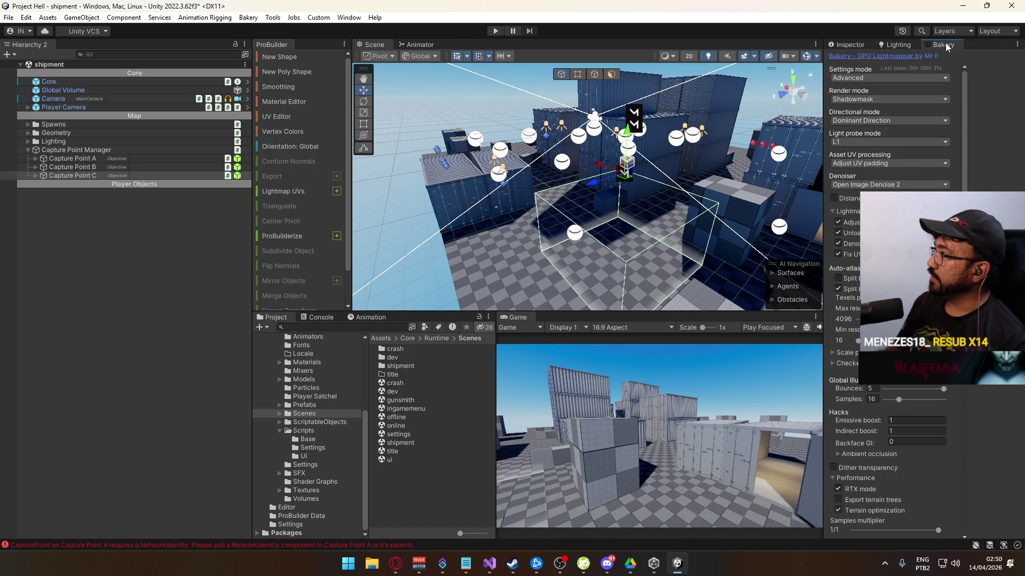
{"action": "scroll", "coordinate": [888, 161], "scroll_direction": "down", "scroll_amount": 10}
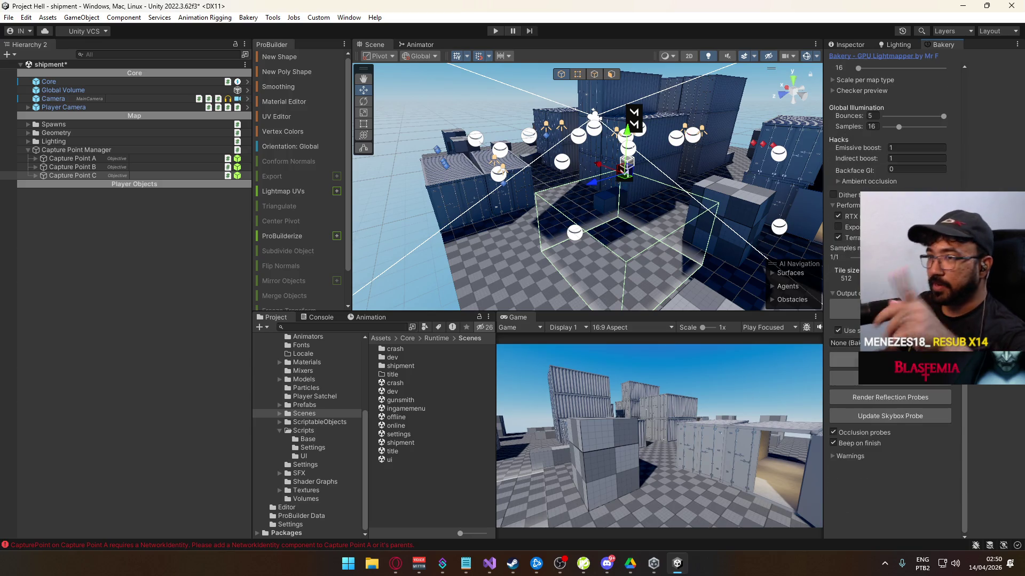
{"action": "left_click", "coordinate": [890, 360]}
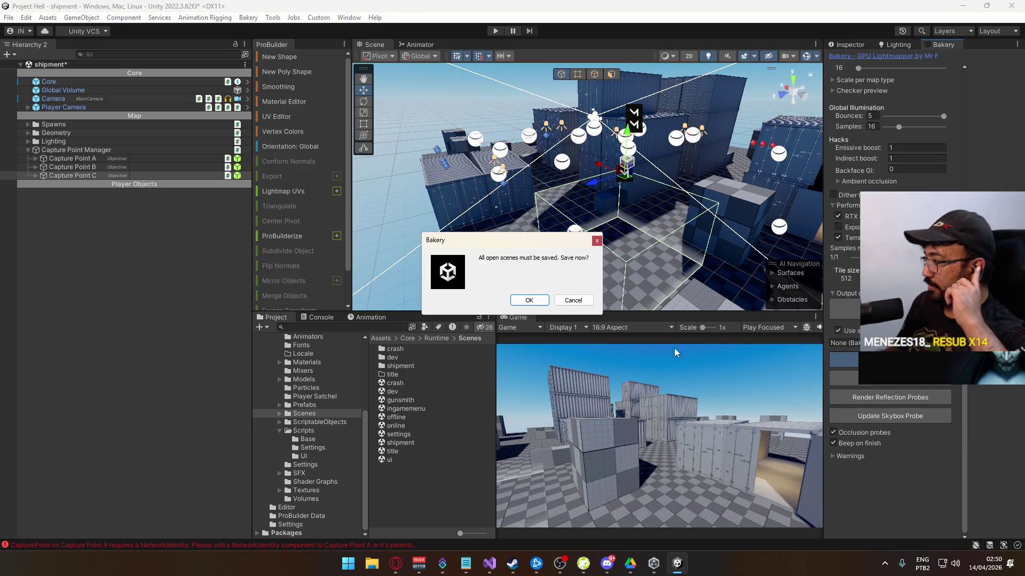
{"action": "left_click", "coordinate": [527, 300]}
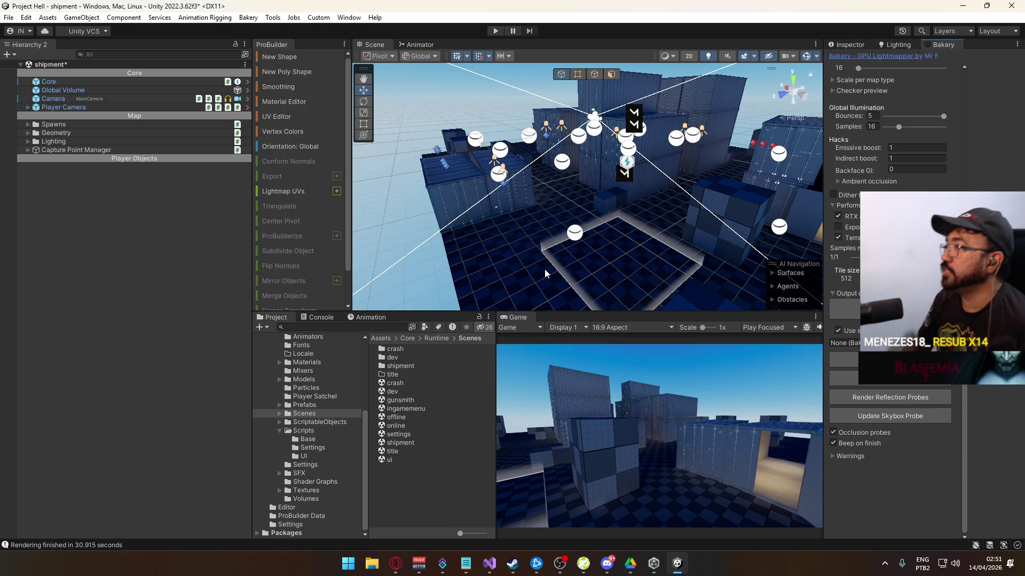
- Launch a second Bakery lightmap render after saving the open scenes, then switch to the browser
{"action": "left_click", "coordinate": [896, 360]}
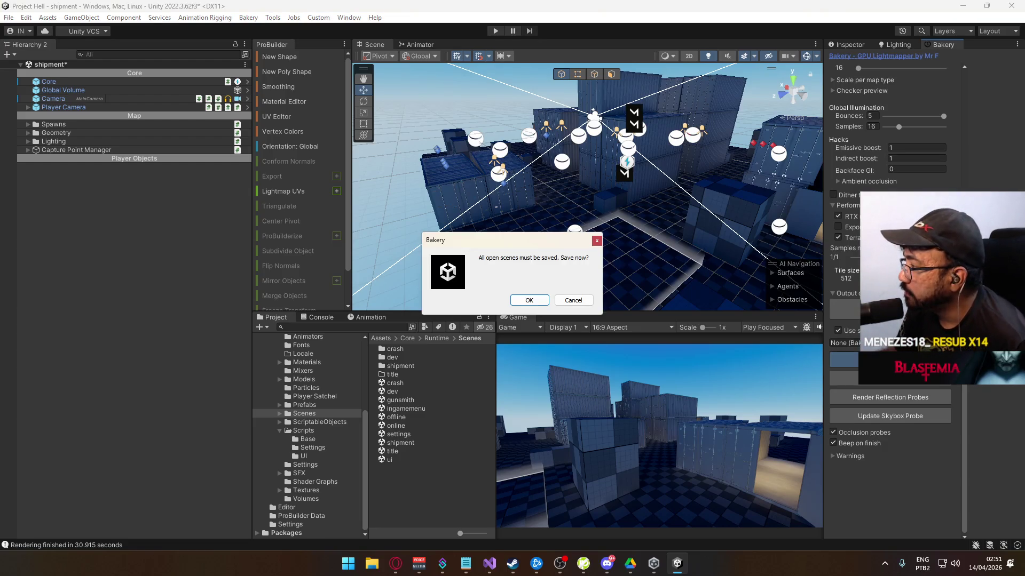
{"action": "left_click", "coordinate": [522, 299]}
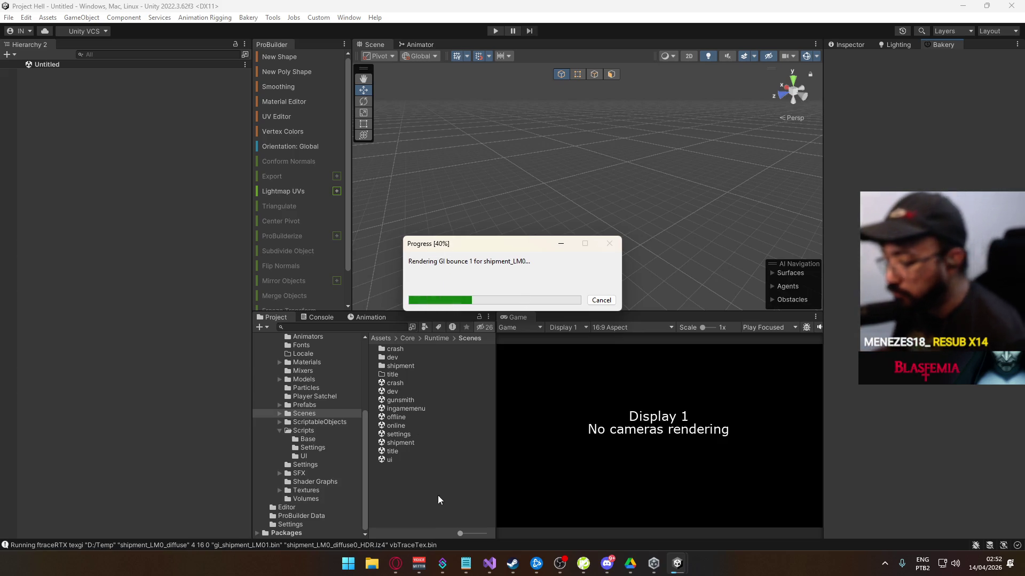
{"action": "key", "text": "alt+Tab"}
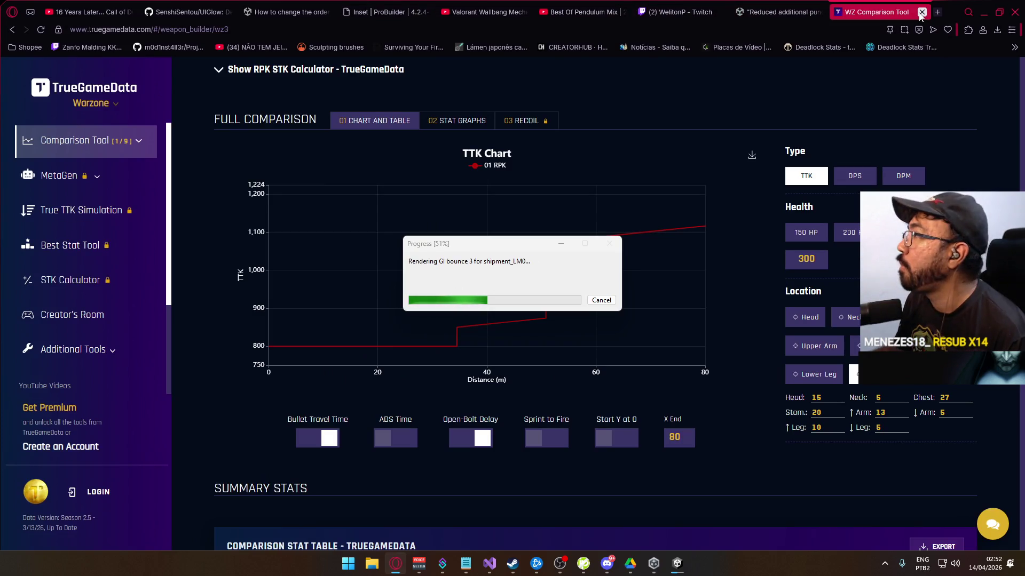
- Close the WZ Comparison Tool tab, rewind the Best Of Pendulum video to the start, and minimize Opera
{"action": "left_click", "coordinate": [924, 12]}
{"action": "left_click", "coordinate": [577, 11]}
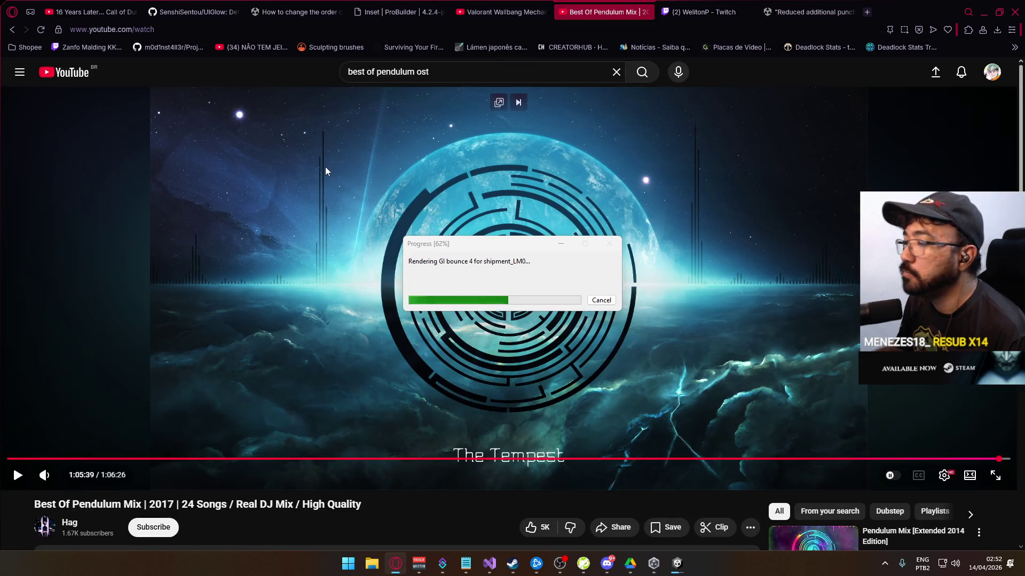
{"action": "left_click", "coordinate": [41, 458]}
{"action": "mouse_move", "coordinate": [41, 458]}
{"action": "left_mouse_down"}
{"action": "mouse_move", "coordinate": [11, 460]}
{"action": "mouse_move", "coordinate": [507, 430]}
{"action": "left_mouse_up"}
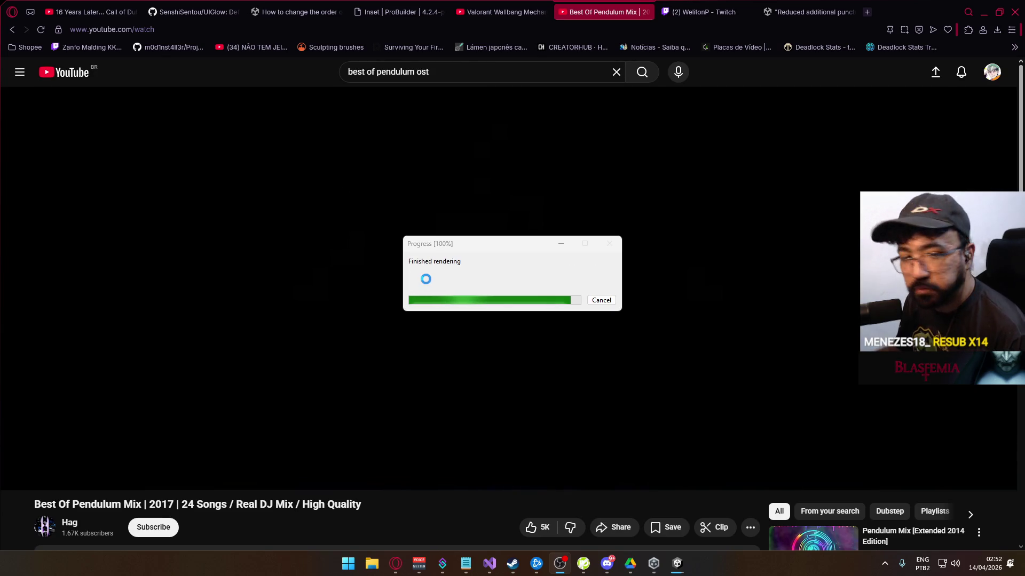
{"action": "left_click", "coordinate": [983, 12]}
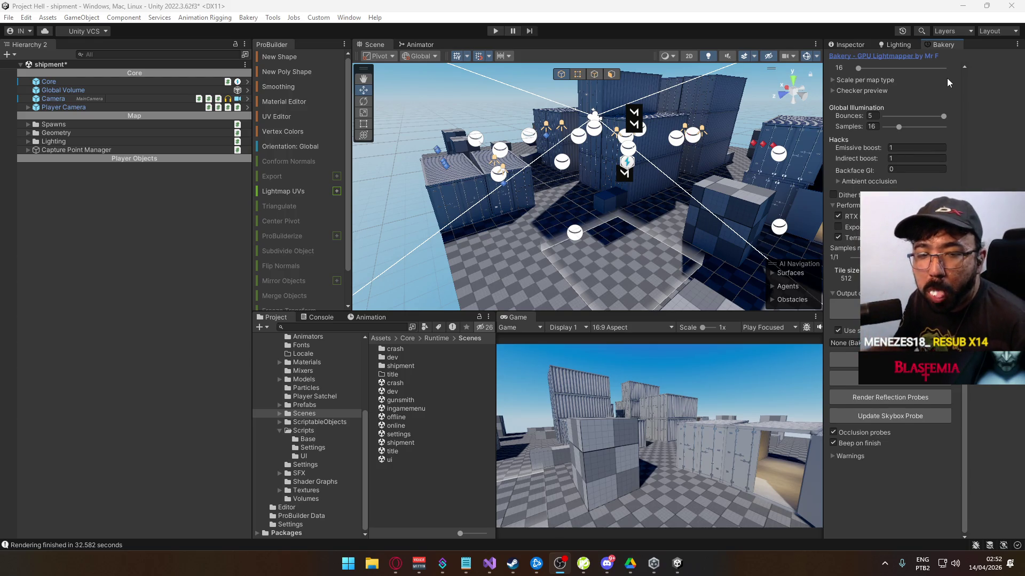
- Set Spot Light and Spot Light (1) in Container A (1) to bake Direct And Indirect
{"action": "mouse_move", "coordinate": [640, 283]}
{"action": "left_mouse_down"}
{"action": "mouse_move", "coordinate": [622, 257]}
{"action": "mouse_move", "coordinate": [432, 200]}
{"action": "mouse_move", "coordinate": [720, 252]}
{"action": "mouse_move", "coordinate": [772, 224]}
{"action": "mouse_move", "coordinate": [746, 182]}
{"action": "left_mouse_up"}
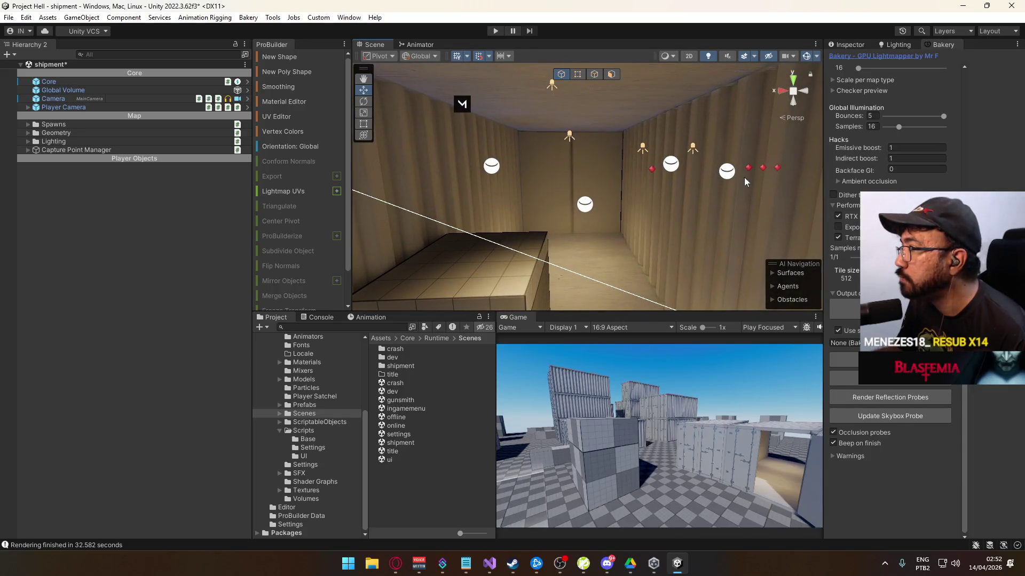
{"action": "left_click_drag", "start_coordinate": [605, 189], "coordinate": [571, 168]}
{"action": "left_click", "coordinate": [562, 169]}
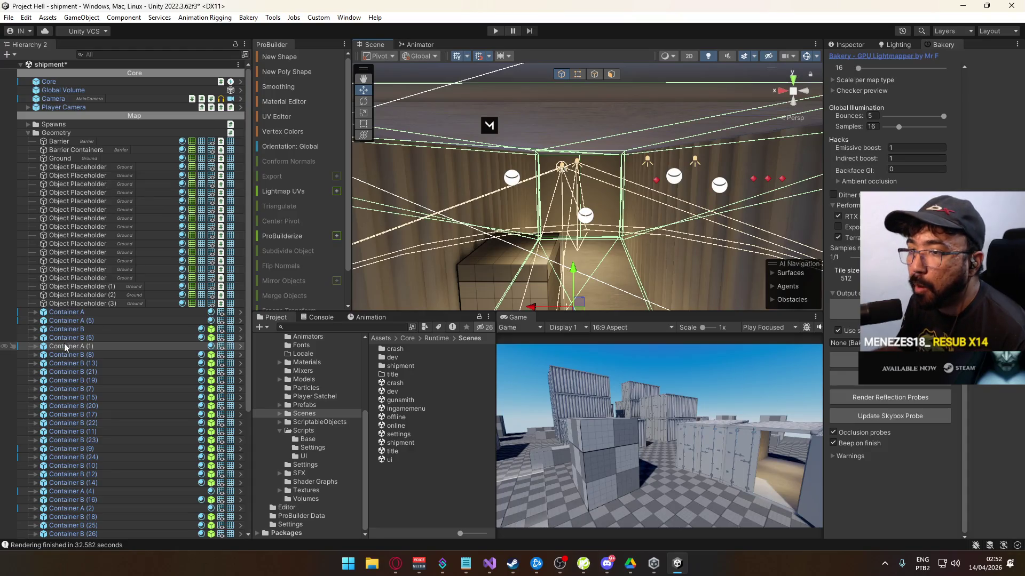
{"action": "left_click", "coordinate": [35, 347]}
{"action": "left_click", "coordinate": [75, 389]}
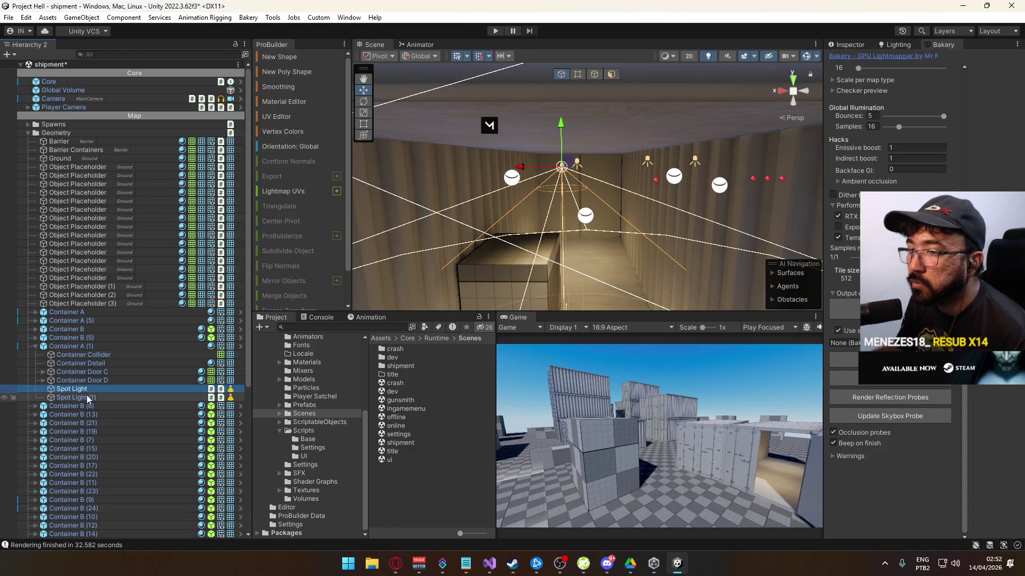
{"action": "left_click", "coordinate": [88, 398], "text": "shift"}
{"action": "left_click", "coordinate": [849, 44]}
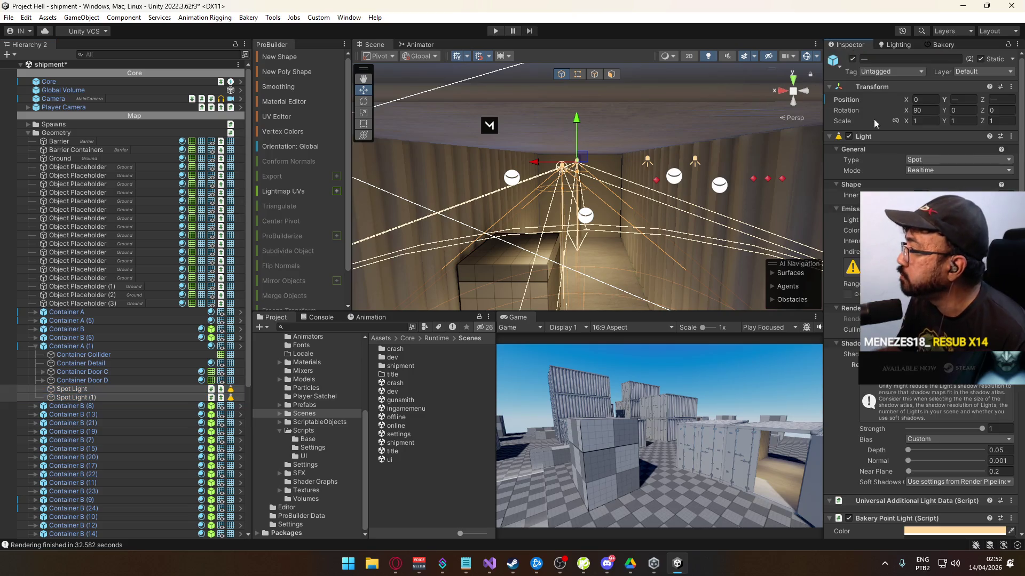
{"action": "scroll", "coordinate": [912, 434], "scroll_direction": "down", "scroll_amount": 5}
{"action": "left_click", "coordinate": [920, 432]}
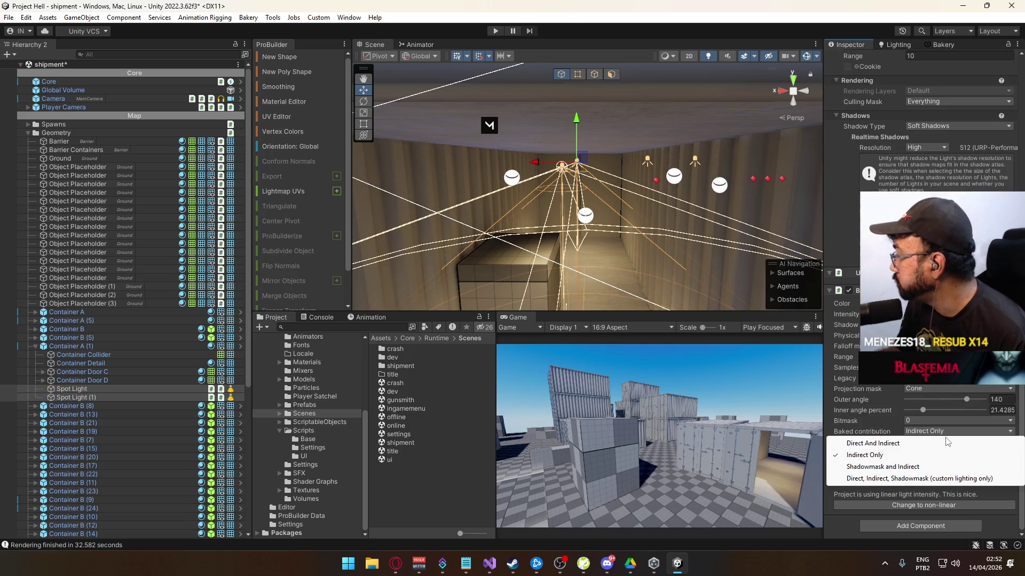
{"action": "left_click", "coordinate": [915, 443]}
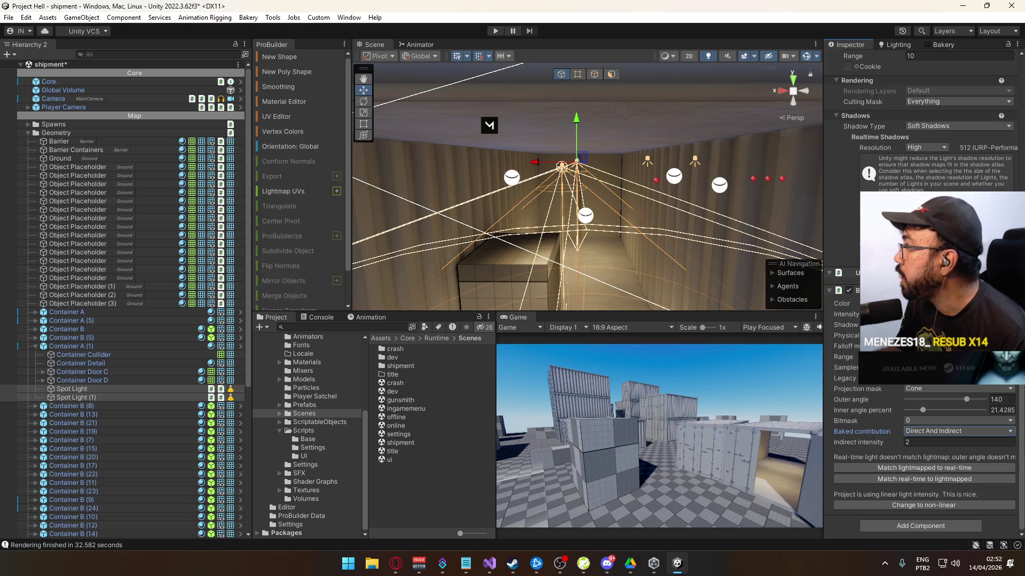
{"action": "scroll", "coordinate": [920, 288], "scroll_direction": "up", "scroll_amount": 5}
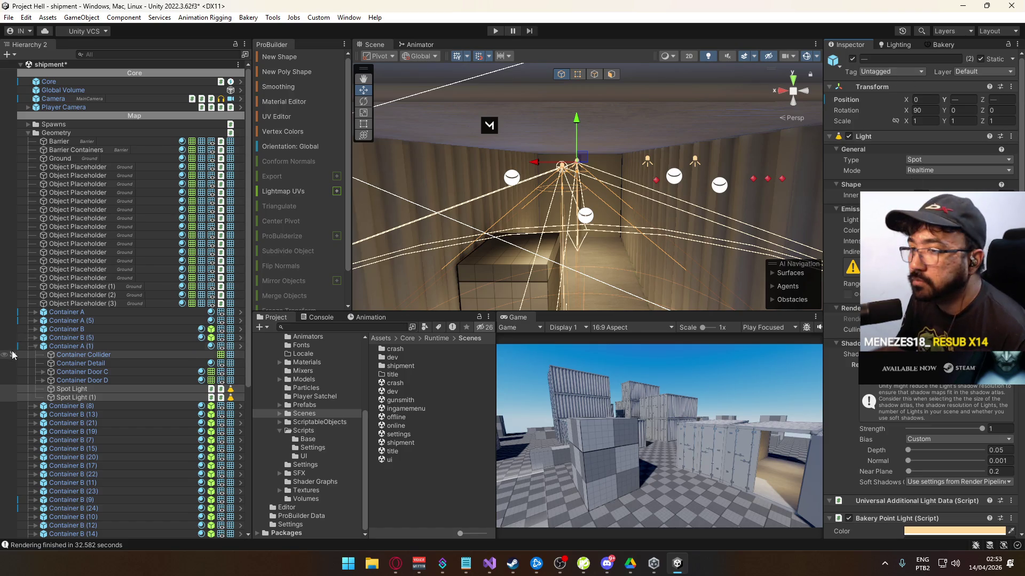
{"action": "left_click", "coordinate": [64, 346]}
- Apply Container A (1)'s Bakery Point Light override to the Container A prefab
{"action": "left_click", "coordinate": [891, 99]}
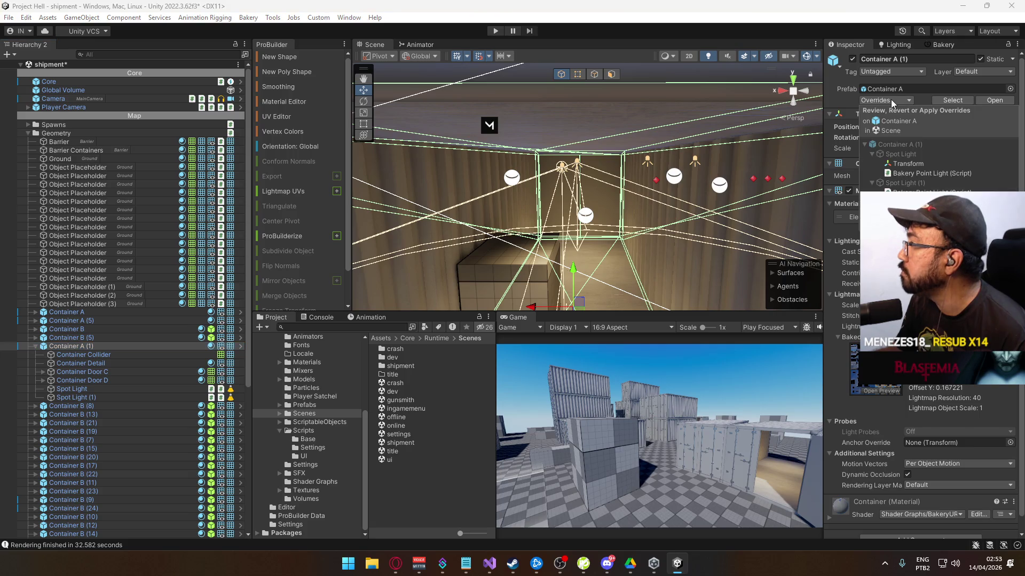
{"action": "left_click", "coordinate": [908, 190]}
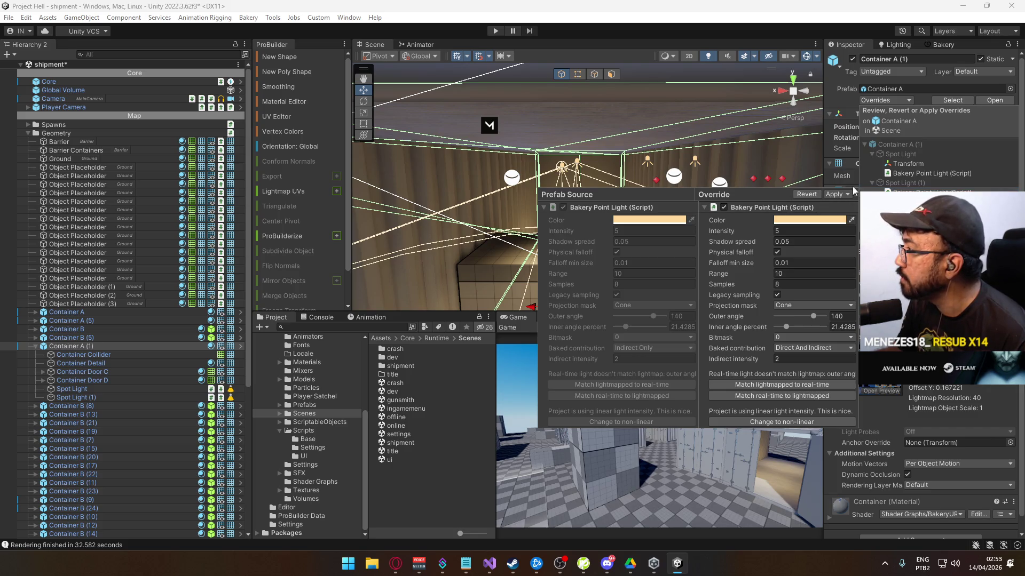
{"action": "left_click", "coordinate": [897, 190]}
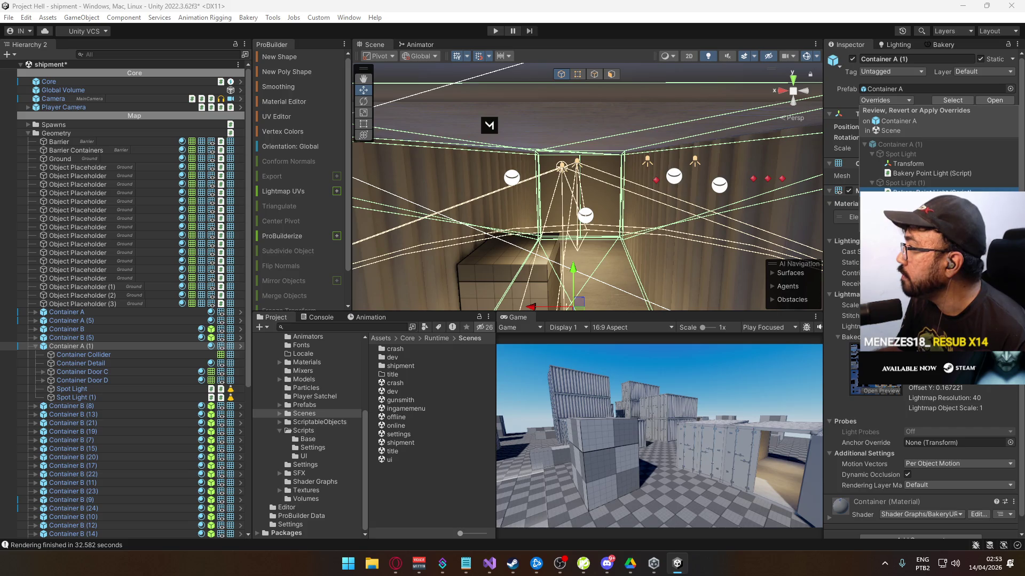
{"action": "left_click", "coordinate": [897, 191]}
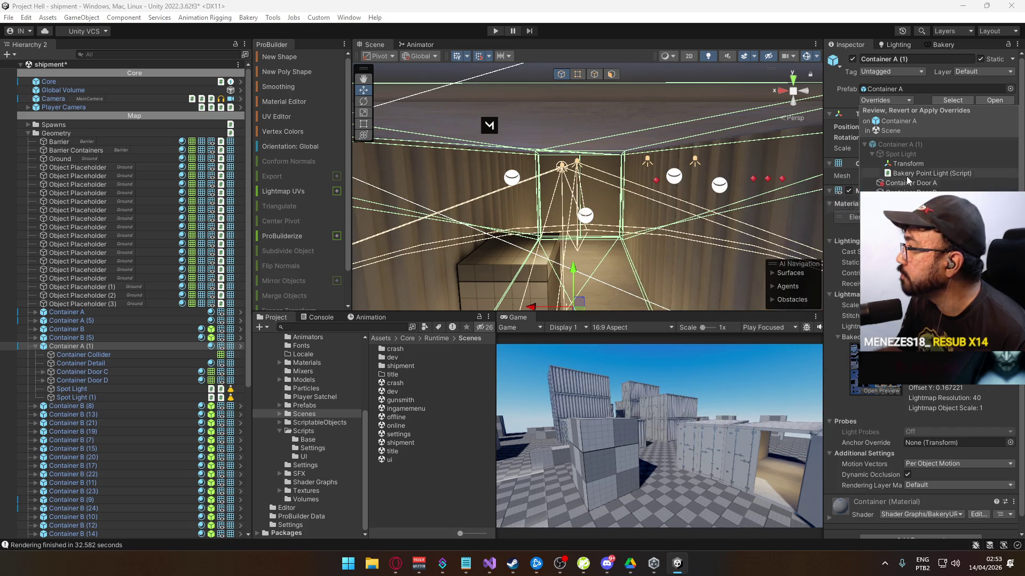
{"action": "left_click", "coordinate": [897, 174]}
{"action": "right_click", "coordinate": [882, 182]}
{"action": "left_click", "coordinate": [854, 190]}
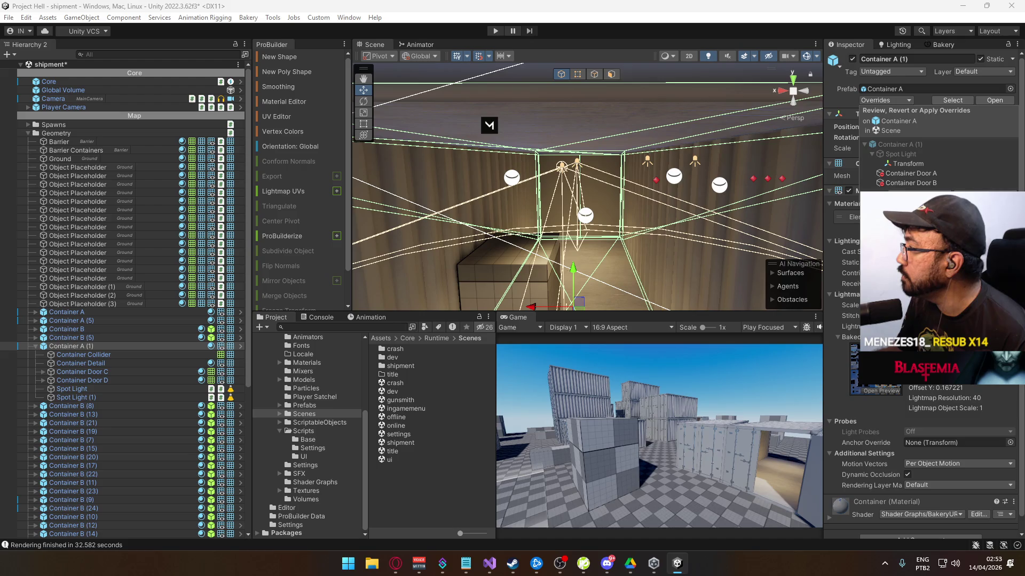
- Verify Container A (5)'s spot light inherits the change, then start a new Bakery render
{"action": "left_click", "coordinate": [561, 167]}
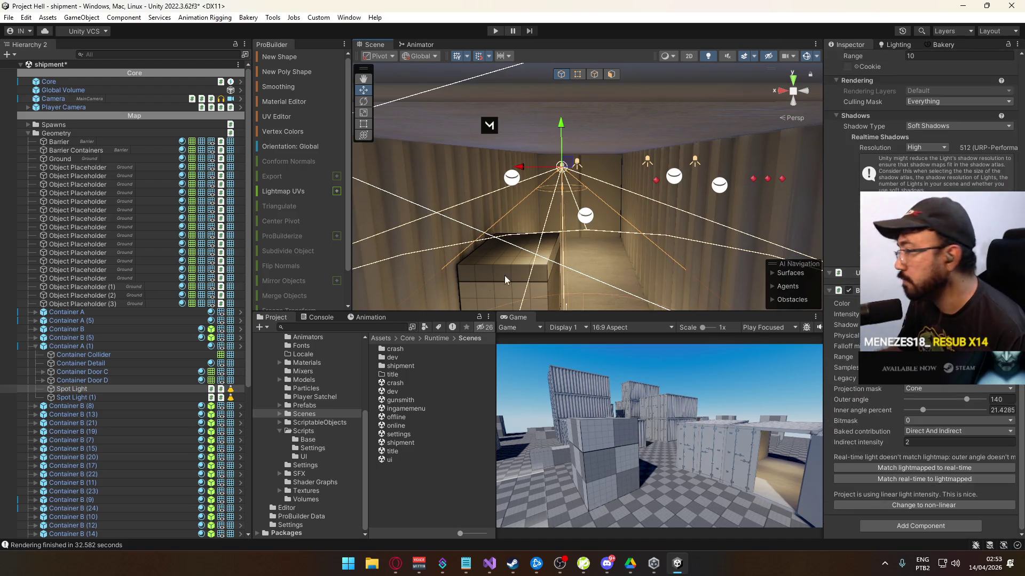
{"action": "left_click", "coordinate": [35, 346]}
{"action": "key", "text": "f"}
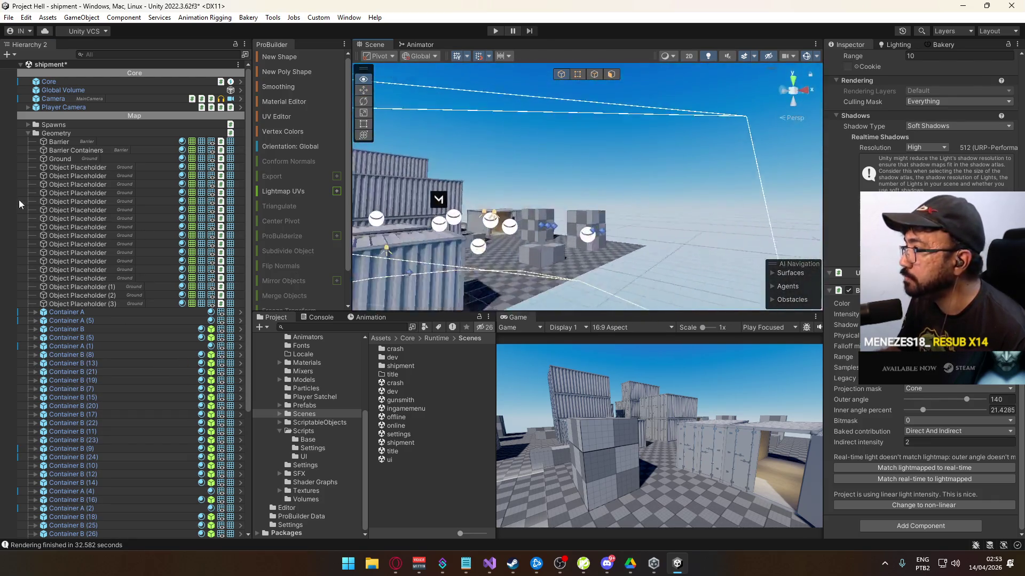
{"action": "left_click", "coordinate": [581, 188]}
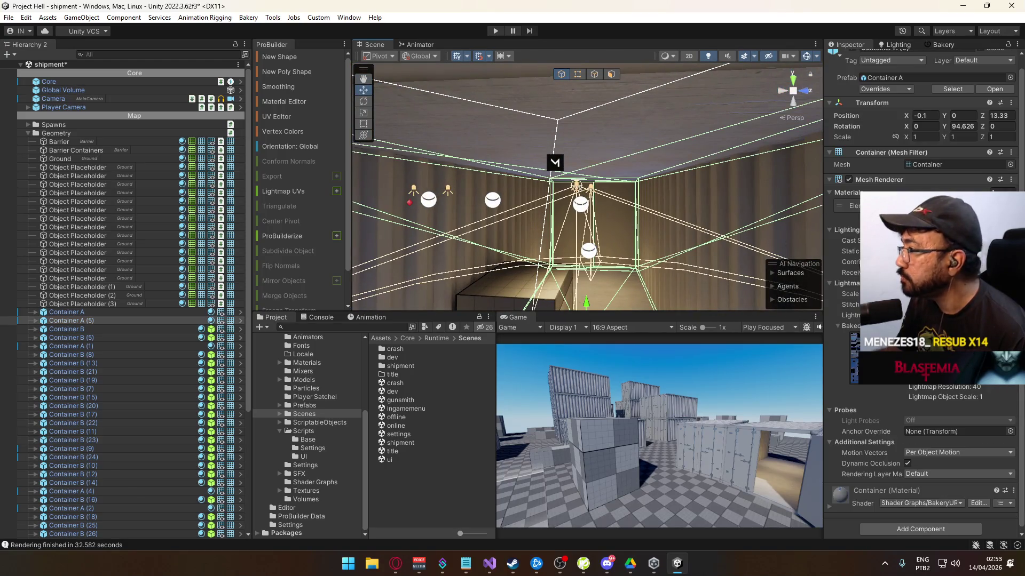
{"action": "left_click", "coordinate": [576, 185]}
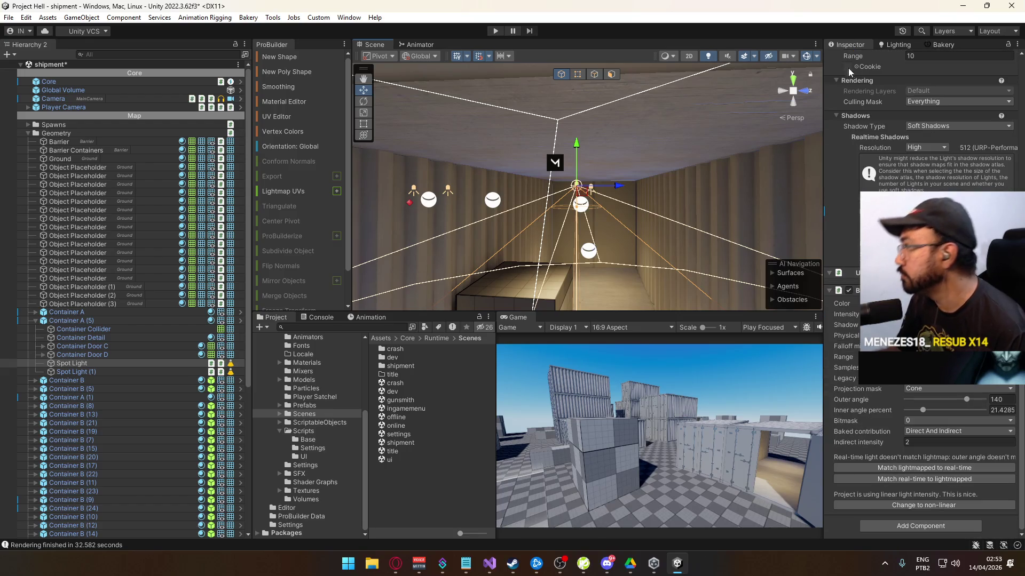
{"action": "left_click", "coordinate": [941, 45]}
{"action": "left_click", "coordinate": [845, 359]}
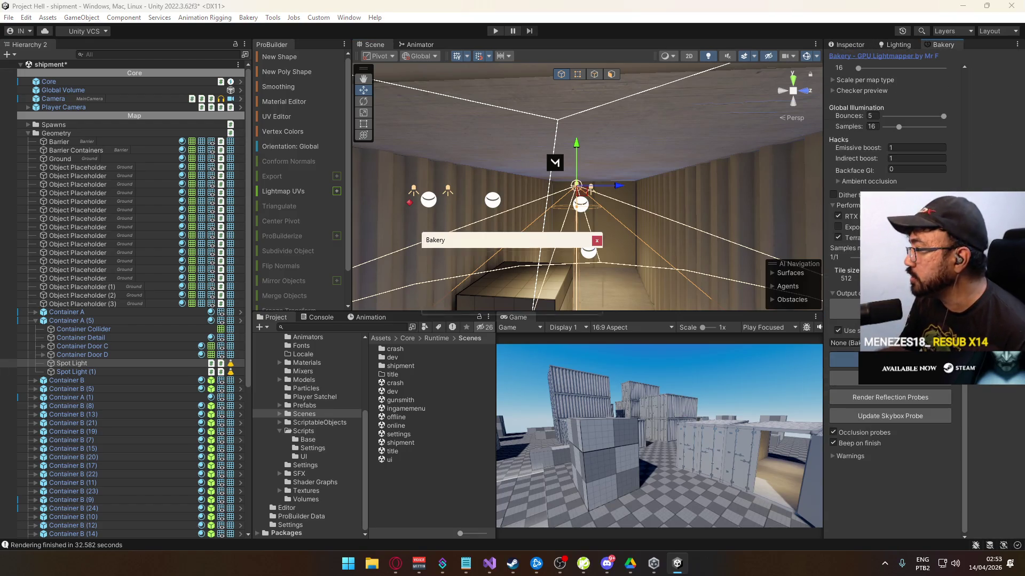
- Confirm the save so the bake runs, and check the browser while it renders
{"action": "left_click", "coordinate": [529, 300]}
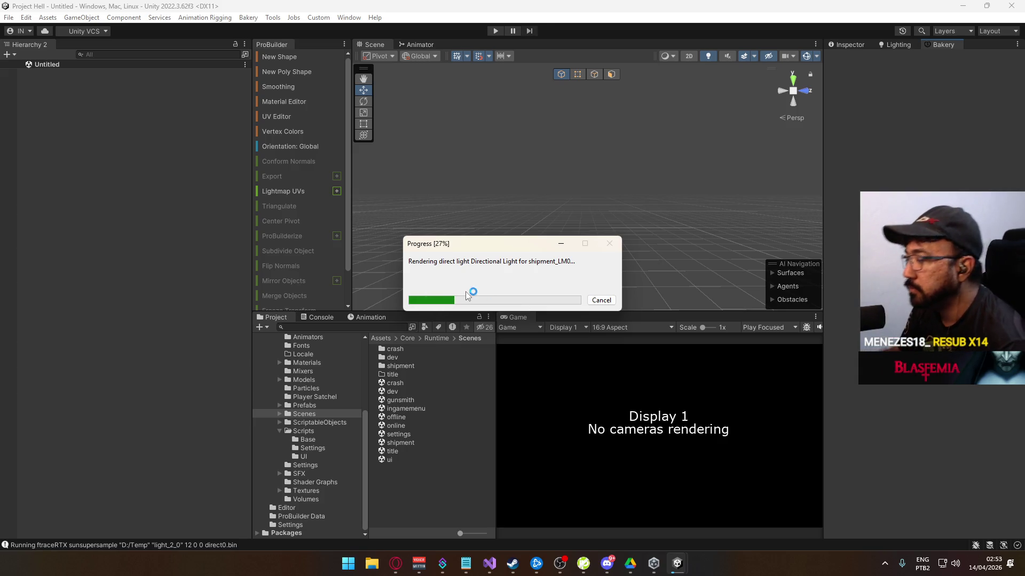
{"action": "left_click", "coordinate": [395, 563]}
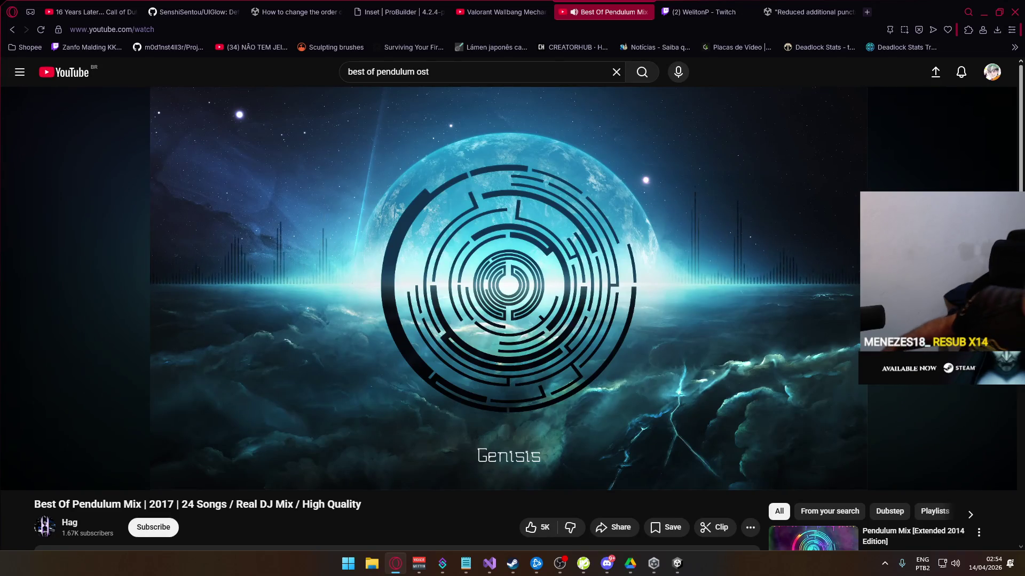
{"action": "mouse_move", "coordinate": [174, 169]}
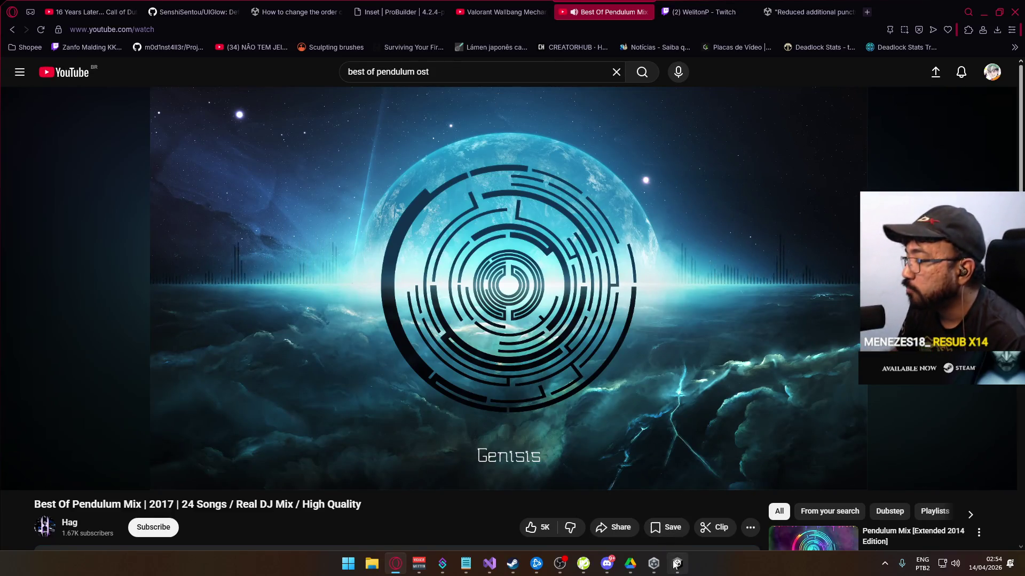
{"action": "key", "text": "alt+Tab"}
- Start another Bakery render with the scenes saved, and bring up Player.log
{"action": "scroll", "coordinate": [562, 218], "scroll_direction": "down", "scroll_amount": 5}
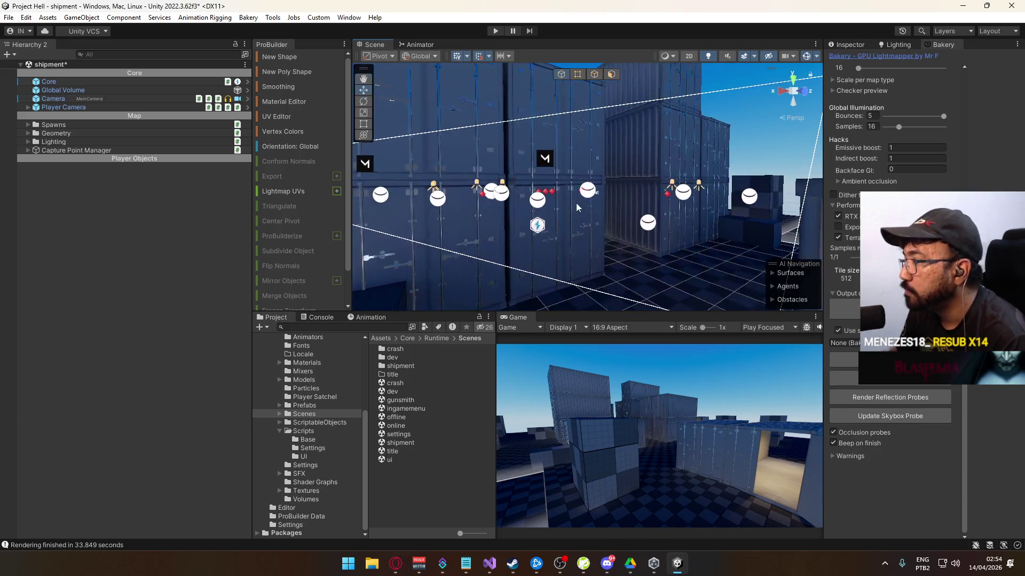
{"action": "left_click", "coordinate": [889, 359]}
{"action": "left_click", "coordinate": [530, 299]}
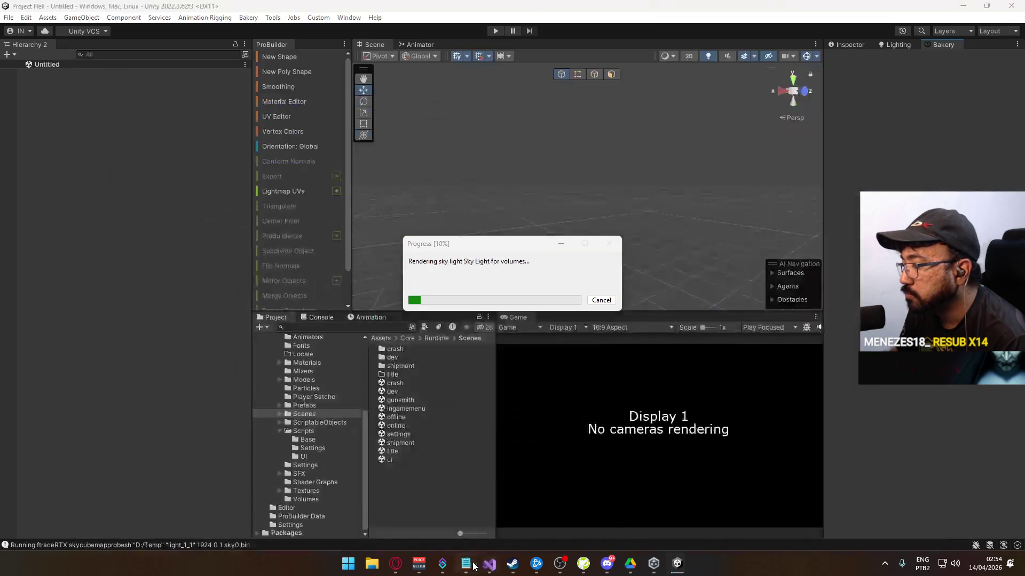
{"action": "left_click", "coordinate": [466, 563]}
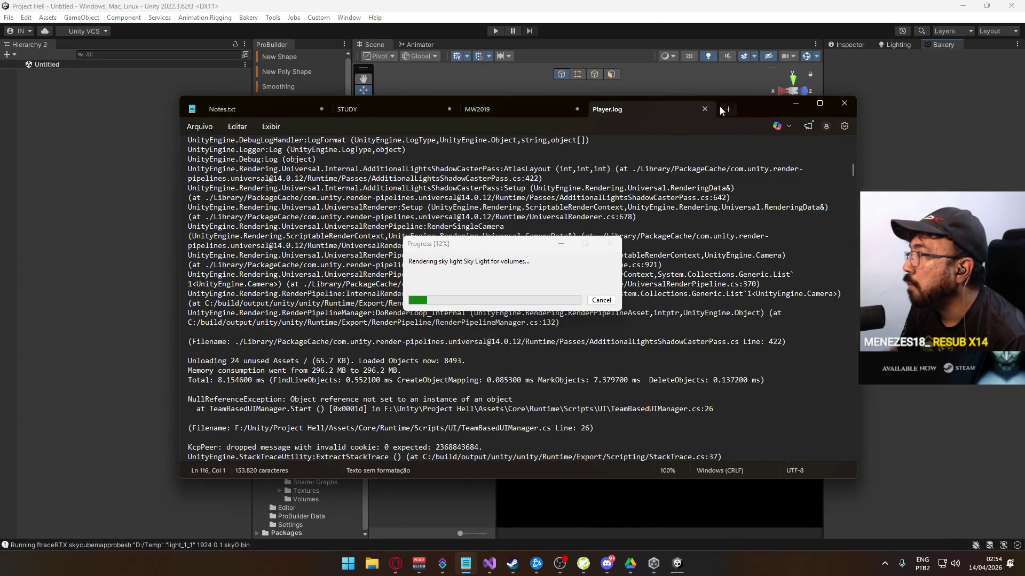
- Close Player.log and delete the 'deagle too nerfed' note and the m4-through-ak damage-drop lines
{"action": "left_click", "coordinate": [705, 109]}
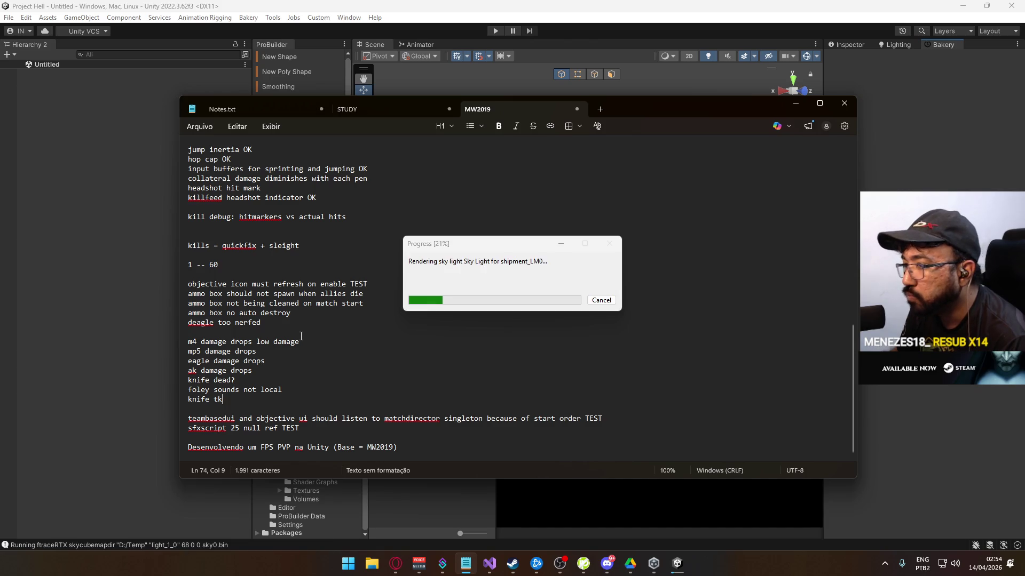
{"action": "left_click_drag", "start_coordinate": [262, 323], "coordinate": [130, 323]}
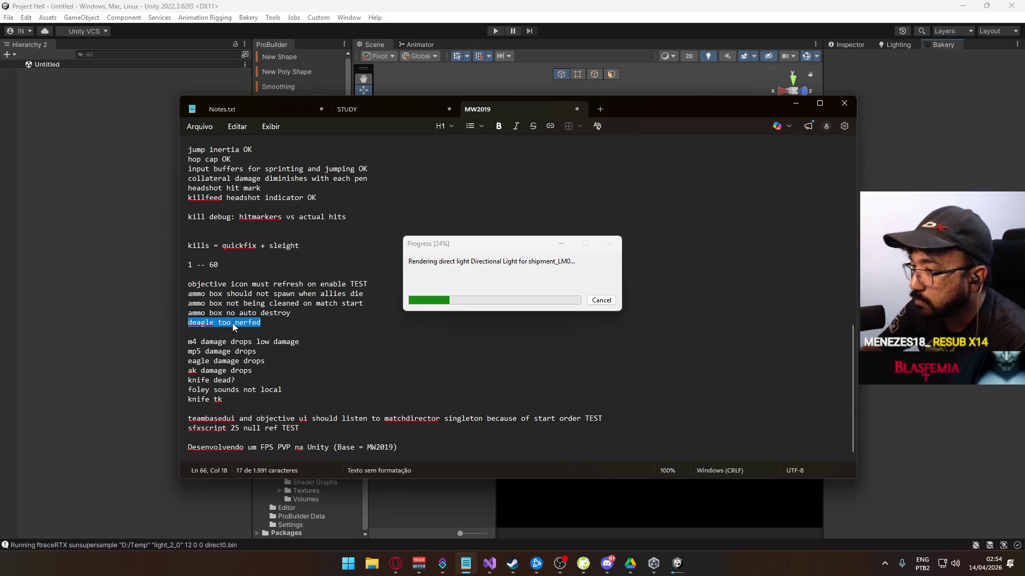
{"action": "key", "text": "BackSpace"}
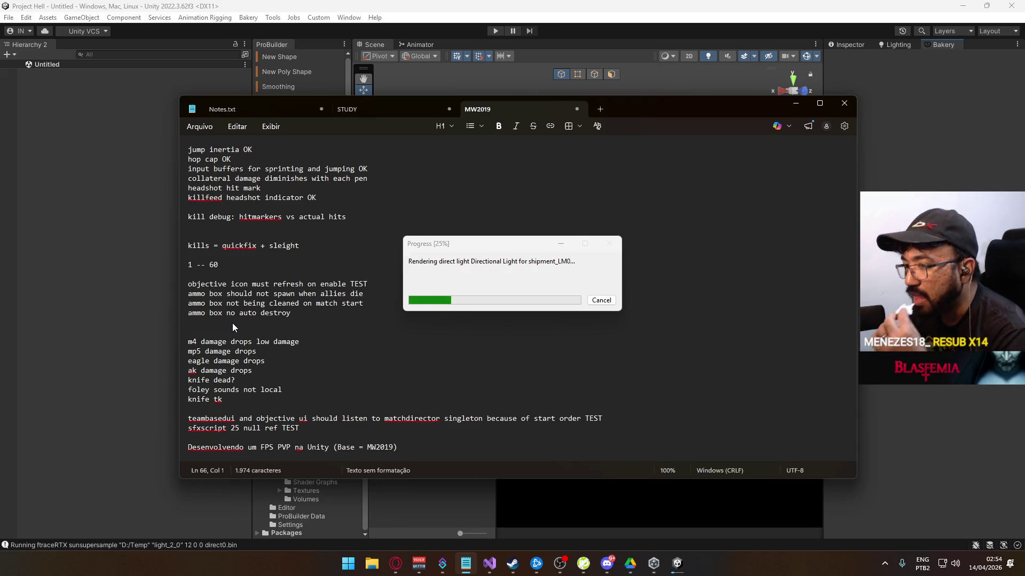
{"action": "left_click_drag", "start_coordinate": [252, 370], "coordinate": [162, 336]}
{"action": "key", "text": "BackSpace"}
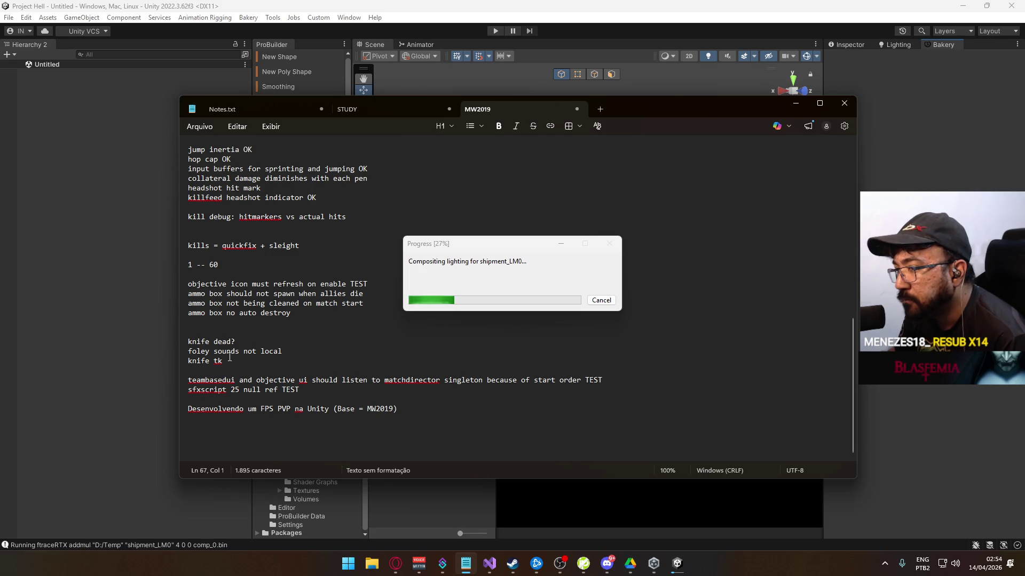
- Delete the teambasedui note and its empty line, then switch to Visual Studio
{"action": "left_click_drag", "start_coordinate": [223, 360], "coordinate": [166, 357]}
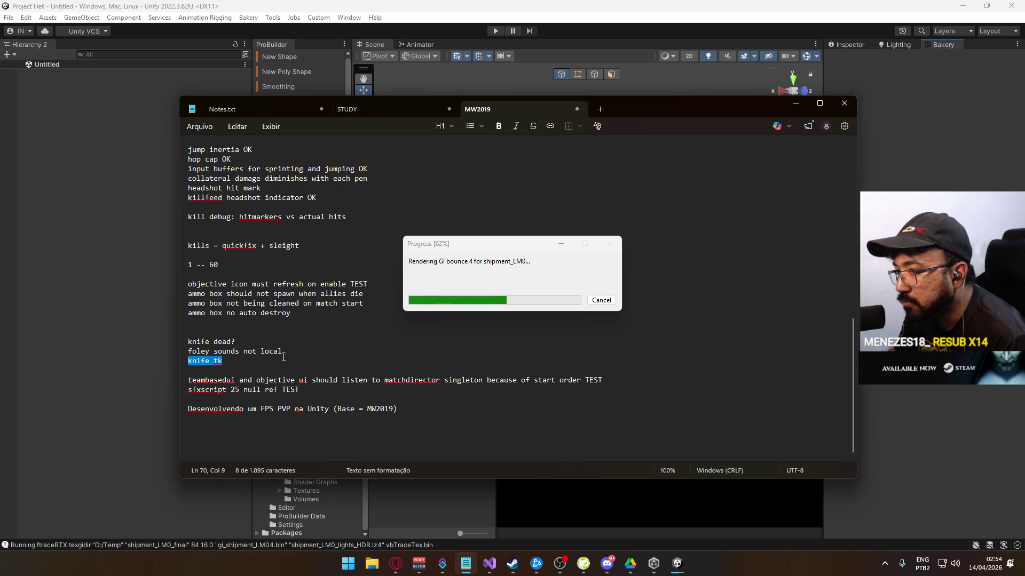
{"action": "left_click", "coordinate": [603, 376]}
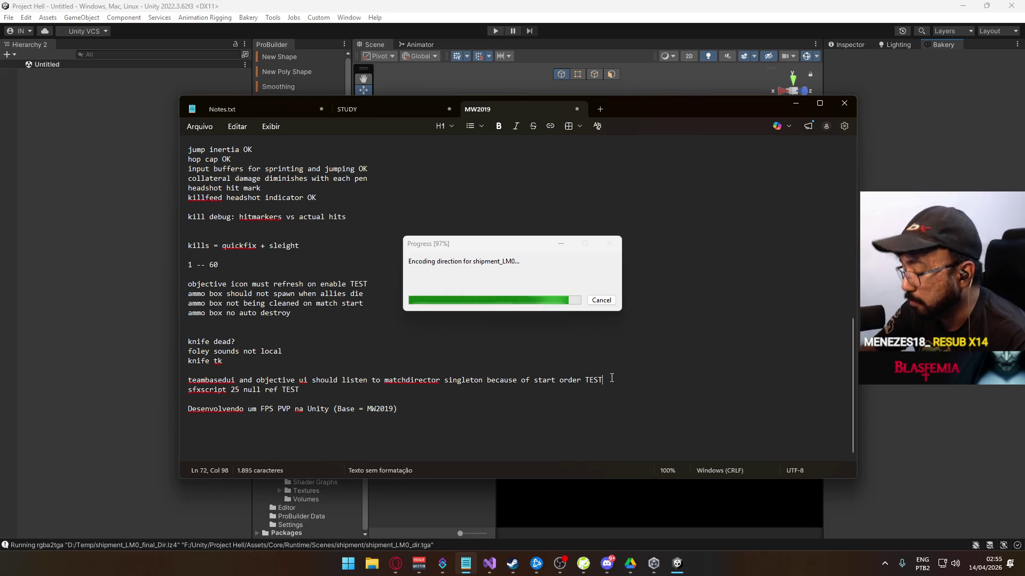
{"action": "key", "text": "shift+Home"}
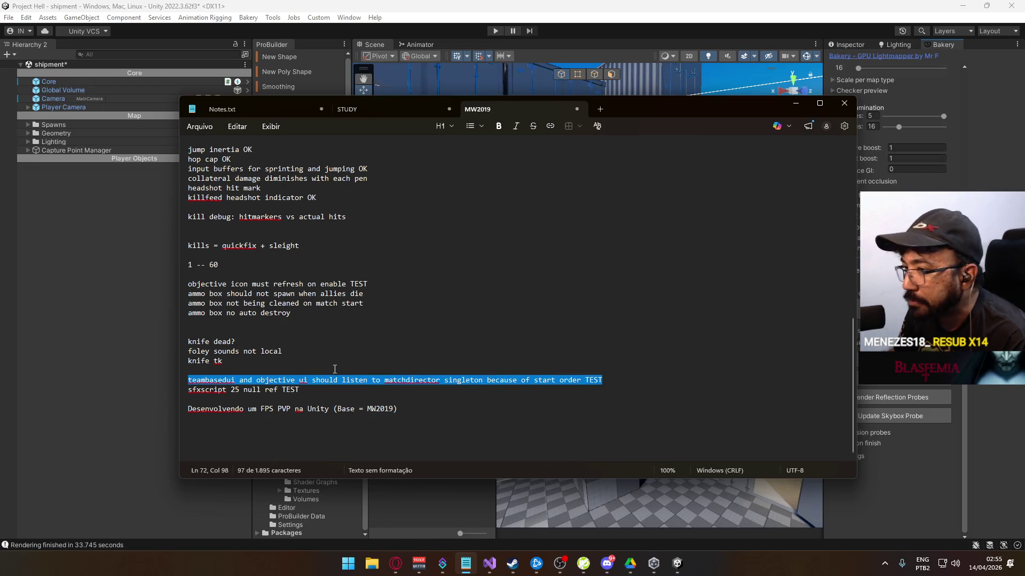
{"action": "key", "text": "BackSpace"}
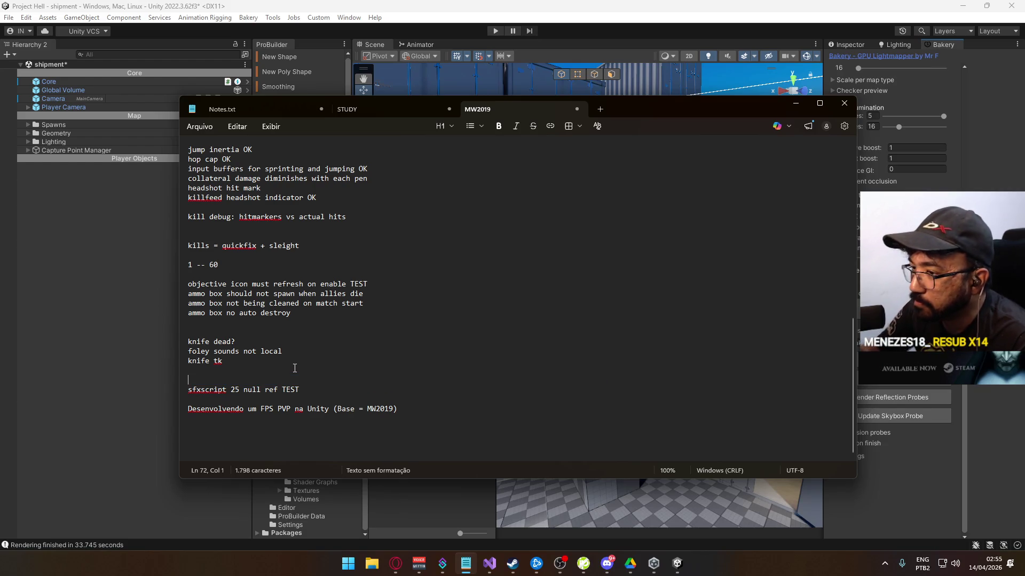
{"action": "key", "text": "BackSpace"}
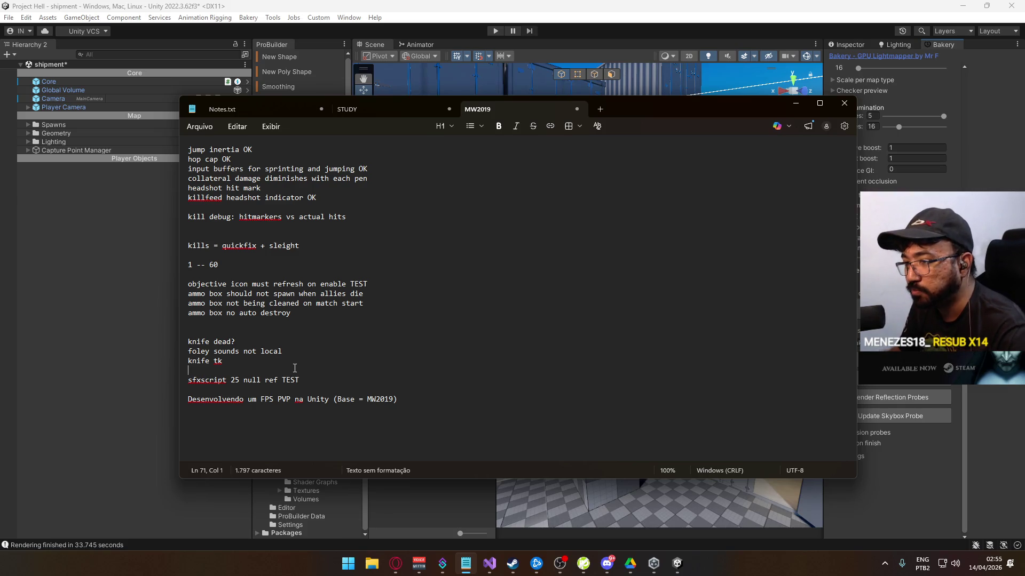
{"action": "key", "text": "Down"}
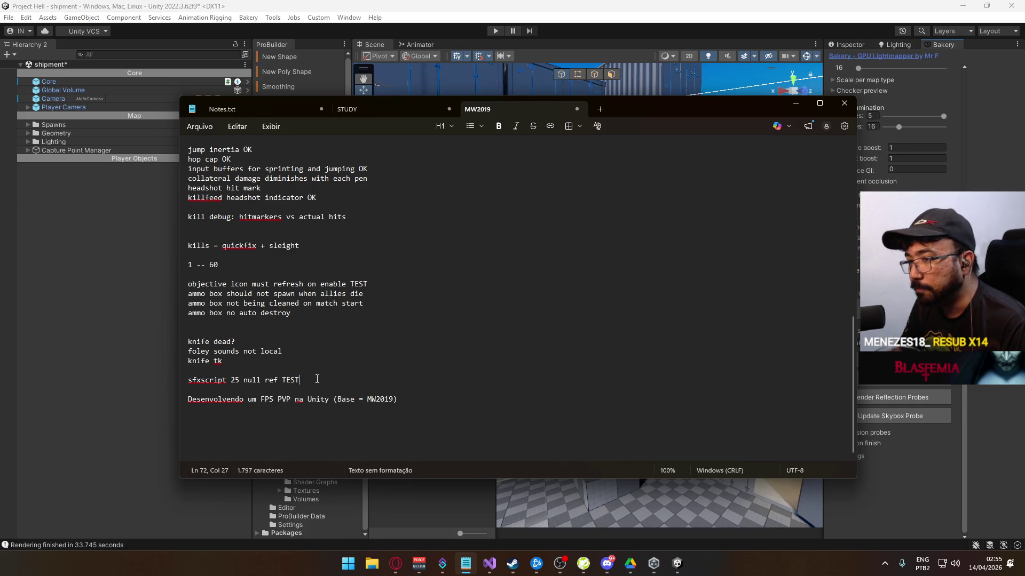
{"action": "key", "text": "shift+End"}
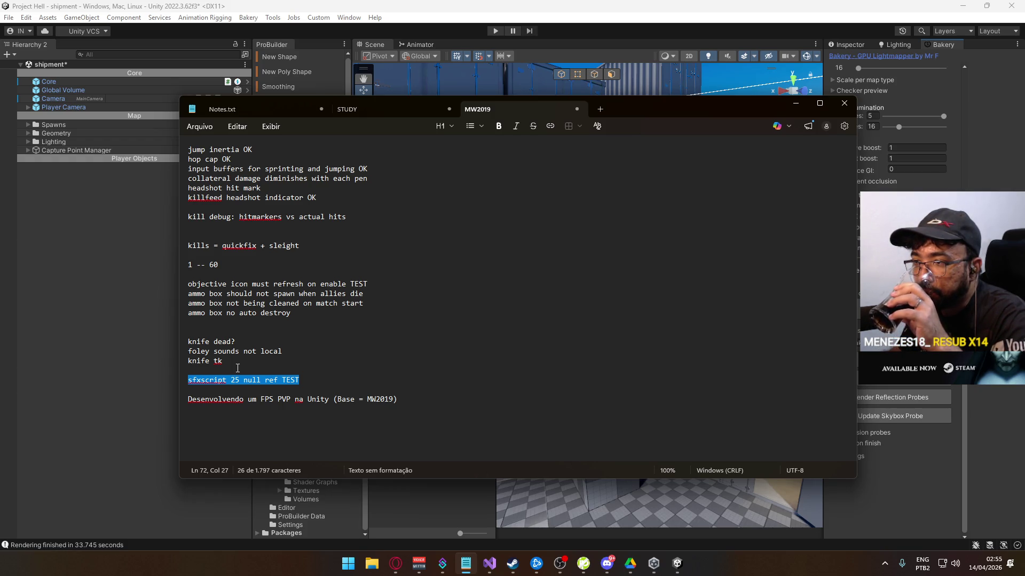
{"action": "left_click_drag", "start_coordinate": [249, 359], "coordinate": [134, 364]}
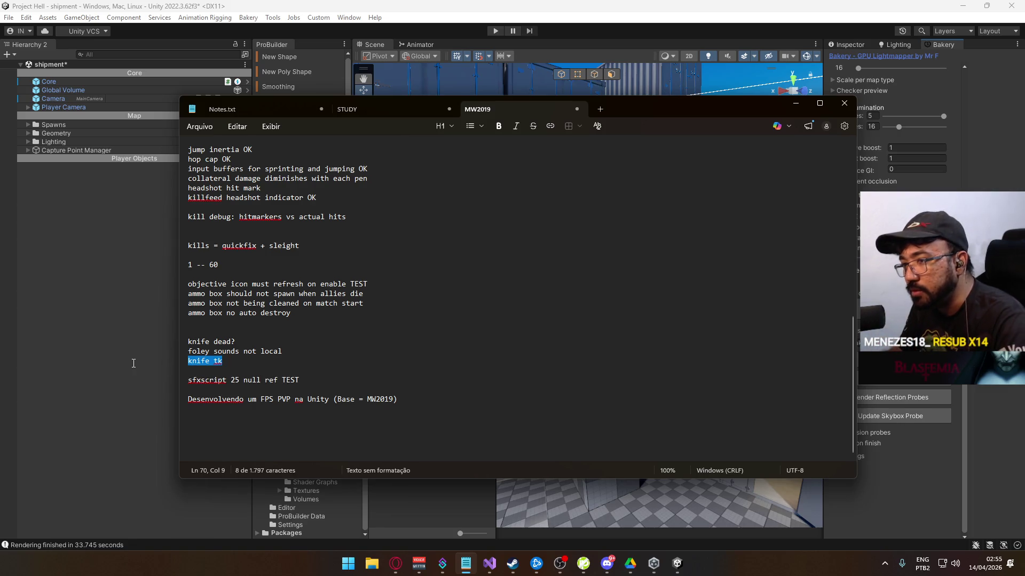
{"action": "left_click", "coordinate": [490, 563]}
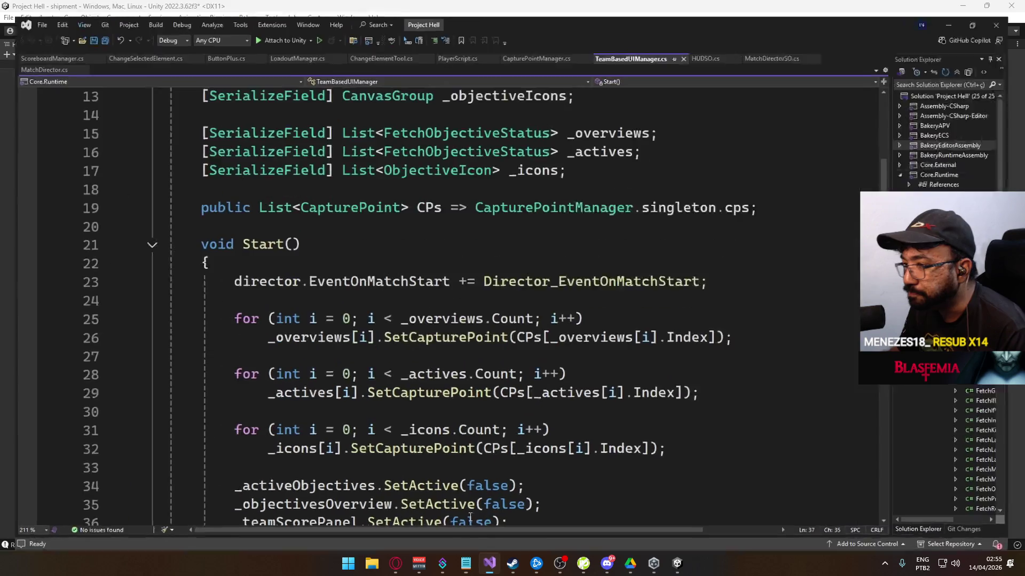
- Switch from TeamBasedUIManager.cs to PlayerScript.cs and scroll to the MeleeActiveFrame melee-hit code
{"action": "scroll", "coordinate": [394, 309], "scroll_direction": "down", "scroll_amount": 8}
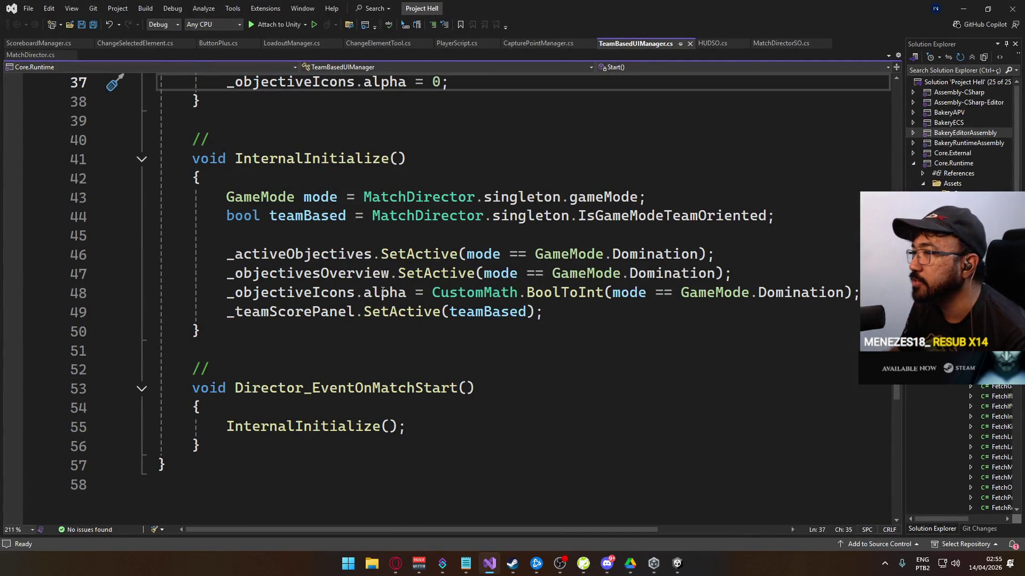
{"action": "scroll", "coordinate": [382, 290], "scroll_direction": "up", "scroll_amount": 4}
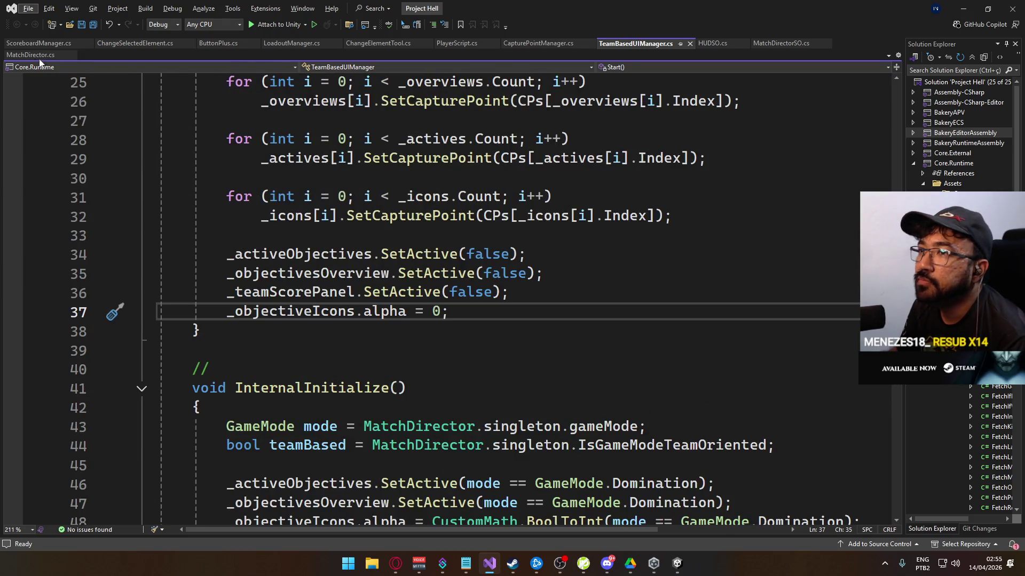
{"action": "left_click", "coordinate": [468, 42]}
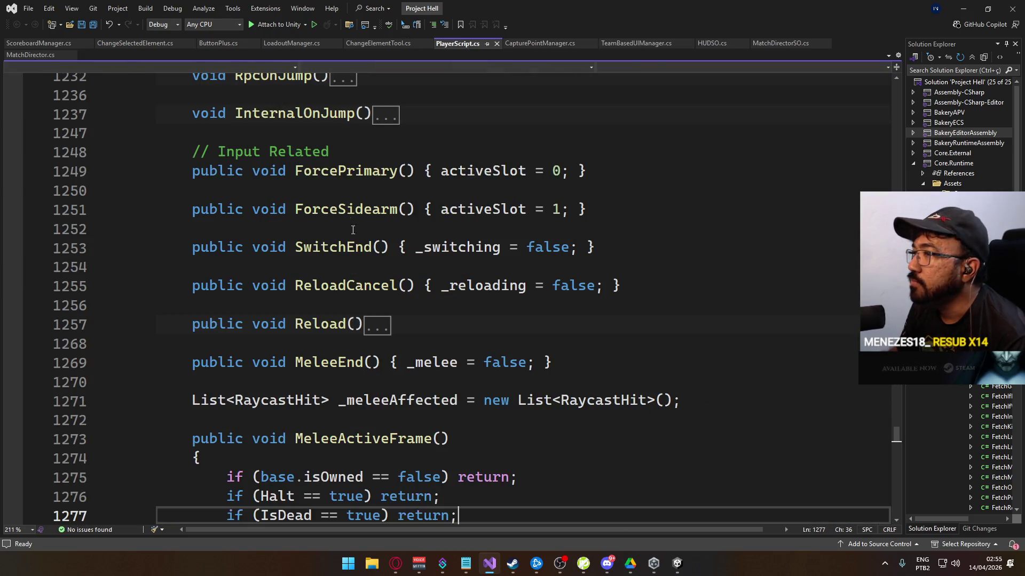
{"action": "scroll", "coordinate": [367, 247], "scroll_direction": "down", "scroll_amount": 4}
{"action": "scroll", "coordinate": [366, 246], "scroll_direction": "down", "scroll_amount": 2}
{"action": "scroll", "coordinate": [367, 247], "scroll_direction": "down", "scroll_amount": 4}
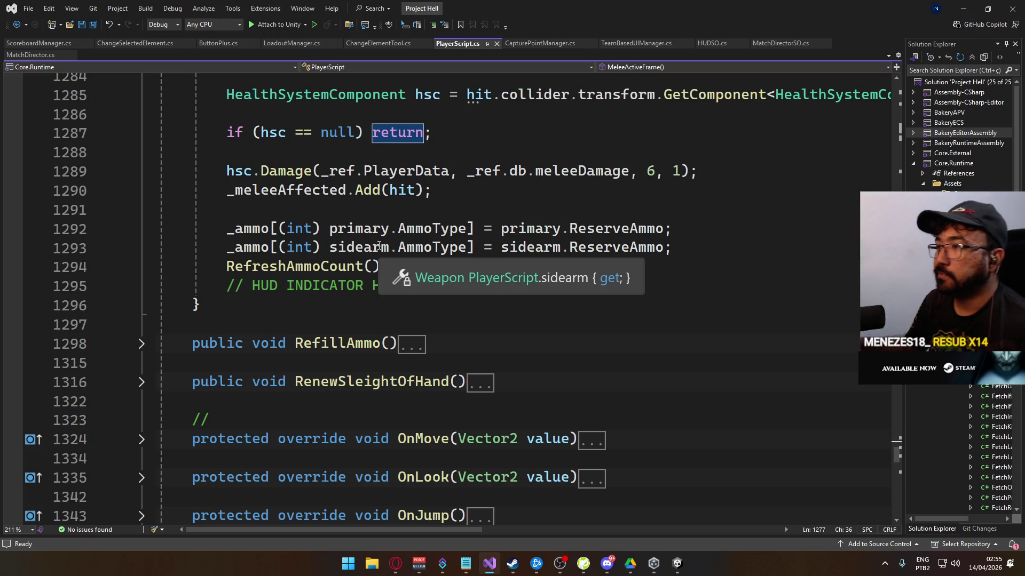
{"action": "scroll", "coordinate": [500, 235], "scroll_direction": "down", "scroll_amount": 4}
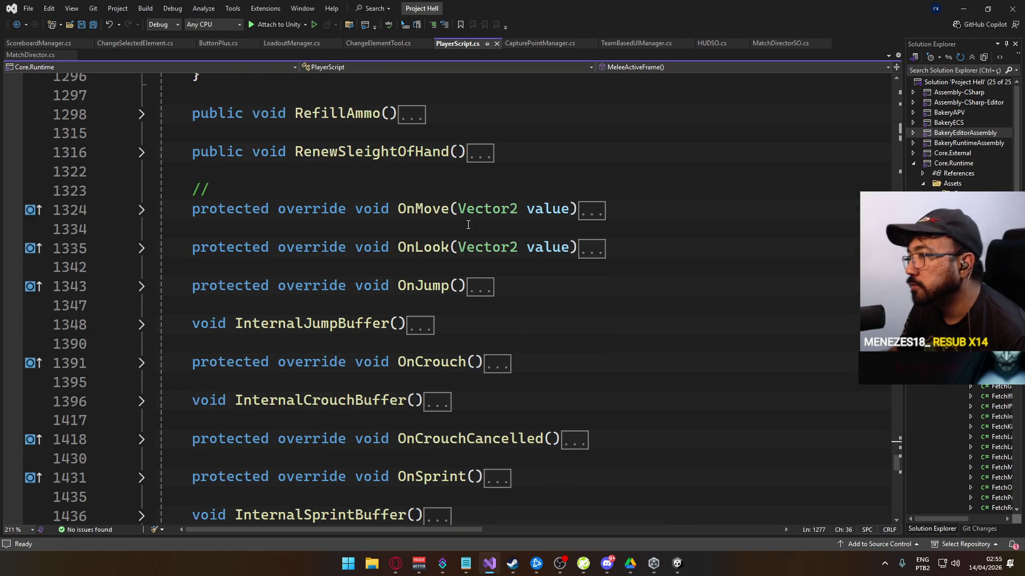
{"action": "scroll", "coordinate": [506, 229], "scroll_direction": "up", "scroll_amount": 8}
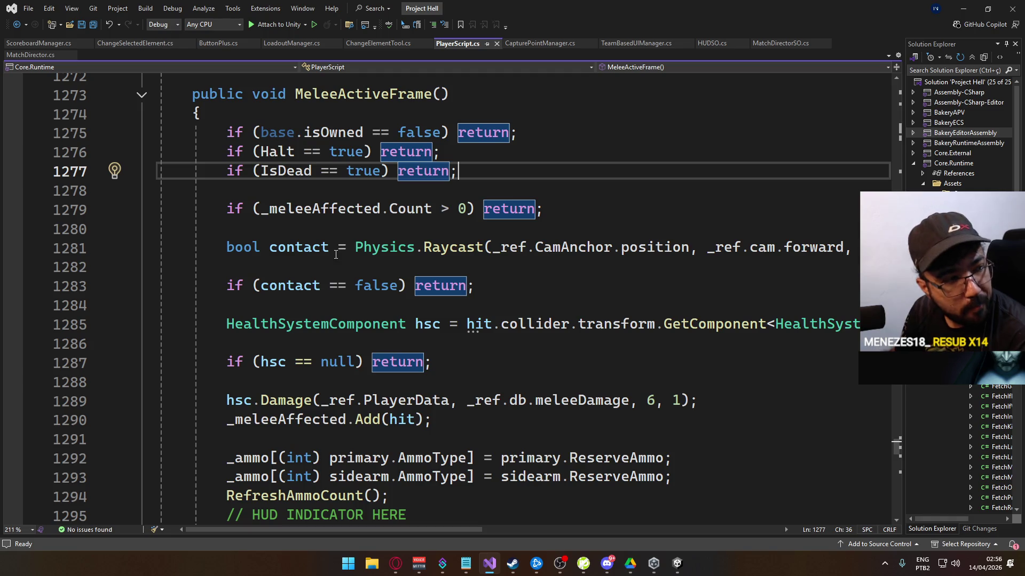
{"action": "scroll", "coordinate": [554, 359], "scroll_direction": "down", "scroll_amount": 6}
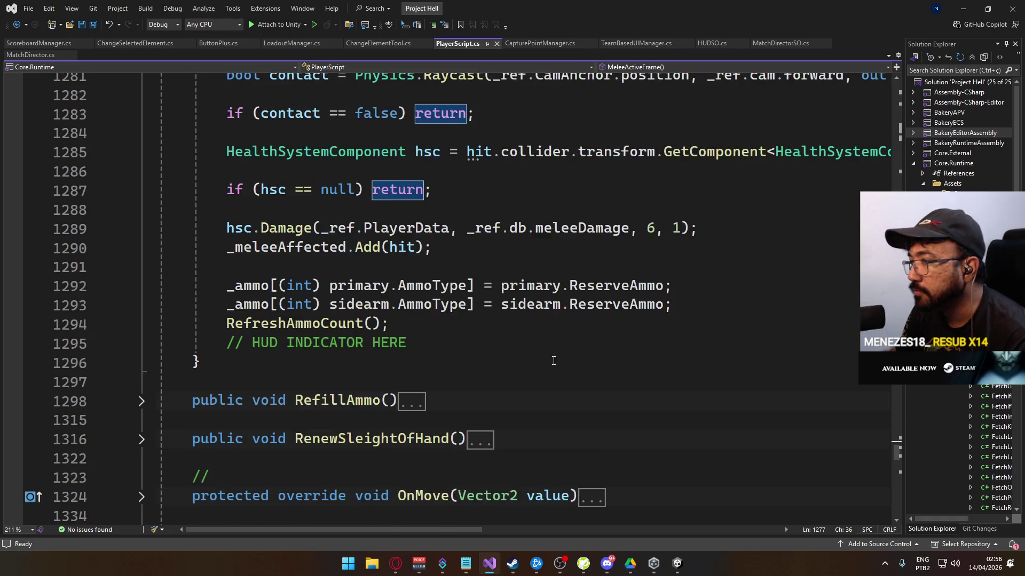
- Scroll through PlayerScript's fields and collapse the activeSlot property's code block
{"action": "scroll", "coordinate": [554, 359], "scroll_direction": "down", "scroll_amount": 10}
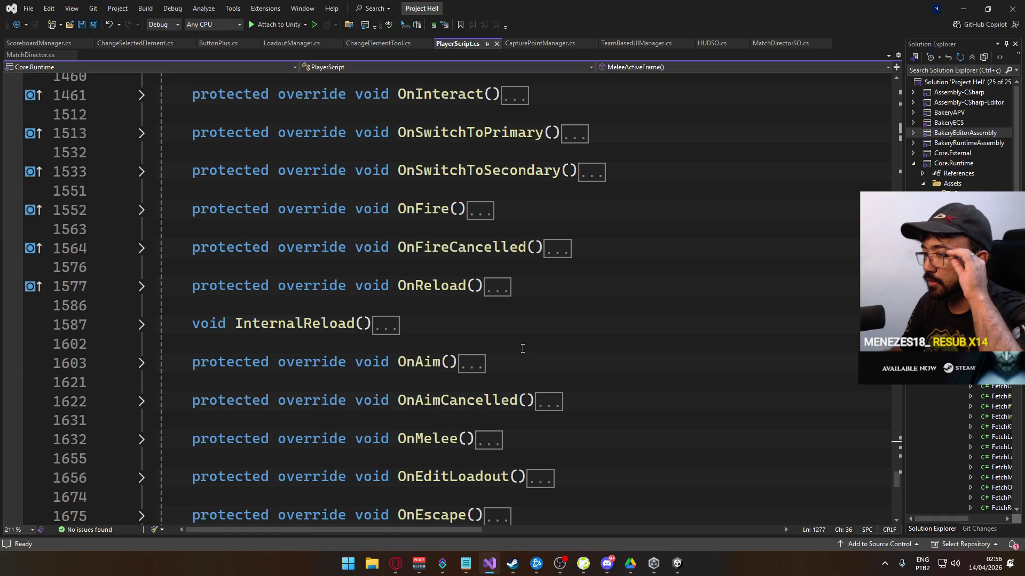
{"action": "scroll", "coordinate": [520, 348], "scroll_direction": "down", "scroll_amount": 7}
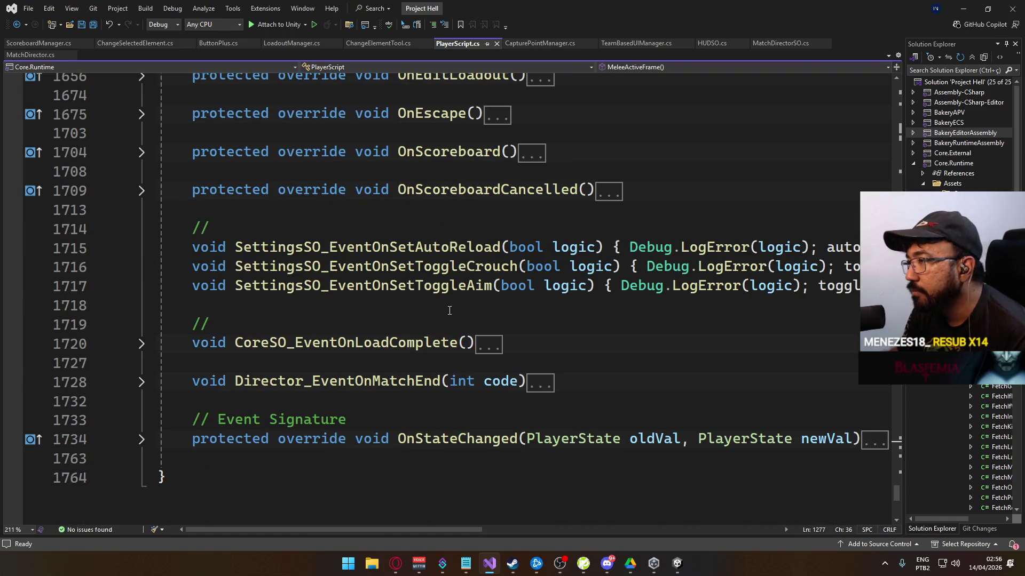
{"action": "scroll", "coordinate": [450, 311], "scroll_direction": "up", "scroll_amount": 2}
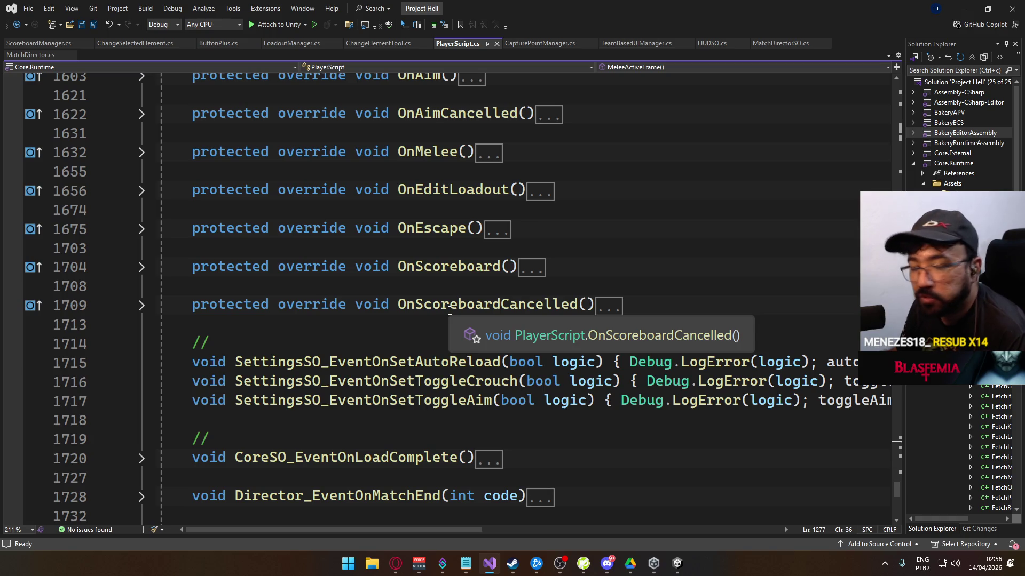
{"action": "scroll", "coordinate": [398, 254], "scroll_direction": "up", "scroll_amount": 13}
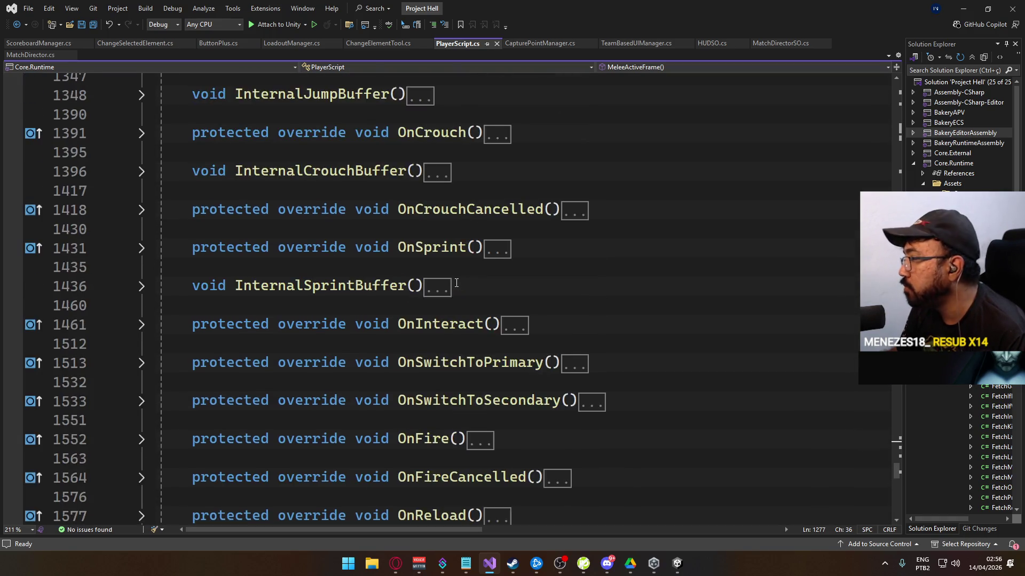
{"action": "scroll", "coordinate": [457, 284], "scroll_direction": "up", "scroll_amount": 10}
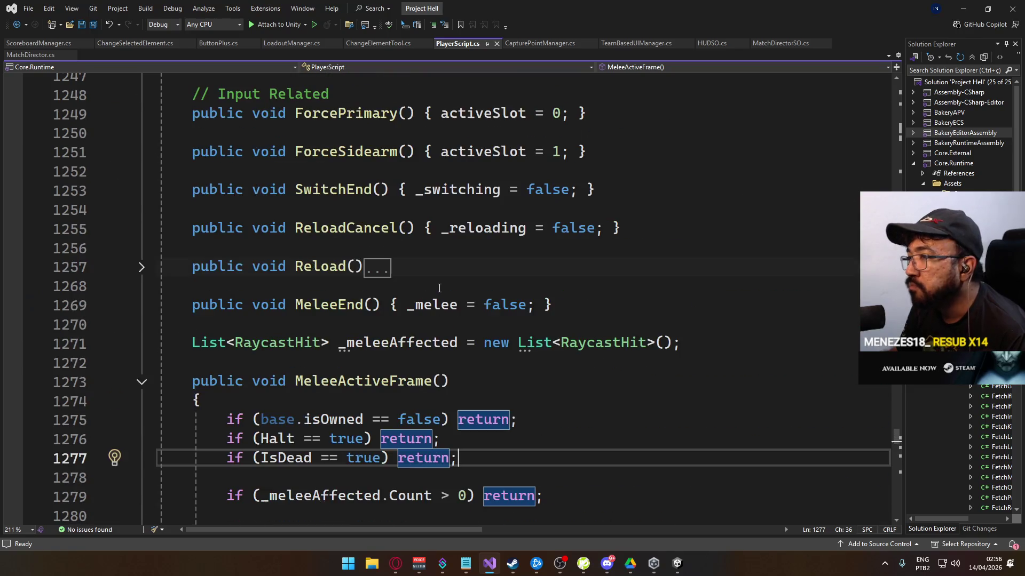
{"action": "scroll", "coordinate": [412, 280], "scroll_direction": "up", "scroll_amount": 10}
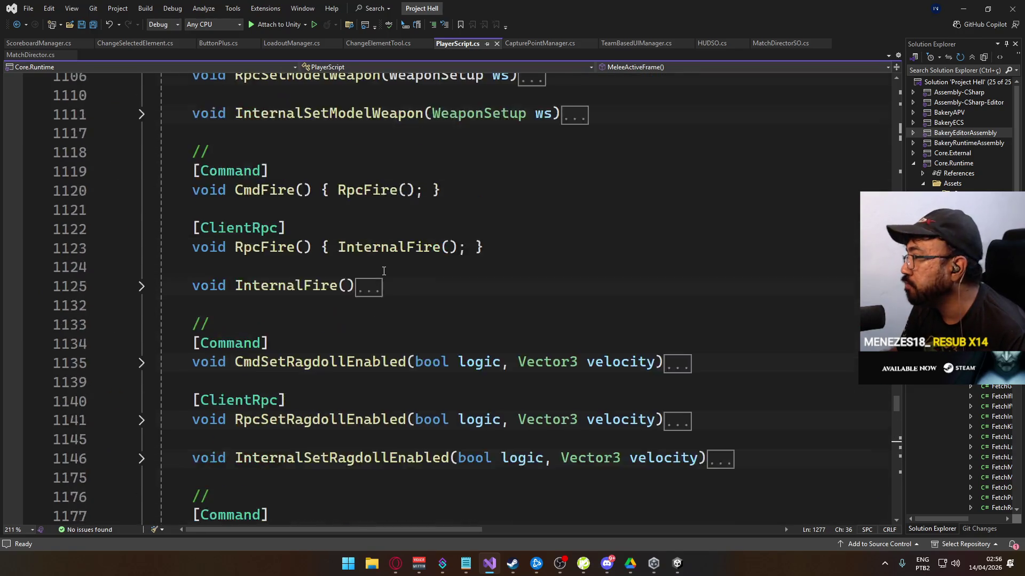
{"action": "scroll", "coordinate": [390, 273], "scroll_direction": "up", "scroll_amount": 15}
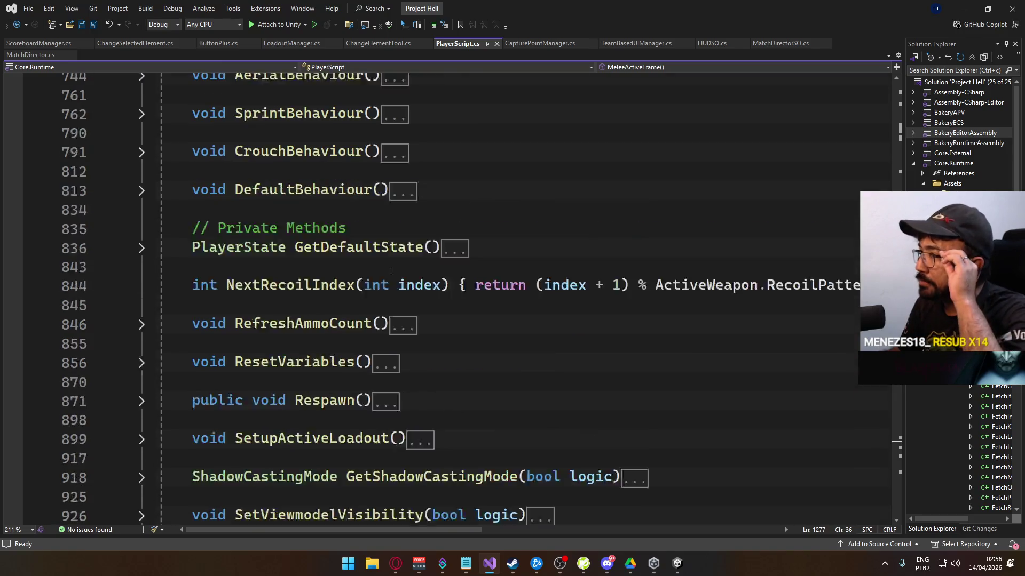
{"action": "scroll", "coordinate": [320, 261], "scroll_direction": "up", "scroll_amount": 10}
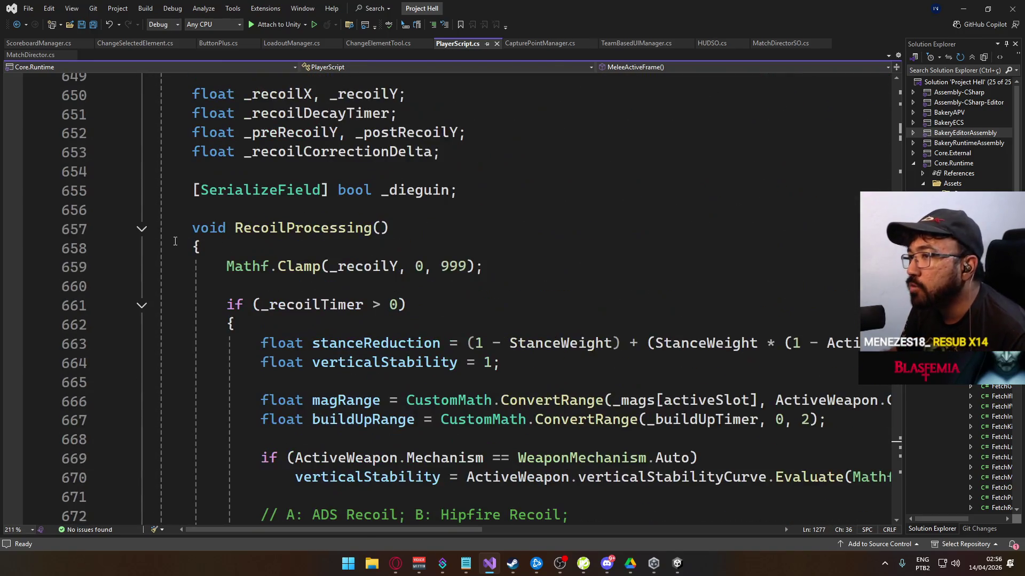
{"action": "key", "text": "ctrl+m"}
{"action": "key", "text": "ctrl+o"}
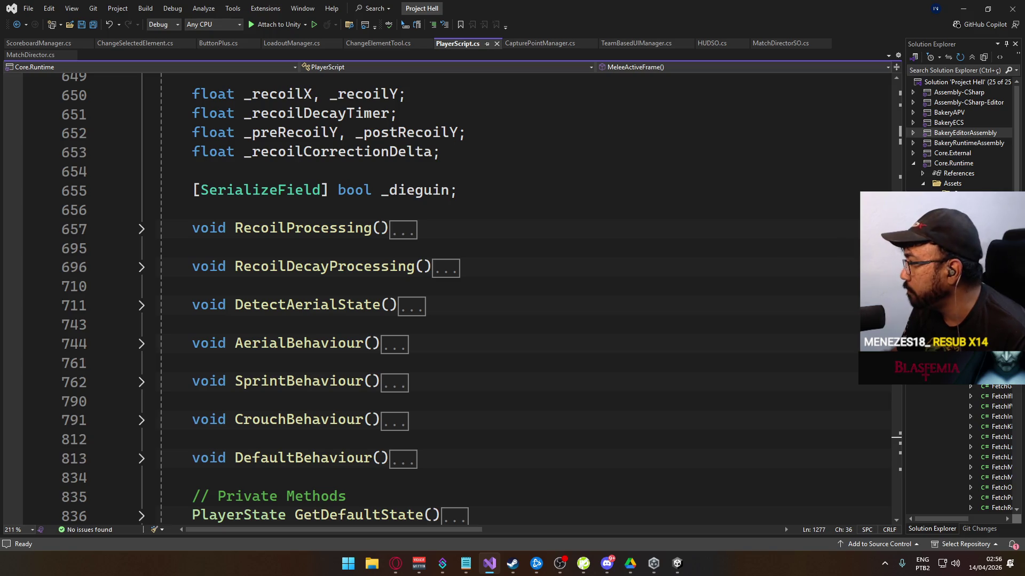
{"action": "scroll", "coordinate": [874, 180], "scroll_direction": "up", "scroll_amount": 10}
{"action": "scroll", "coordinate": [867, 95], "scroll_direction": "up", "scroll_amount": 15}
{"action": "scroll", "coordinate": [863, 92], "scroll_direction": "down", "scroll_amount": 8}
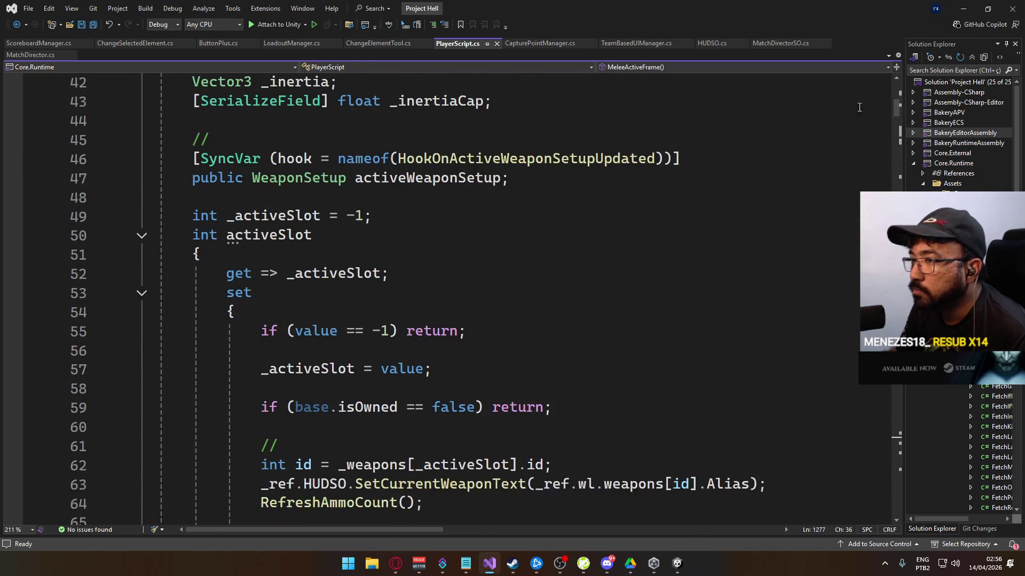
{"action": "left_click", "coordinate": [141, 235]}
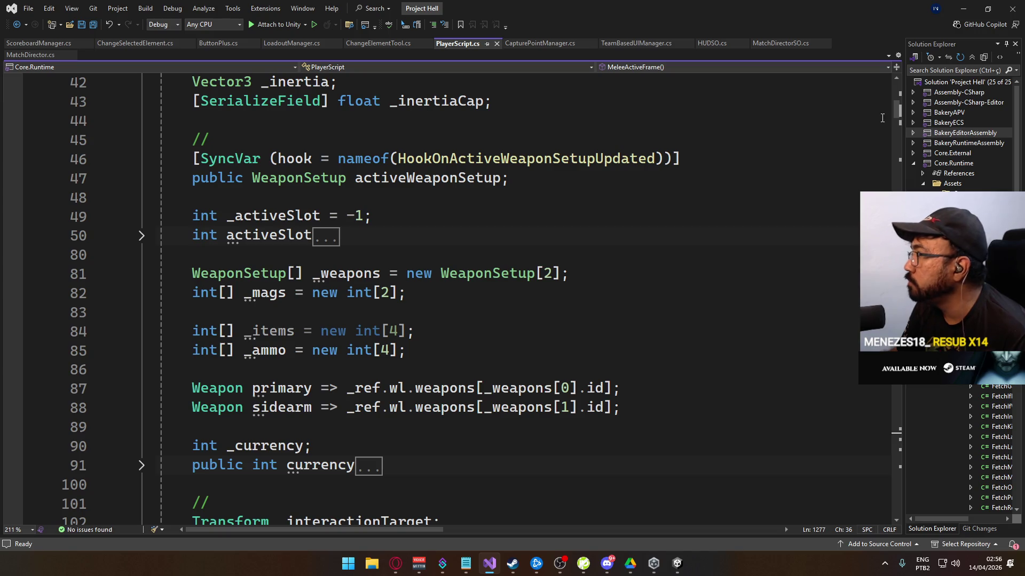
- Jump from the buffer-timer code to the PlayerScript class declaration, then return to Unity
{"action": "scroll", "coordinate": [895, 118], "scroll_direction": "down", "scroll_amount": 3}
{"action": "scroll", "coordinate": [888, 109], "scroll_direction": "up", "scroll_amount": 15}
{"action": "scroll", "coordinate": [888, 109], "scroll_direction": "down", "scroll_amount": 20}
{"action": "scroll", "coordinate": [888, 108], "scroll_direction": "up", "scroll_amount": 6}
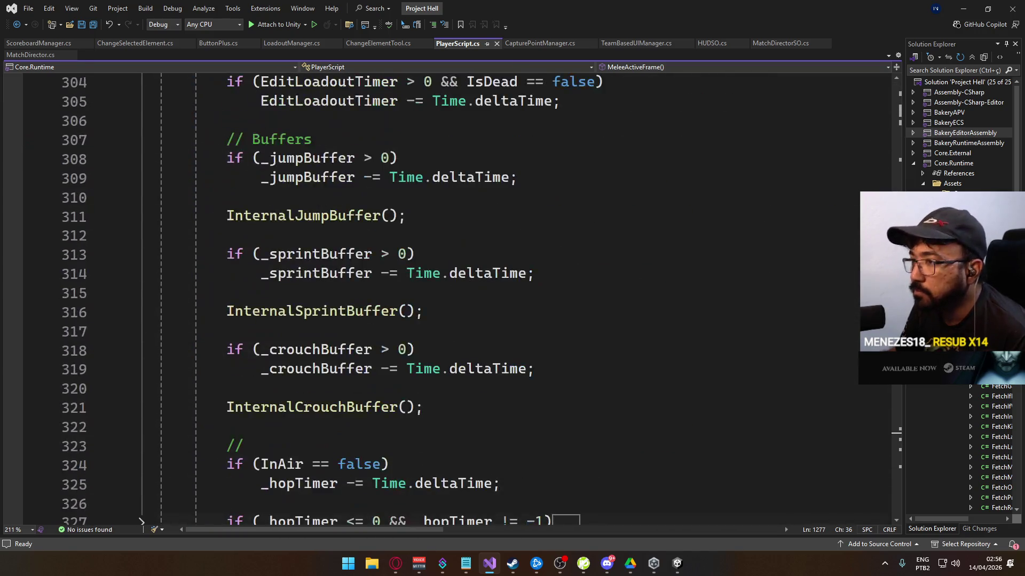
{"action": "left_click", "coordinate": [720, 205]}
{"action": "key", "text": "ctrl+minus"}
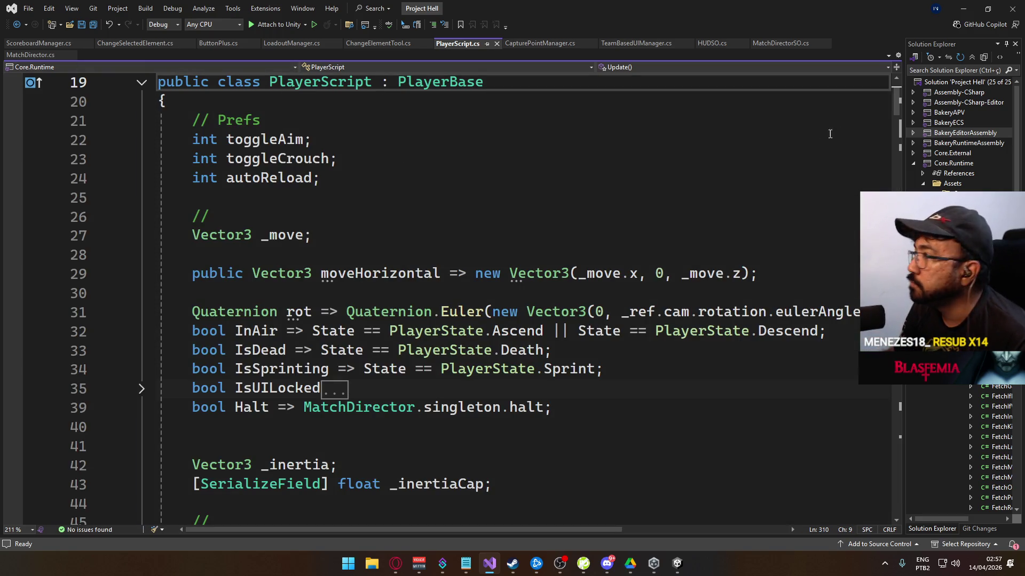
{"action": "left_click_drag", "start_coordinate": [896, 99], "coordinate": [896, 438]}
{"action": "scroll", "coordinate": [448, 299], "scroll_direction": "down", "scroll_amount": 15}
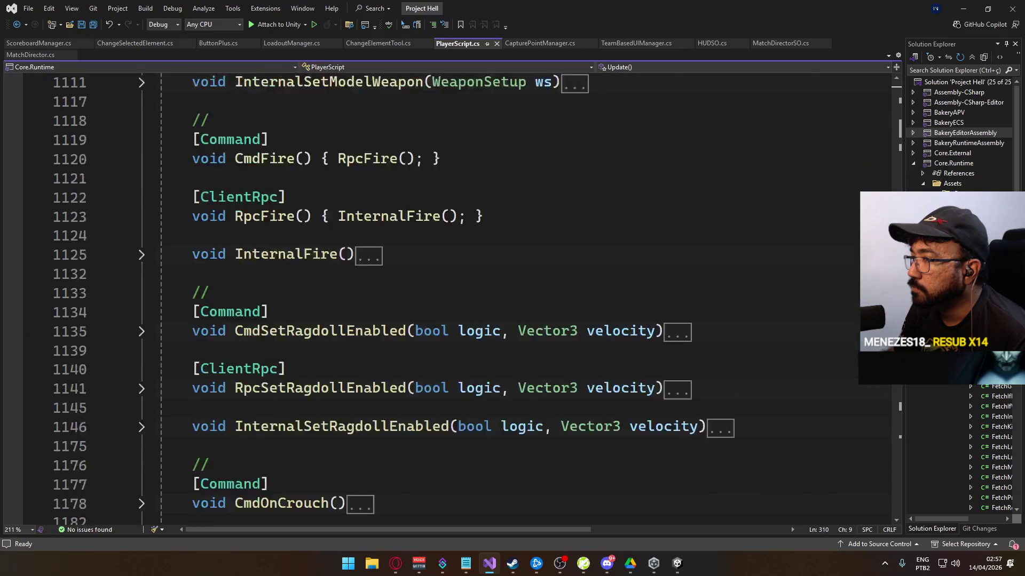
{"action": "left_click", "coordinate": [676, 563]}
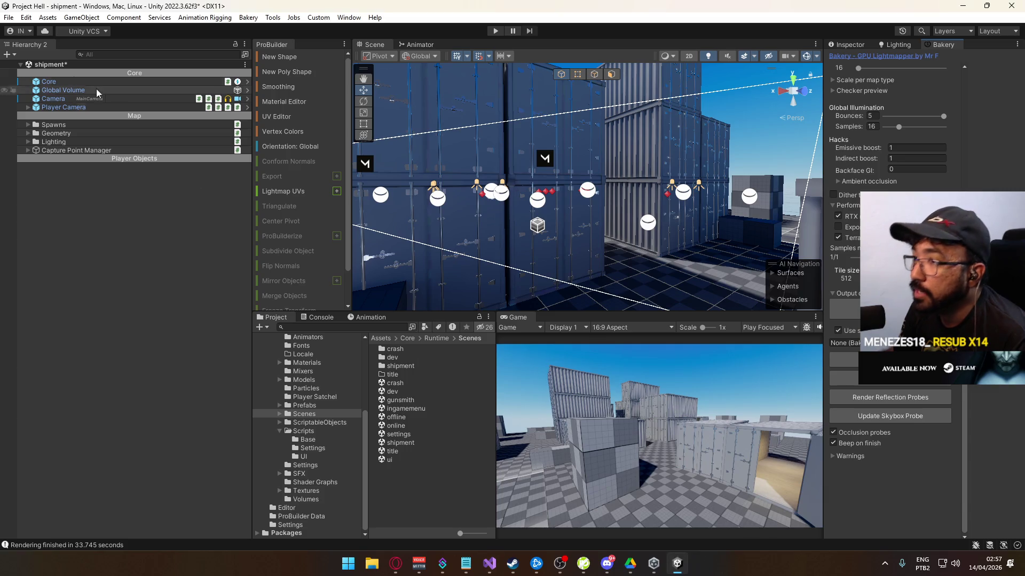
- Disable Development Build in Build Settings, keeping Windows, Mac, Linux targeting Windows, then close it
{"action": "left_click", "coordinate": [8, 17]}
{"action": "left_click", "coordinate": [81, 152]}
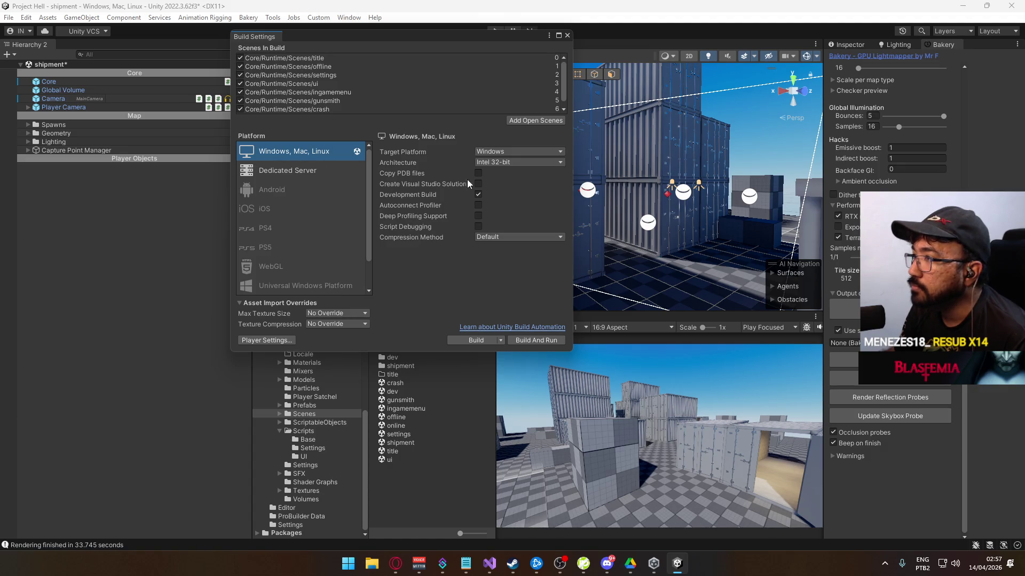
{"action": "left_click", "coordinate": [496, 152]}
{"action": "left_click", "coordinate": [497, 161]}
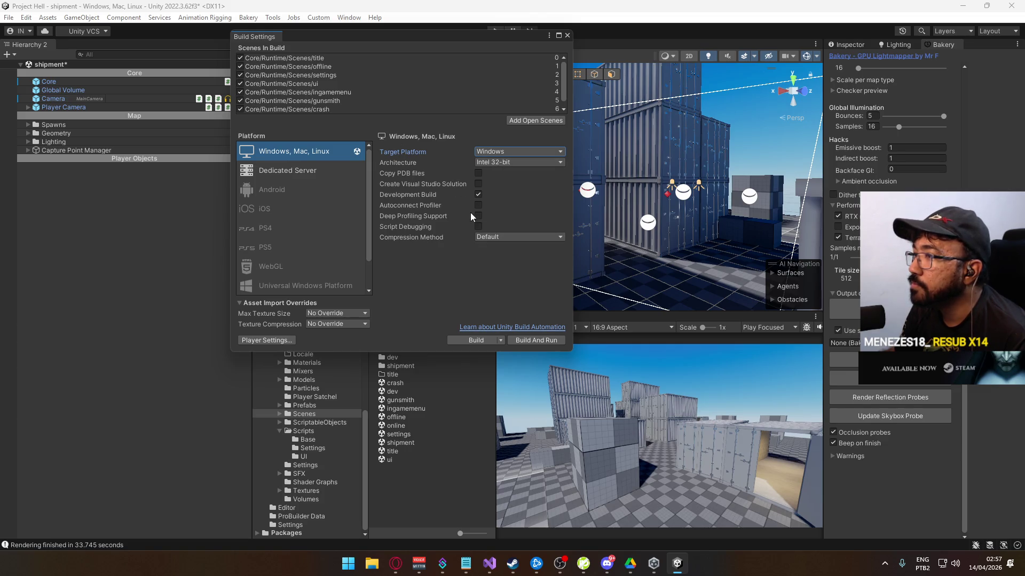
{"action": "left_click", "coordinate": [479, 195]}
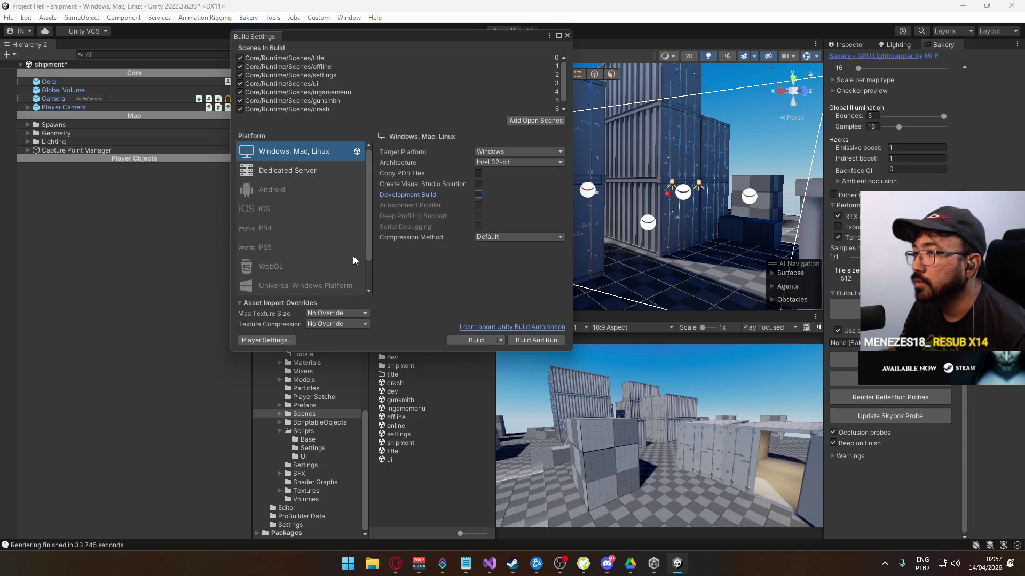
{"action": "left_click", "coordinate": [312, 171]}
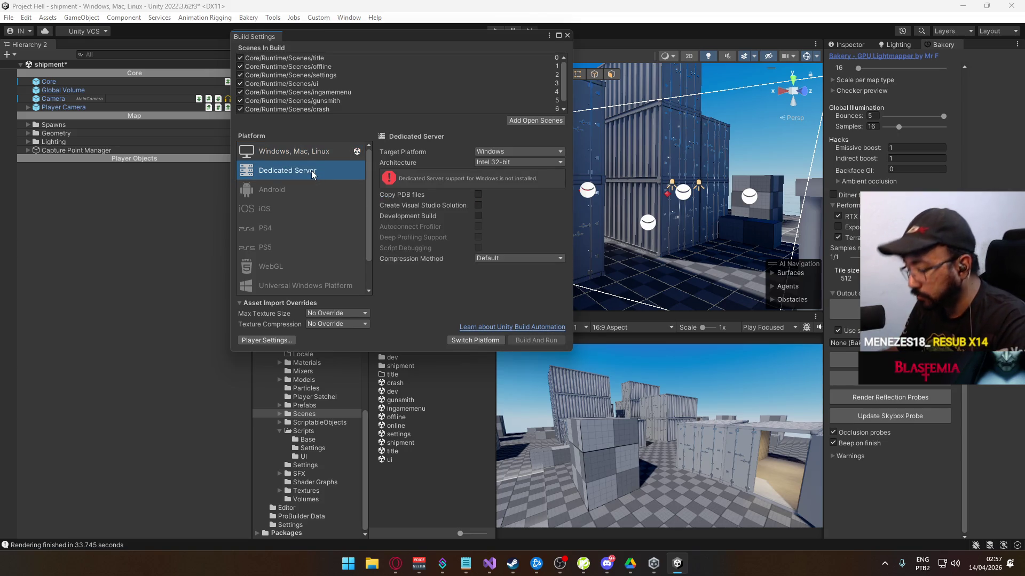
{"action": "left_click", "coordinate": [302, 153]}
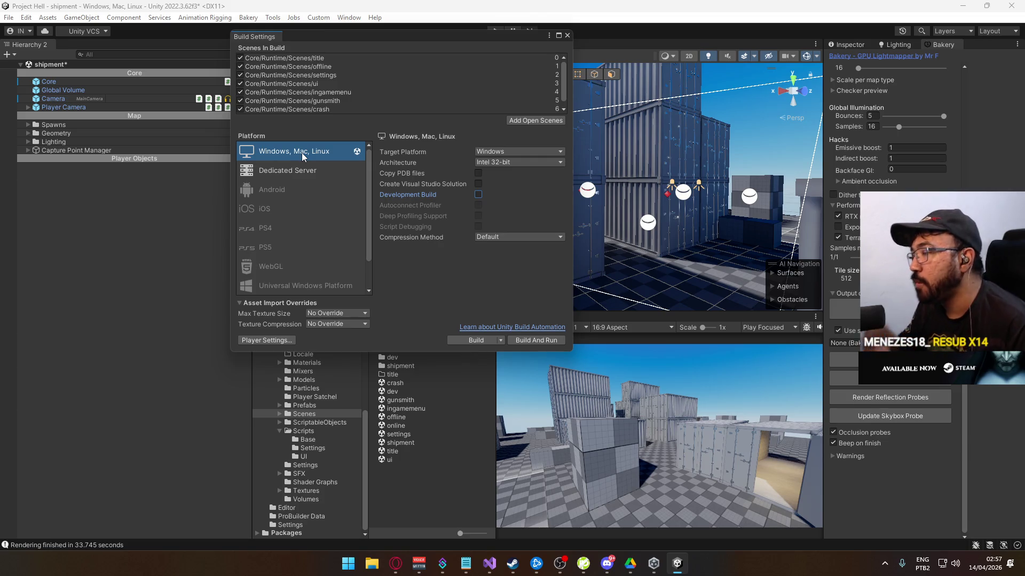
{"action": "left_click", "coordinate": [567, 35]}
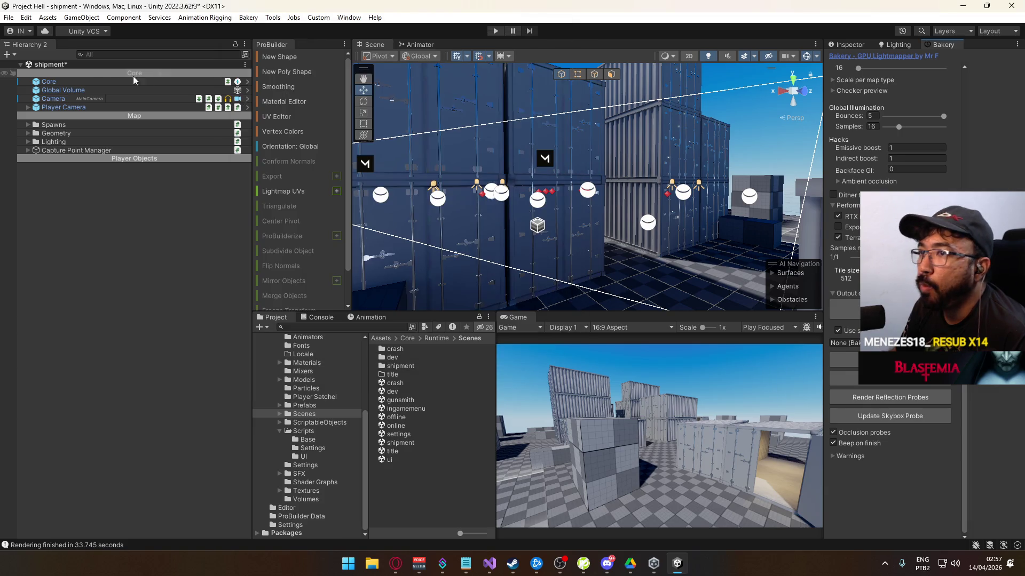
- Switch to the Inspector, preview the crash, title and shipment scene assets, then open the offline scene
{"action": "left_click", "coordinate": [849, 46]}
{"action": "scroll", "coordinate": [921, 321], "scroll_direction": "up", "scroll_amount": 5}
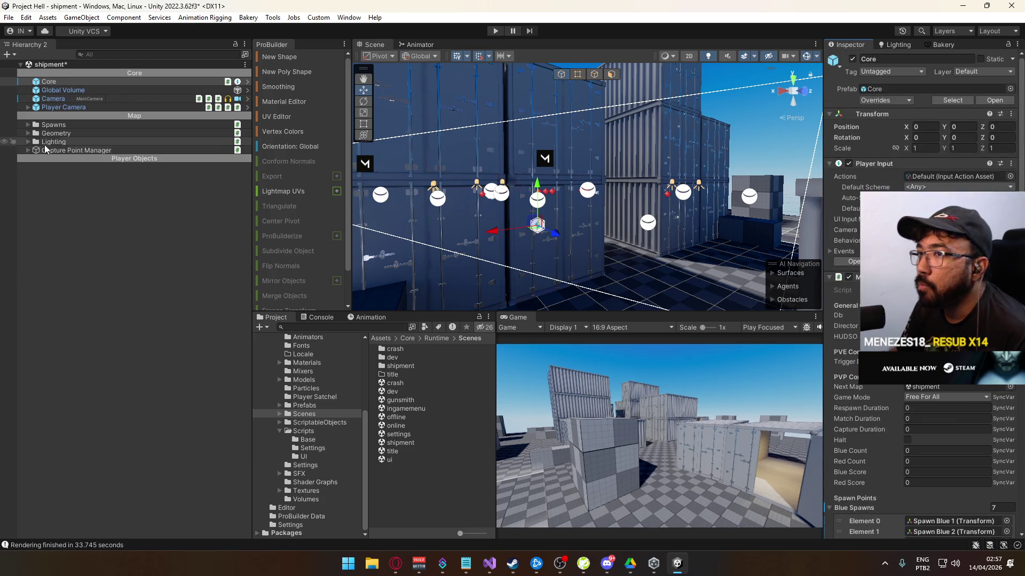
{"action": "left_click", "coordinate": [398, 384]}
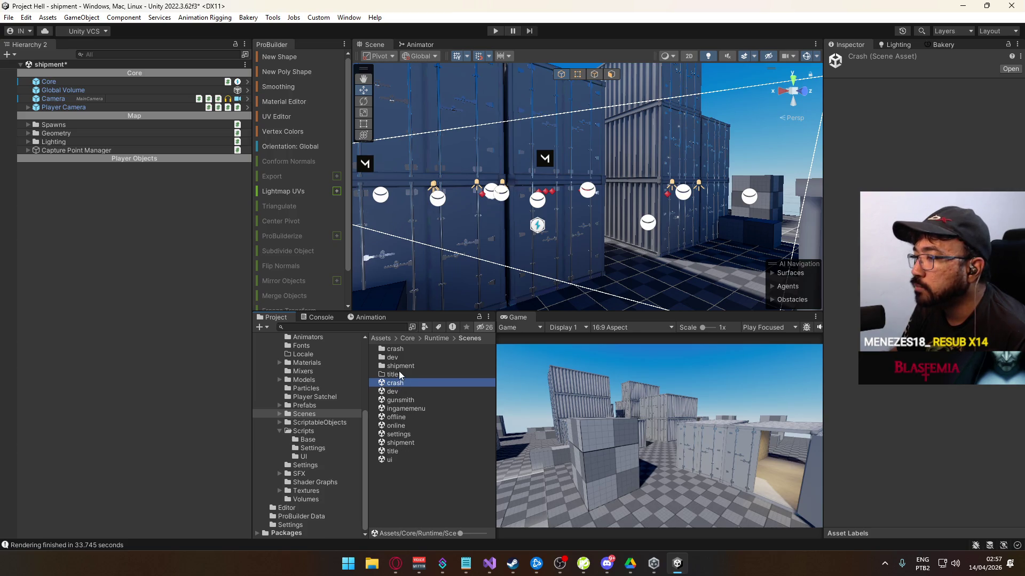
{"action": "left_click", "coordinate": [398, 450]}
{"action": "left_click", "coordinate": [403, 446]}
{"action": "left_click", "coordinate": [402, 452]}
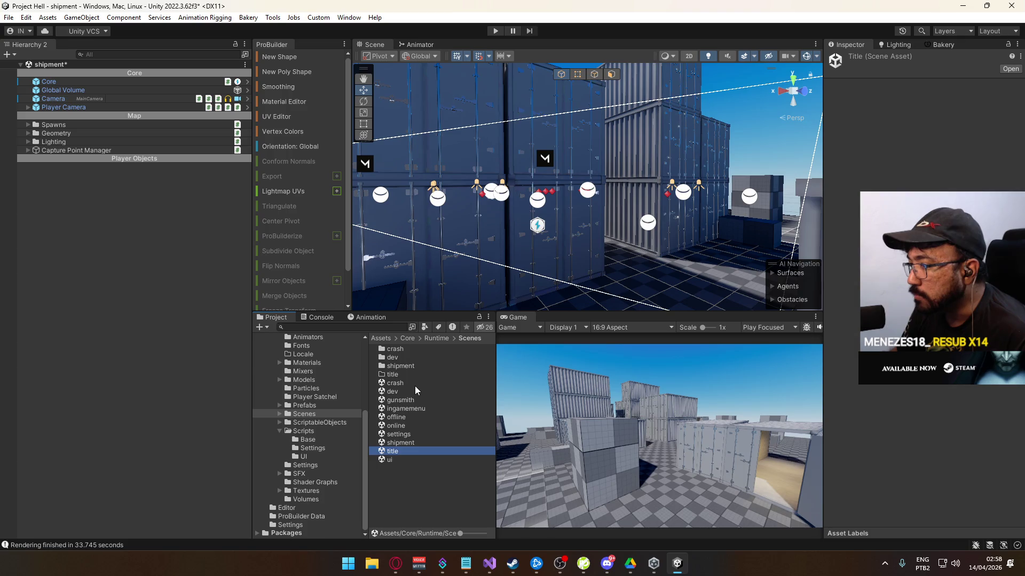
{"action": "double_click", "coordinate": [397, 417]}
- Dismiss the unsaved-changes prompt and review NetworkManager's Custom Network Manager, KcpTransport and Smooth Controller Mirror components
{"action": "left_click", "coordinate": [486, 306]}
{"action": "left_click", "coordinate": [68, 74]}
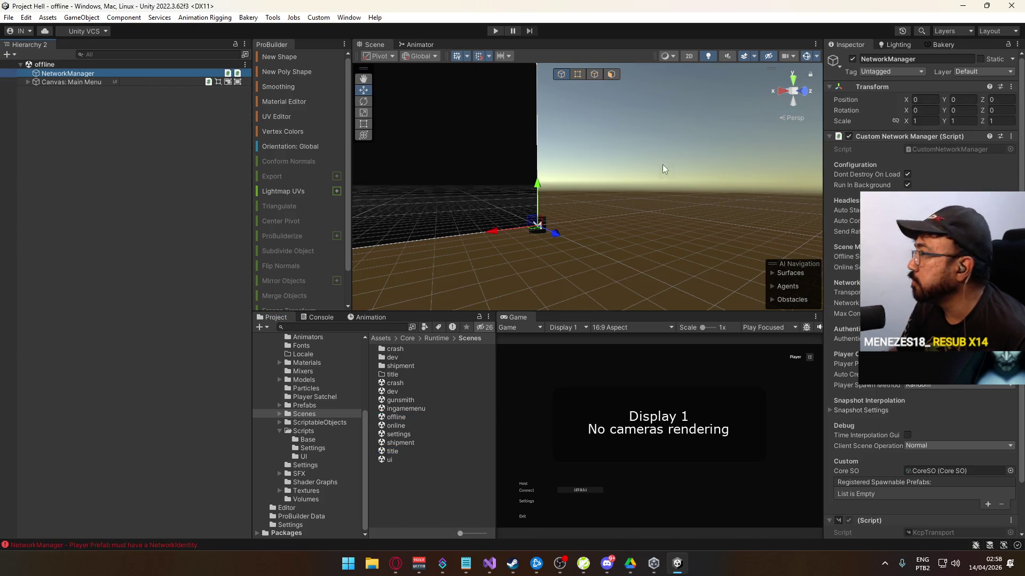
{"action": "mouse_move", "coordinate": [849, 210]}
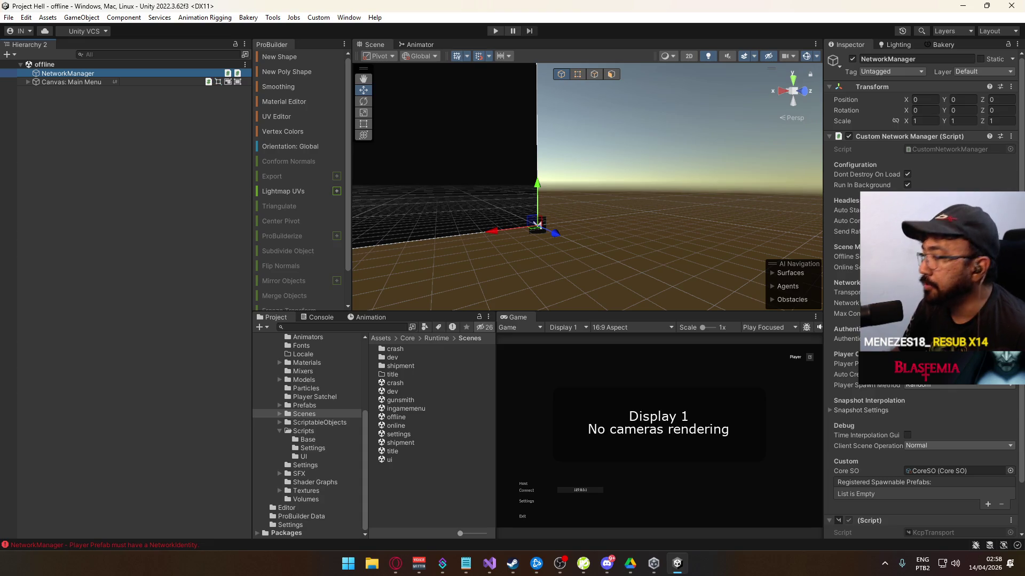
{"action": "scroll", "coordinate": [915, 446], "scroll_direction": "down", "scroll_amount": 3}
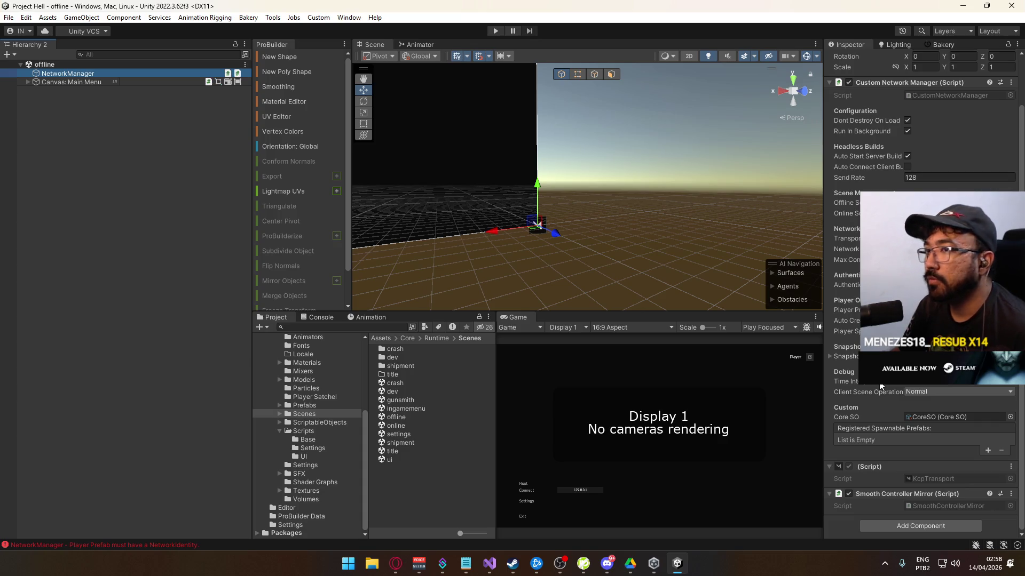
{"action": "scroll", "coordinate": [899, 488], "scroll_direction": "up", "scroll_amount": 3}
{"action": "scroll", "coordinate": [898, 488], "scroll_direction": "down", "scroll_amount": 3}
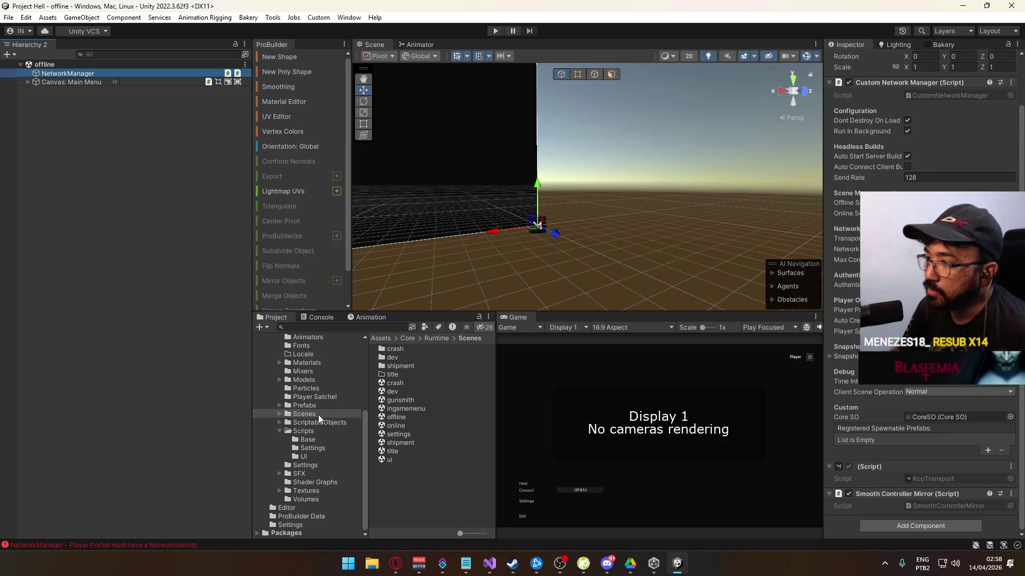
{"action": "scroll", "coordinate": [312, 372], "scroll_direction": "up", "scroll_amount": 3}
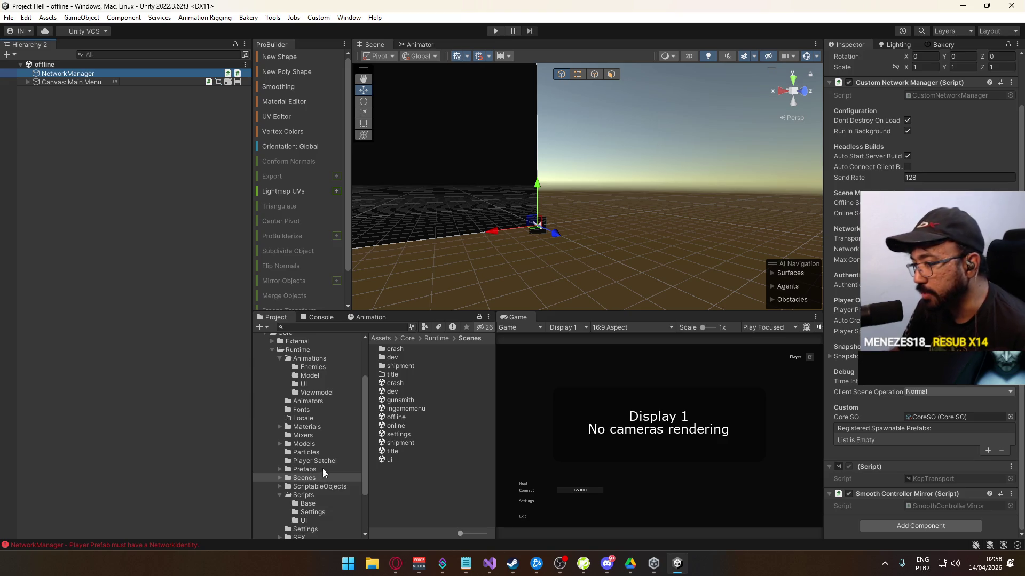
{"action": "scroll", "coordinate": [303, 430], "scroll_direction": "up", "scroll_amount": 3}
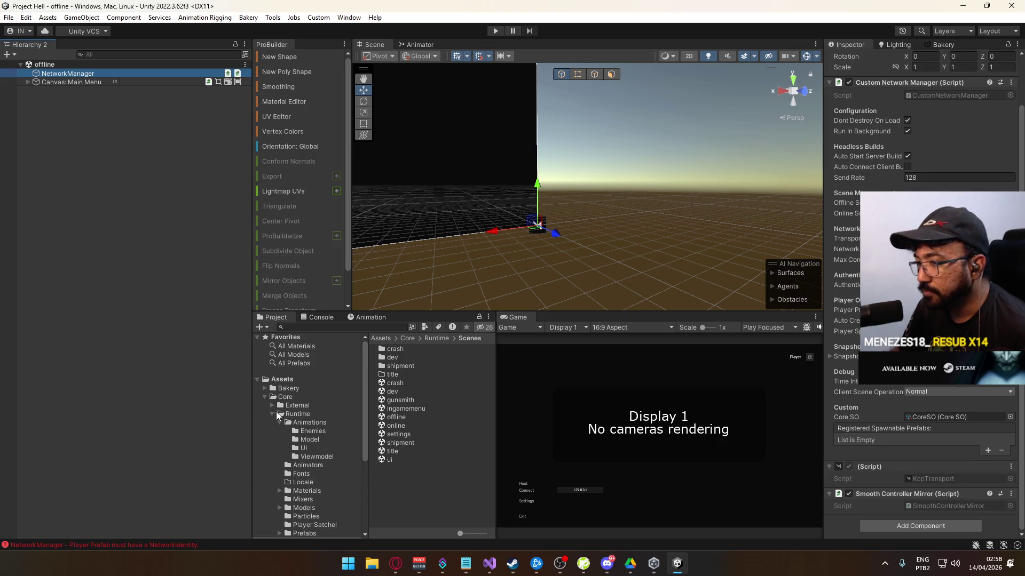
- Browse the Project tree from Assets through Bakery and Core into the Core/Runtime folder
{"action": "double_click", "coordinate": [296, 418]}
{"action": "left_click", "coordinate": [288, 422]}
{"action": "left_click", "coordinate": [294, 414]}
{"action": "left_click", "coordinate": [295, 405]}
{"action": "left_click", "coordinate": [286, 396]}
{"action": "left_click", "coordinate": [291, 388]}
{"action": "left_click", "coordinate": [291, 380]}
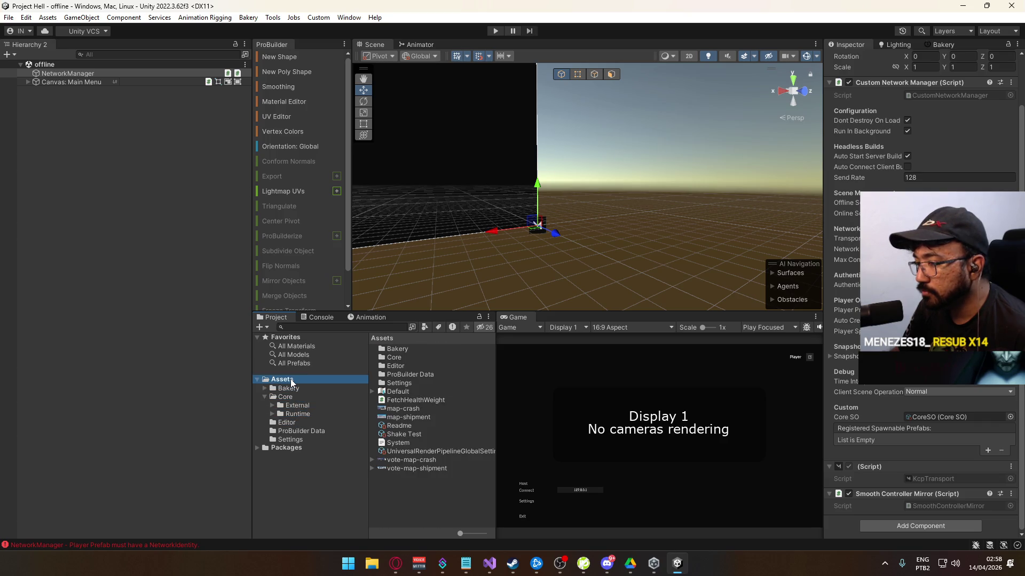
{"action": "left_click", "coordinate": [297, 406]}
{"action": "left_click", "coordinate": [294, 397]}
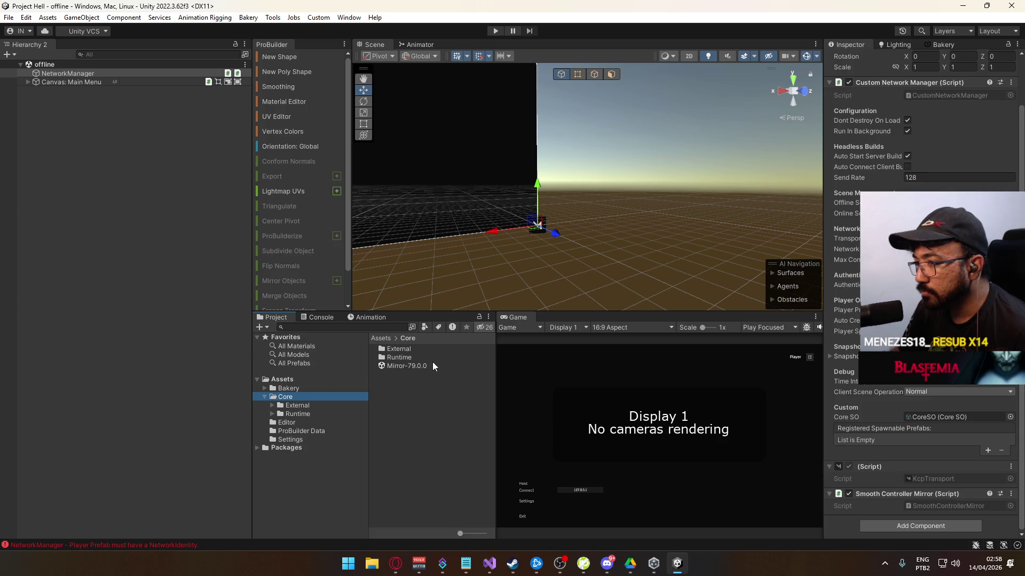
{"action": "double_click", "coordinate": [412, 357]}
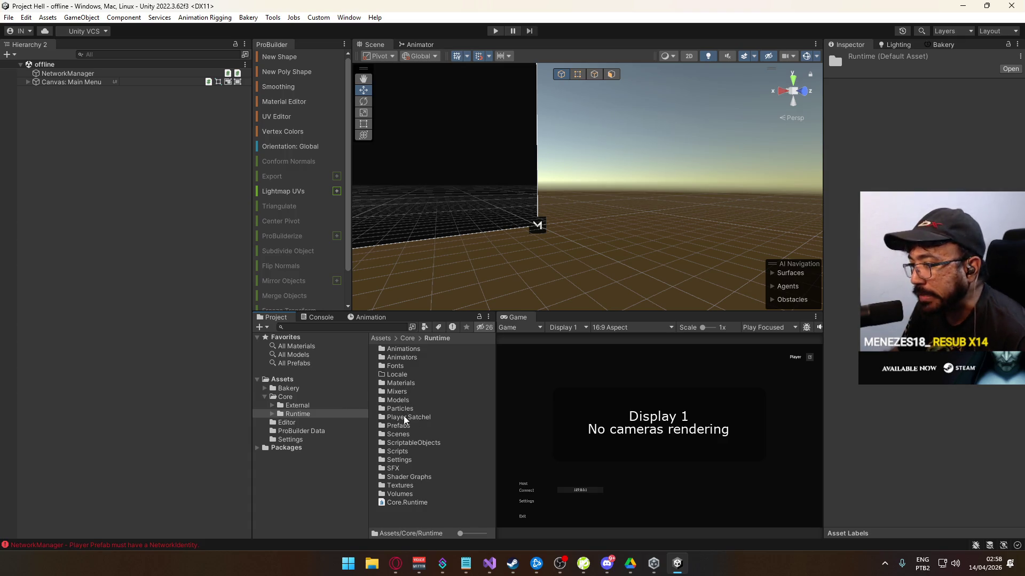
- Move Mirror from External up into Core, then drag the External folder into Core/Runtime
{"action": "left_click", "coordinate": [292, 404]}
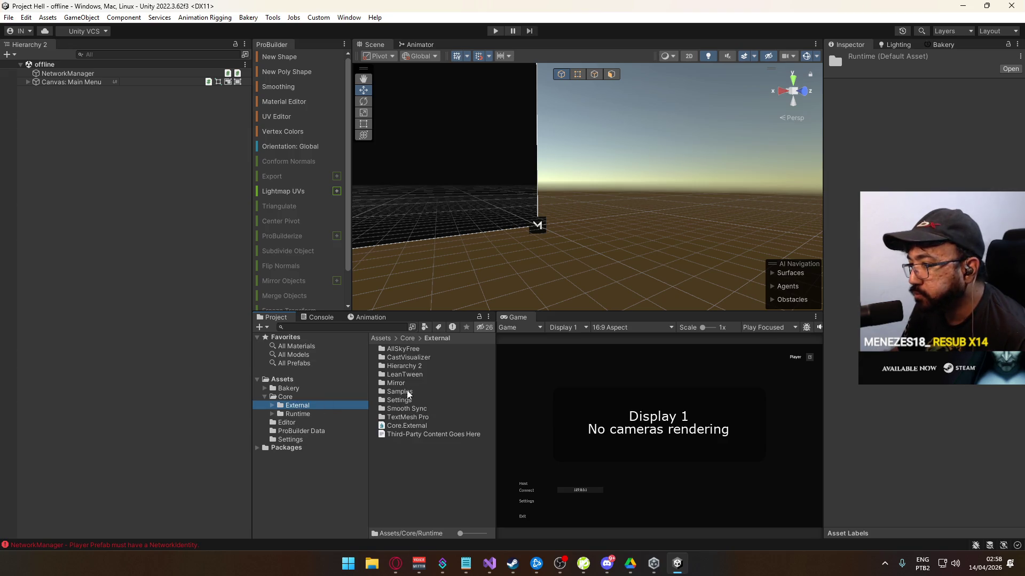
{"action": "left_click", "coordinate": [406, 383]}
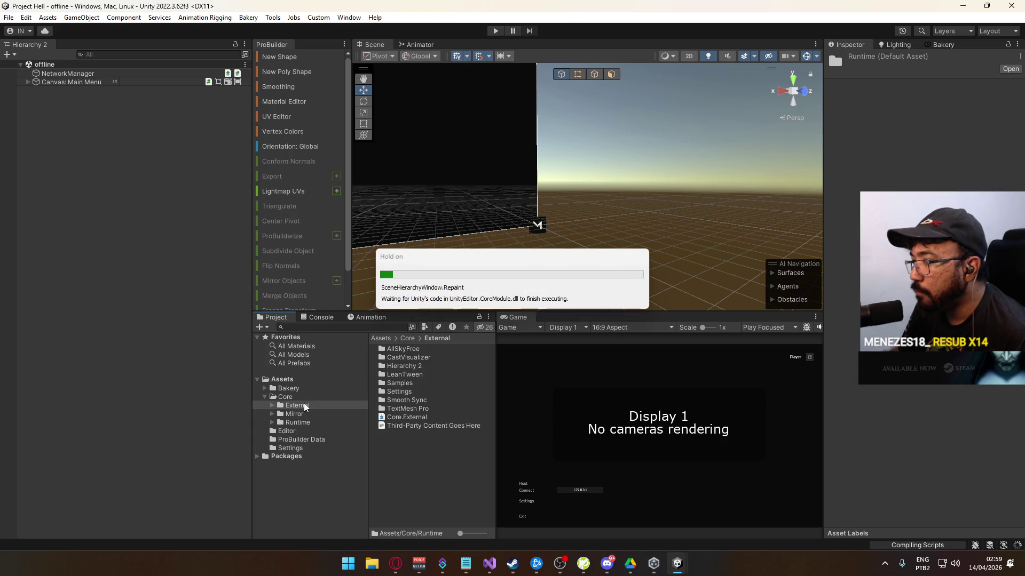
{"action": "left_click", "coordinate": [297, 408]}
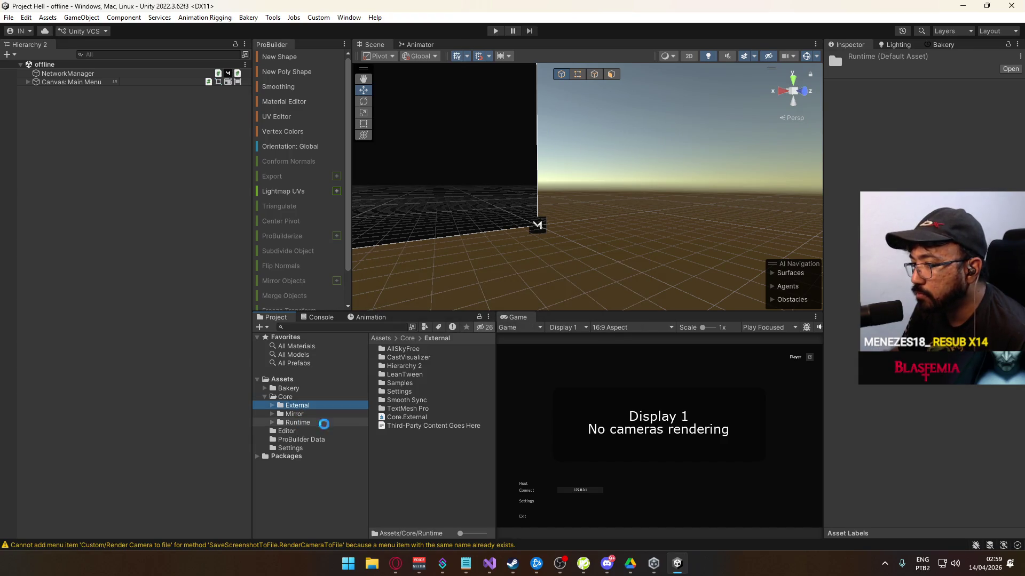
{"action": "left_click_drag", "start_coordinate": [321, 407], "coordinate": [297, 422]}
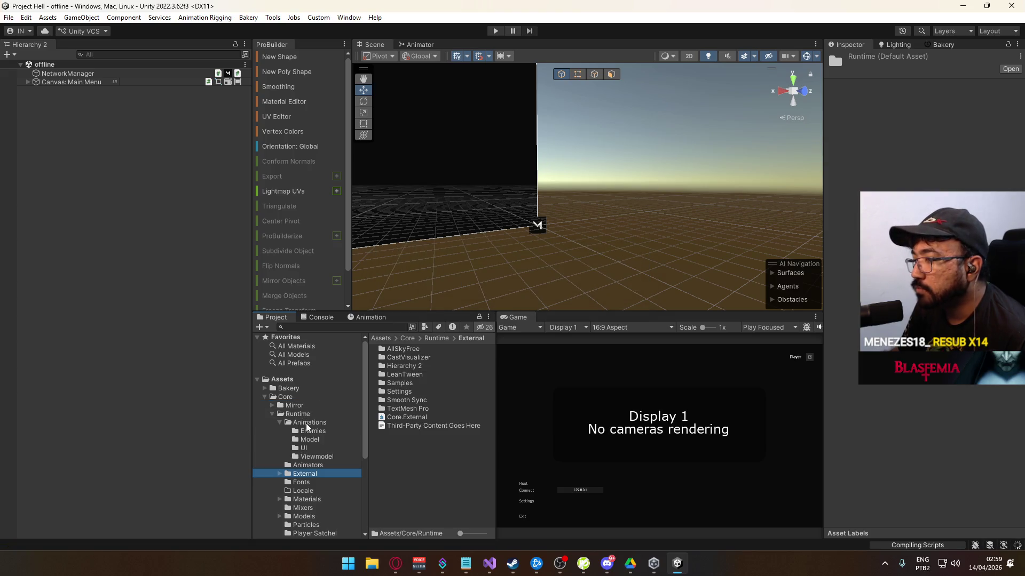
{"action": "left_click", "coordinate": [281, 423]}
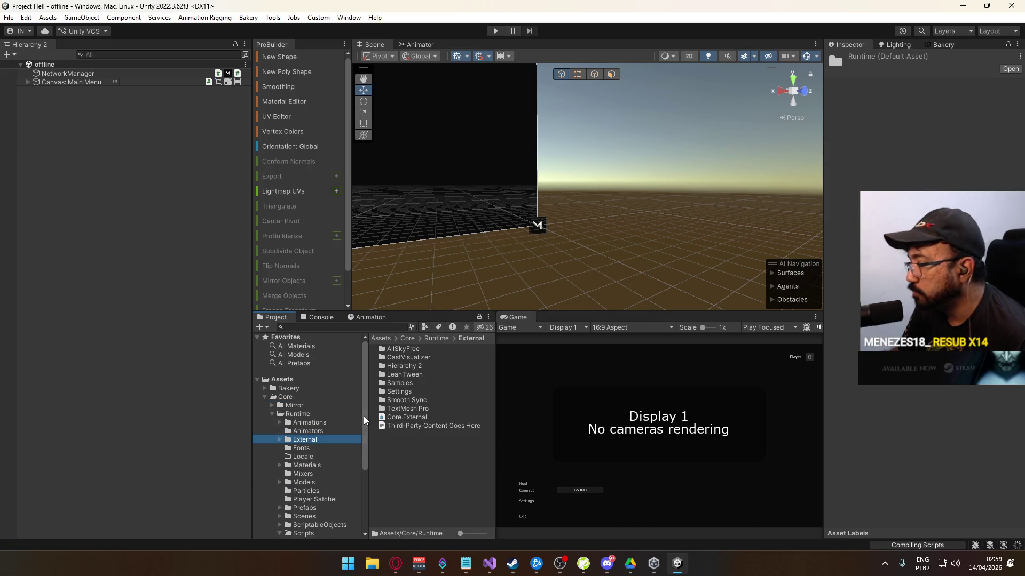
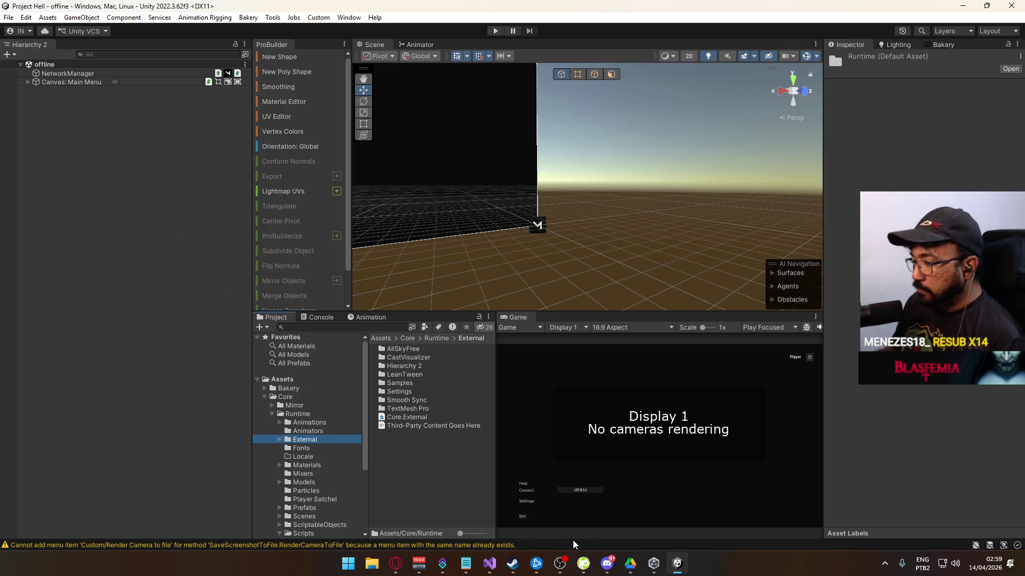
- Scroll PlayerScript.cs to the end of the file, then bring up the MW2019 notes
{"action": "left_click", "coordinate": [490, 563]}
{"action": "scroll", "coordinate": [479, 388], "scroll_direction": "down", "scroll_amount": 15}
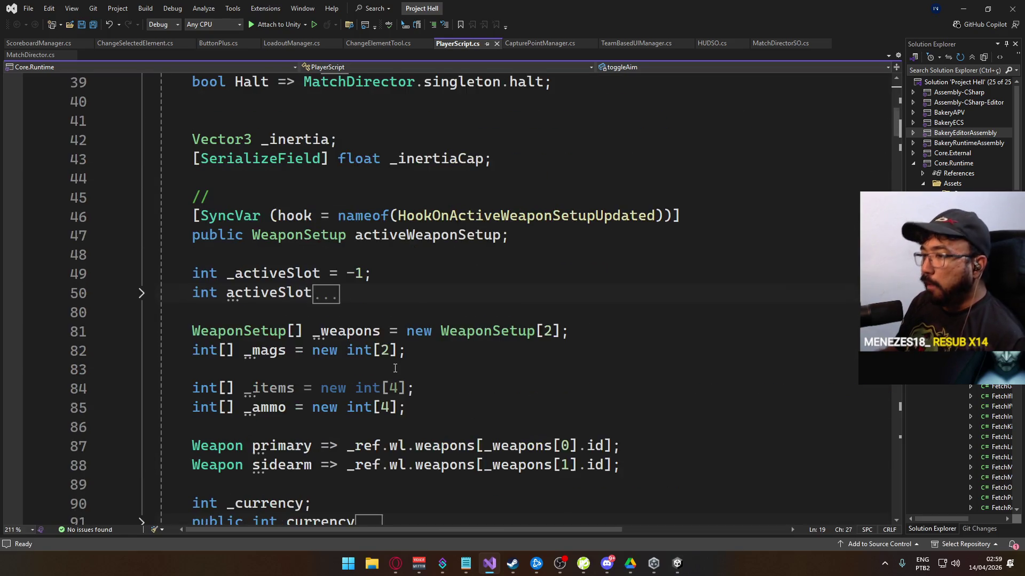
{"action": "scroll", "coordinate": [347, 361], "scroll_direction": "down", "scroll_amount": 3}
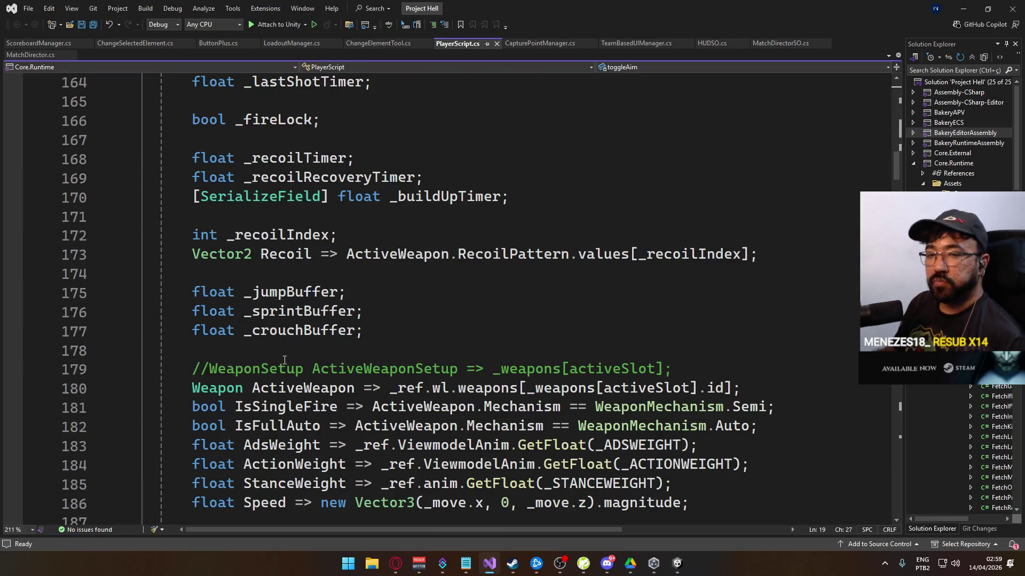
{"action": "scroll", "coordinate": [317, 387], "scroll_direction": "down", "scroll_amount": 4}
{"action": "scroll", "coordinate": [342, 402], "scroll_direction": "down", "scroll_amount": 20}
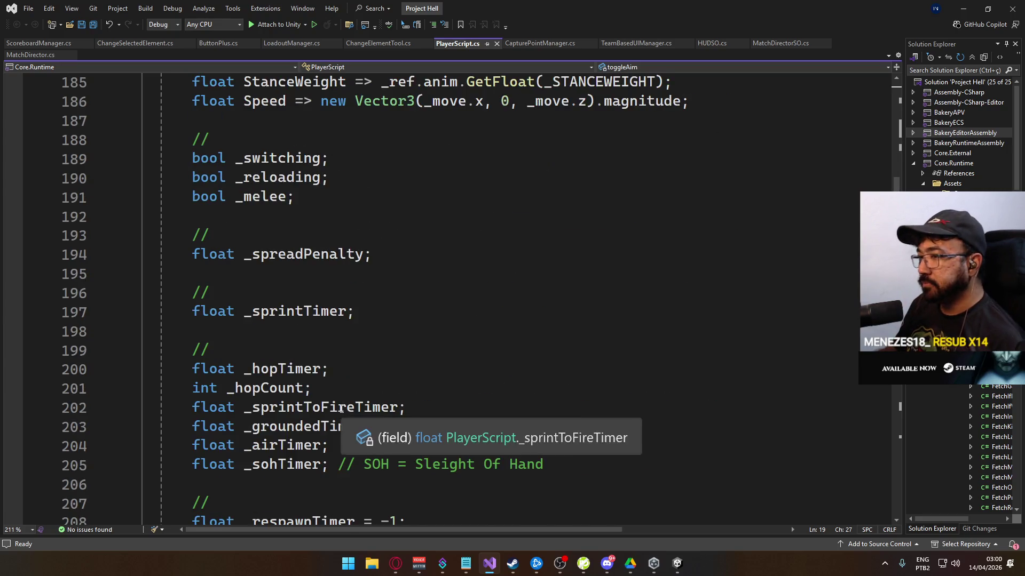
{"action": "scroll", "coordinate": [316, 406], "scroll_direction": "down", "scroll_amount": 20}
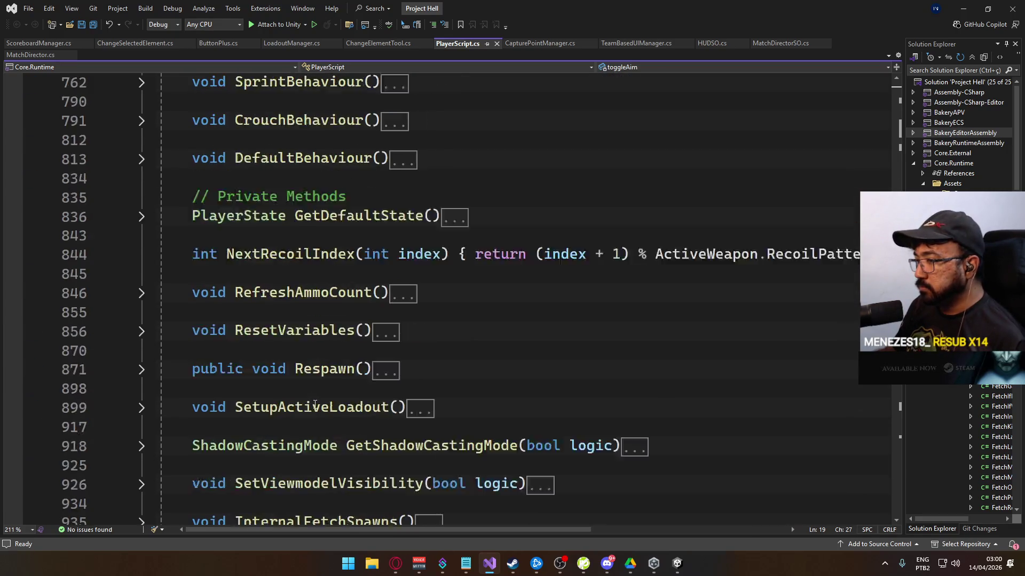
{"action": "scroll", "coordinate": [319, 407], "scroll_direction": "down", "scroll_amount": 20}
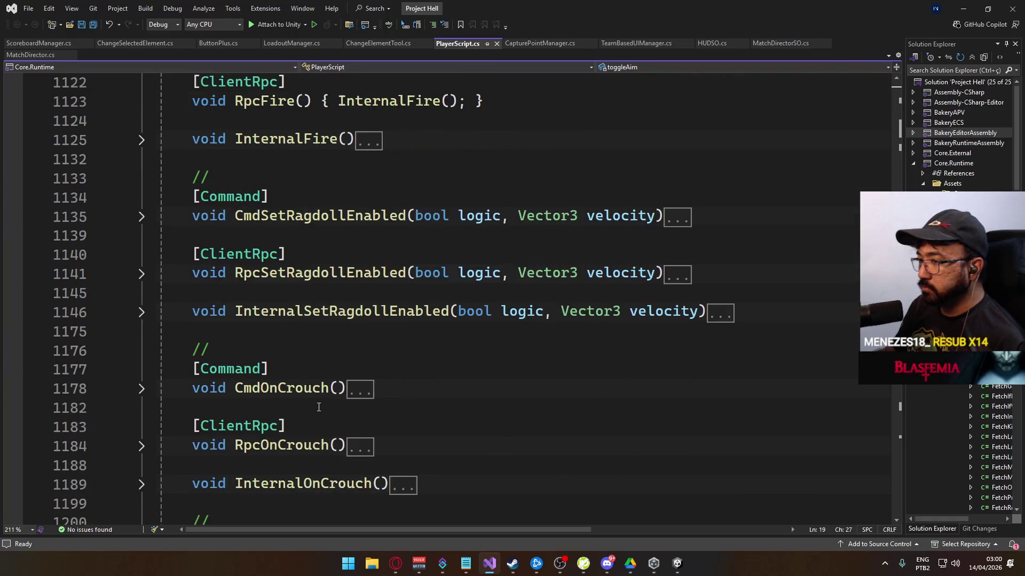
{"action": "scroll", "coordinate": [327, 401], "scroll_direction": "down", "scroll_amount": 20}
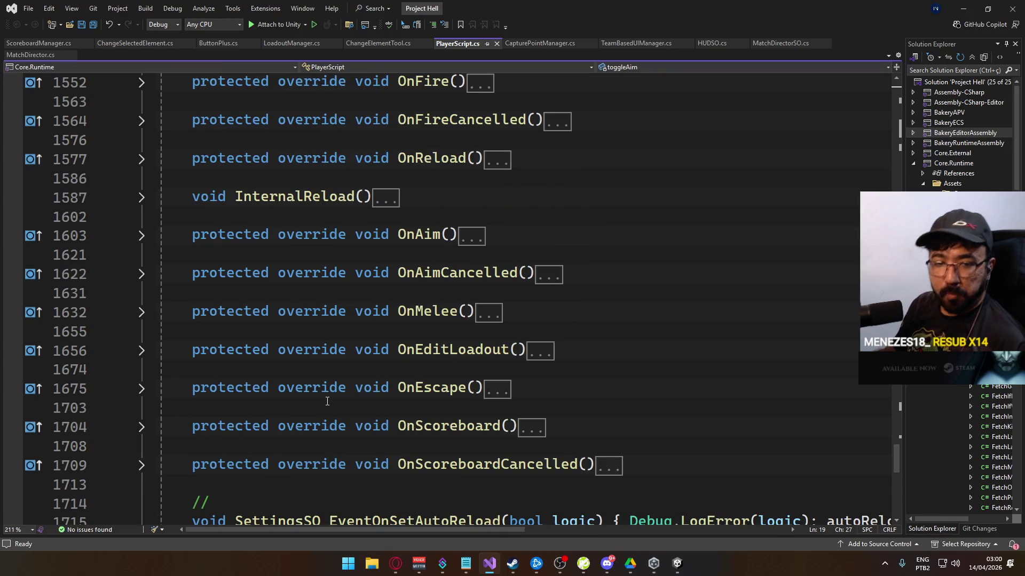
{"action": "scroll", "coordinate": [327, 403], "scroll_direction": "down", "scroll_amount": 7}
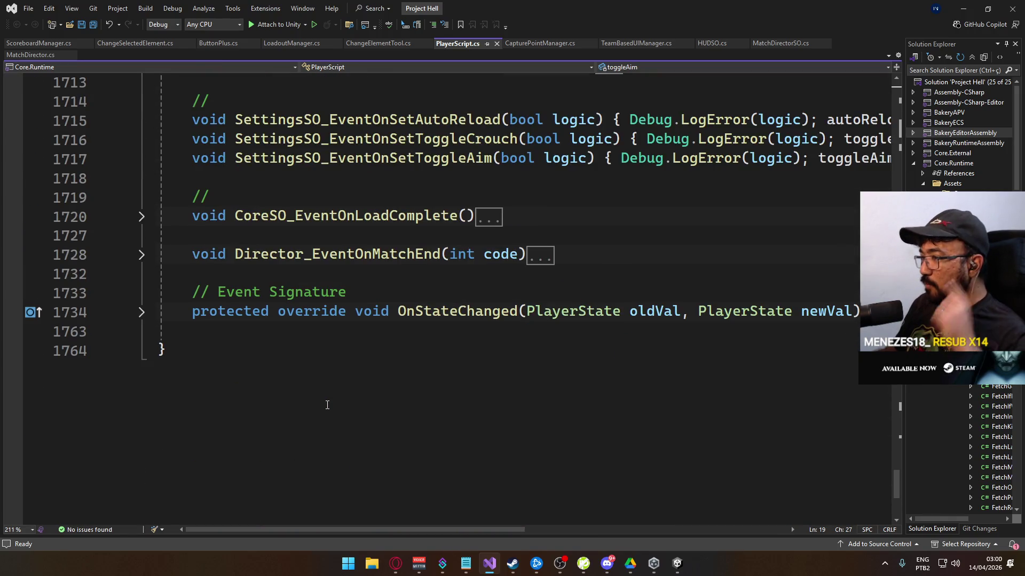
{"action": "scroll", "coordinate": [314, 345], "scroll_direction": "up", "scroll_amount": 4}
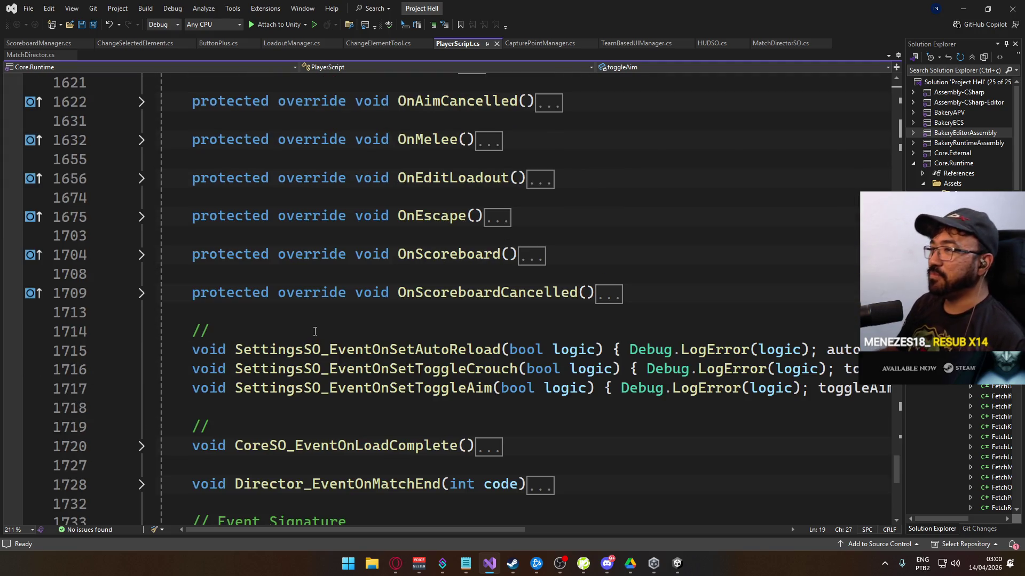
{"action": "scroll", "coordinate": [413, 328], "scroll_direction": "up", "scroll_amount": 2}
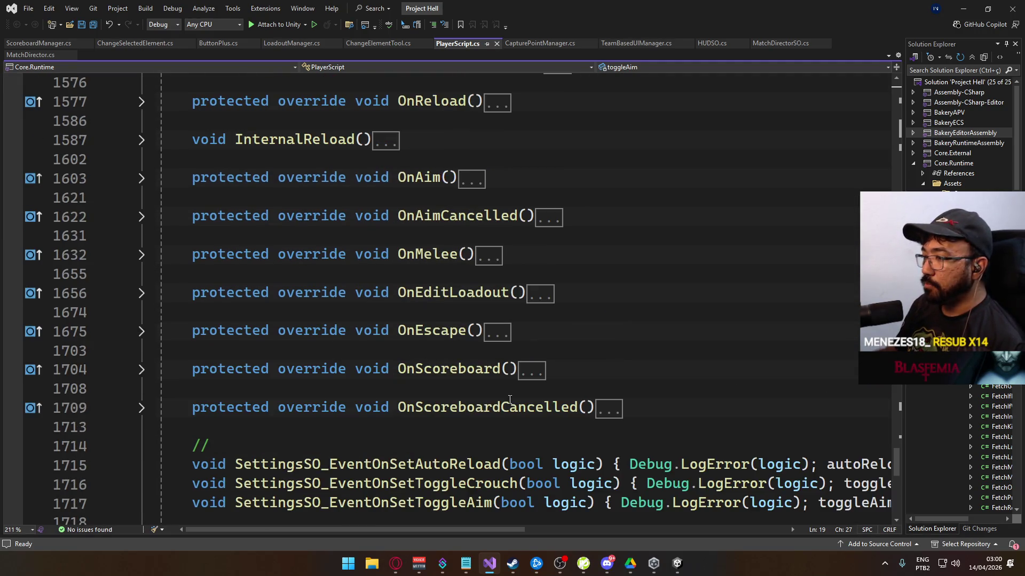
{"action": "left_click", "coordinate": [472, 564]}
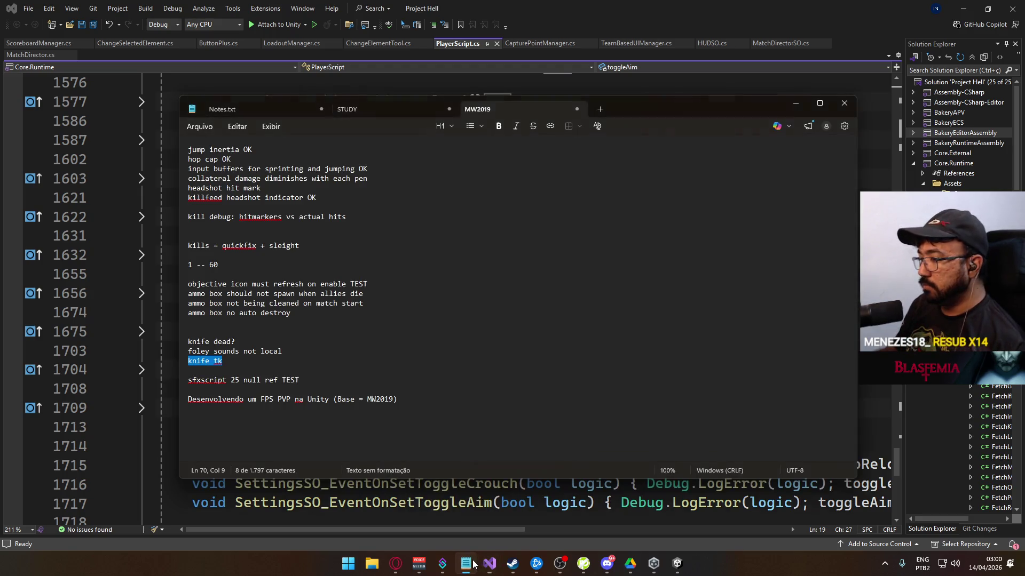
- Delete the 'kills = quickfix + sleight' and '1 -- 60' lines from the MW2019 notes, then return to Unity
{"action": "left_click", "coordinate": [279, 347]}
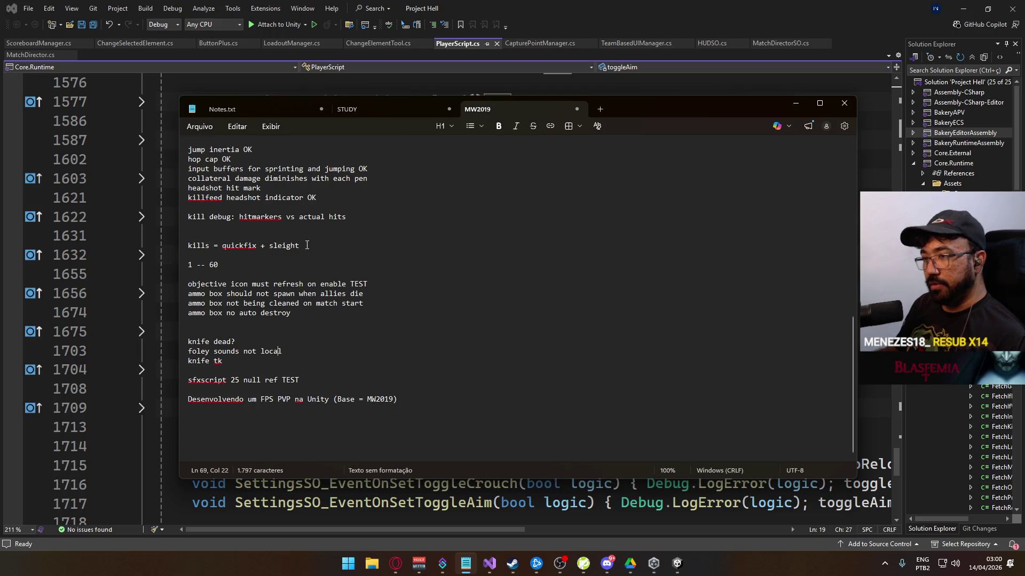
{"action": "mouse_move", "coordinate": [307, 246]}
{"action": "left_mouse_down"}
{"action": "mouse_move", "coordinate": [151, 241]}
{"action": "mouse_move", "coordinate": [299, 256]}
{"action": "mouse_move", "coordinate": [298, 274]}
{"action": "left_mouse_up"}
{"action": "key", "text": "Delete"}
{"action": "key", "text": "Delete"}
{"action": "scroll", "coordinate": [302, 324], "scroll_direction": "up", "scroll_amount": 4}
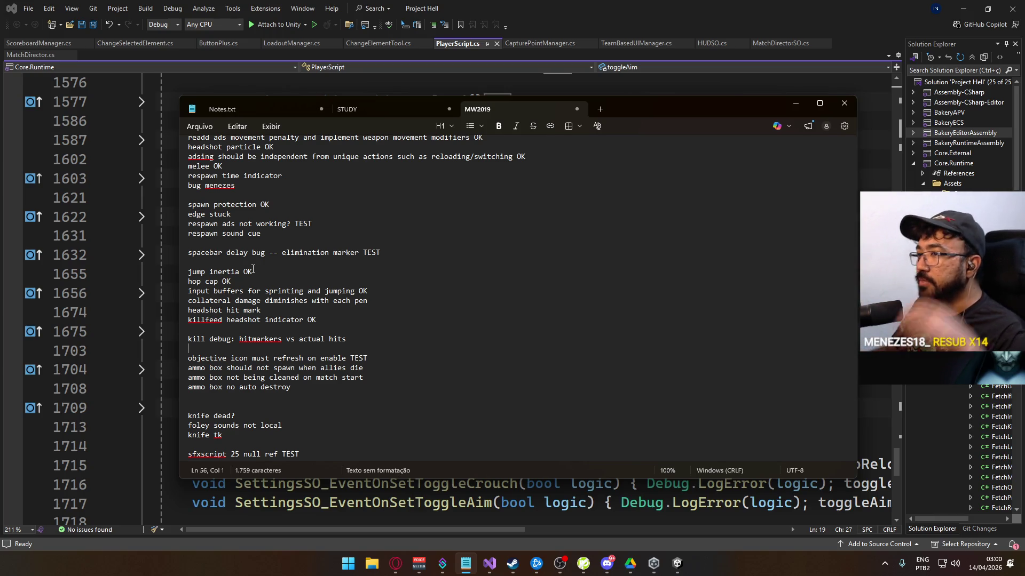
{"action": "scroll", "coordinate": [295, 239], "scroll_direction": "up", "scroll_amount": 2}
{"action": "left_click", "coordinate": [295, 235]}
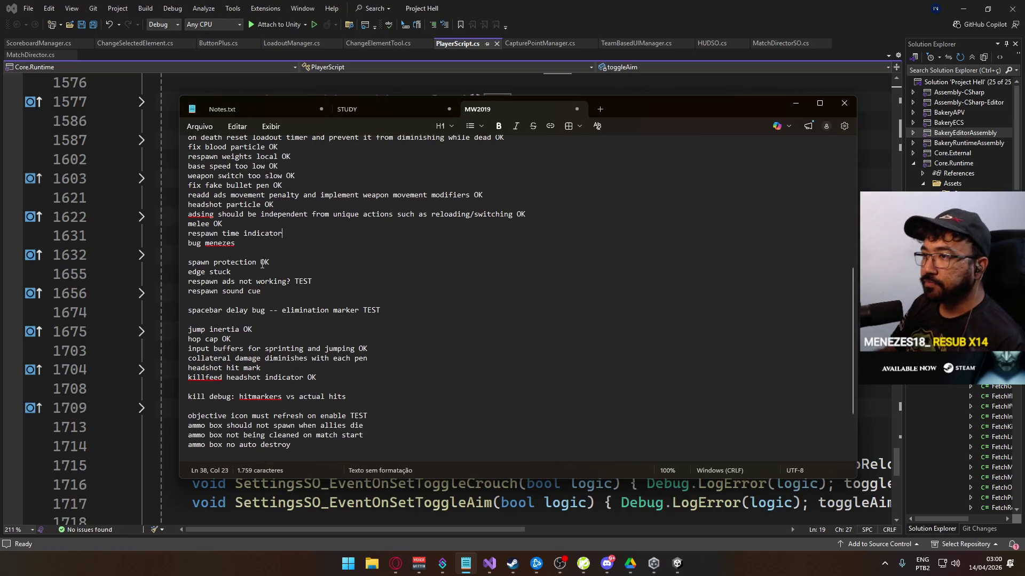
{"action": "scroll", "coordinate": [274, 280], "scroll_direction": "up", "scroll_amount": 1}
{"action": "scroll", "coordinate": [253, 261], "scroll_direction": "down", "scroll_amount": 4}
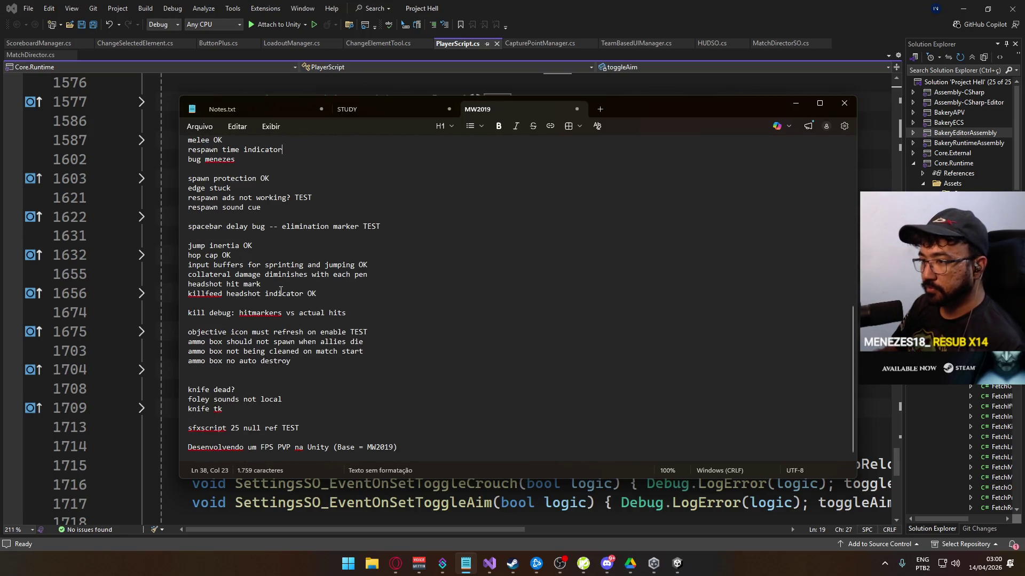
{"action": "left_click", "coordinate": [677, 564]}
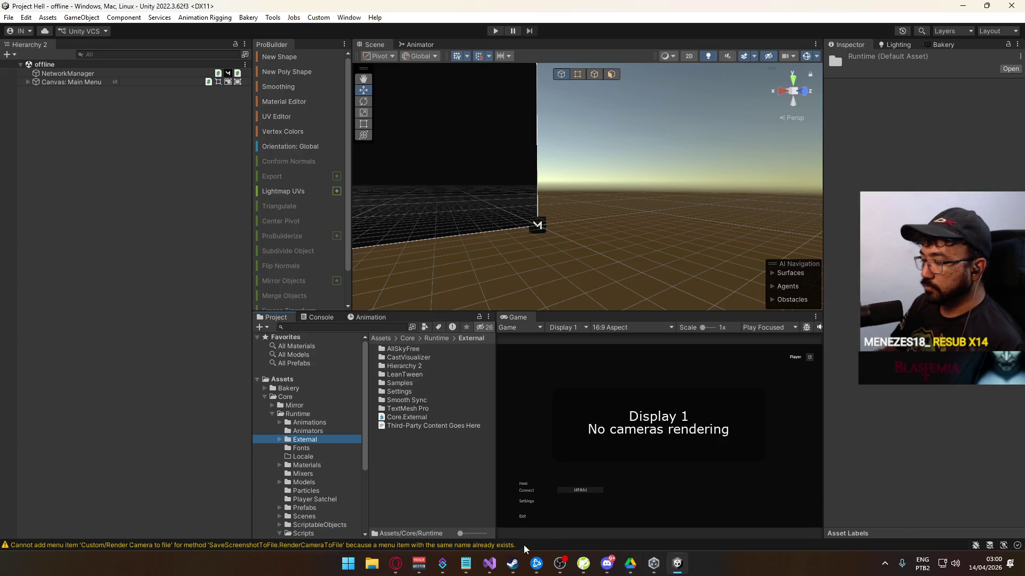
- Back in PlayerScript.cs, expand OnMelee() to read its body, then collapse it again
{"action": "left_click", "coordinate": [489, 563]}
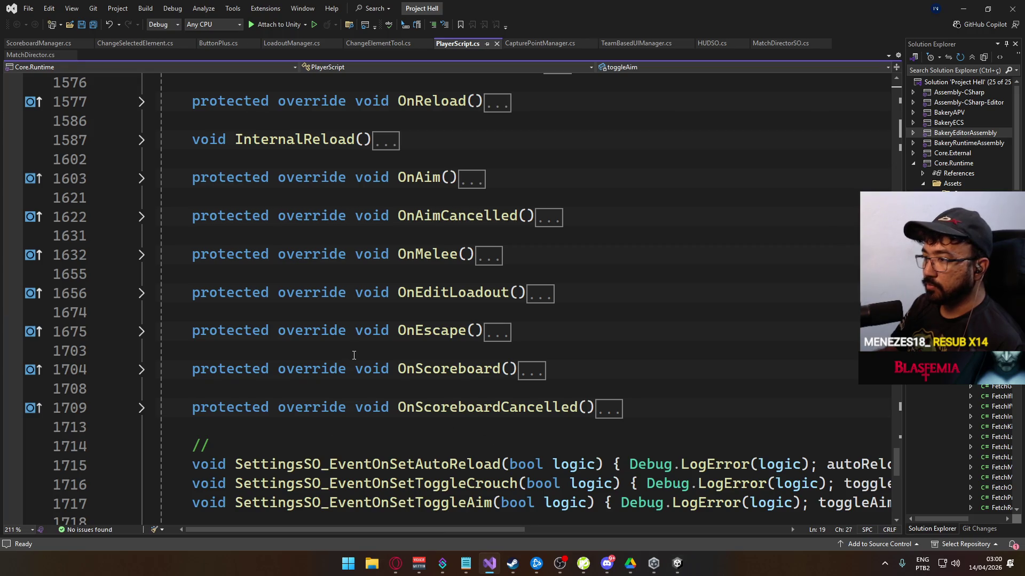
{"action": "scroll", "coordinate": [354, 355], "scroll_direction": "up", "scroll_amount": 9}
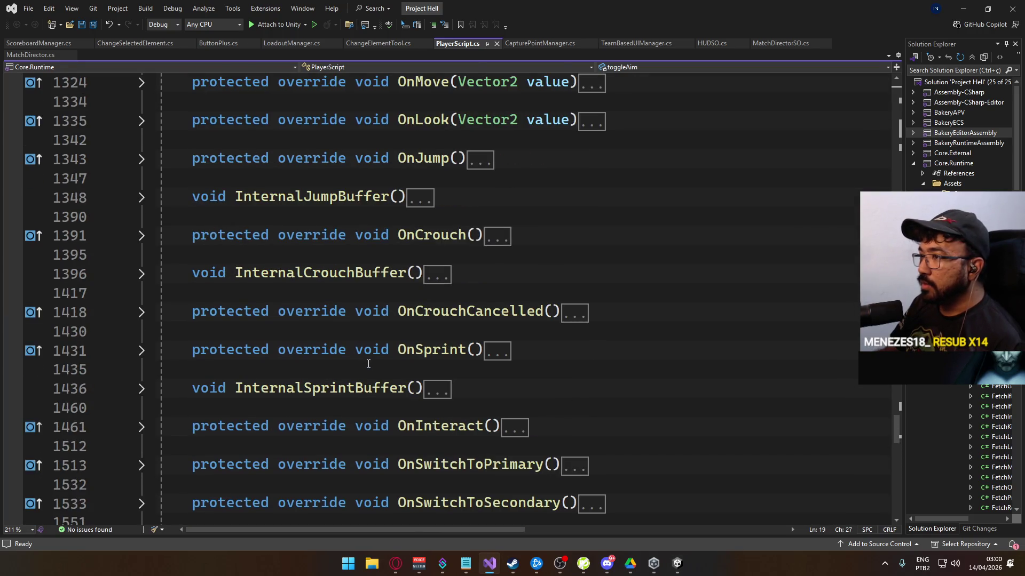
{"action": "scroll", "coordinate": [357, 364], "scroll_direction": "up", "scroll_amount": 1}
{"action": "scroll", "coordinate": [357, 364], "scroll_direction": "down", "scroll_amount": 7}
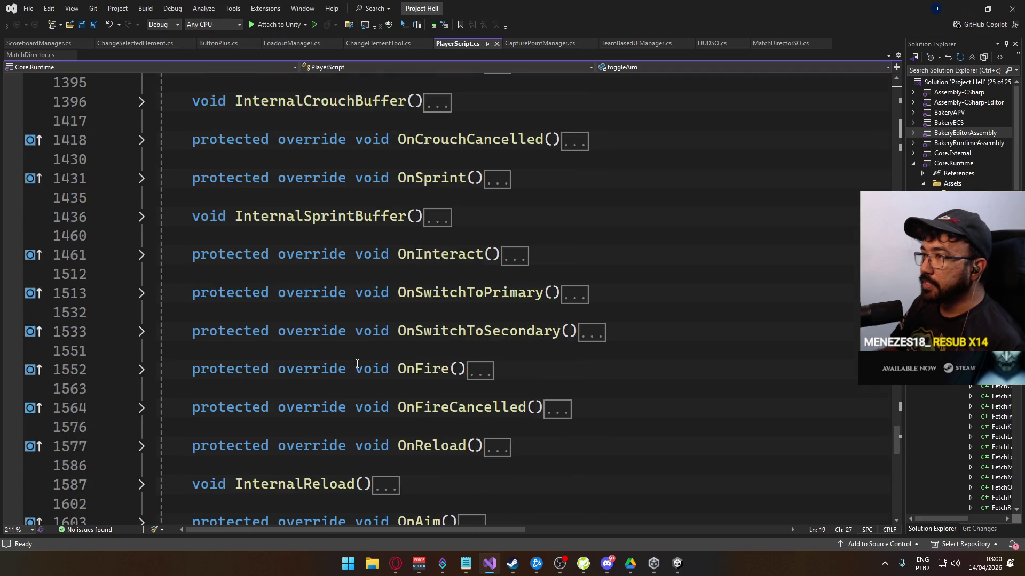
{"action": "scroll", "coordinate": [355, 362], "scroll_direction": "down", "scroll_amount": 10}
{"action": "scroll", "coordinate": [354, 361], "scroll_direction": "up", "scroll_amount": 2}
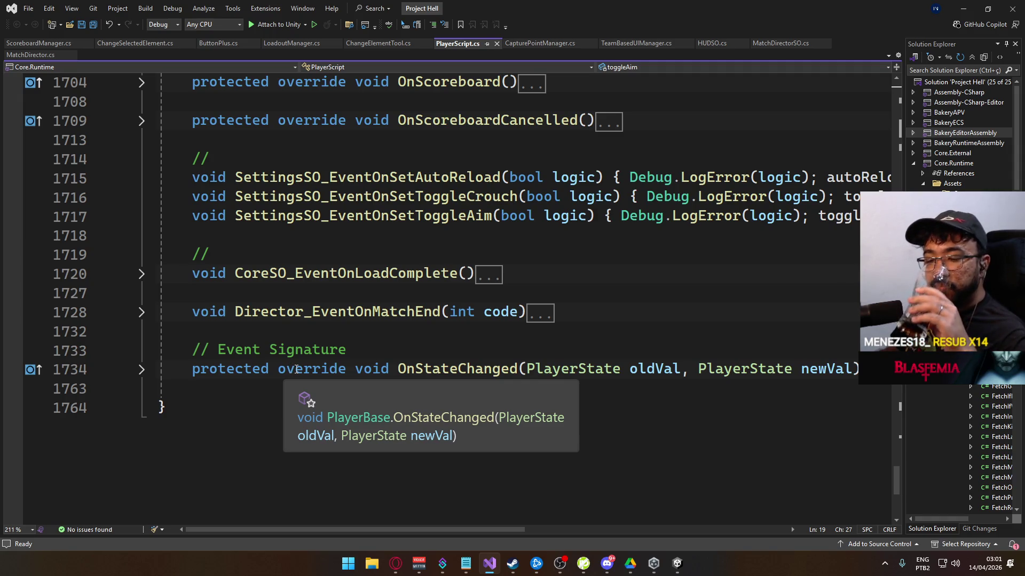
{"action": "scroll", "coordinate": [358, 361], "scroll_direction": "up", "scroll_amount": 2}
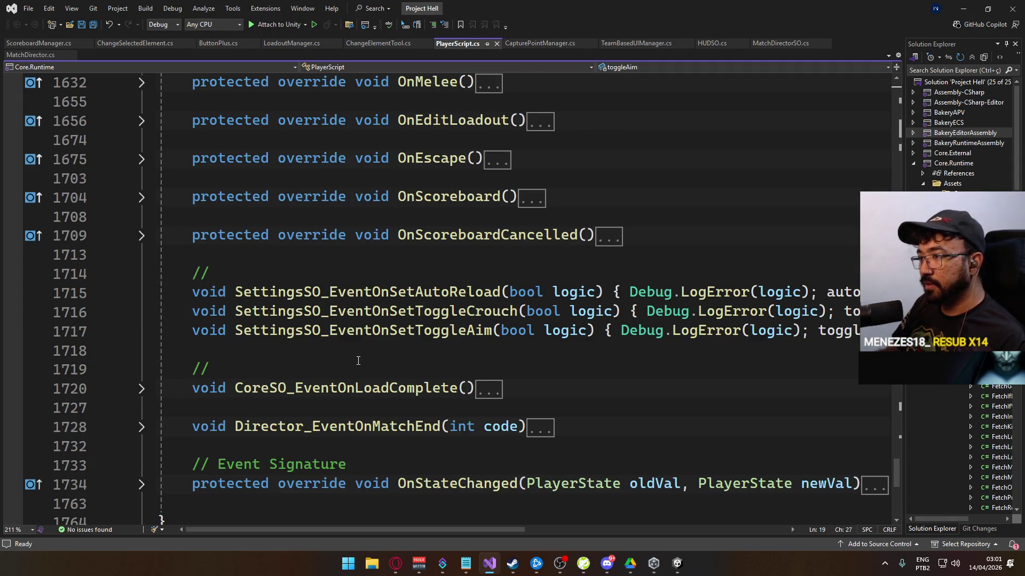
{"action": "scroll", "coordinate": [359, 361], "scroll_direction": "up", "scroll_amount": 5}
{"action": "scroll", "coordinate": [375, 387], "scroll_direction": "down", "scroll_amount": 2}
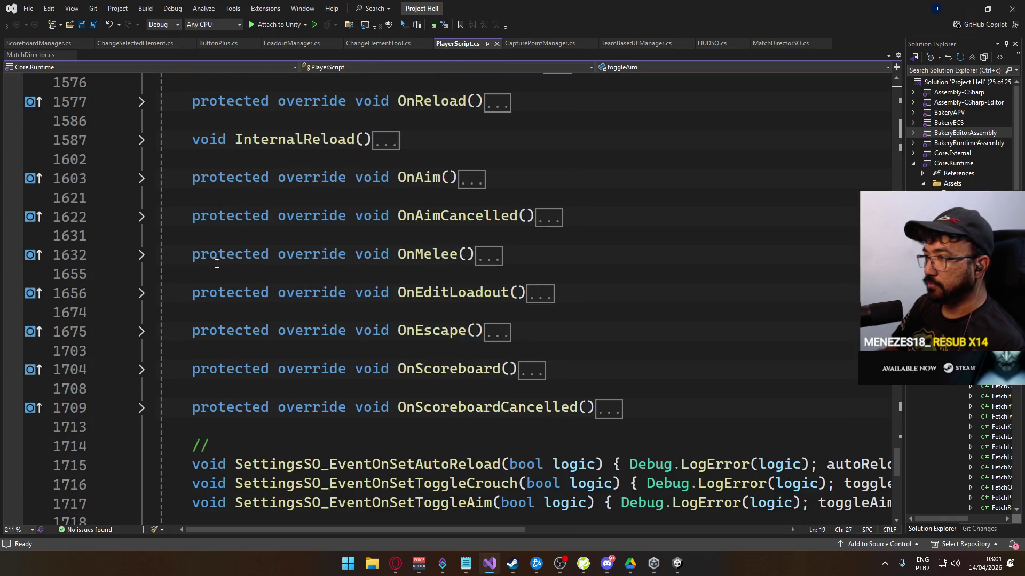
{"action": "left_click", "coordinate": [142, 256]}
{"action": "scroll", "coordinate": [408, 419], "scroll_direction": "down", "scroll_amount": 3}
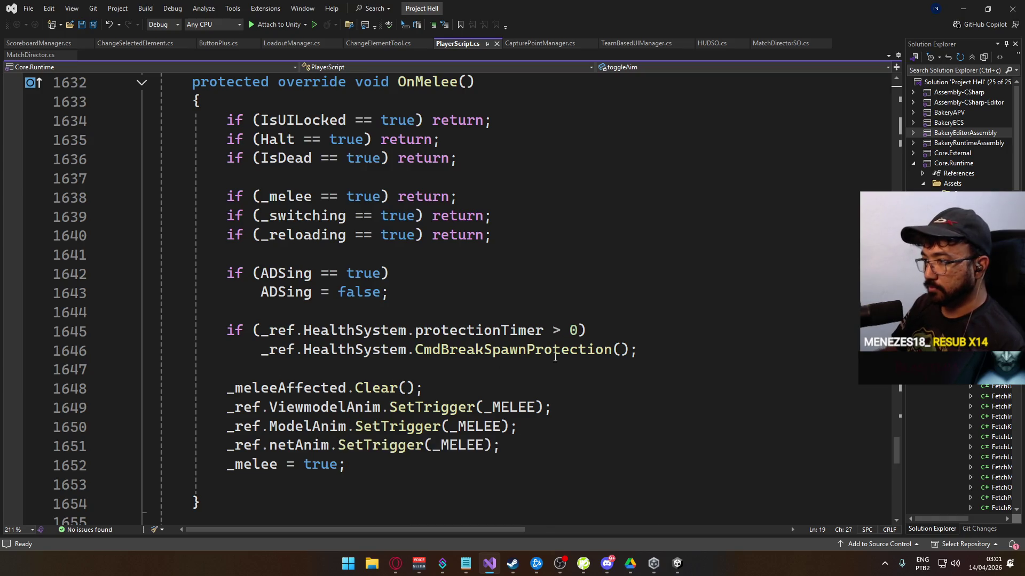
{"action": "scroll", "coordinate": [485, 418], "scroll_direction": "up", "scroll_amount": 1}
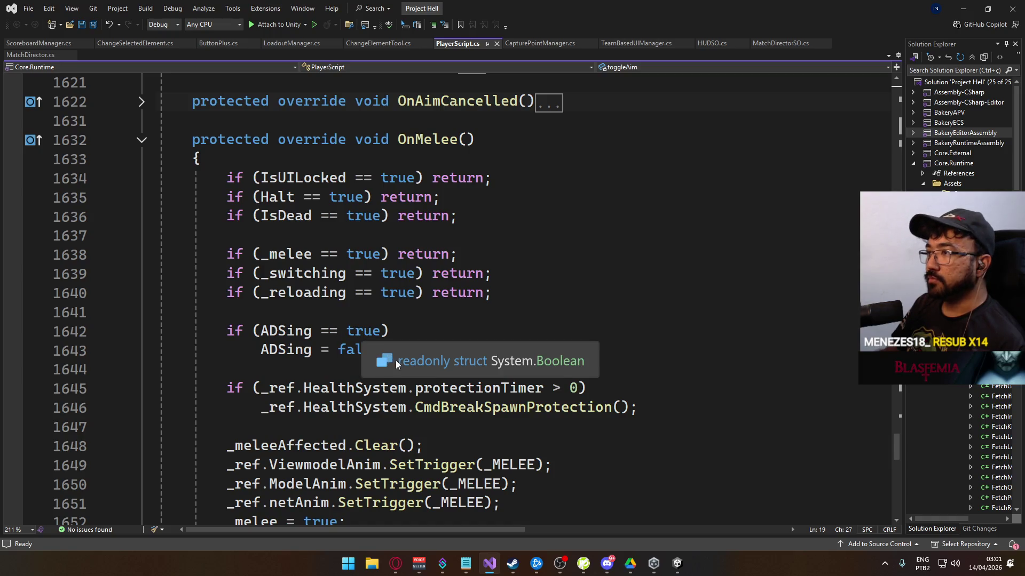
{"action": "scroll", "coordinate": [347, 388], "scroll_direction": "down", "scroll_amount": 1}
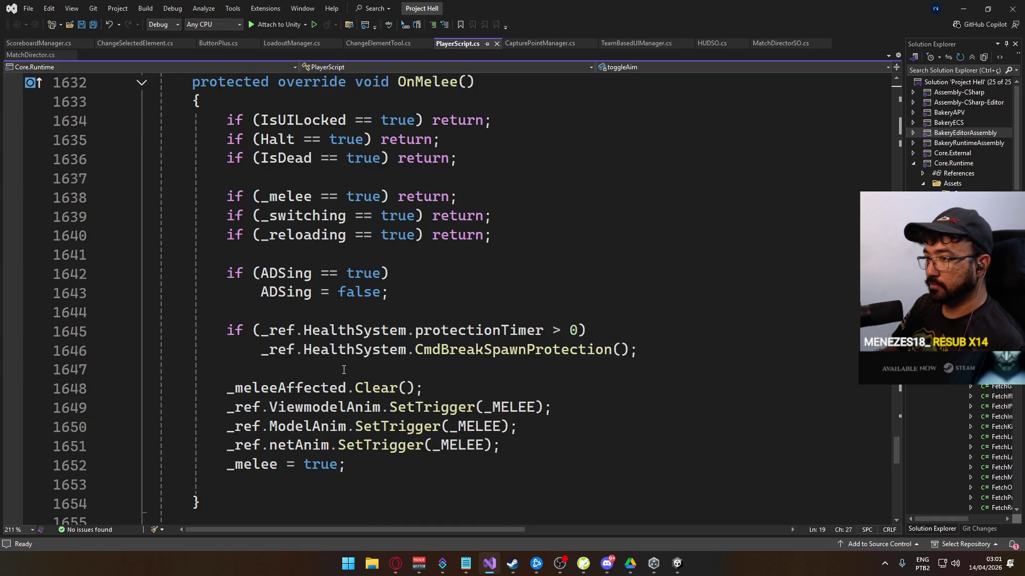
{"action": "scroll", "coordinate": [301, 369], "scroll_direction": "up", "scroll_amount": 3}
{"action": "left_click", "coordinate": [141, 255]}
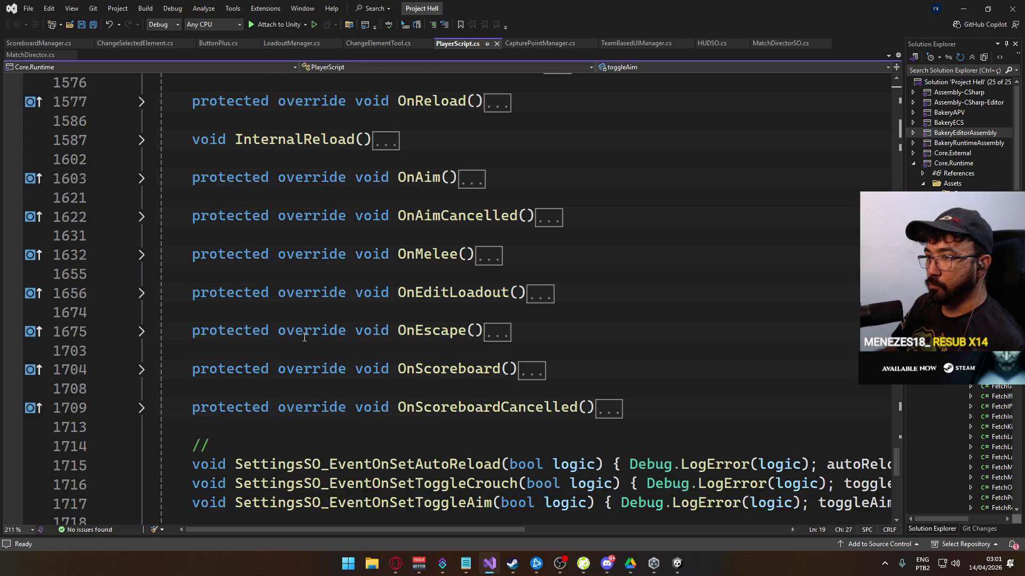
- Expand MeleeActiveFrame and scroll down to the hsc null check and hsc.Damage call
{"action": "scroll", "coordinate": [344, 357], "scroll_direction": "down", "scroll_amount": 5}
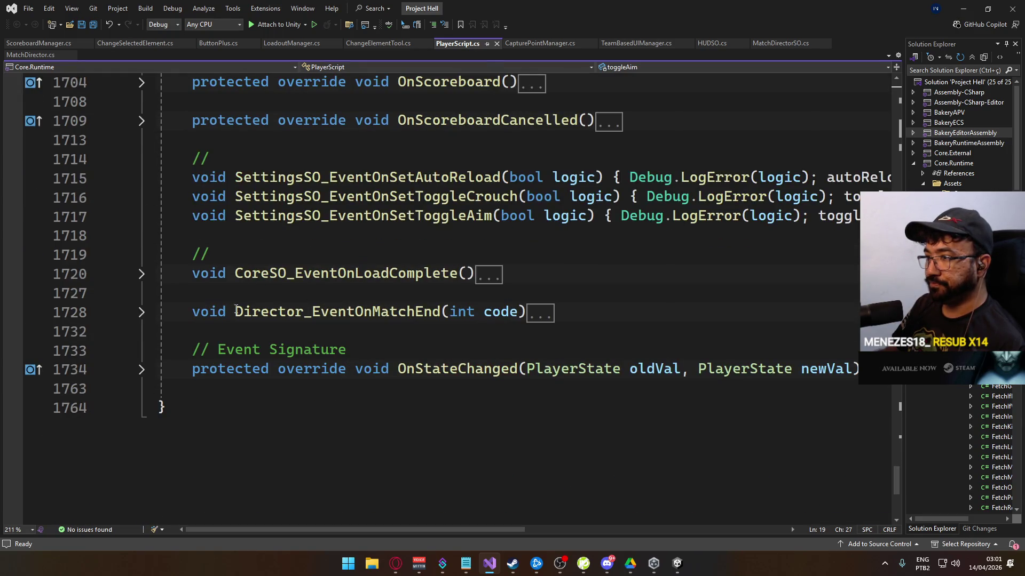
{"action": "scroll", "coordinate": [235, 310], "scroll_direction": "up", "scroll_amount": 2}
{"action": "scroll", "coordinate": [277, 310], "scroll_direction": "up", "scroll_amount": 4}
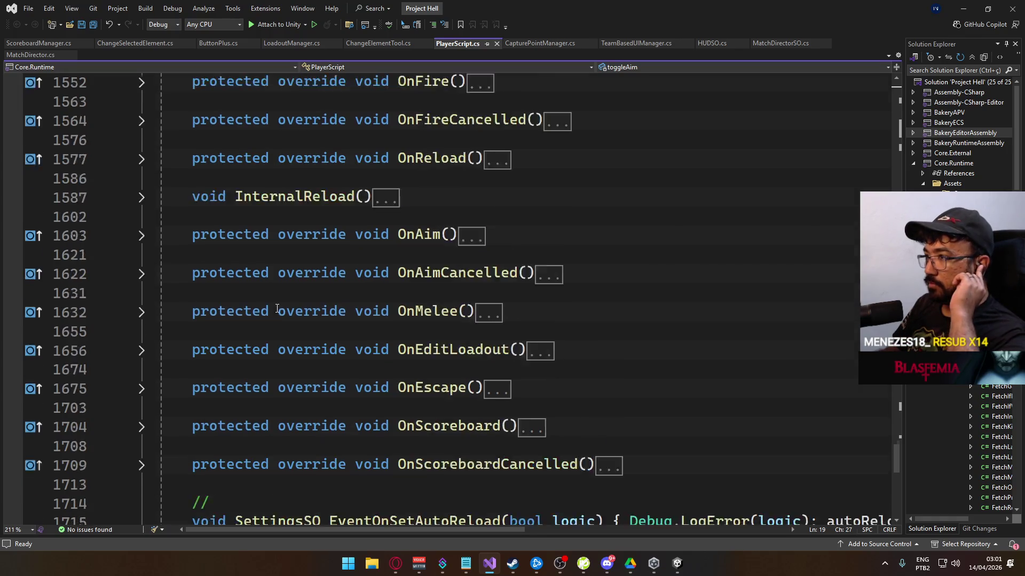
{"action": "scroll", "coordinate": [277, 309], "scroll_direction": "up", "scroll_amount": 3}
{"action": "scroll", "coordinate": [273, 304], "scroll_direction": "up", "scroll_amount": 2}
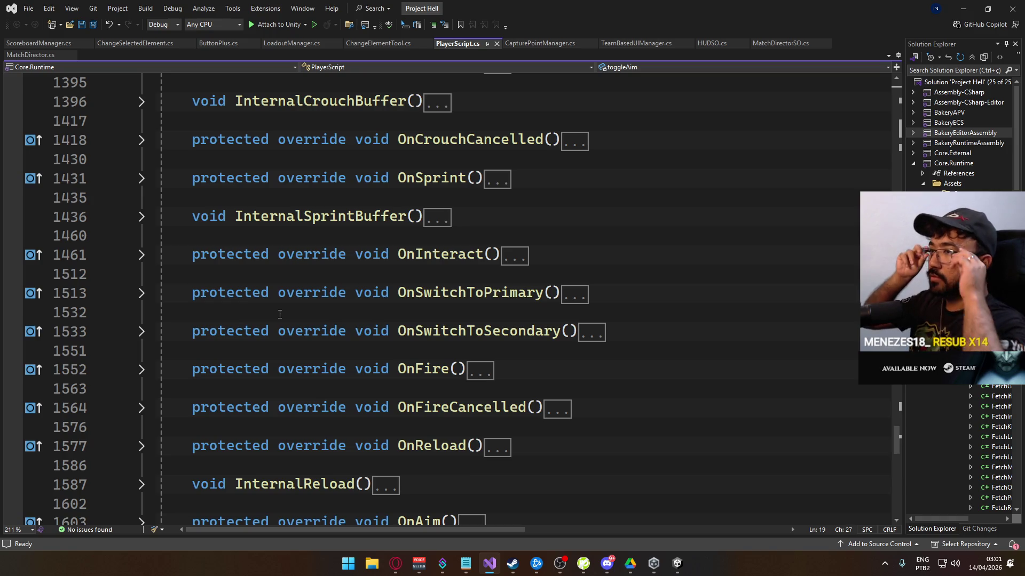
{"action": "scroll", "coordinate": [280, 314], "scroll_direction": "down", "scroll_amount": 3}
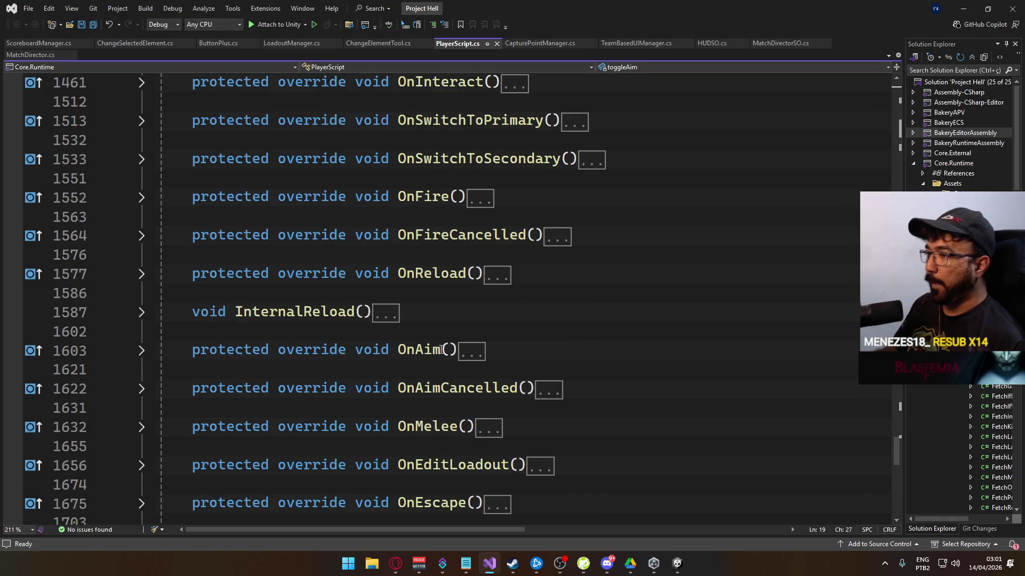
{"action": "scroll", "coordinate": [301, 311], "scroll_direction": "down", "scroll_amount": 4}
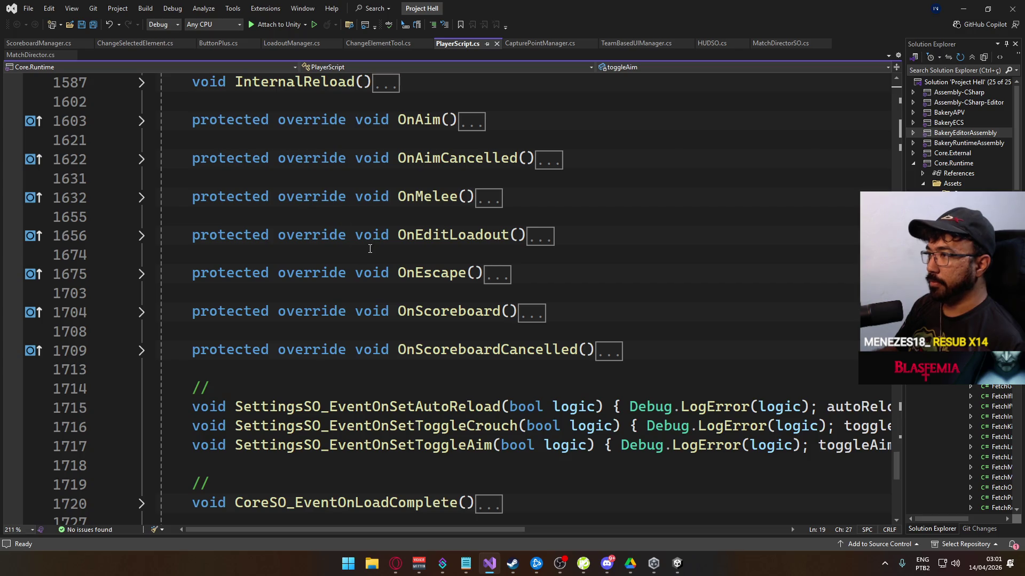
{"action": "scroll", "coordinate": [363, 288], "scroll_direction": "down", "scroll_amount": 2}
{"action": "scroll", "coordinate": [349, 337], "scroll_direction": "up", "scroll_amount": 3}
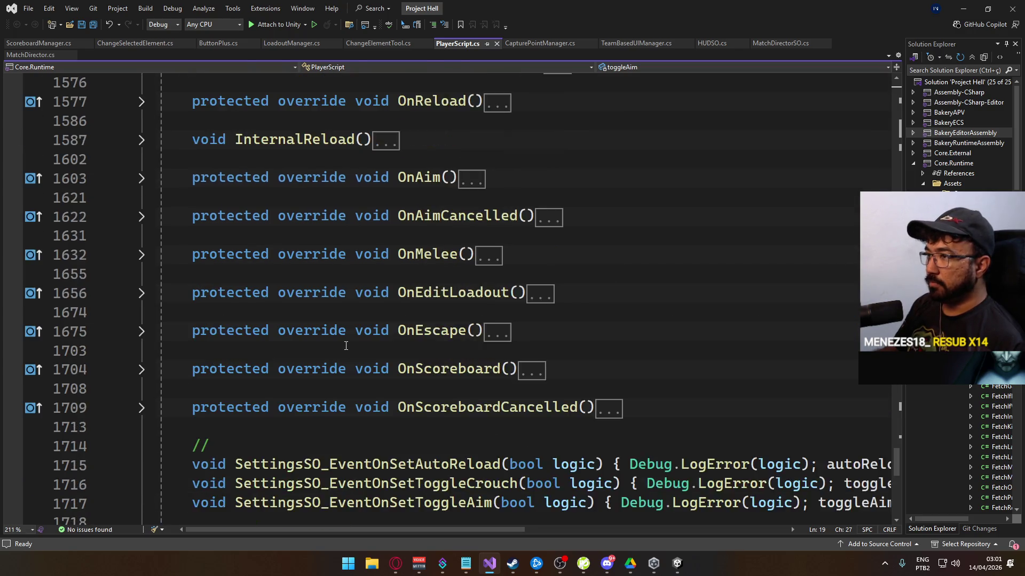
{"action": "scroll", "coordinate": [347, 341], "scroll_direction": "up", "scroll_amount": 12}
{"action": "scroll", "coordinate": [352, 334], "scroll_direction": "up", "scroll_amount": 3}
{"action": "left_click", "coordinate": [142, 351]}
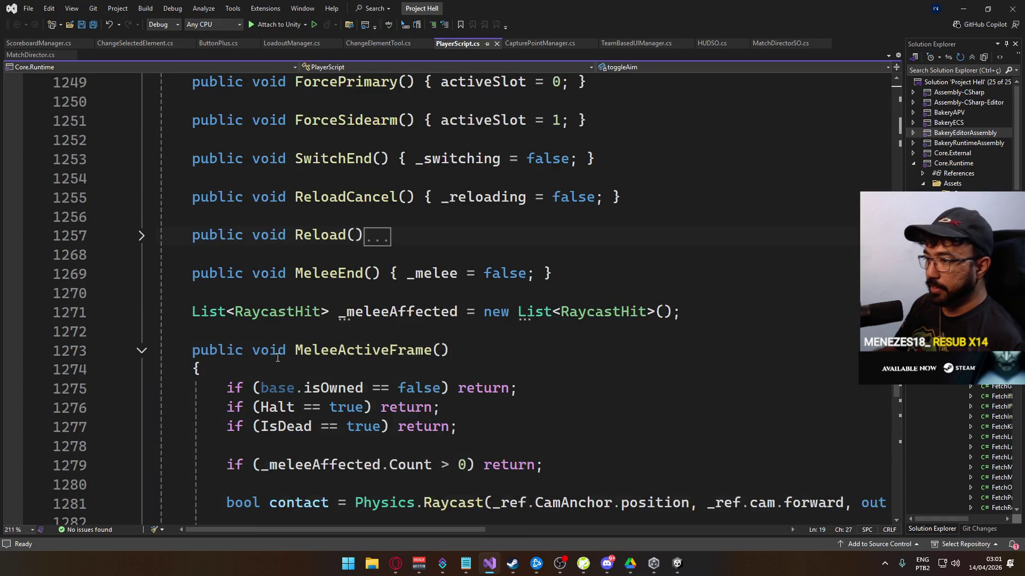
{"action": "scroll", "coordinate": [332, 318], "scroll_direction": "down", "scroll_amount": 2}
{"action": "mouse_move", "coordinate": [396, 531]}
{"action": "left_mouse_down"}
{"action": "mouse_move", "coordinate": [610, 534]}
{"action": "mouse_move", "coordinate": [383, 513]}
{"action": "left_mouse_up"}
{"action": "scroll", "coordinate": [449, 461], "scroll_direction": "down", "scroll_amount": 5}
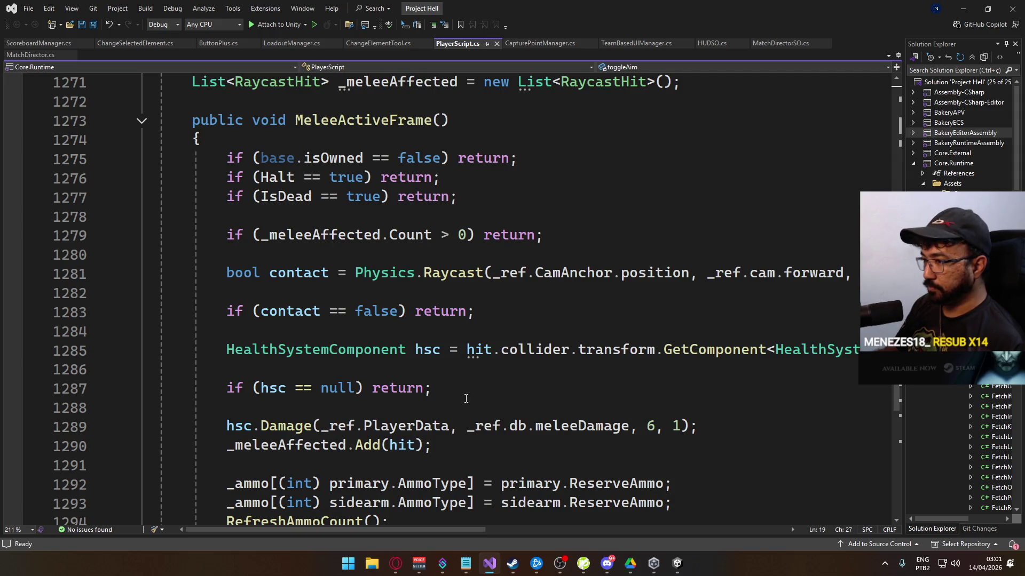
{"action": "scroll", "coordinate": [490, 414], "scroll_direction": "down", "scroll_amount": 1}
{"action": "left_click", "coordinate": [478, 331]}
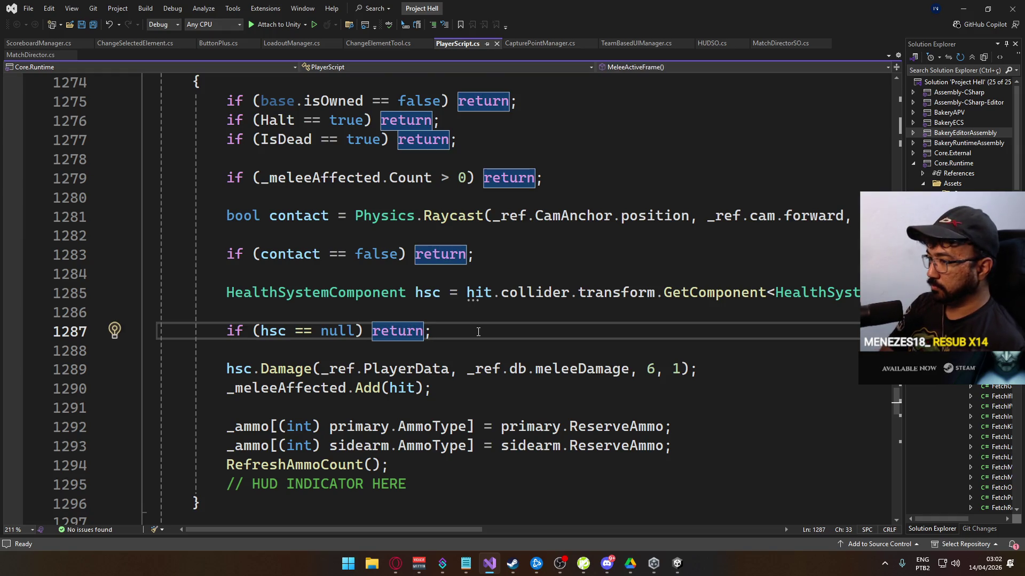
- Add blank line 1288 below the hsc null check, discarding the half-typed 'if (hsc.' condition
{"action": "key", "text": "Return"}
{"action": "type", "text": "i"}
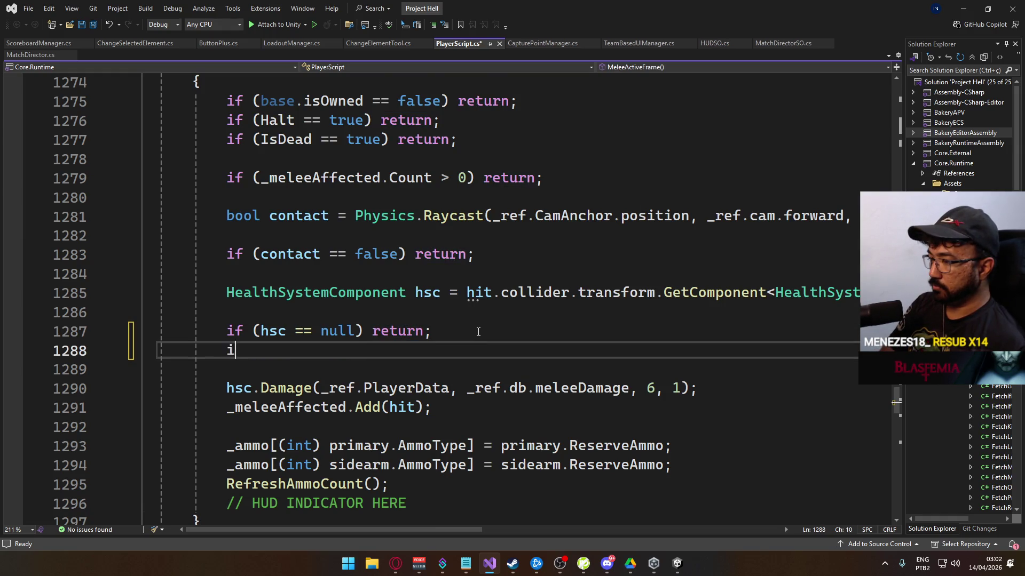
{"action": "type", "text": "f (hsc._ref"}
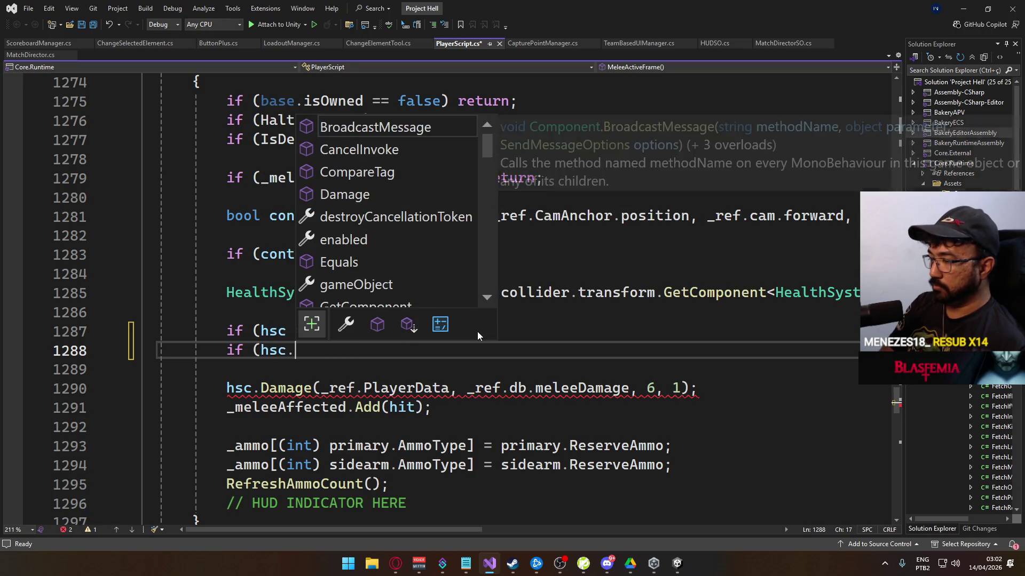
{"action": "key", "text": "BackSpace"}
{"action": "key", "text": "BackSpace"}
{"action": "key", "text": "BackSpace"}
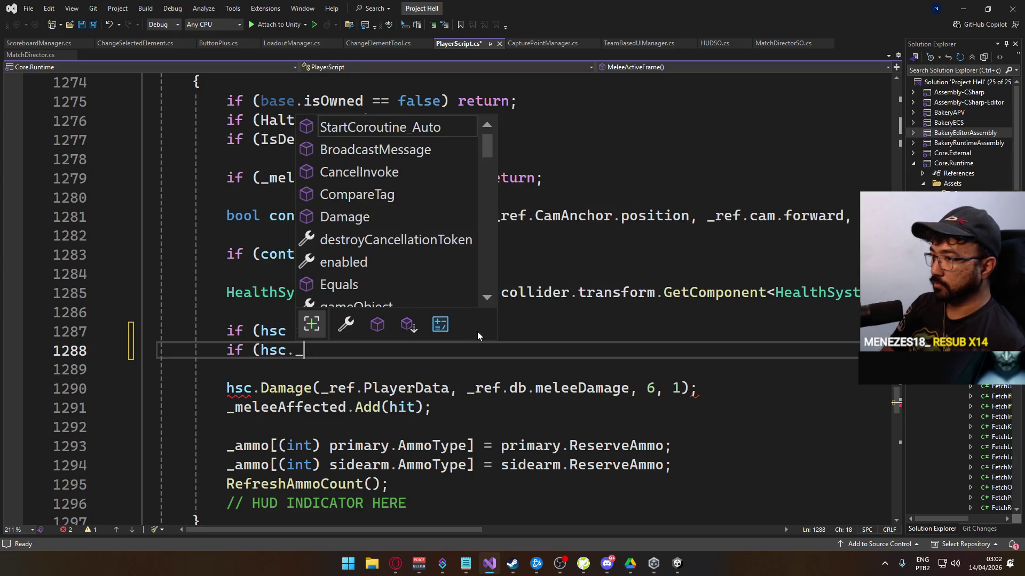
{"action": "type", "text": "r"}
{"action": "key", "text": "BackSpace"}
{"action": "type", "text": "d"}
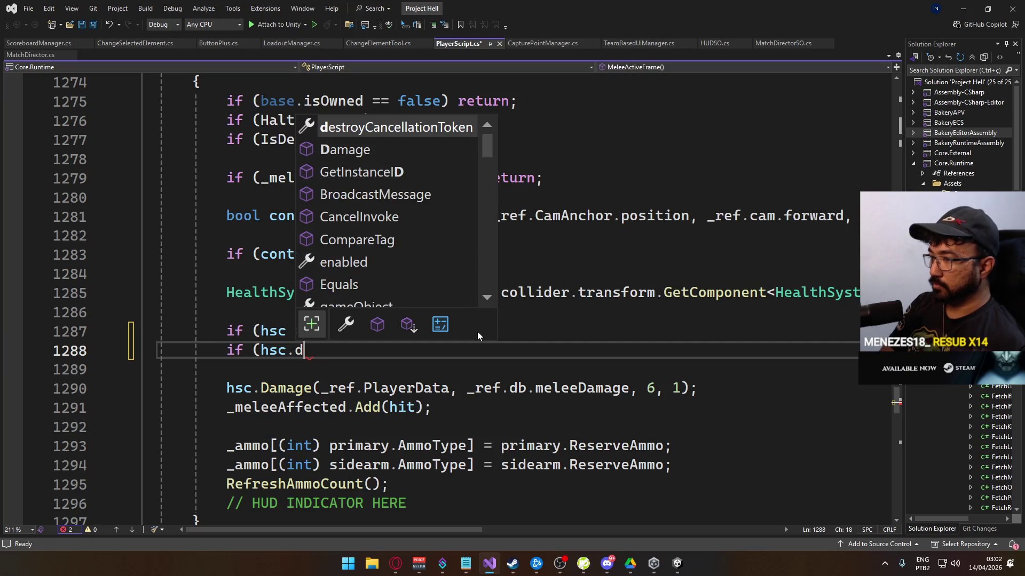
{"action": "type", "text": "a"}
{"action": "key", "text": "BackSpace"}
{"action": "key", "text": "BackSpace"}
{"action": "type", "text": "ow"}
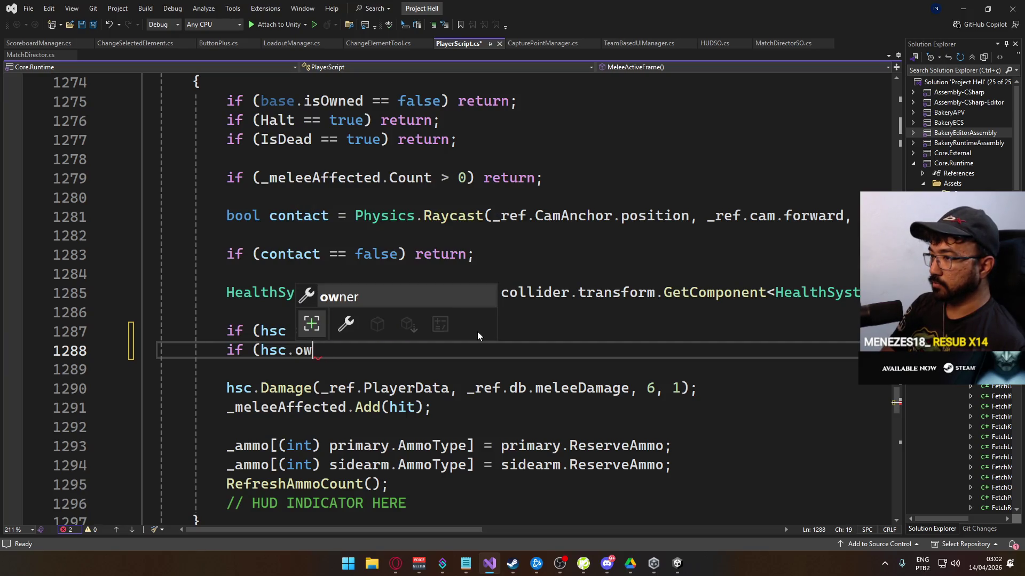
{"action": "key", "text": "BackSpace"}
{"action": "key", "text": "BackSpace"}
{"action": "key", "text": "BackSpace"}
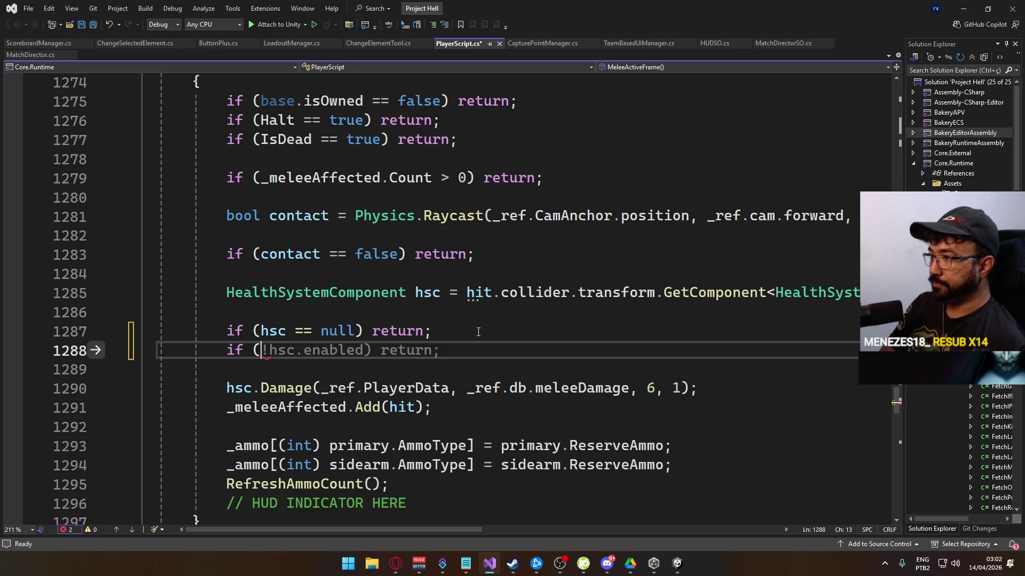
{"action": "key", "text": "BackSpace"}
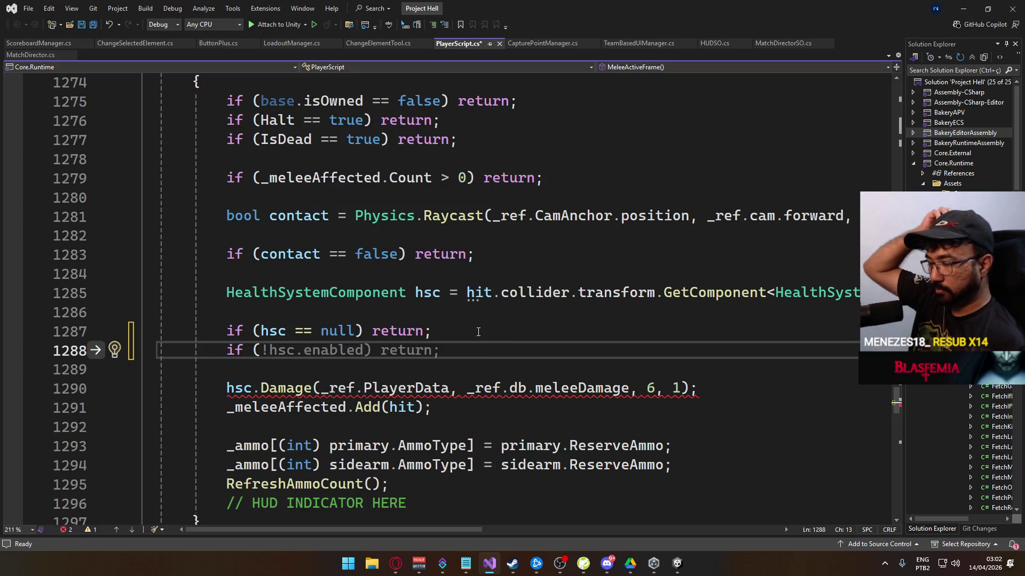
{"action": "key", "text": "BackSpace"}
{"action": "key", "text": "BackSpace"}
{"action": "key", "text": "BackSpace"}
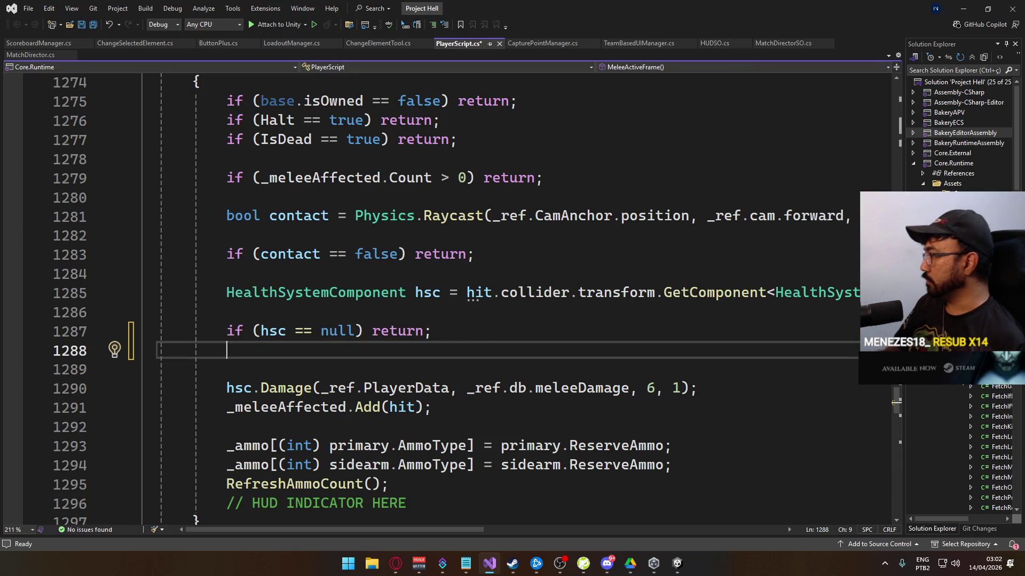
{"action": "scroll", "coordinate": [1003, 398], "scroll_direction": "down", "scroll_amount": 3}
{"action": "scroll", "coordinate": [1004, 398], "scroll_direction": "down", "scroll_amount": 4}
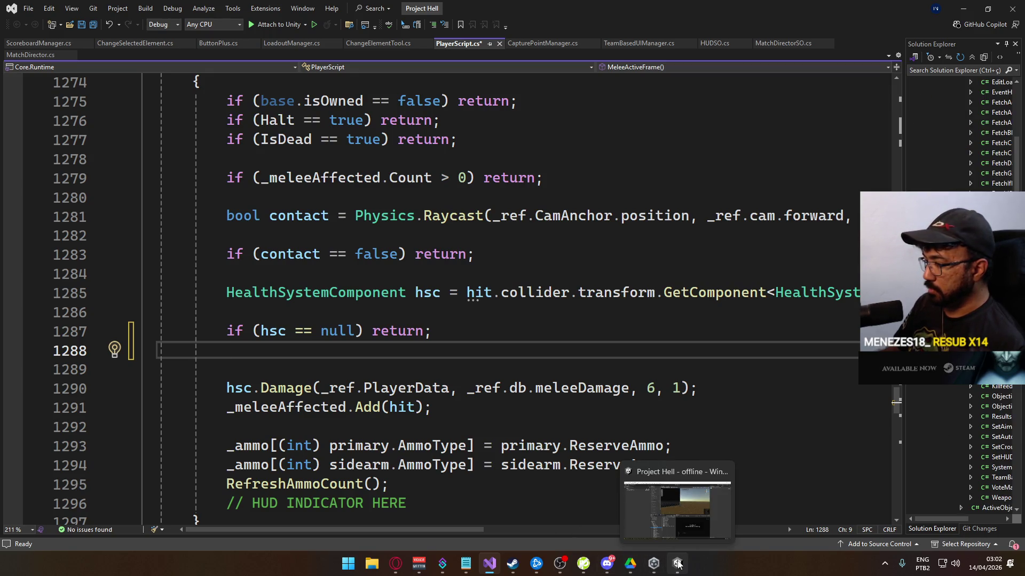
{"action": "scroll", "coordinate": [537, 528], "scroll_direction": "right", "scroll_amount": 3}
{"action": "left_click", "coordinate": [1006, 518]}
- Collapse the UI folder and open BulletScript.cs from Scripts, scrolling down its Update method
{"action": "scroll", "coordinate": [1005, 481], "scroll_direction": "up", "scroll_amount": 4}
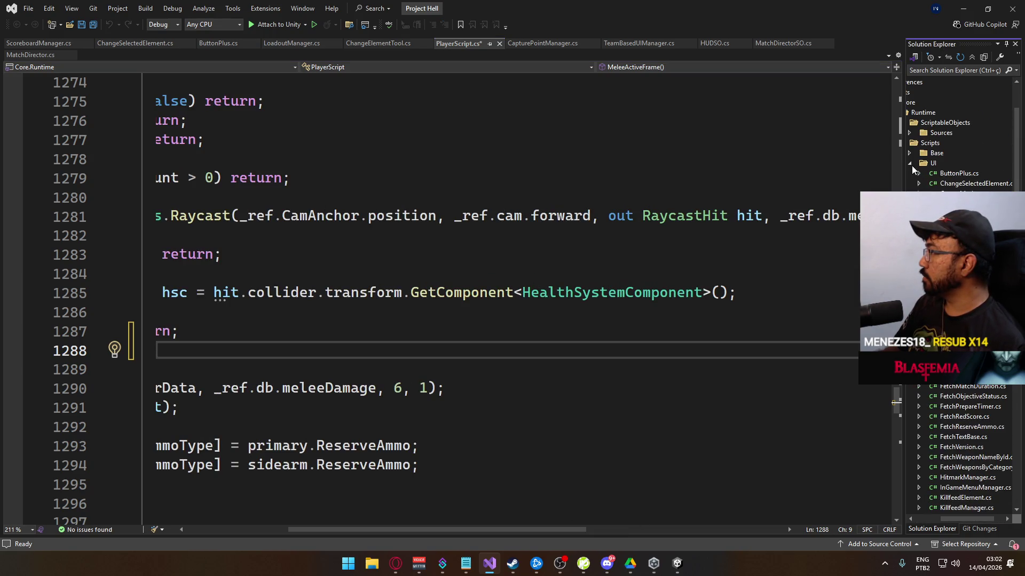
{"action": "left_click", "coordinate": [910, 163]}
{"action": "double_click", "coordinate": [951, 183]}
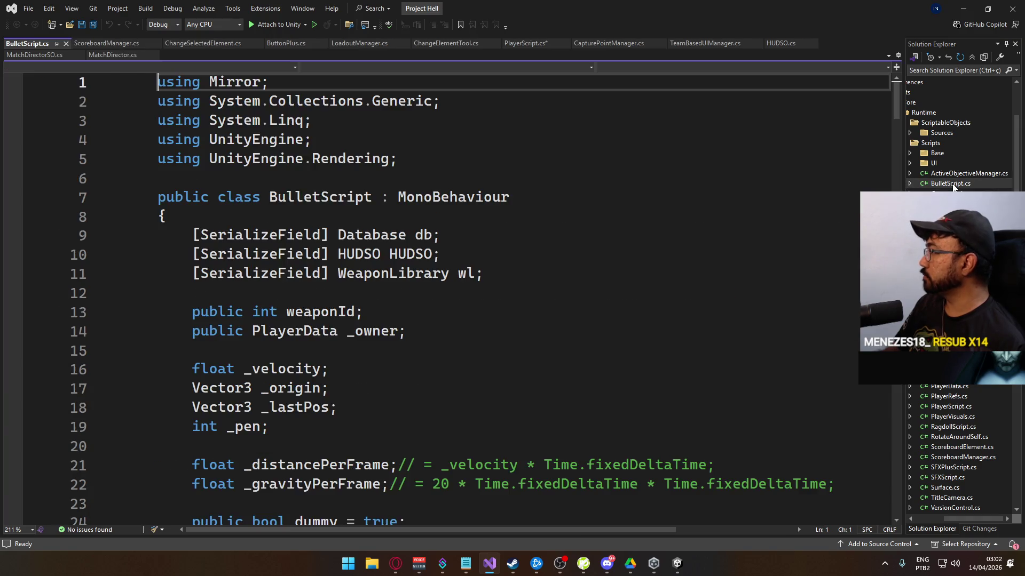
{"action": "scroll", "coordinate": [428, 375], "scroll_direction": "down", "scroll_amount": 11}
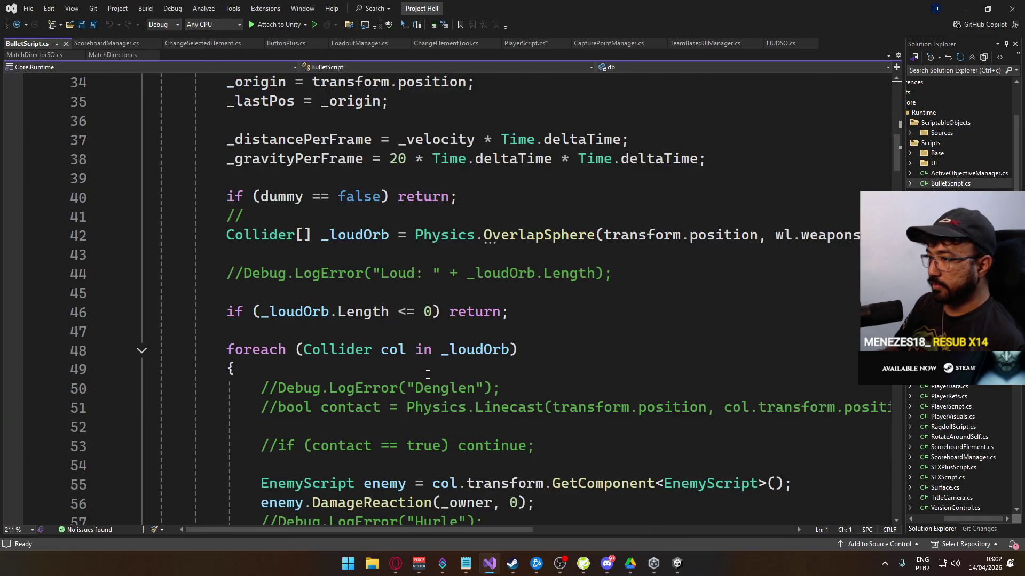
{"action": "scroll", "coordinate": [427, 375], "scroll_direction": "down", "scroll_amount": 2}
{"action": "scroll", "coordinate": [384, 348], "scroll_direction": "down", "scroll_amount": 3}
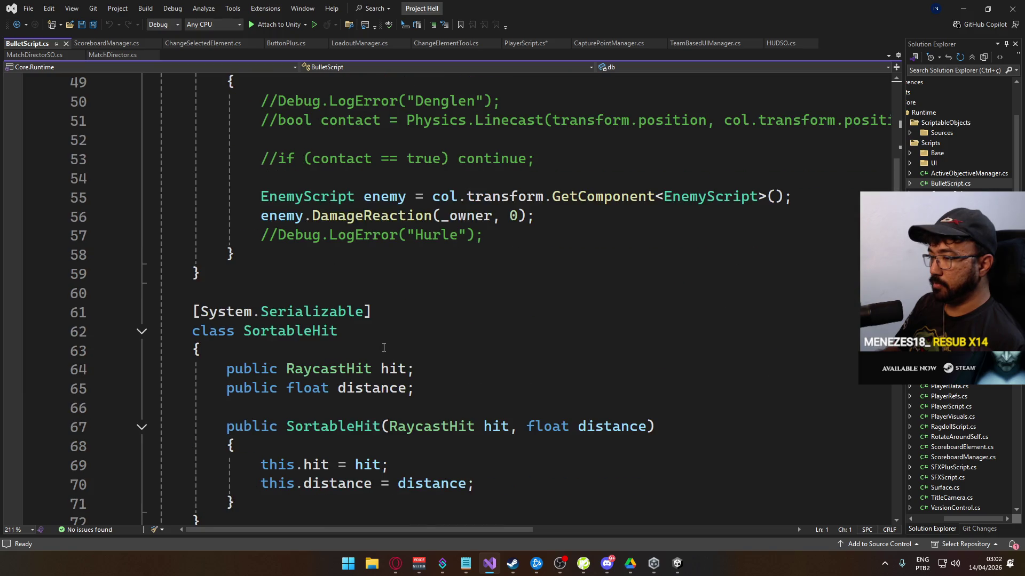
{"action": "scroll", "coordinate": [383, 348], "scroll_direction": "down", "scroll_amount": 6}
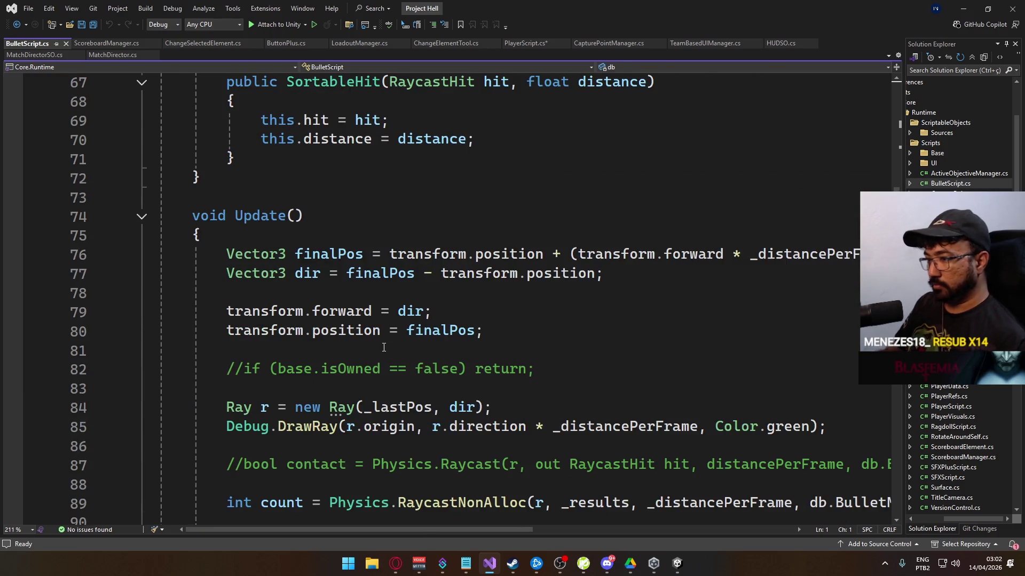
{"action": "scroll", "coordinate": [383, 348], "scroll_direction": "down", "scroll_amount": 6}
{"action": "scroll", "coordinate": [384, 347], "scroll_direction": "down", "scroll_amount": 3}
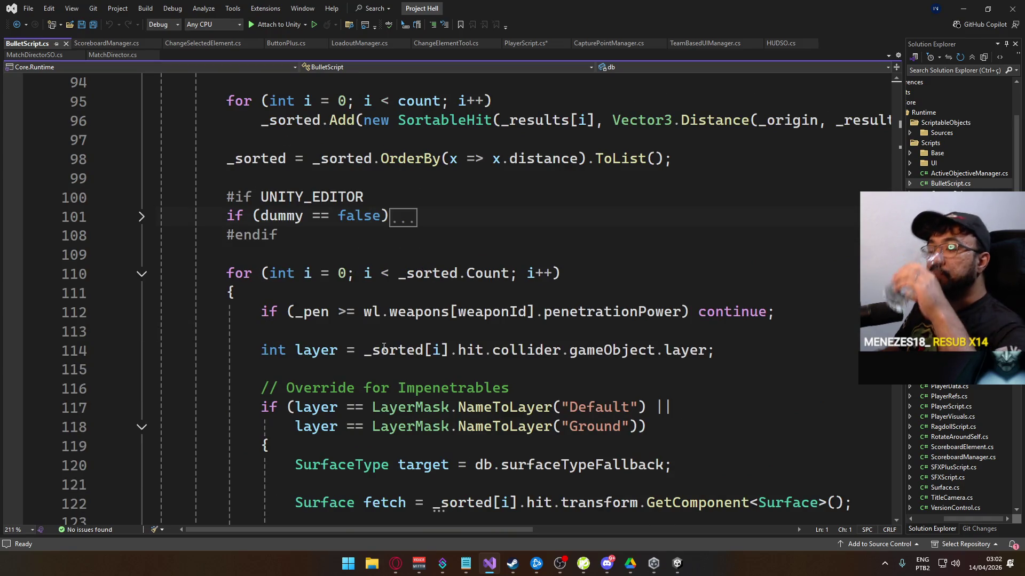
{"action": "scroll", "coordinate": [384, 348], "scroll_direction": "down", "scroll_amount": 5}
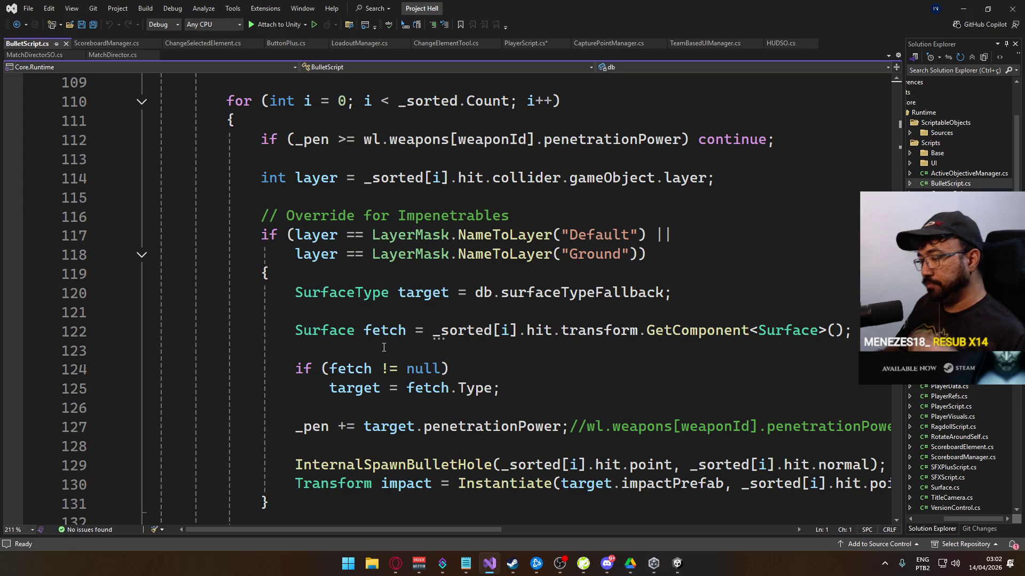
{"action": "scroll", "coordinate": [384, 348], "scroll_direction": "down", "scroll_amount": 3}
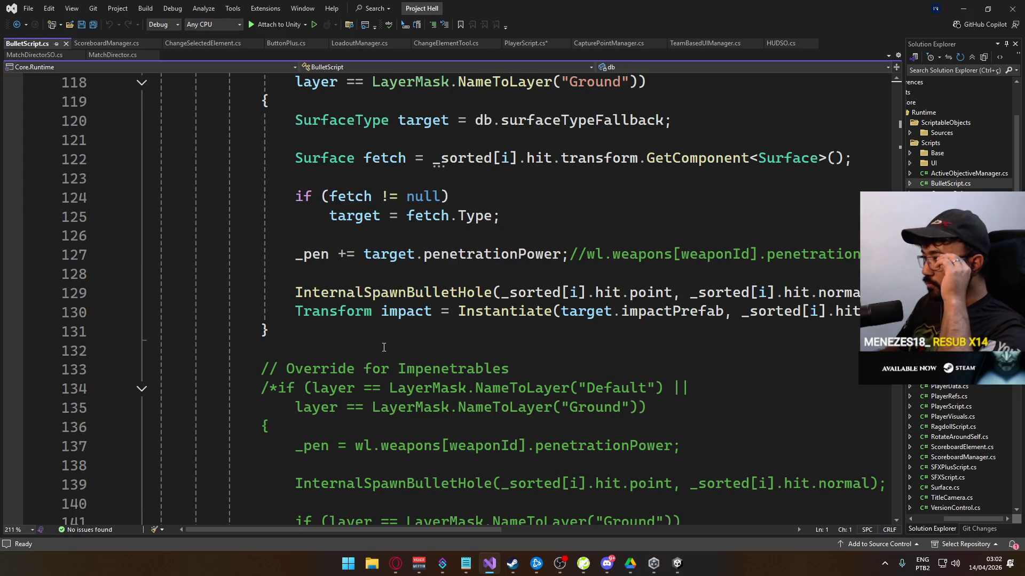
{"action": "scroll", "coordinate": [395, 369], "scroll_direction": "down", "scroll_amount": 10}
{"action": "scroll", "coordinate": [261, 238], "scroll_direction": "down", "scroll_amount": 8}
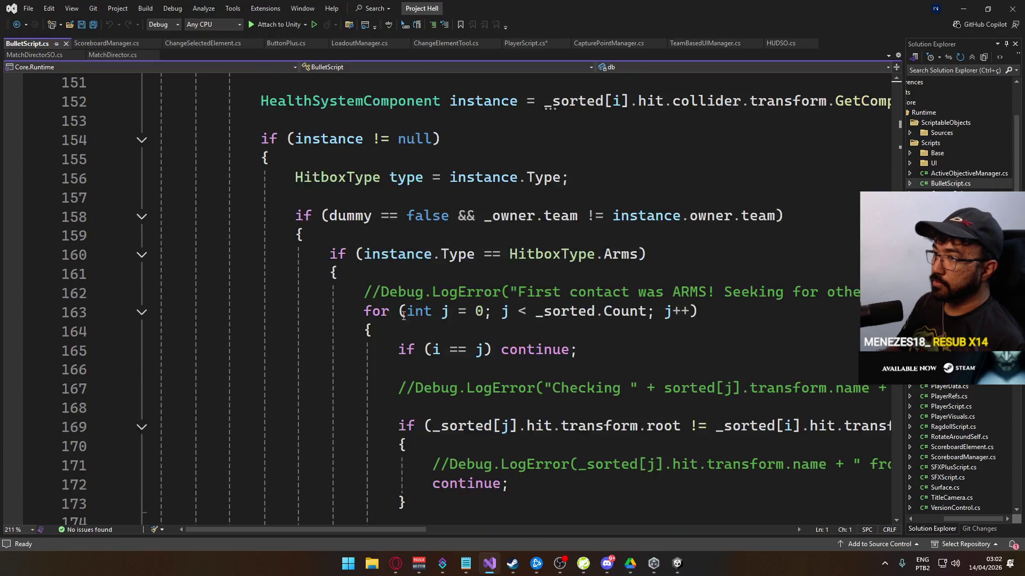
- Review the bullet hit and instance.Damage code, stopping at the commented-out override block
{"action": "scroll", "coordinate": [403, 316], "scroll_direction": "up", "scroll_amount": 8}
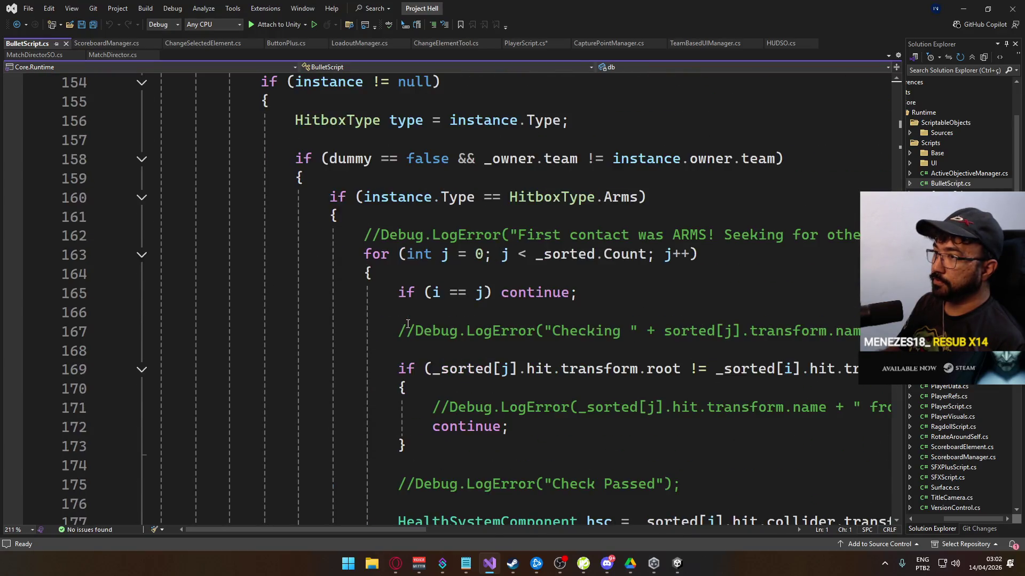
{"action": "scroll", "coordinate": [457, 320], "scroll_direction": "down", "scroll_amount": 3}
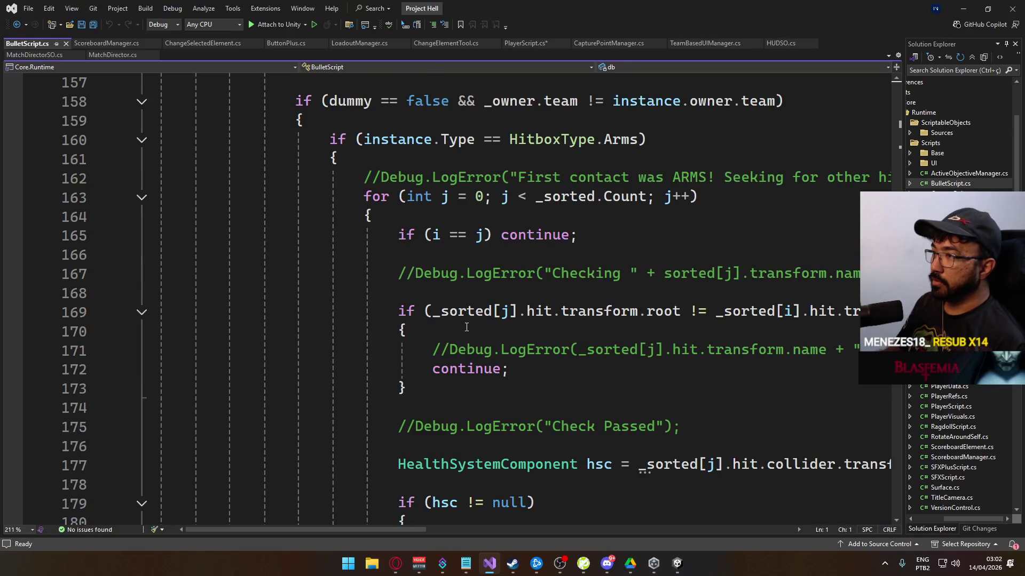
{"action": "scroll", "coordinate": [467, 327], "scroll_direction": "down", "scroll_amount": 3}
{"action": "scroll", "coordinate": [468, 332], "scroll_direction": "down", "scroll_amount": 7}
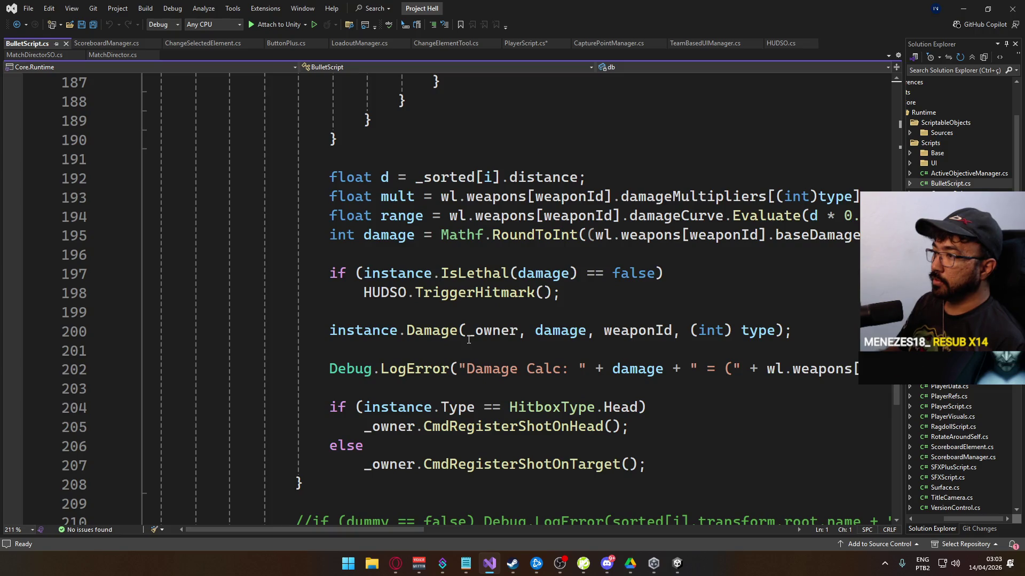
{"action": "scroll", "coordinate": [468, 340], "scroll_direction": "down", "scroll_amount": 3}
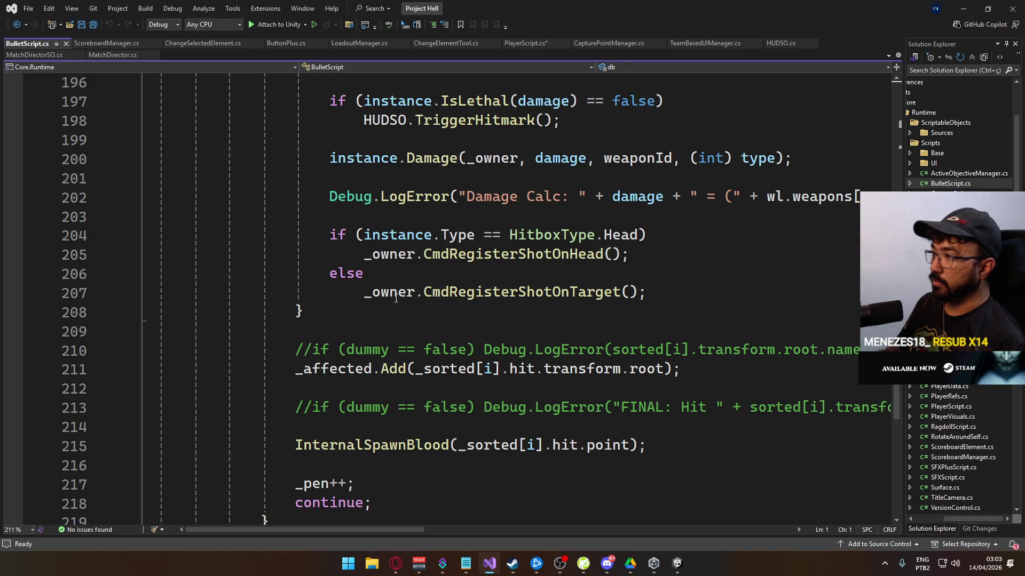
{"action": "scroll", "coordinate": [395, 299], "scroll_direction": "down", "scroll_amount": 3}
{"action": "scroll", "coordinate": [428, 336], "scroll_direction": "up", "scroll_amount": 5}
{"action": "scroll", "coordinate": [453, 342], "scroll_direction": "up", "scroll_amount": 15}
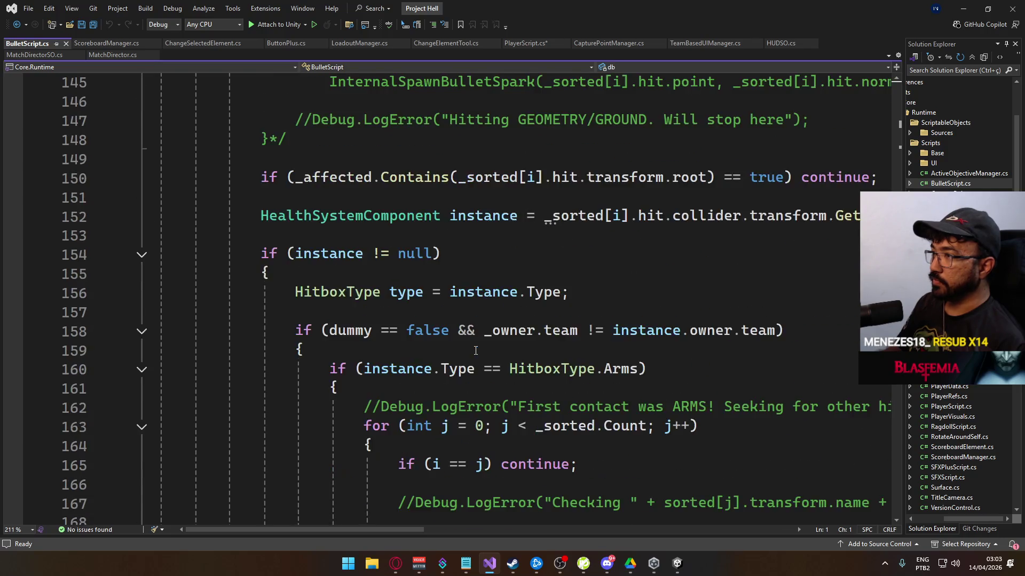
{"action": "scroll", "coordinate": [476, 350], "scroll_direction": "up", "scroll_amount": 4}
{"action": "left_click", "coordinate": [339, 363]}
{"action": "scroll", "coordinate": [321, 347], "scroll_direction": "up", "scroll_amount": 4}
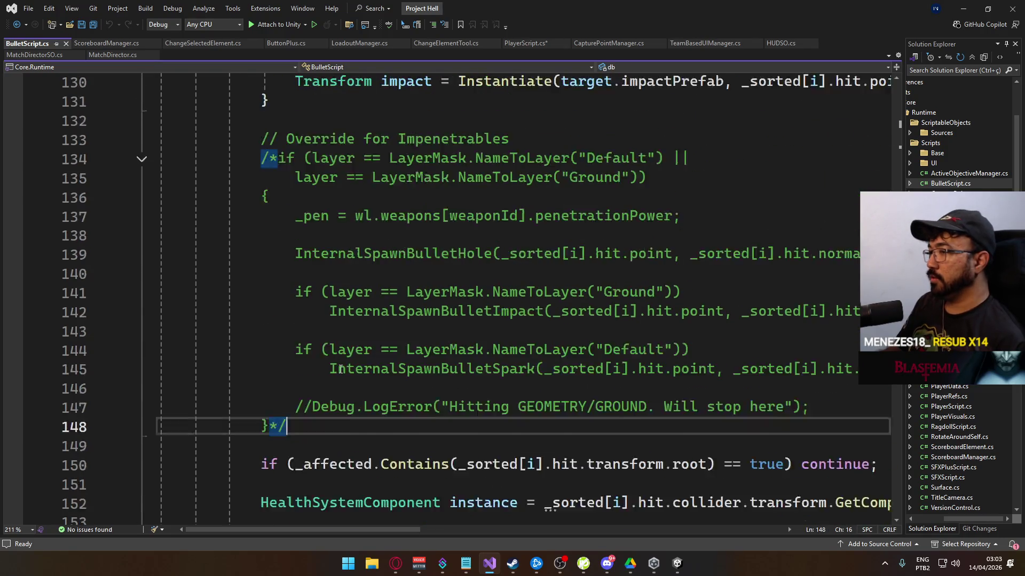
{"action": "left_click", "coordinate": [261, 331], "text": "shift"}
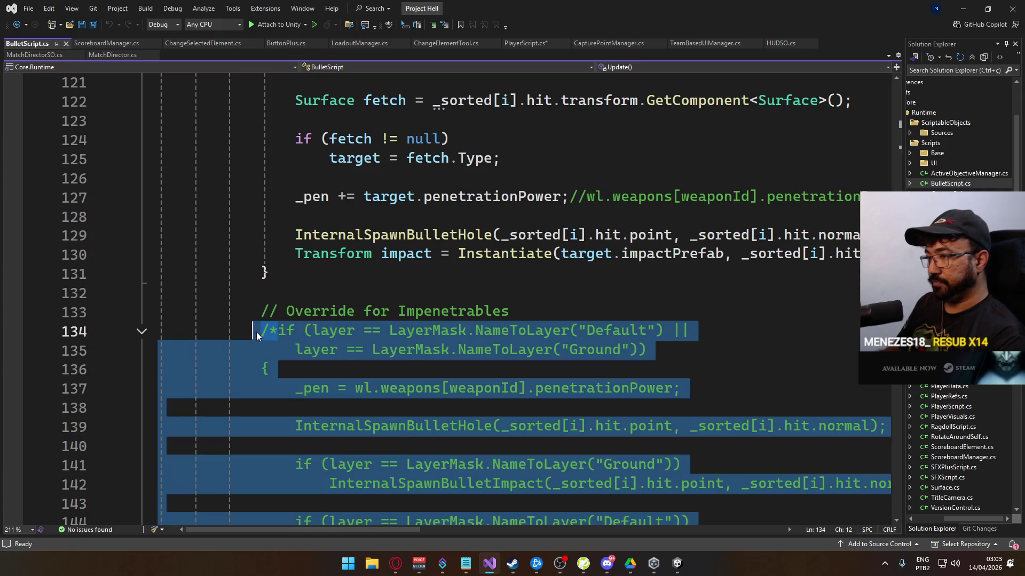
{"action": "key", "text": "Delete"}
{"action": "key", "text": "Up"}
{"action": "key", "text": "End"}
{"action": "key", "text": "Delete"}
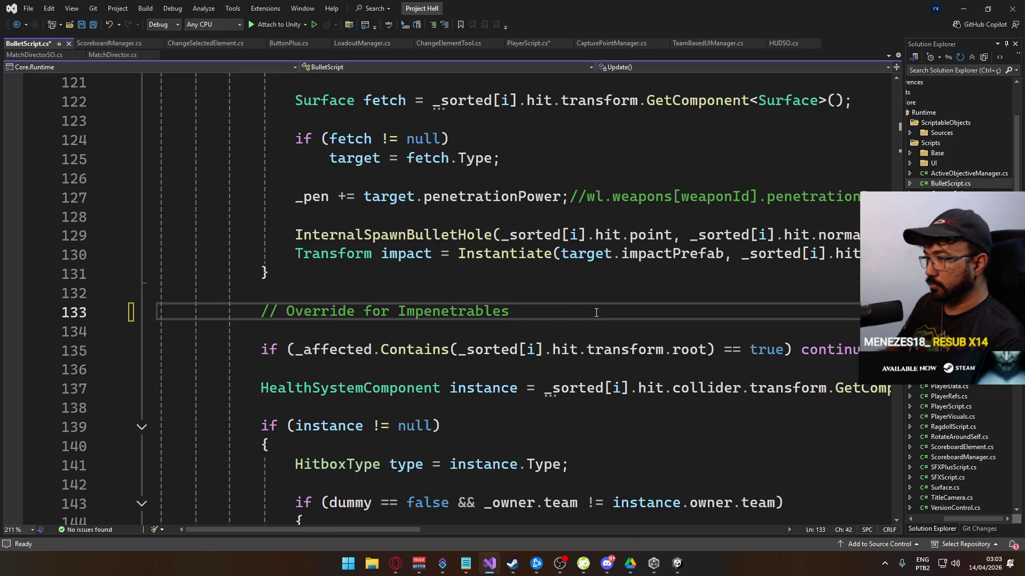
{"action": "key", "text": "Delete"}
{"action": "scroll", "coordinate": [462, 364], "scroll_direction": "down", "scroll_amount": 3}
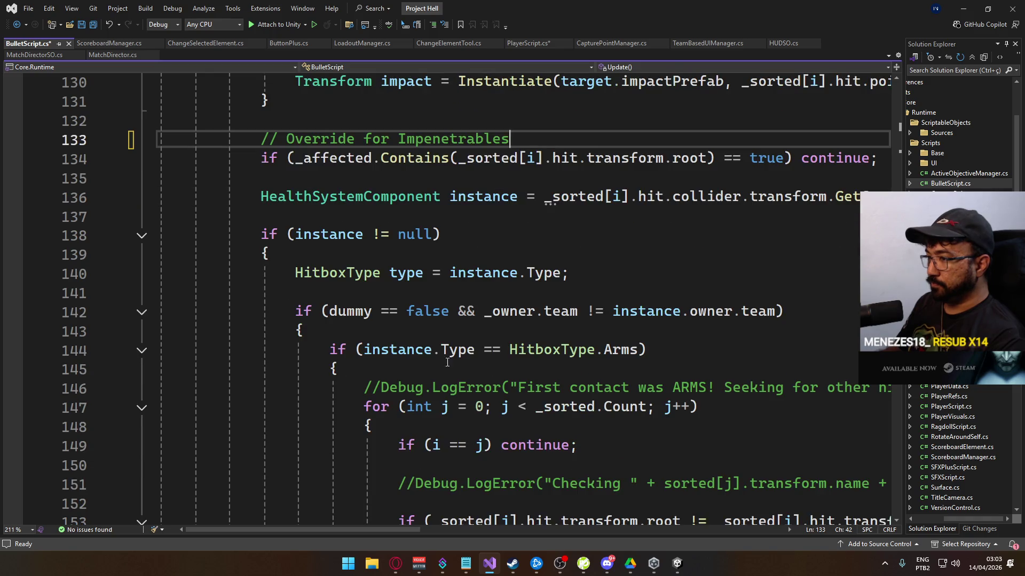
{"action": "scroll", "coordinate": [462, 364], "scroll_direction": "down", "scroll_amount": 1}
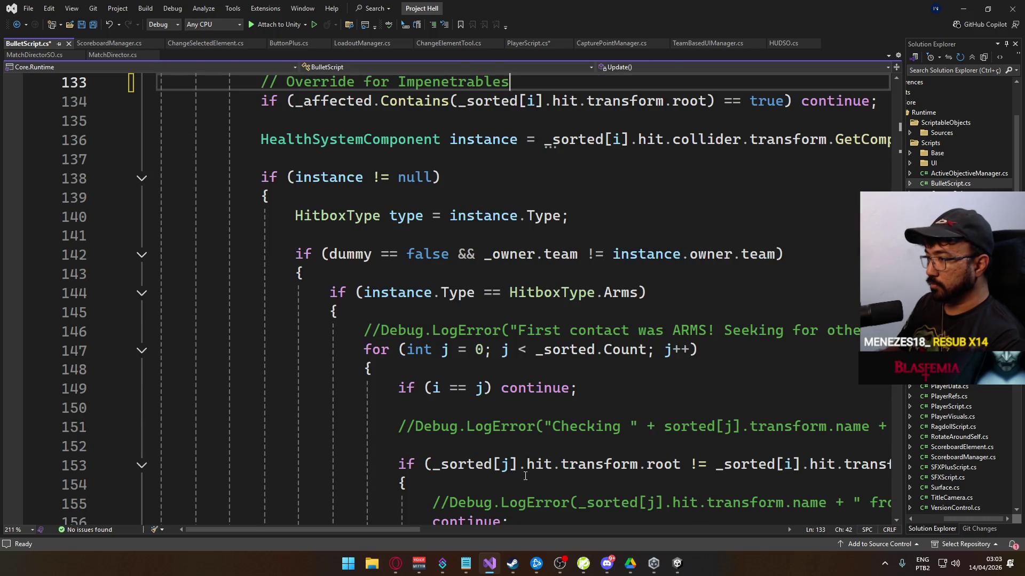
{"action": "mouse_move", "coordinate": [377, 528]}
{"action": "left_mouse_down"}
{"action": "mouse_move", "coordinate": [462, 528]}
{"action": "mouse_move", "coordinate": [446, 529]}
{"action": "left_mouse_up"}
{"action": "scroll", "coordinate": [489, 467], "scroll_direction": "down", "scroll_amount": 1}
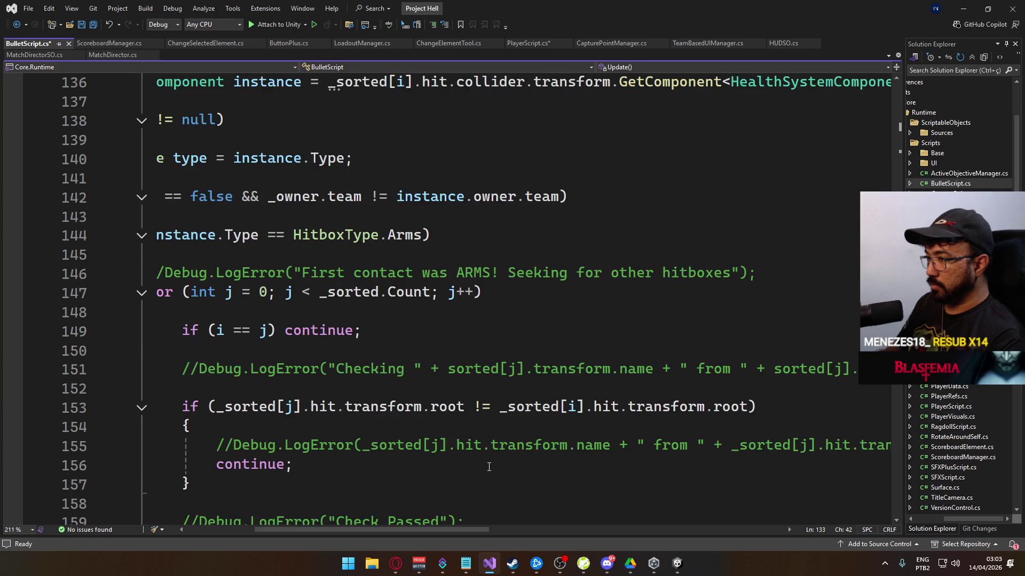
{"action": "left_click", "coordinate": [794, 266]}
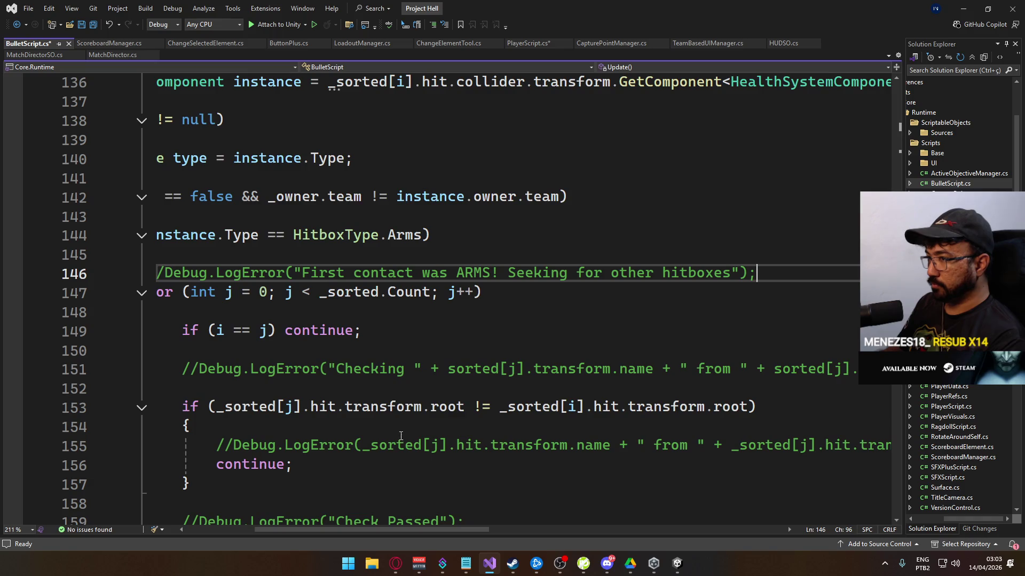
{"action": "scroll", "coordinate": [356, 530], "scroll_direction": "left", "scroll_amount": 5}
{"action": "scroll", "coordinate": [444, 372], "scroll_direction": "up", "scroll_amount": 1}
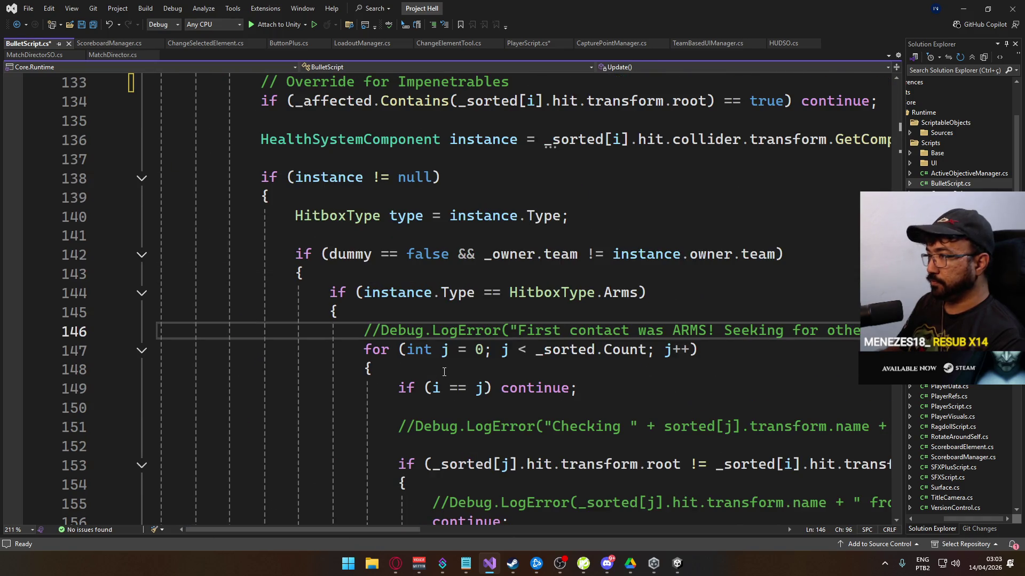
{"action": "scroll", "coordinate": [444, 372], "scroll_direction": "up", "scroll_amount": 2}
{"action": "scroll", "coordinate": [444, 372], "scroll_direction": "up", "scroll_amount": 1}
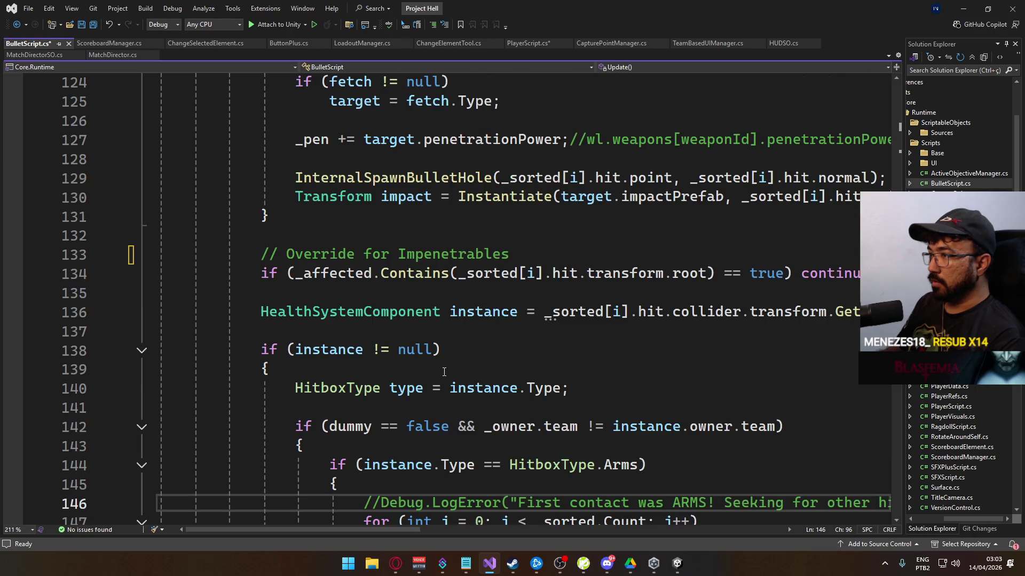
{"action": "scroll", "coordinate": [444, 372], "scroll_direction": "up", "scroll_amount": 5}
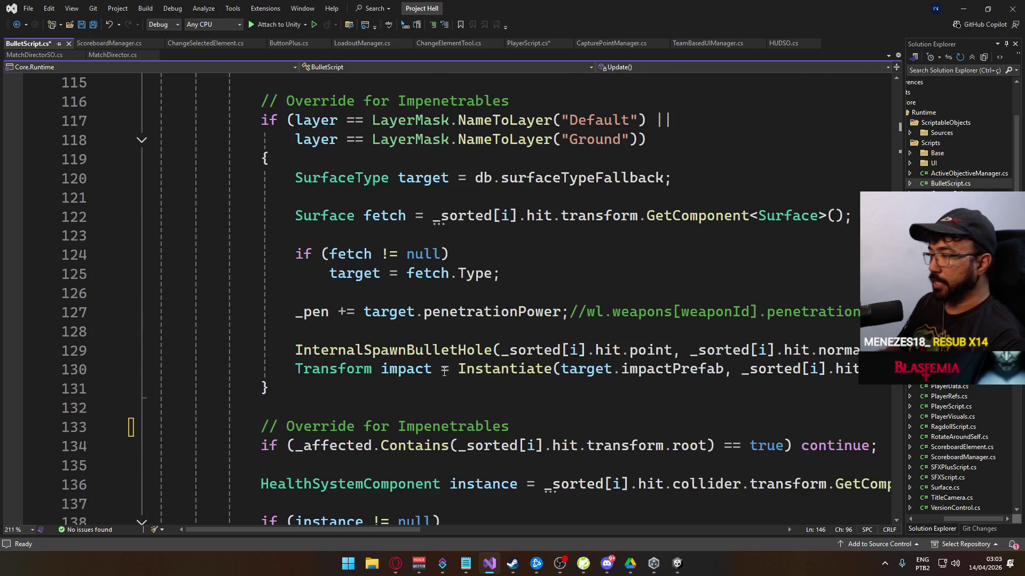
{"action": "scroll", "coordinate": [444, 372], "scroll_direction": "up", "scroll_amount": 2}
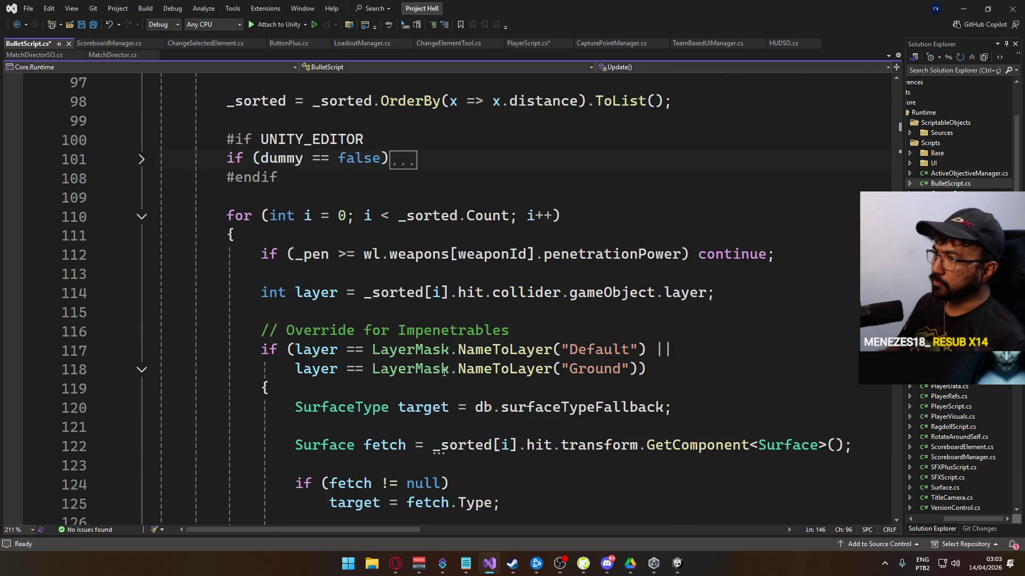
{"action": "scroll", "coordinate": [406, 301], "scroll_direction": "up", "scroll_amount": 2}
{"action": "scroll", "coordinate": [404, 334], "scroll_direction": "up", "scroll_amount": 3}
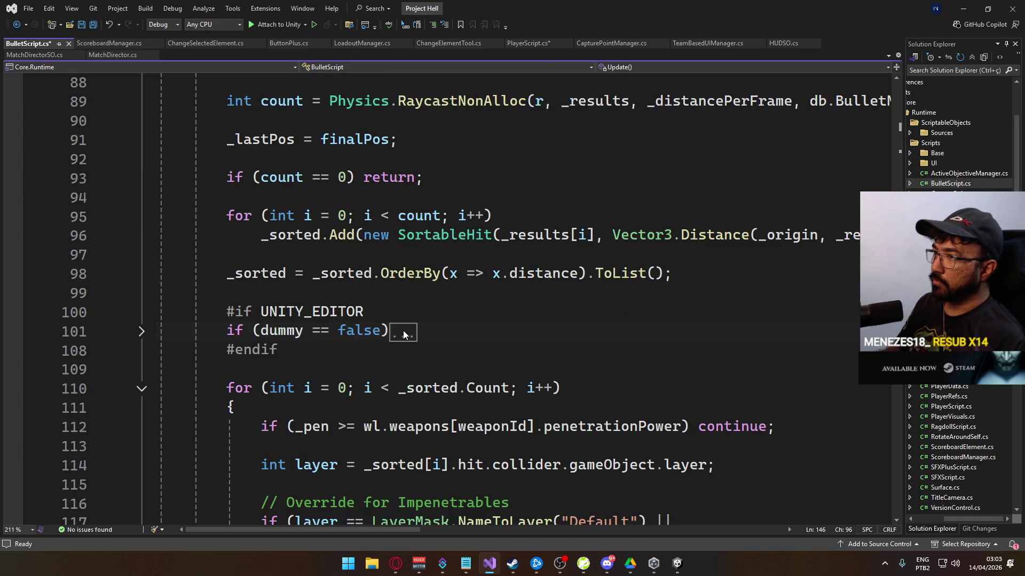
{"action": "scroll", "coordinate": [389, 314], "scroll_direction": "up", "scroll_amount": 1}
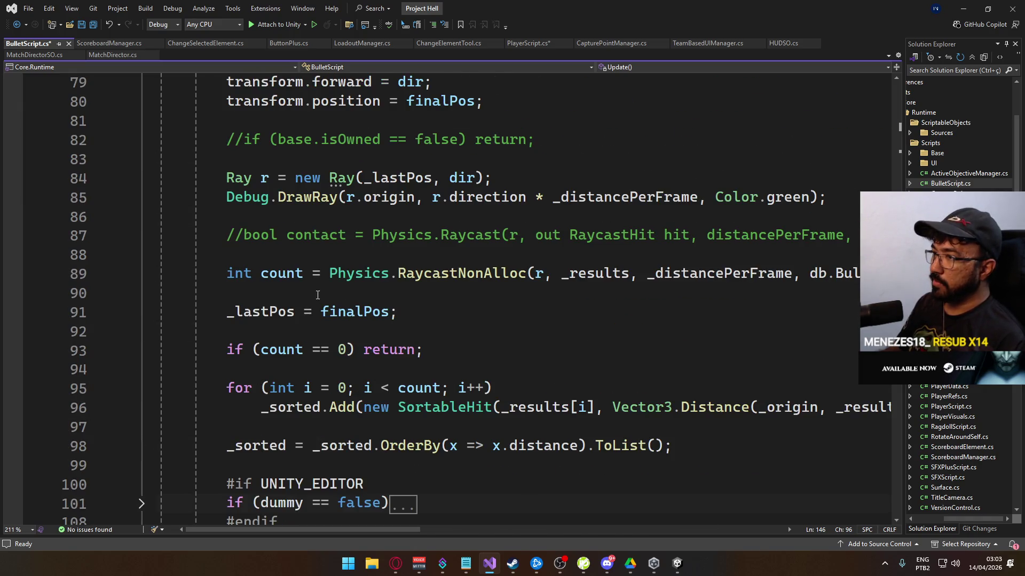
- Delete the commented-out Raycast line and commented isOwned check, plus their leftover blank lines
{"action": "left_click", "coordinate": [445, 238]}
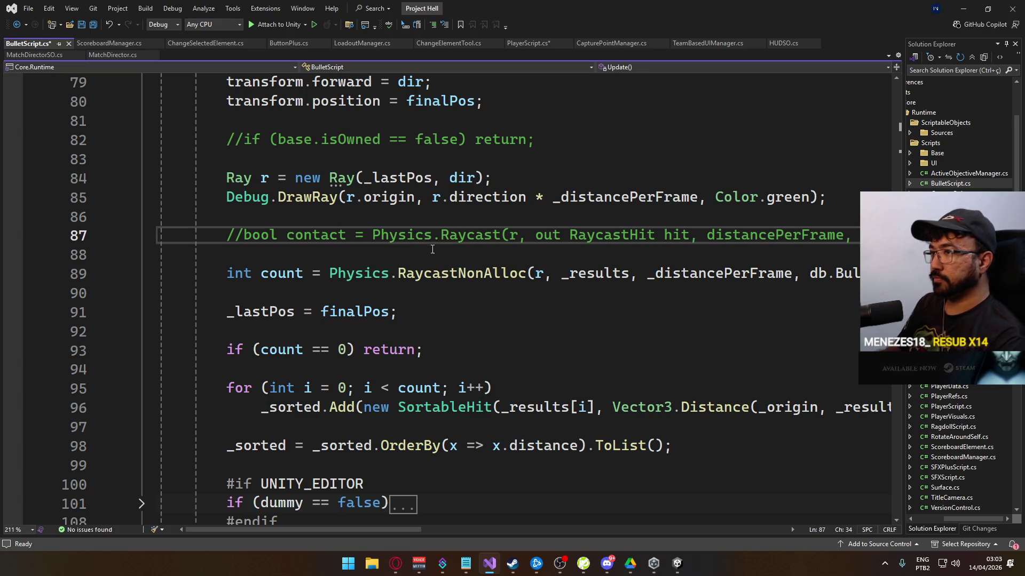
{"action": "key", "text": "ctrl+x"}
{"action": "scroll", "coordinate": [433, 251], "scroll_direction": "up", "scroll_amount": 2}
{"action": "key", "text": "BackSpace"}
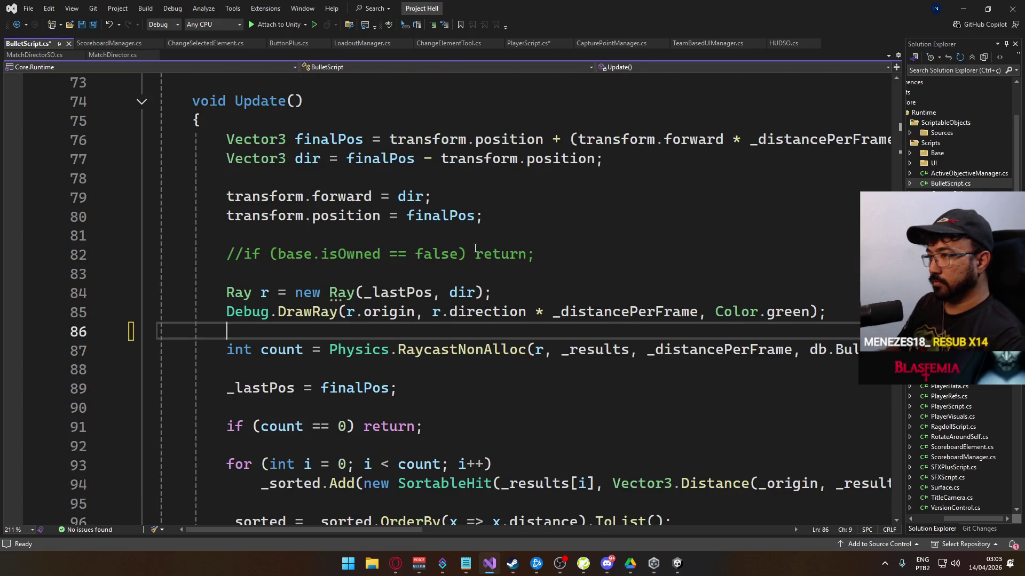
{"action": "left_click", "coordinate": [475, 249]}
{"action": "key", "text": "ctrl+x"}
{"action": "key", "text": "BackSpace"}
- Scroll through Update to review the '// Override for Impenetrables' hit-root check
{"action": "scroll", "coordinate": [541, 374], "scroll_direction": "down", "scroll_amount": 4}
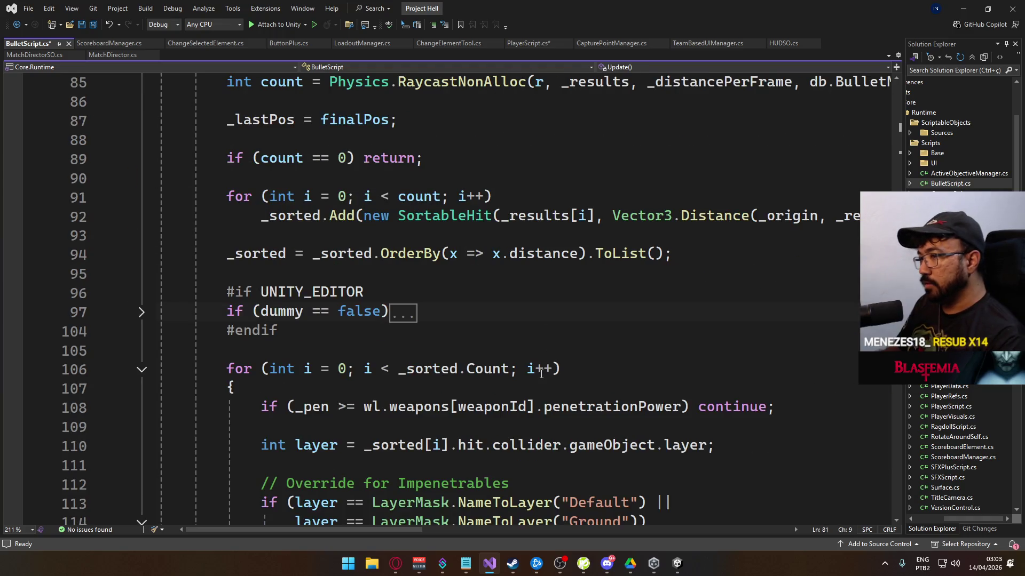
{"action": "scroll", "coordinate": [541, 373], "scroll_direction": "down", "scroll_amount": 9}
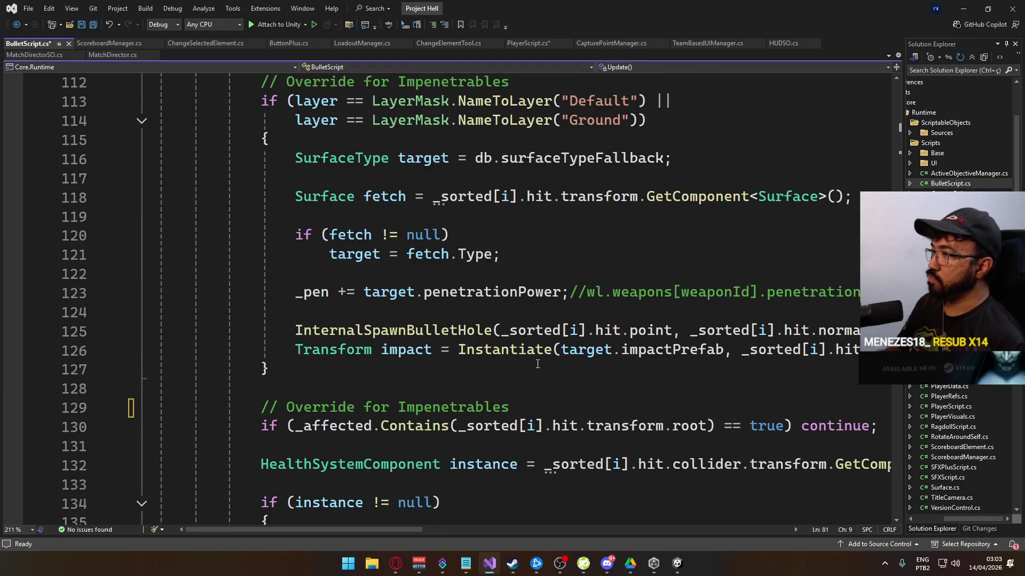
{"action": "scroll", "coordinate": [537, 364], "scroll_direction": "down", "scroll_amount": 3}
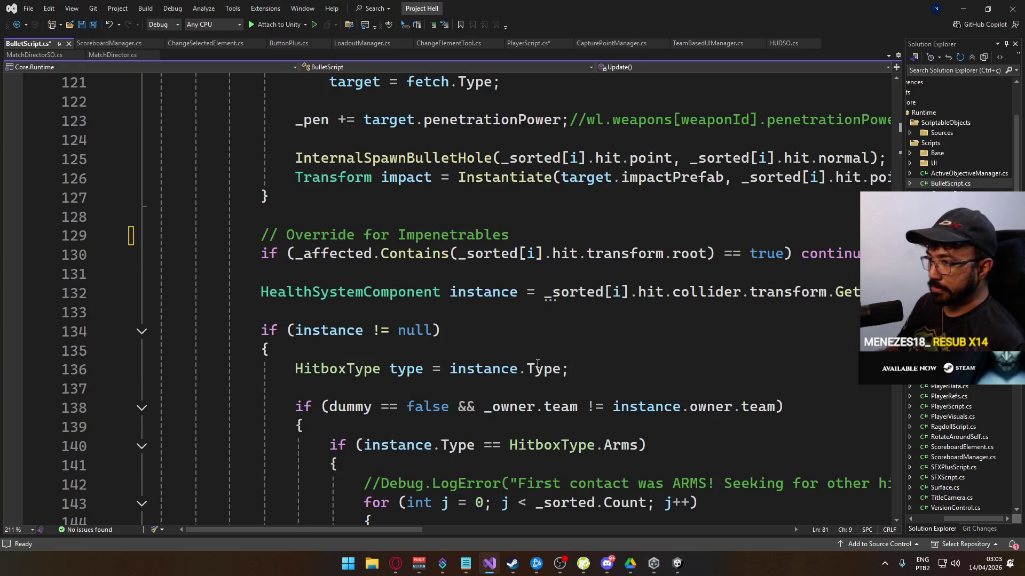
{"action": "scroll", "coordinate": [537, 364], "scroll_direction": "down", "scroll_amount": 5}
{"action": "scroll", "coordinate": [537, 364], "scroll_direction": "down", "scroll_amount": 3}
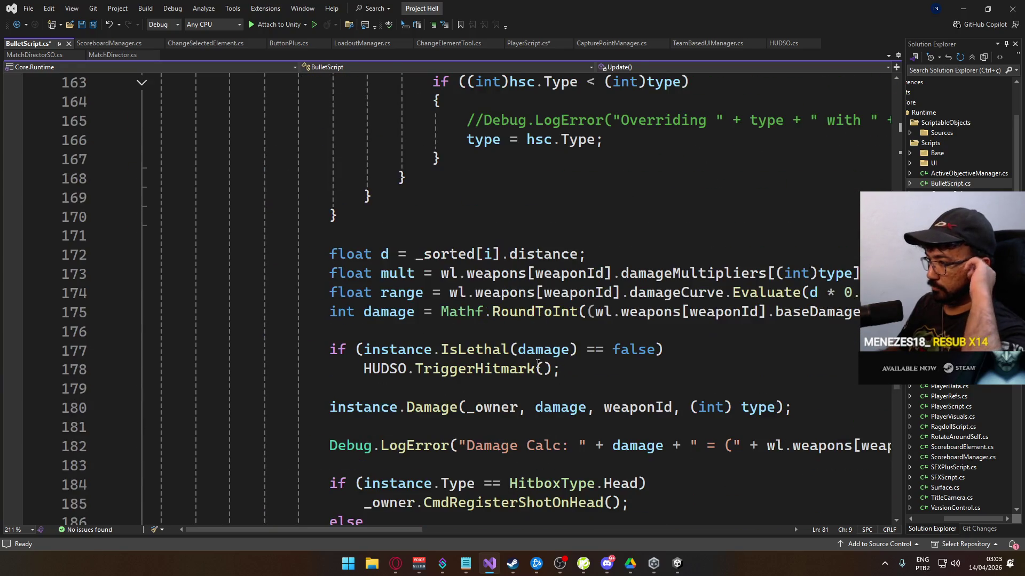
{"action": "scroll", "coordinate": [538, 364], "scroll_direction": "down", "scroll_amount": 2}
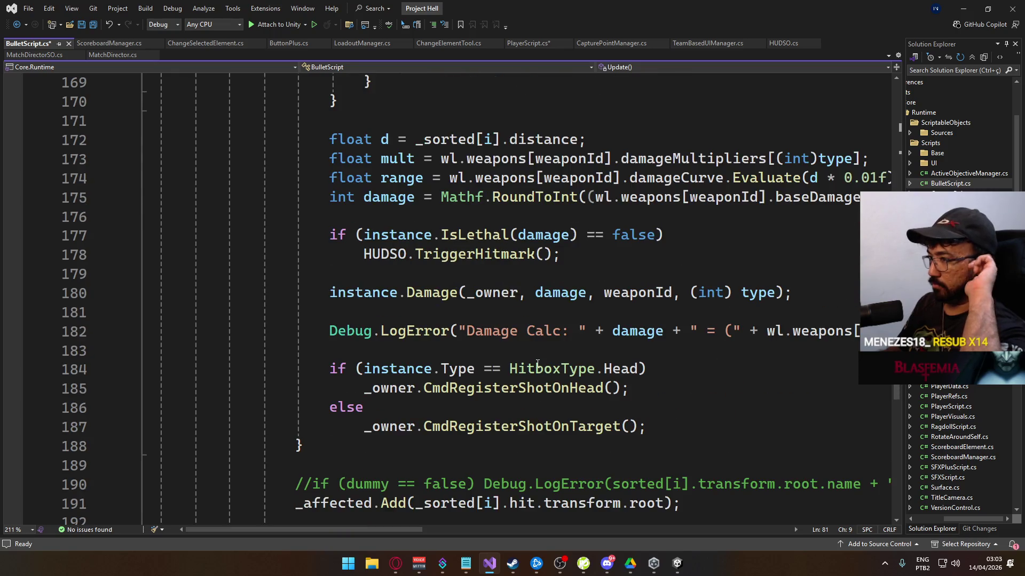
{"action": "scroll", "coordinate": [538, 364], "scroll_direction": "down", "scroll_amount": 4}
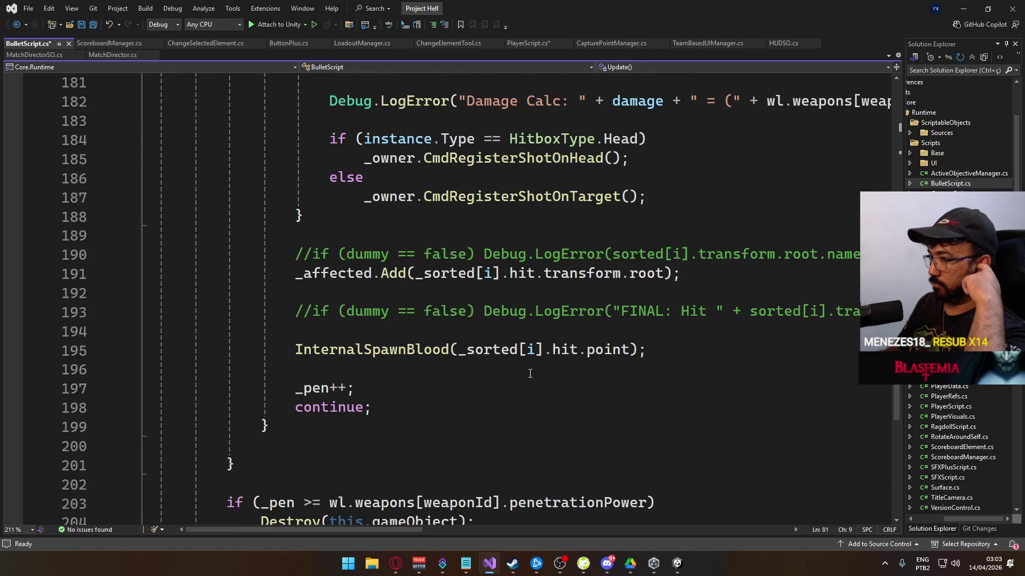
{"action": "scroll", "coordinate": [531, 371], "scroll_direction": "up", "scroll_amount": 6}
{"action": "scroll", "coordinate": [530, 373], "scroll_direction": "up", "scroll_amount": 8}
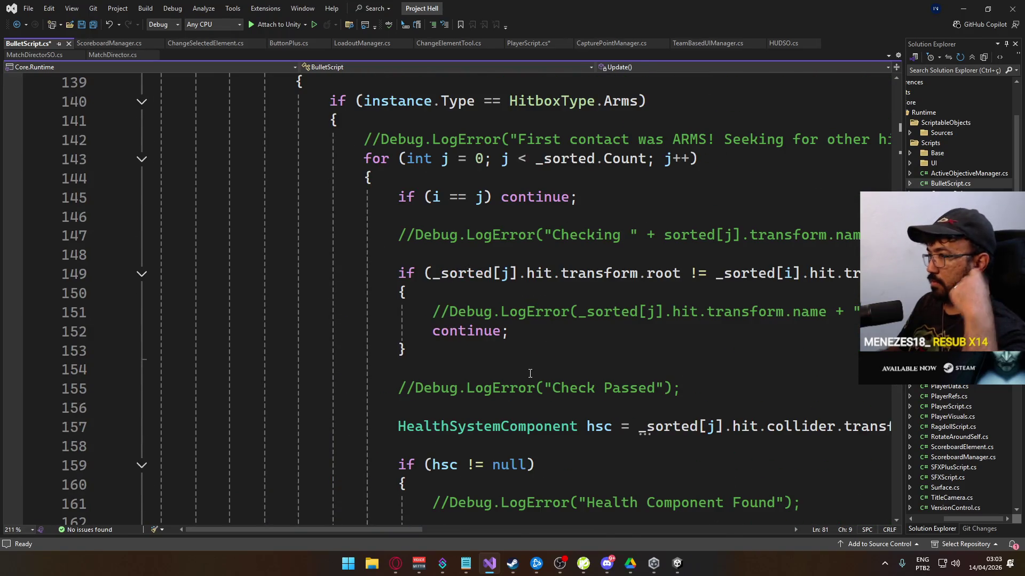
{"action": "scroll", "coordinate": [528, 374], "scroll_direction": "up", "scroll_amount": 3}
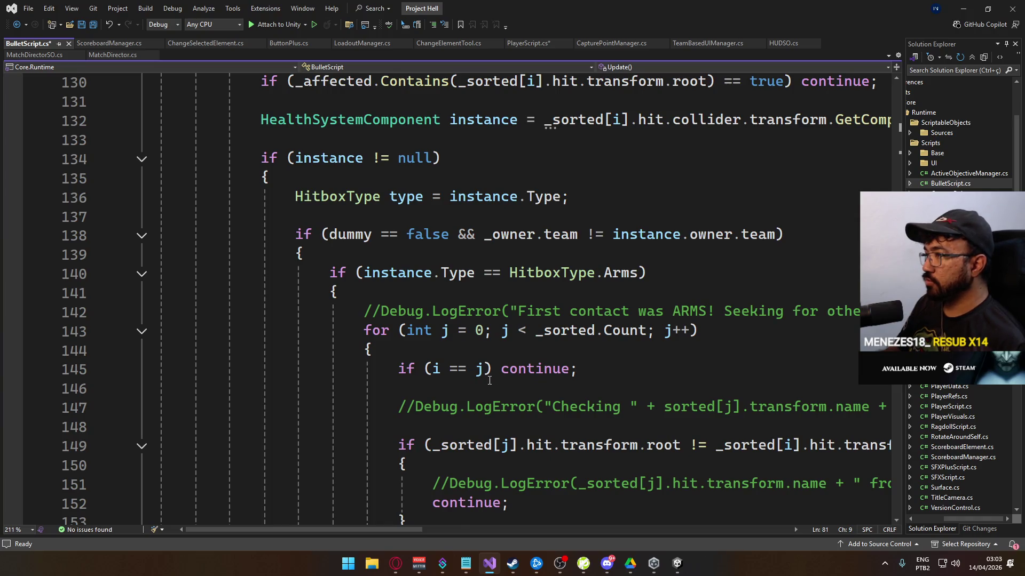
{"action": "mouse_move", "coordinate": [515, 234]}
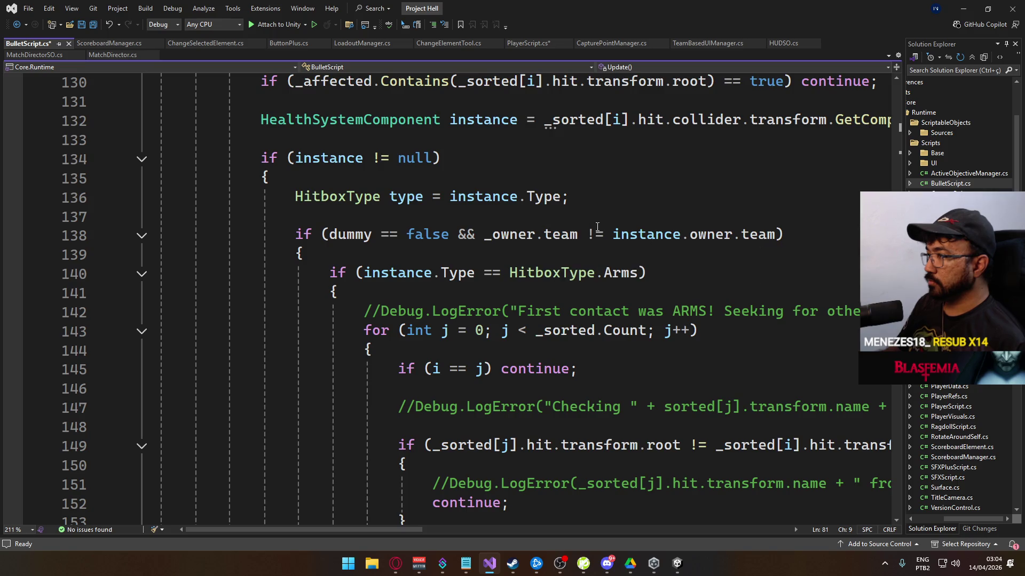
{"action": "mouse_move", "coordinate": [678, 236]}
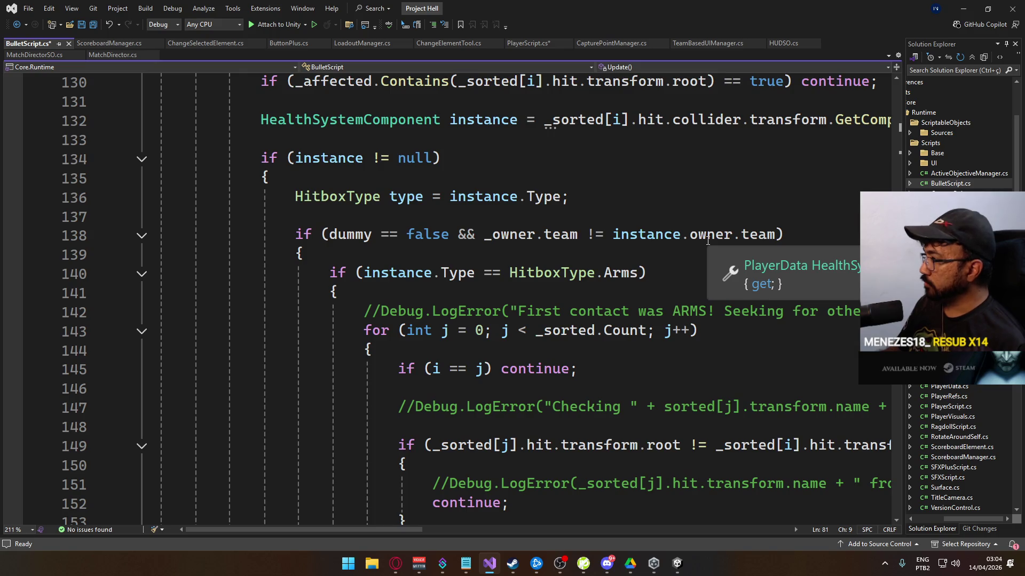
{"action": "scroll", "coordinate": [345, 195], "scroll_direction": "up", "scroll_amount": 3}
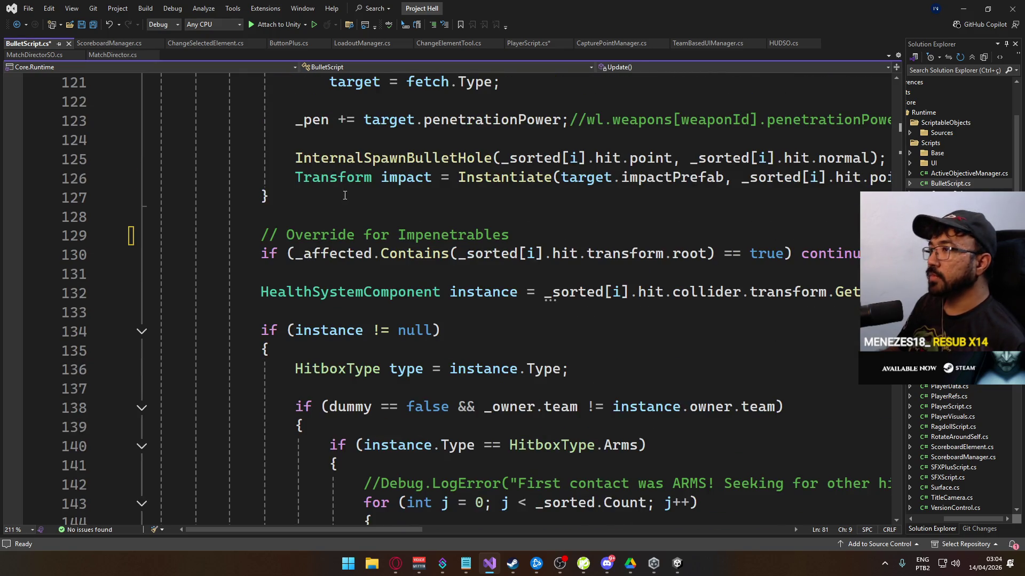
{"action": "left_click", "coordinate": [447, 258]}
- Save BulletScript.cs and return to line 1288 in PlayerScript.cs
{"action": "key", "text": "ctrl+s"}
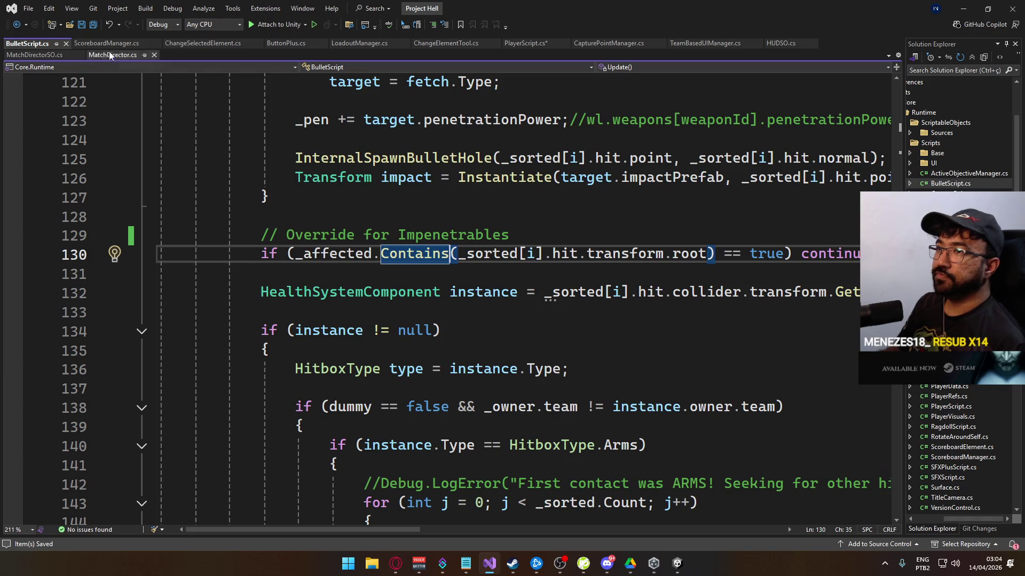
{"action": "left_click", "coordinate": [524, 43]}
{"action": "scroll", "coordinate": [416, 518], "scroll_direction": "left", "scroll_amount": 5}
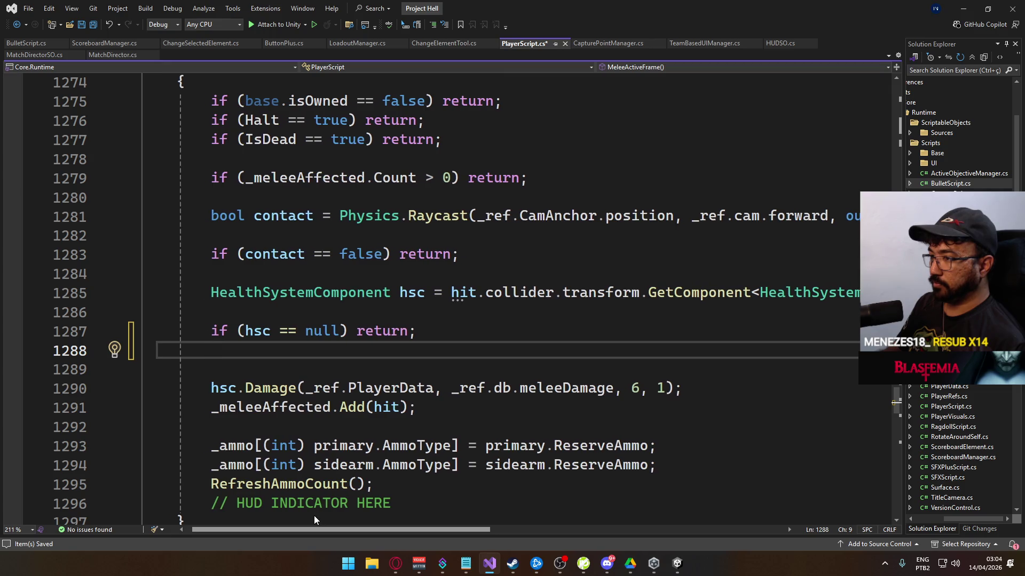
{"action": "scroll", "coordinate": [488, 363], "scroll_direction": "up", "scroll_amount": 1}
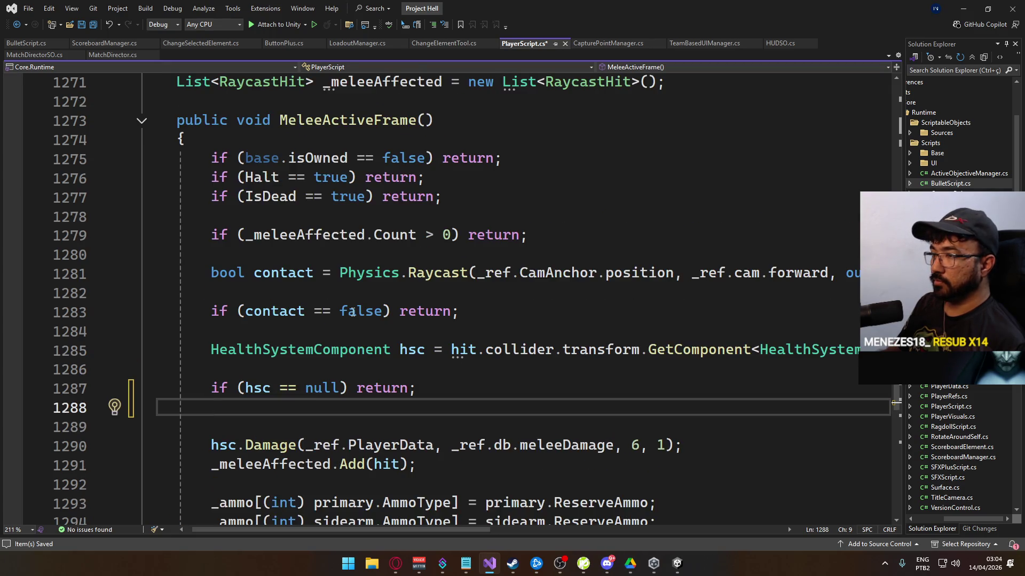
{"action": "scroll", "coordinate": [426, 327], "scroll_direction": "down", "scroll_amount": 2}
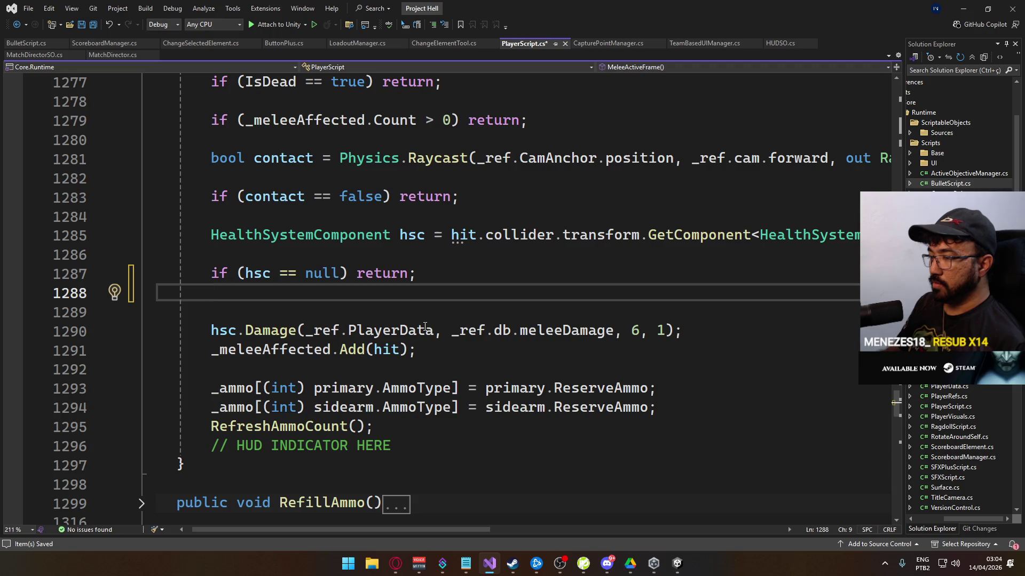
- Type 'hsc.' on line 1288 and jump to the HealthSystemComponent class definition
{"action": "type", "text": "hsc."}
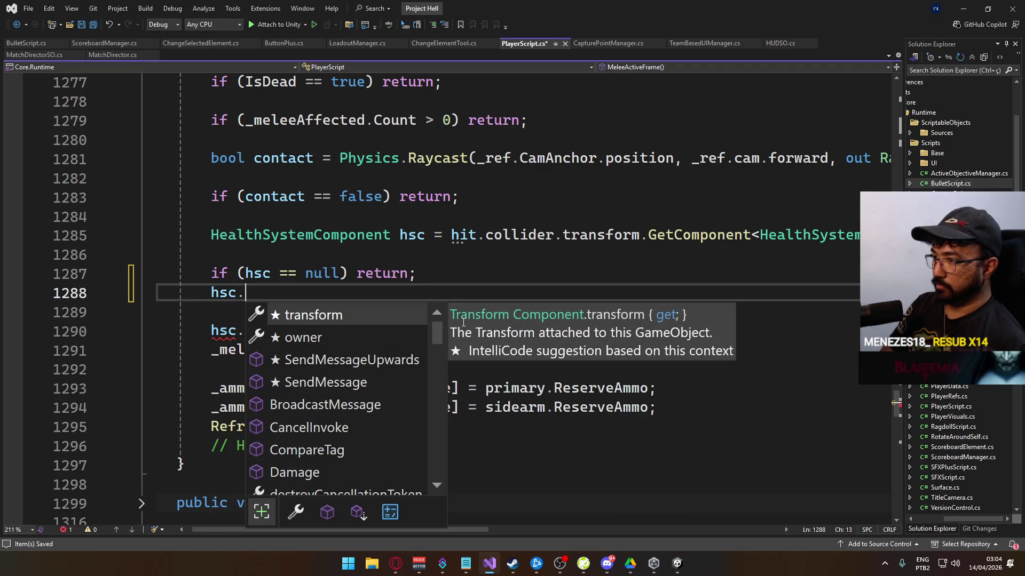
{"action": "key", "text": "Down"}
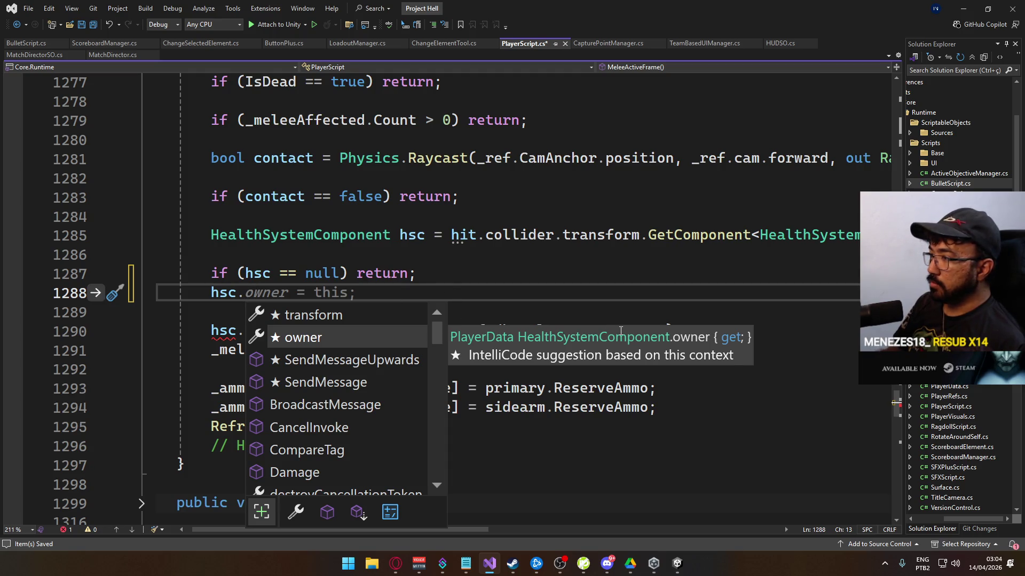
{"action": "double_click", "coordinate": [228, 293]}
{"action": "left_click", "coordinate": [228, 293], "text": "ctrl"}
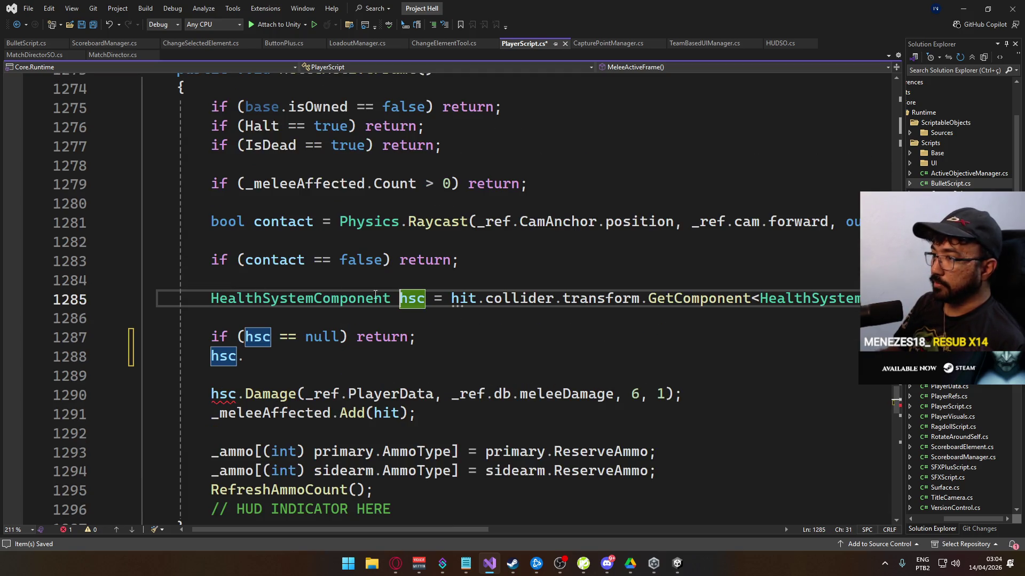
{"action": "left_click", "coordinate": [339, 302], "text": "ctrl"}
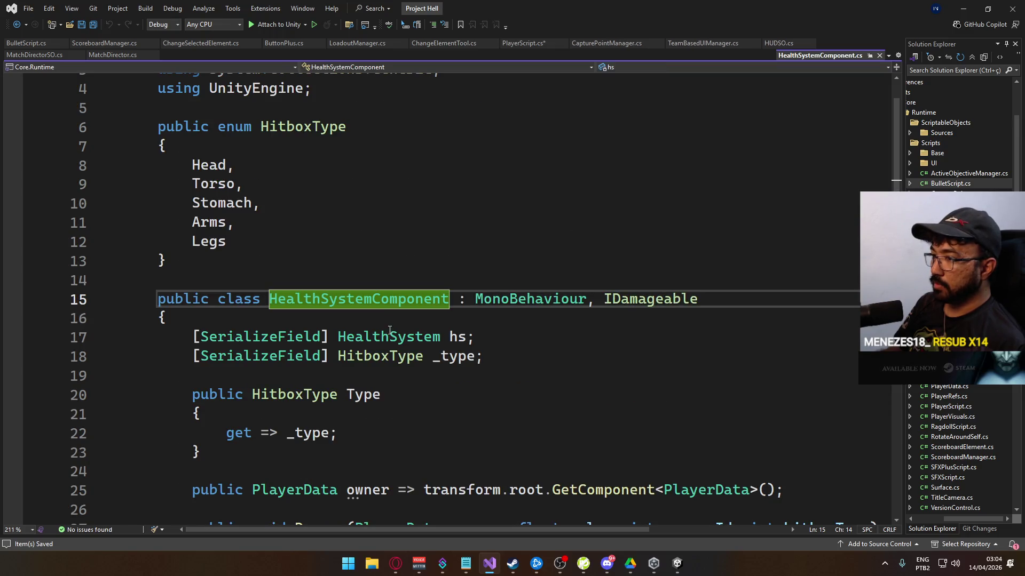
- Skim HealthSystemComponent's Damage and IsLethal, then scroll BulletScript to its hit-registration and penetration code
{"action": "scroll", "coordinate": [517, 356], "scroll_direction": "down", "scroll_amount": 4}
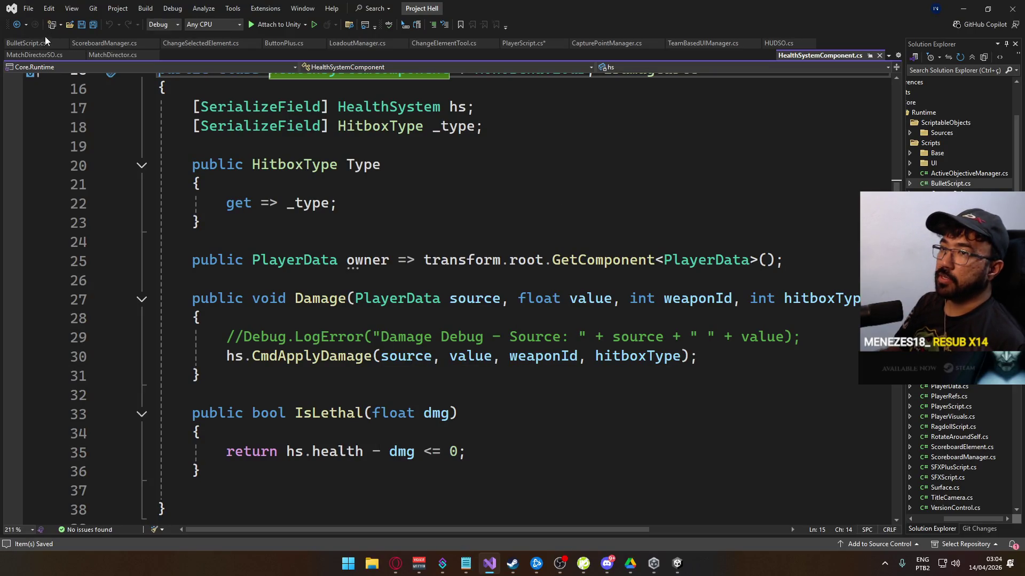
{"action": "left_click", "coordinate": [29, 43]}
{"action": "scroll", "coordinate": [426, 362], "scroll_direction": "down", "scroll_amount": 6}
{"action": "scroll", "coordinate": [426, 362], "scroll_direction": "down", "scroll_amount": 11}
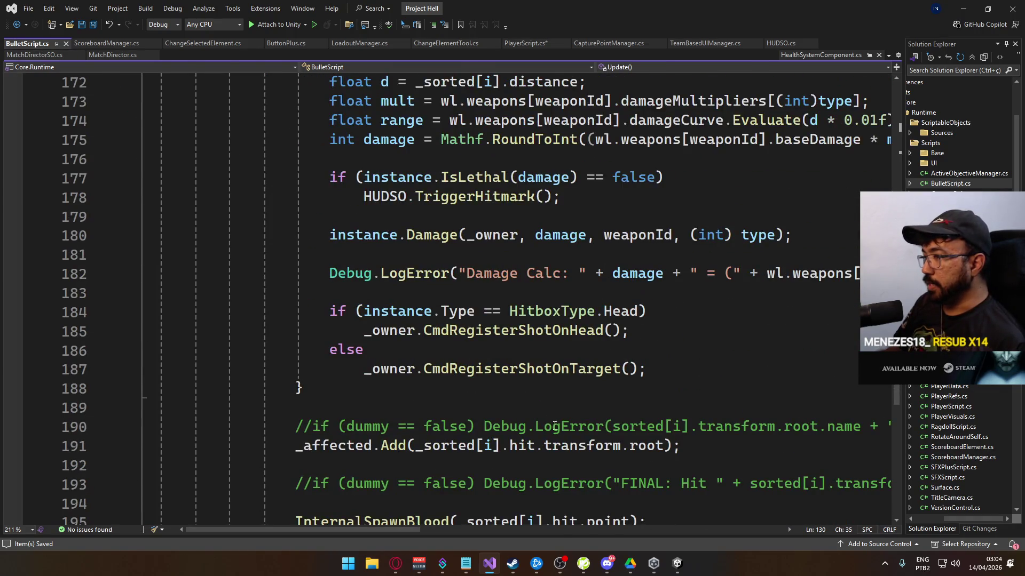
{"action": "scroll", "coordinate": [549, 417], "scroll_direction": "down", "scroll_amount": 1}
{"action": "scroll", "coordinate": [481, 420], "scroll_direction": "down", "scroll_amount": 3}
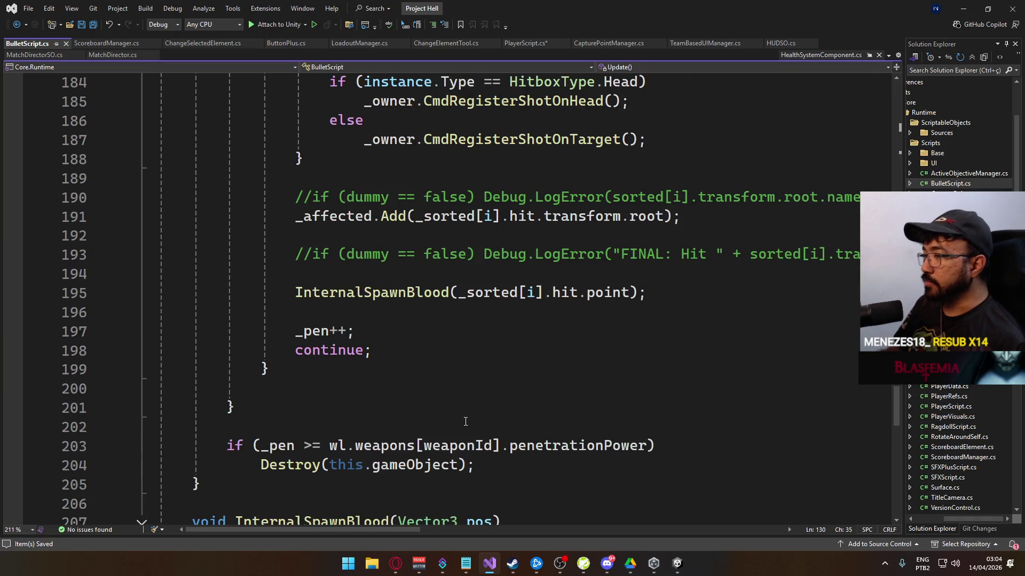
{"action": "scroll", "coordinate": [466, 422], "scroll_direction": "up", "scroll_amount": 11}
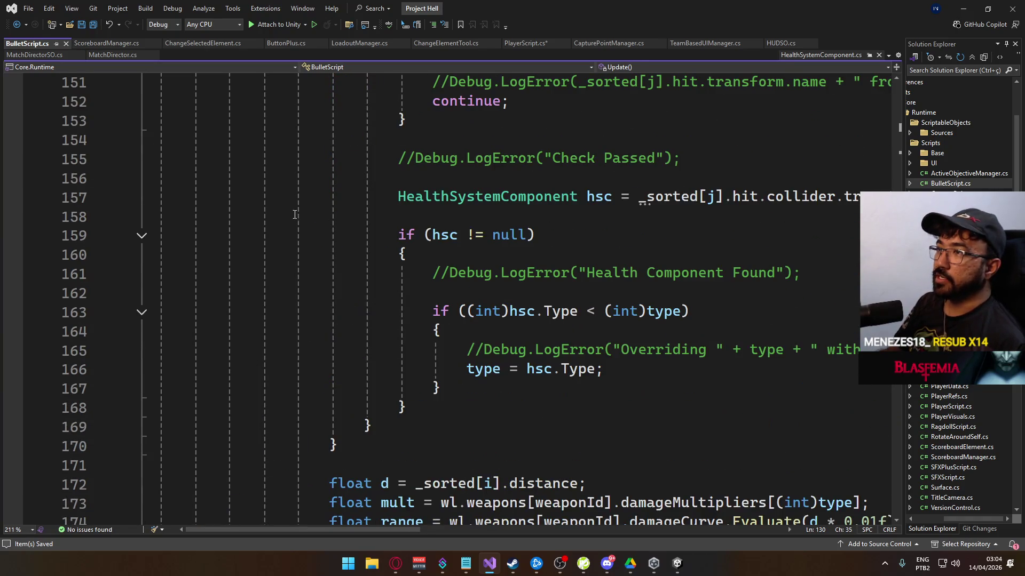
- Replace the unfinished 'hsc.' on line 1288 with 'if (_ref.PlayerData.team =='
{"action": "left_click", "coordinate": [520, 46]}
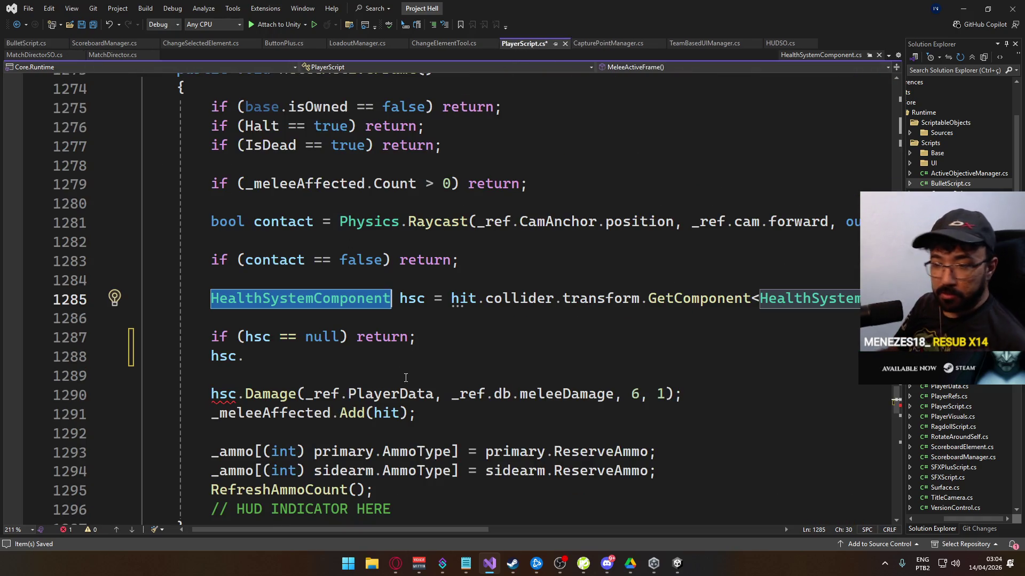
{"action": "left_click", "coordinate": [419, 358]}
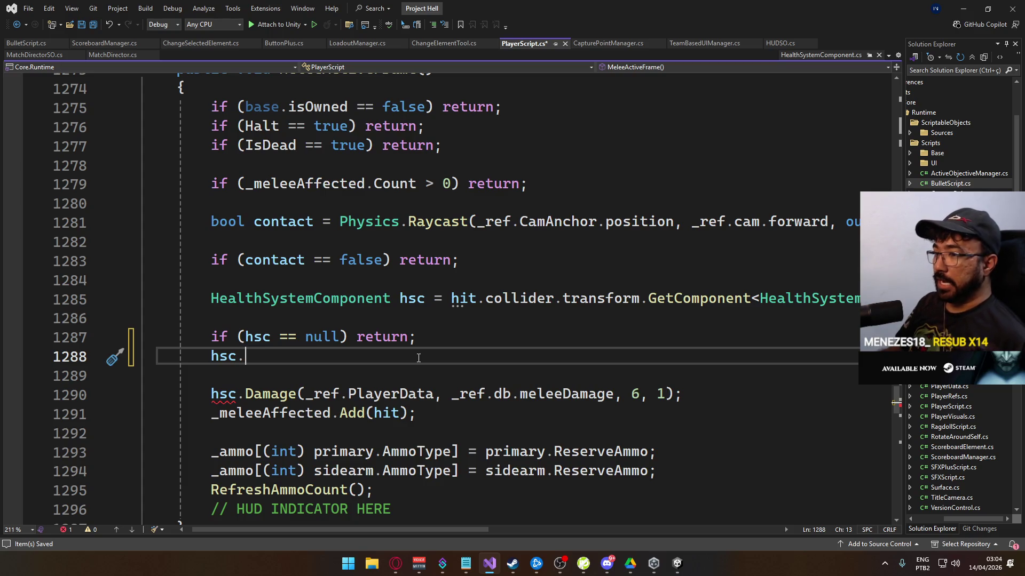
{"action": "left_click_drag", "start_coordinate": [418, 357], "coordinate": [214, 360]}
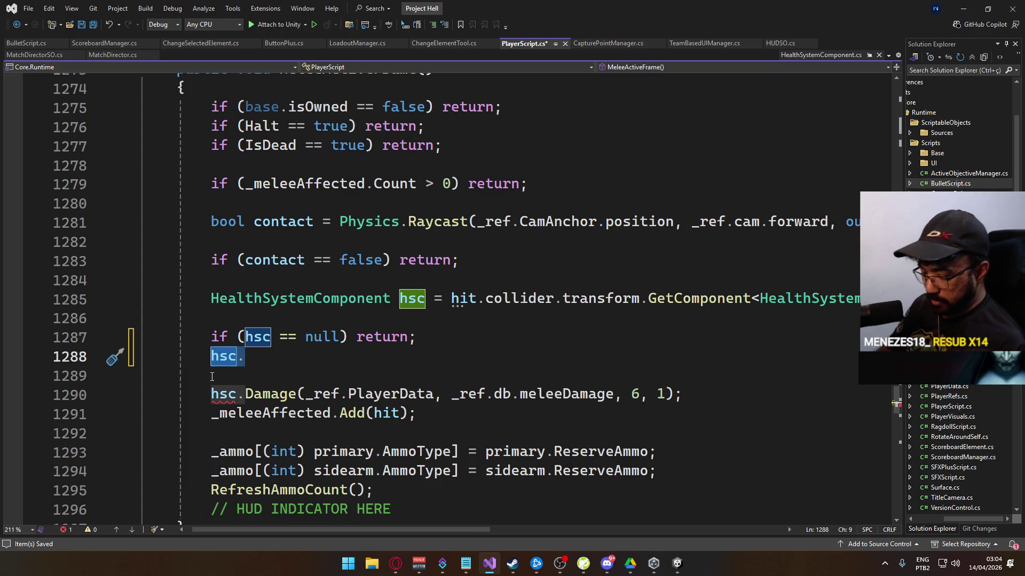
{"action": "type", "text": "if (_ref."}
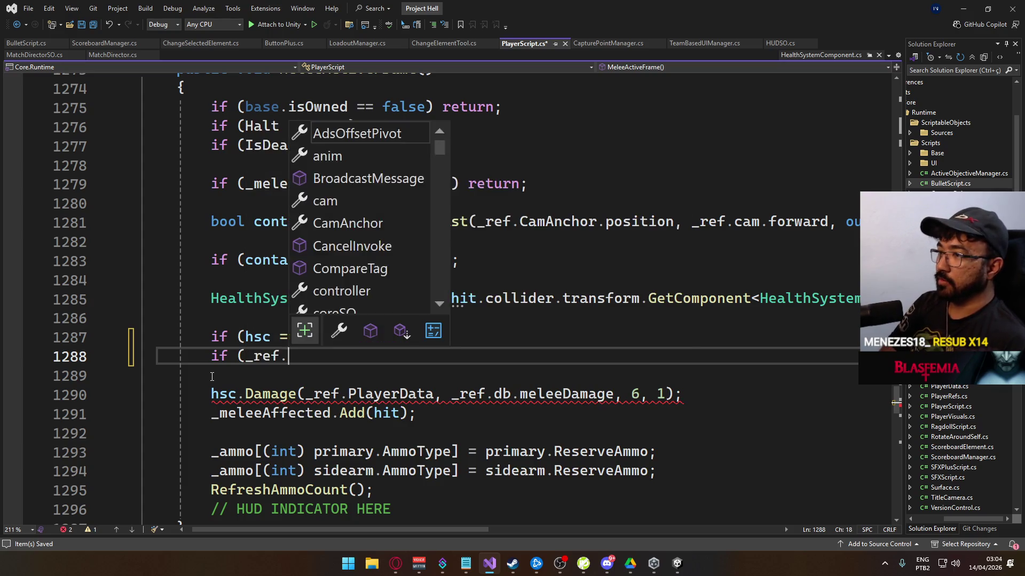
{"action": "type", "text": "pla"}
{"action": "key", "text": "Tab"}
{"action": "key", "text": "BackSpace"}
{"action": "key", "text": "BackSpace"}
{"action": "key", "text": "BackSpace"}
{"action": "type", "text": "Data.o"}
{"action": "key", "text": "BackSpace"}
{"action": "key", "text": "BackSpace"}
{"action": "key", "text": "BackSpace"}
{"action": "key", "text": "BackSpace"}
{"action": "key", "text": "BackSpace"}
{"action": "key", "text": "BackSpace"}
{"action": "key", "text": "BackSpace"}
{"action": "type", "text": ".player"}
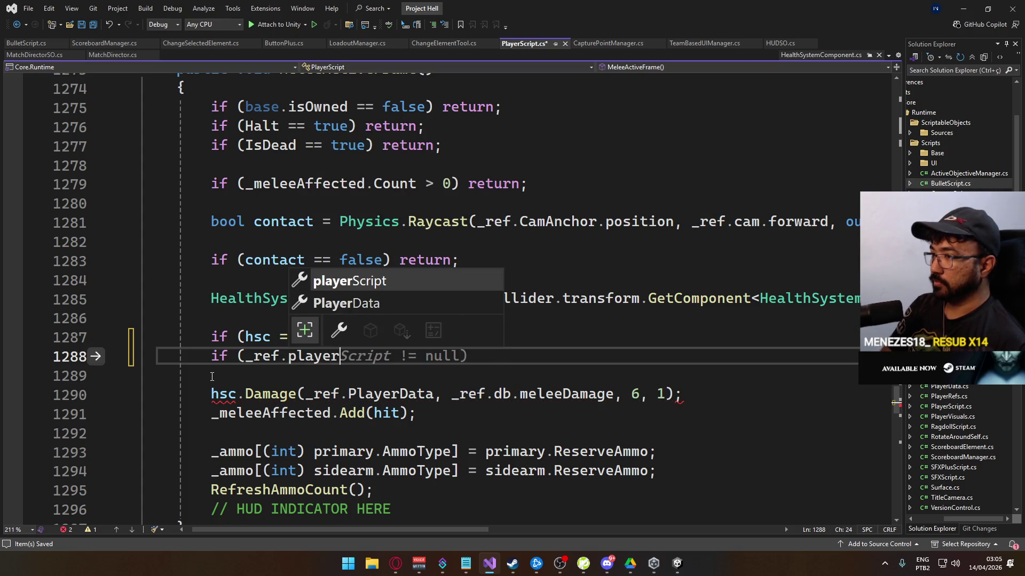
{"action": "key", "text": "Down"}
{"action": "type", "text": ".team =="}
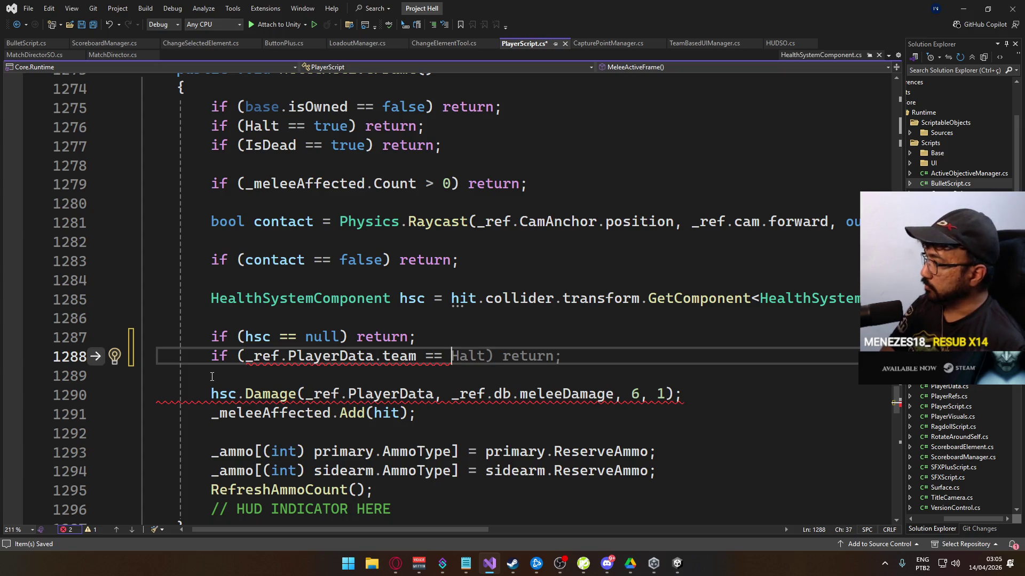
- Finish the check with 'hsc.owner.team) return;' and save PlayerScript.cs
{"action": "type", "text": "hsc.o"}
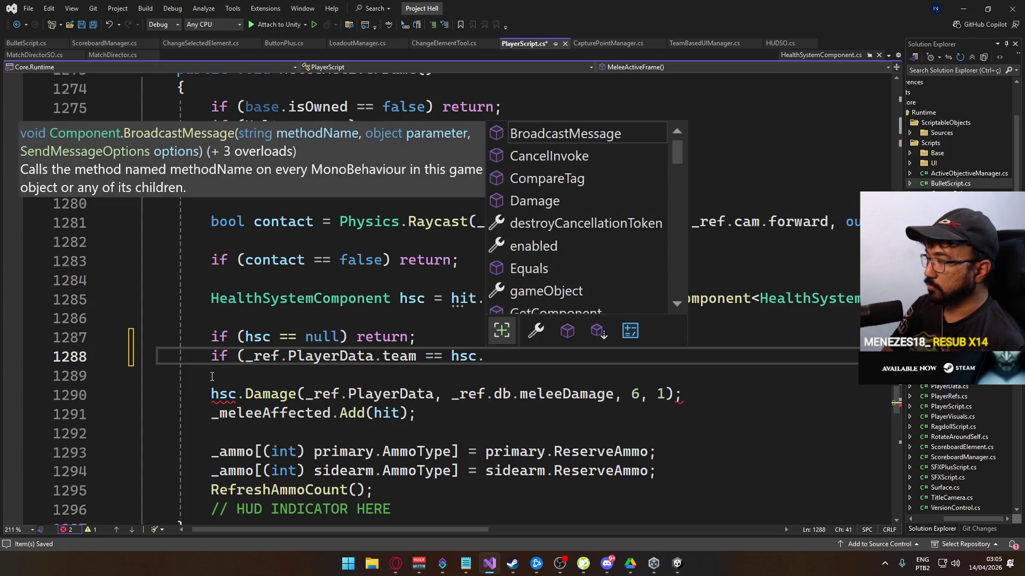
{"action": "key", "text": "Tab"}
{"action": "type", "text": ".team"}
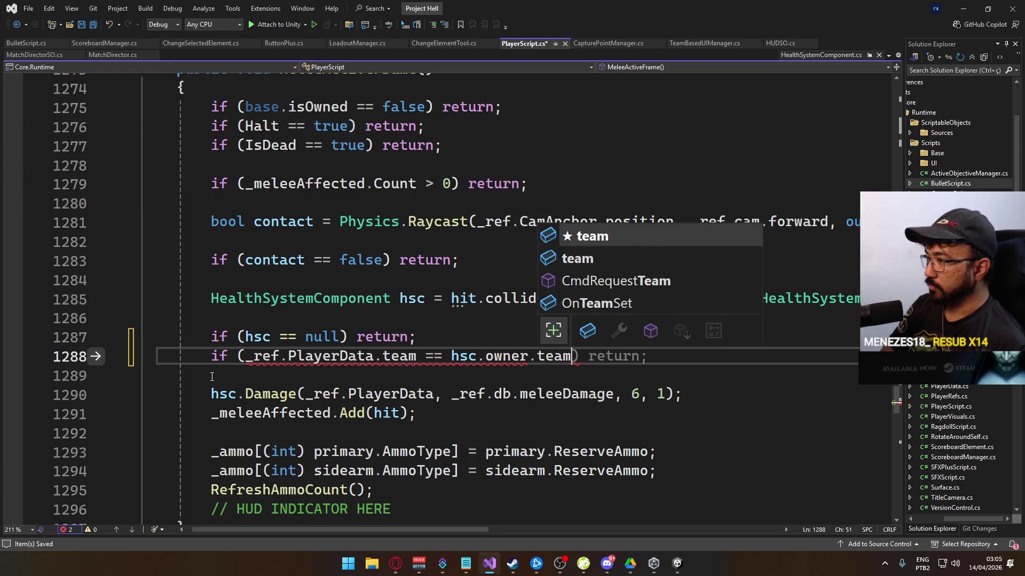
{"action": "type", "text": ") r"}
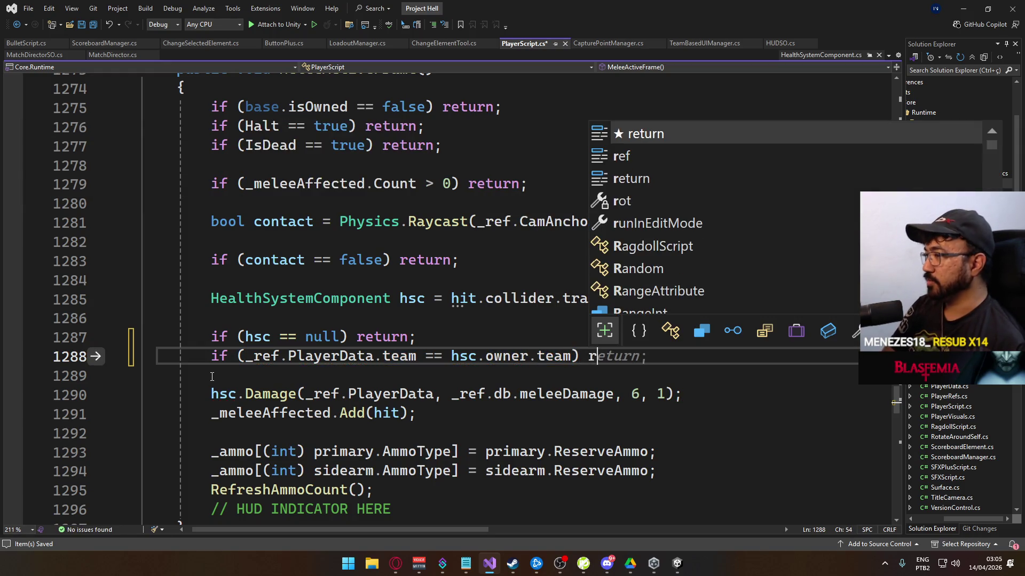
{"action": "key", "text": "Tab"}
{"action": "key", "text": "ctrl+s"}
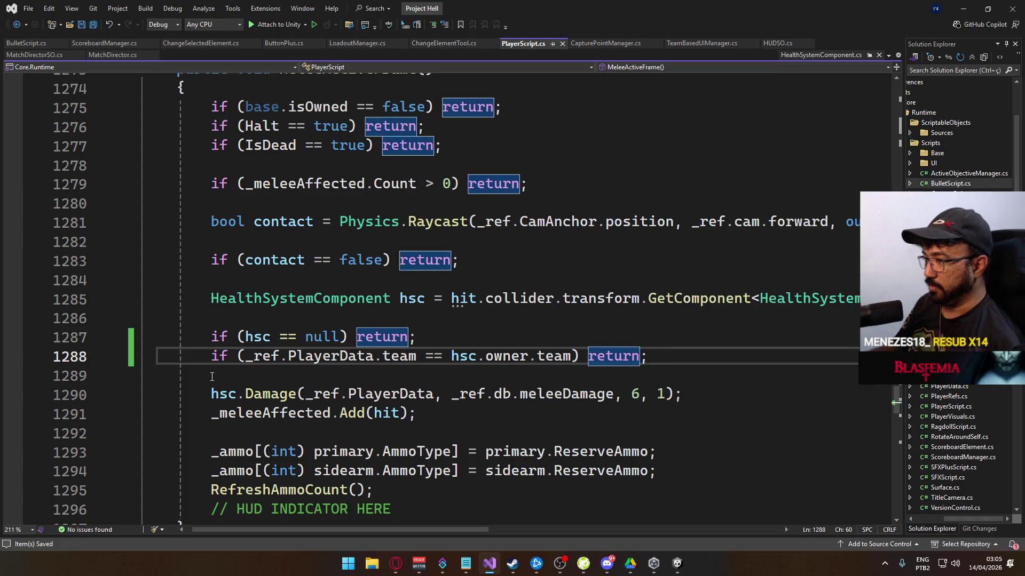
{"action": "scroll", "coordinate": [283, 393], "scroll_direction": "down", "scroll_amount": 2}
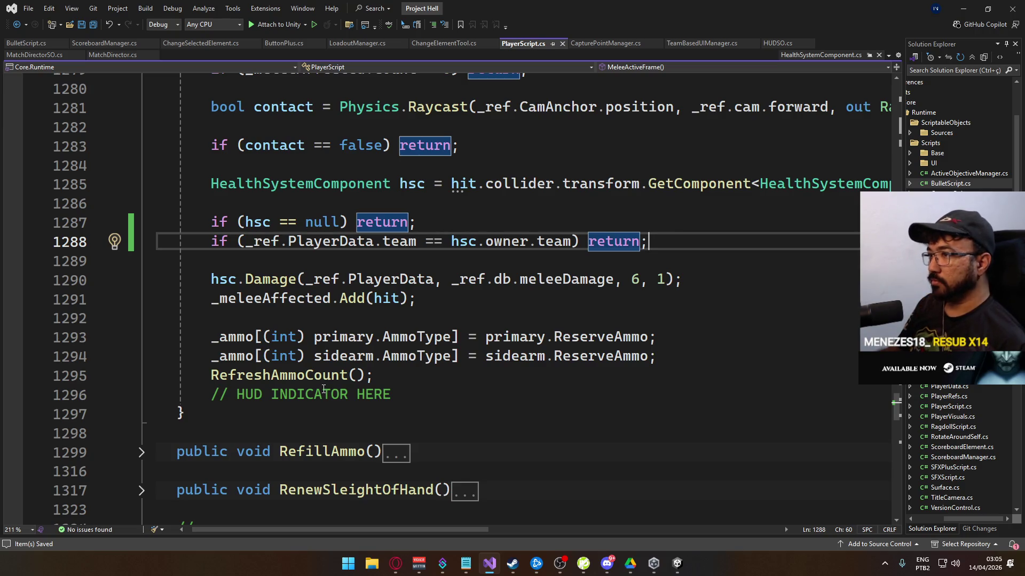
{"action": "scroll", "coordinate": [324, 389], "scroll_direction": "up", "scroll_amount": 1}
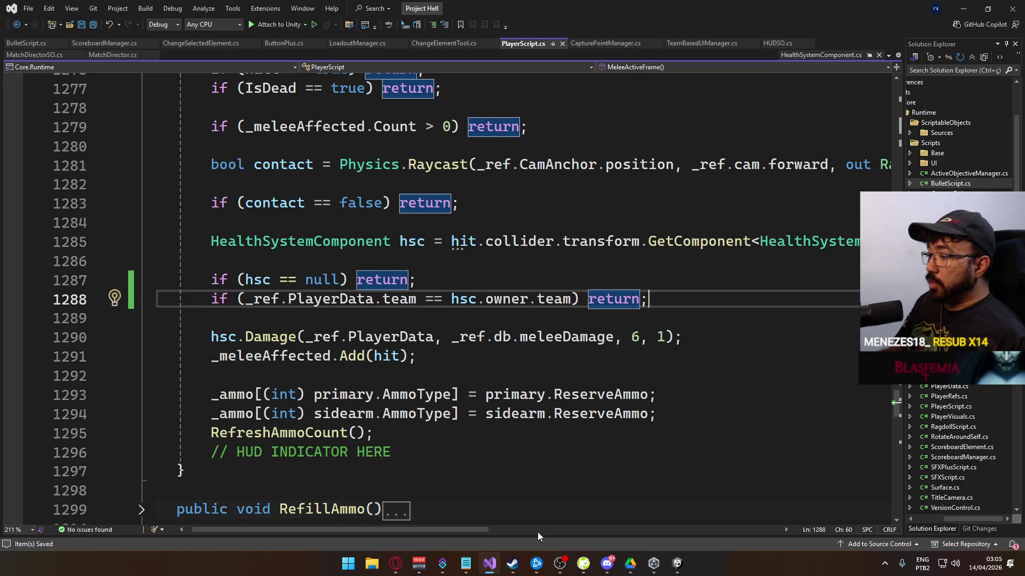
- Add a 'CHANGE TEAM BUTTON' reminder line above the kill debug note
{"action": "left_click", "coordinate": [466, 564]}
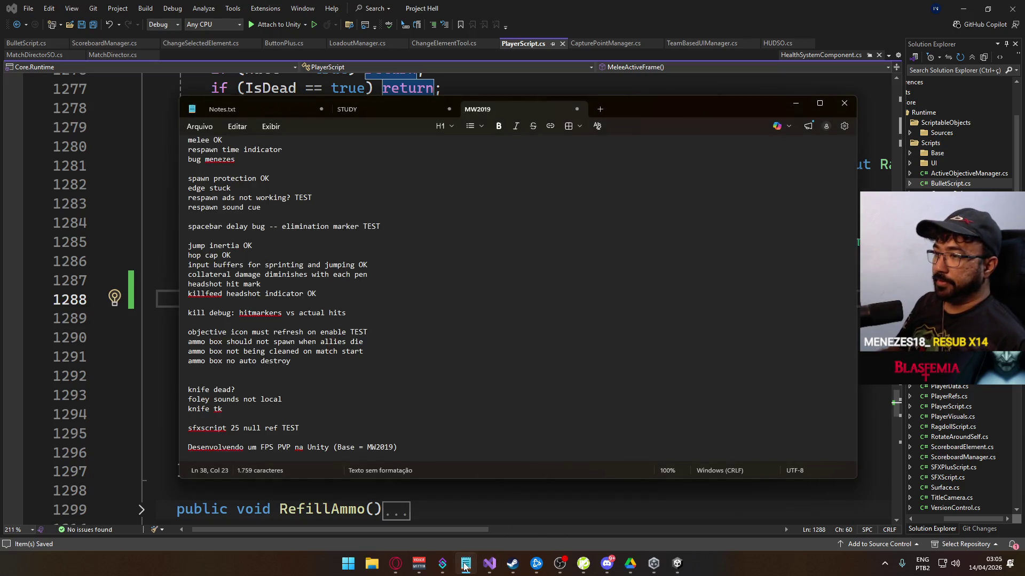
{"action": "left_click", "coordinate": [393, 303]}
{"action": "key", "text": "Return"}
{"action": "key", "text": "Return"}
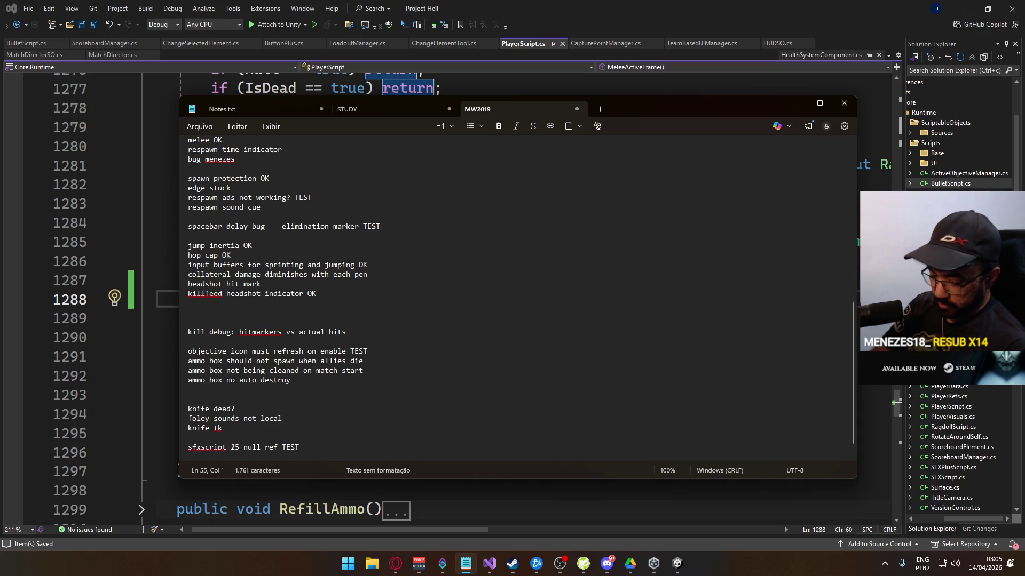
{"action": "type", "text": "CHANGE"}
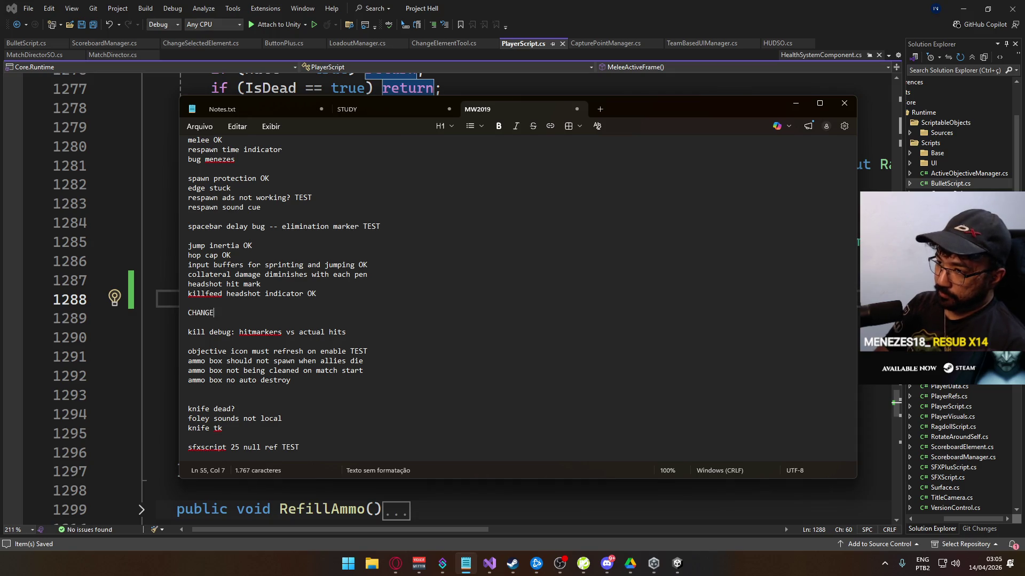
{"action": "type", "text": " TEAM BUTTON FILHA DA PUTA"}
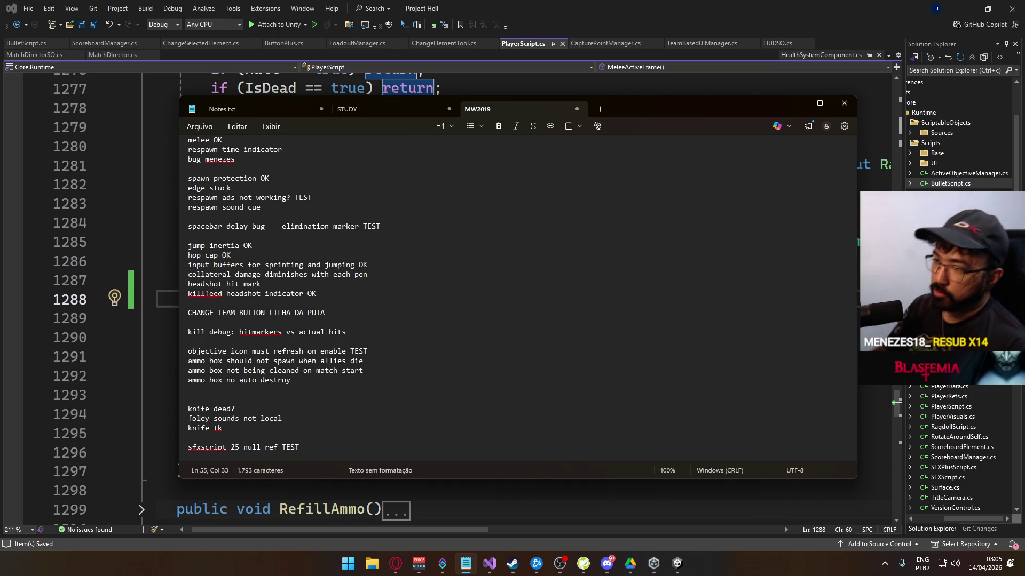
{"action": "left_click_drag", "start_coordinate": [453, 313], "coordinate": [453, 300]}
{"action": "left_click", "coordinate": [454, 300]}
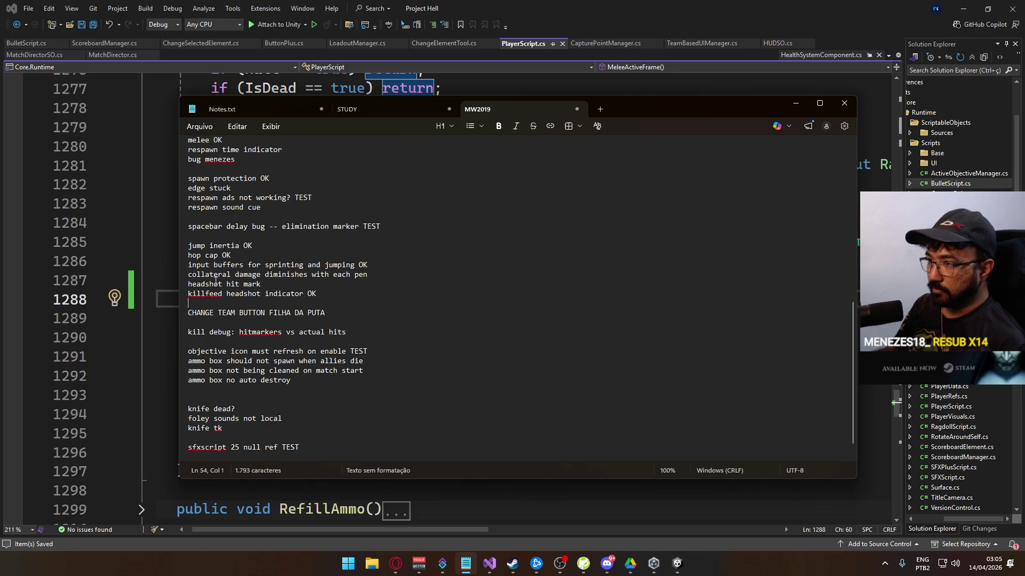
- Move the 'killfeed headshot indicator OK' line under 'spacebar delay bug', followed by a blank line
{"action": "mouse_move", "coordinate": [329, 290]}
{"action": "left_mouse_down"}
{"action": "mouse_move", "coordinate": [159, 291]}
{"action": "mouse_move", "coordinate": [188, 284]}
{"action": "left_mouse_up"}
{"action": "left_click", "coordinate": [424, 295]}
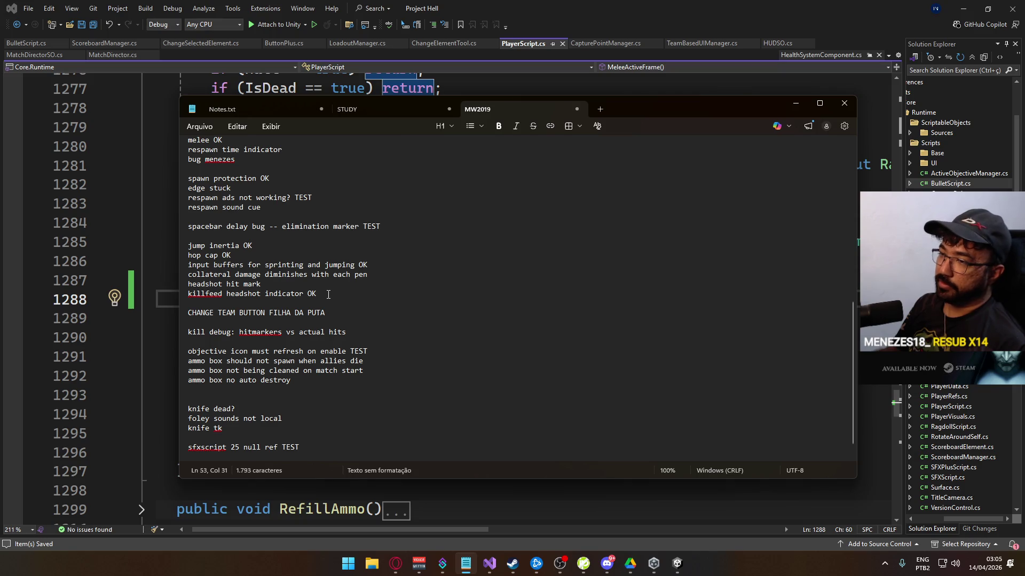
{"action": "left_click_drag", "start_coordinate": [414, 270], "coordinate": [175, 277]}
{"action": "mouse_move", "coordinate": [462, 282]}
{"action": "left_mouse_down"}
{"action": "mouse_move", "coordinate": [187, 278]}
{"action": "mouse_move", "coordinate": [187, 266]}
{"action": "mouse_move", "coordinate": [278, 278]}
{"action": "left_mouse_up"}
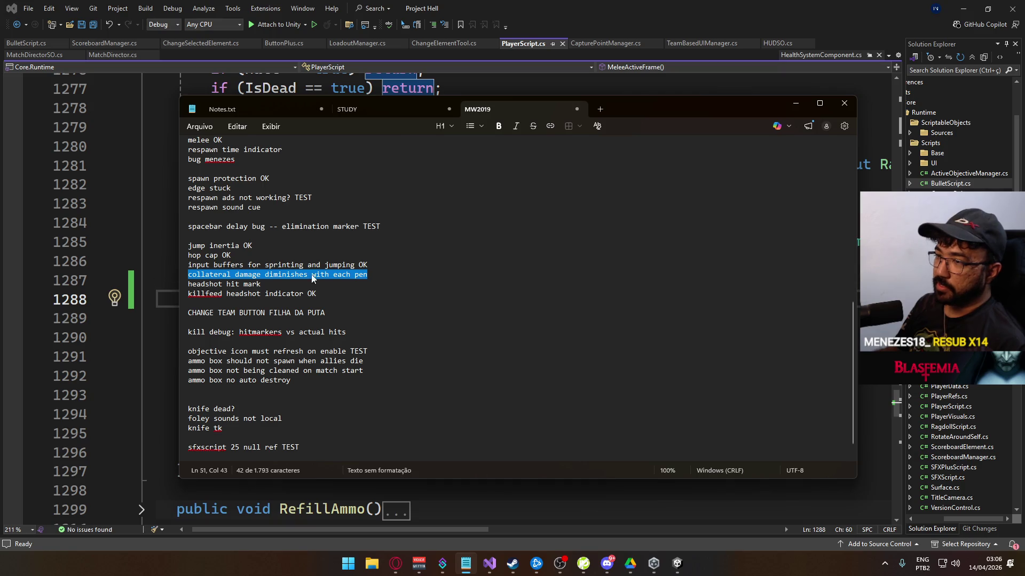
{"action": "left_click_drag", "start_coordinate": [350, 297], "coordinate": [159, 294]}
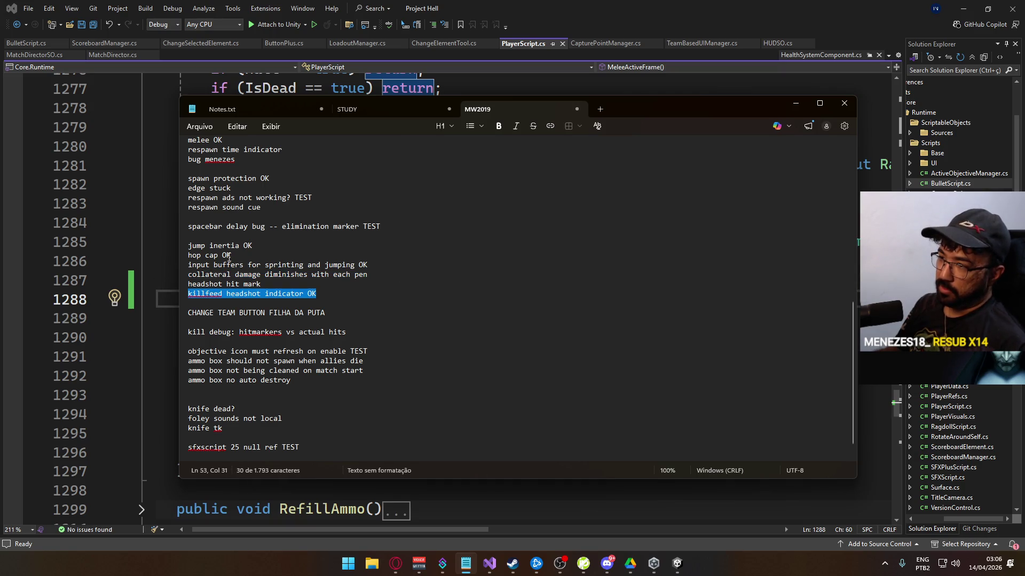
{"action": "key", "text": "ctrl+x"}
{"action": "left_click", "coordinate": [224, 236]}
{"action": "key", "text": "ctrl+v"}
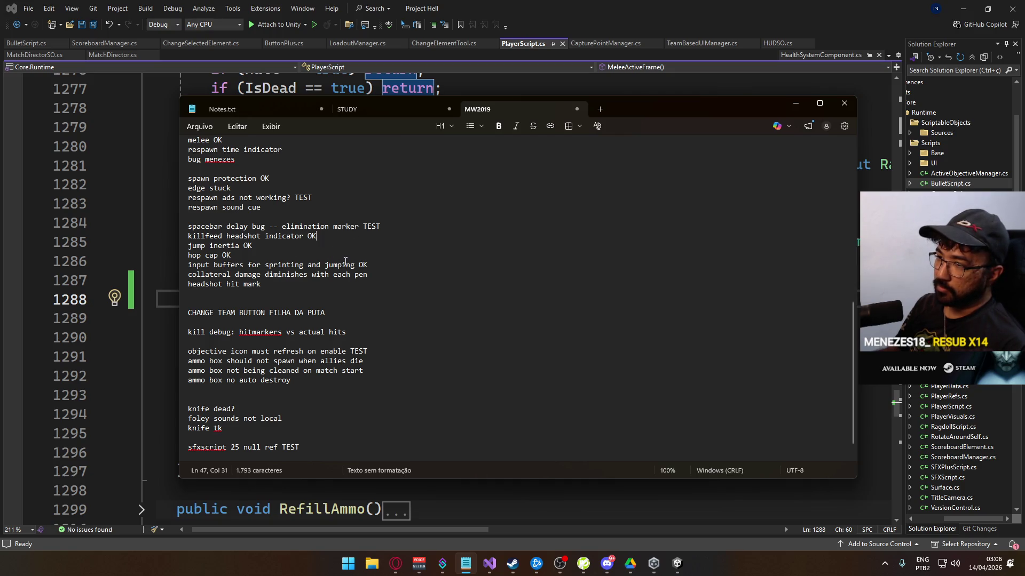
{"action": "key", "text": "Up"}
{"action": "key", "text": "End"}
{"action": "key", "text": "Return"}
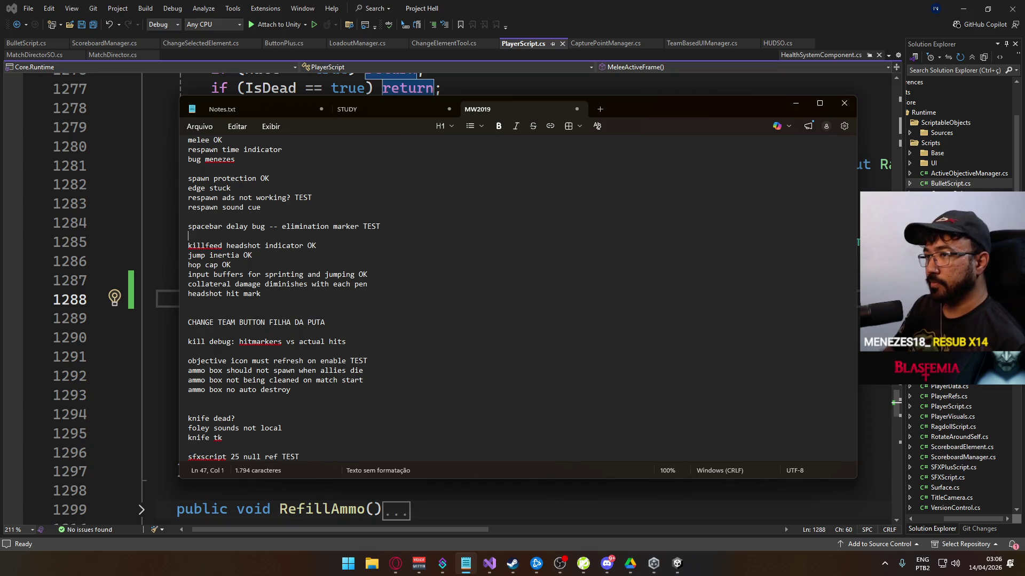
{"action": "scroll", "coordinate": [317, 340], "scroll_direction": "up", "scroll_amount": 1}
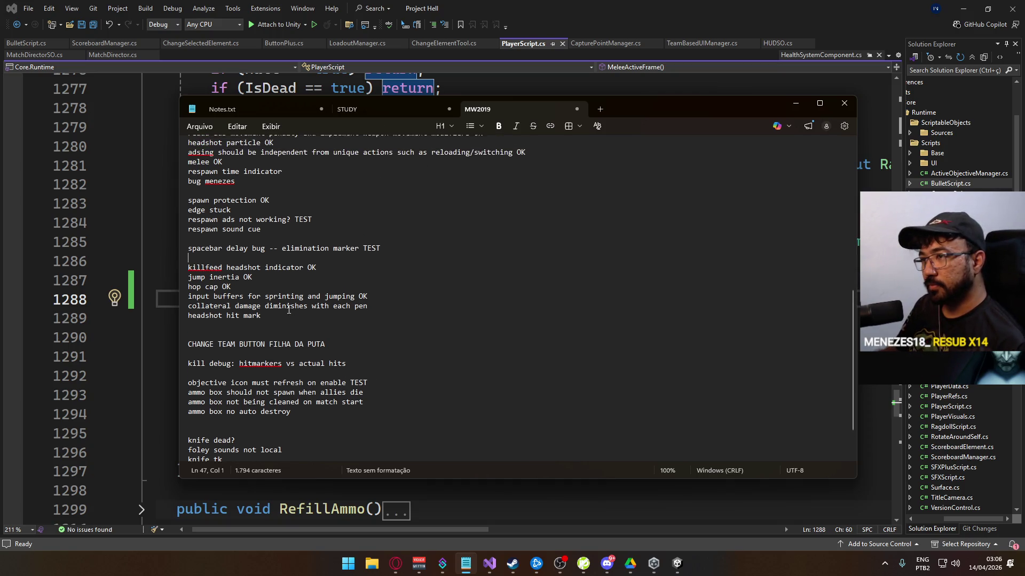
- Mark the bug menezes note as OK
{"action": "left_click", "coordinate": [287, 191]}
{"action": "type", "text": "OK"}
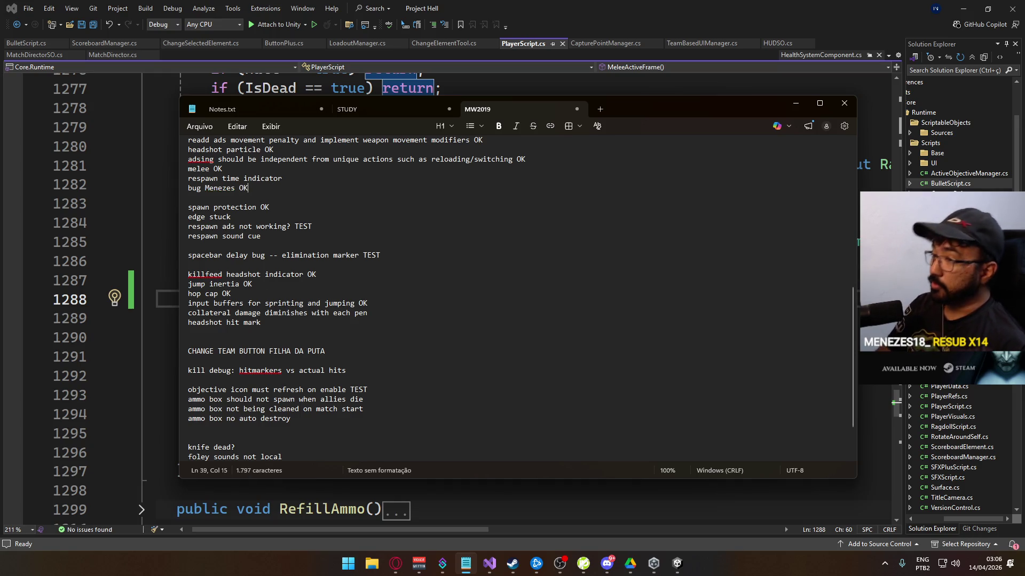
{"action": "scroll", "coordinate": [374, 177], "scroll_direction": "up", "scroll_amount": 2}
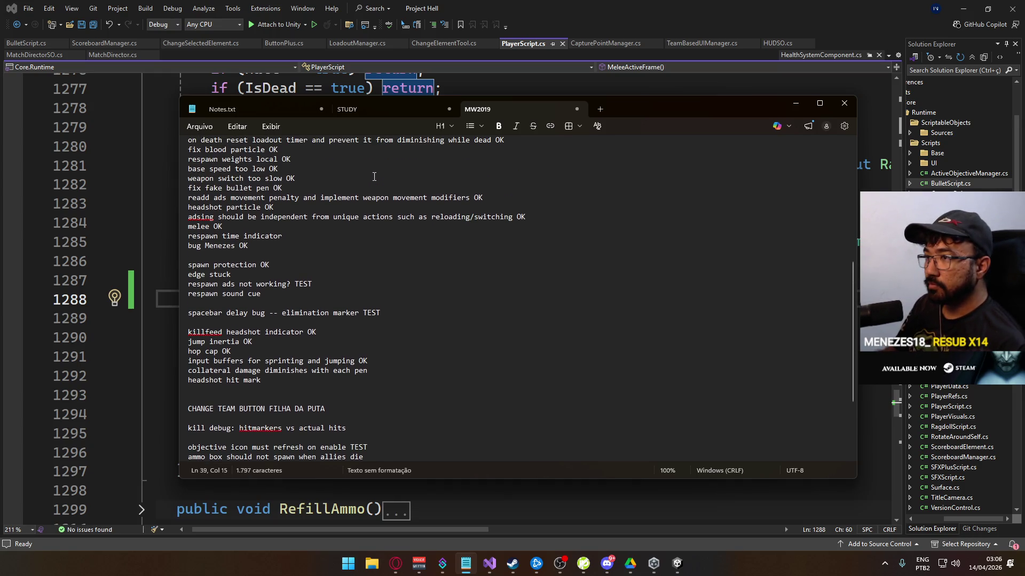
{"action": "scroll", "coordinate": [375, 177], "scroll_direction": "down", "scroll_amount": 3}
{"action": "scroll", "coordinate": [291, 198], "scroll_direction": "up", "scroll_amount": 2}
- Move 'respawn time indicator' under 'spawn protection OK' and mark edge stuck as TEST
{"action": "left_click_drag", "start_coordinate": [298, 205], "coordinate": [187, 207]}
{"action": "key", "text": "BackSpace"}
{"action": "left_click", "coordinate": [291, 236]}
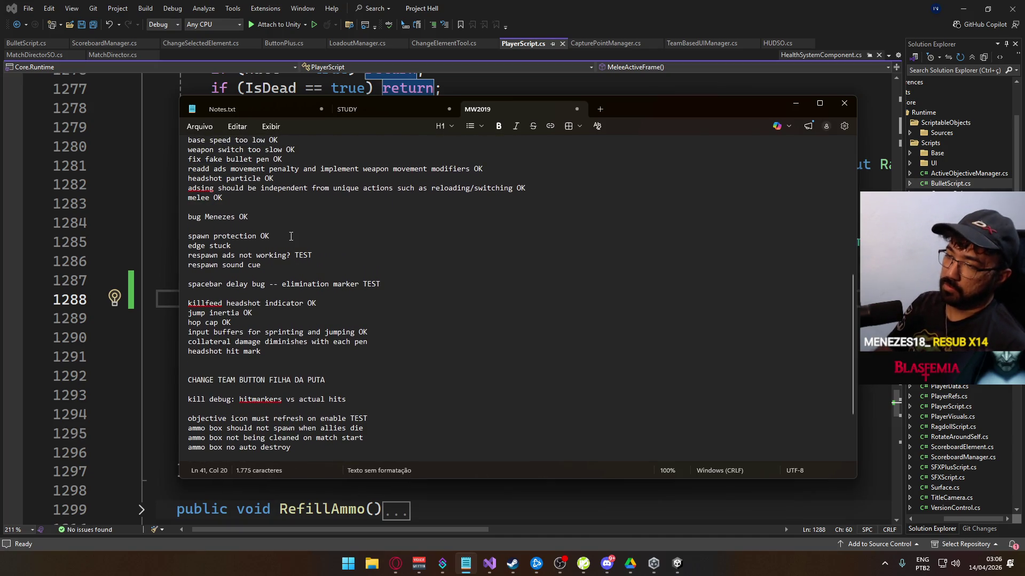
{"action": "key", "text": "Return"}
{"action": "key", "text": "ctrl+v"}
{"action": "left_click", "coordinate": [297, 256]}
{"action": "type", "text": "TEST"}
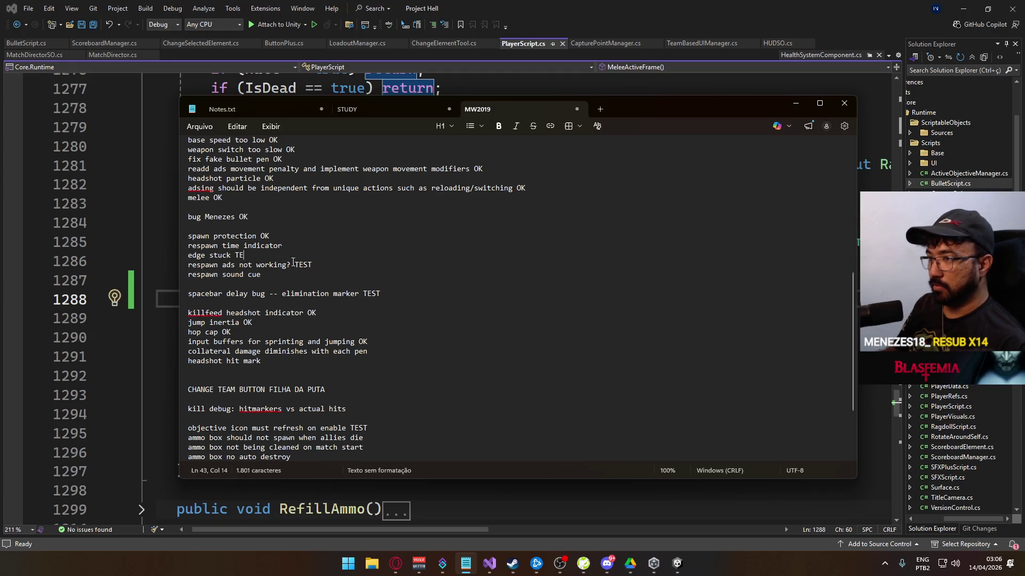
- Remove the blank line after respawn sound cue and move the four finished items higher
{"action": "left_click_drag", "start_coordinate": [263, 275], "coordinate": [132, 279]}
{"action": "left_click", "coordinate": [249, 275]}
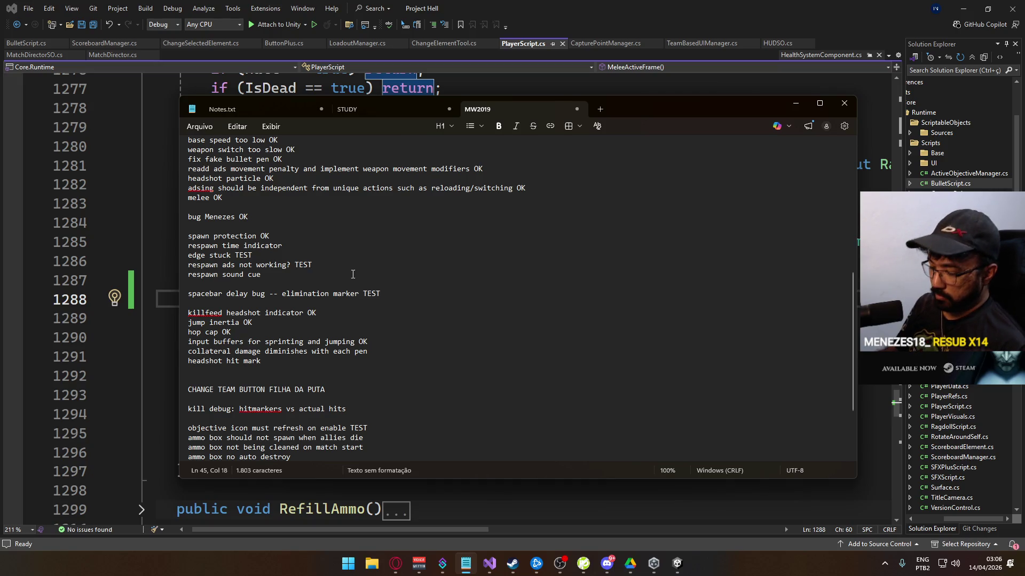
{"action": "key", "text": "Delete"}
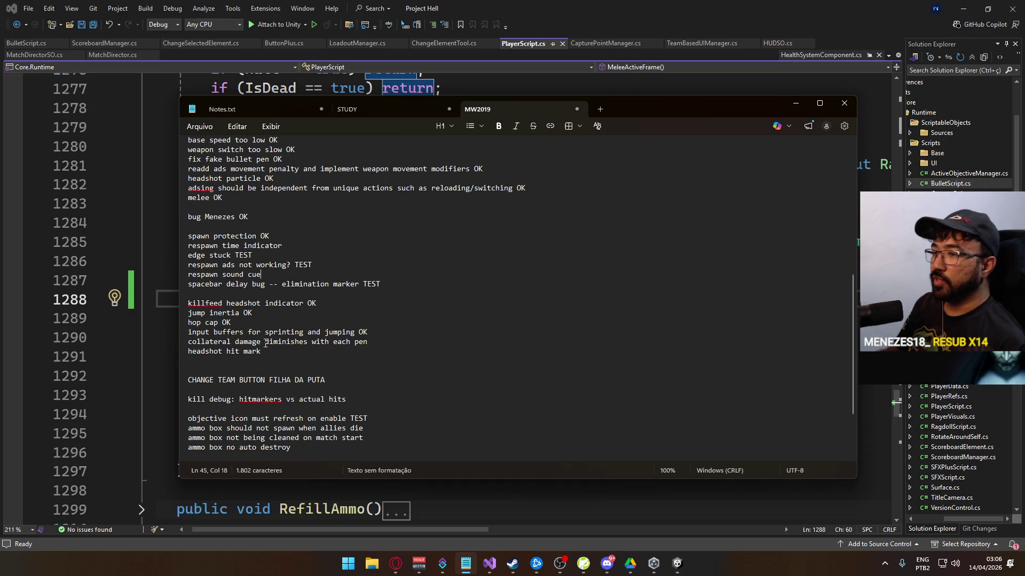
{"action": "mouse_move", "coordinate": [385, 331]}
{"action": "left_mouse_down"}
{"action": "mouse_move", "coordinate": [277, 321]}
{"action": "mouse_move", "coordinate": [249, 294]}
{"action": "left_mouse_up"}
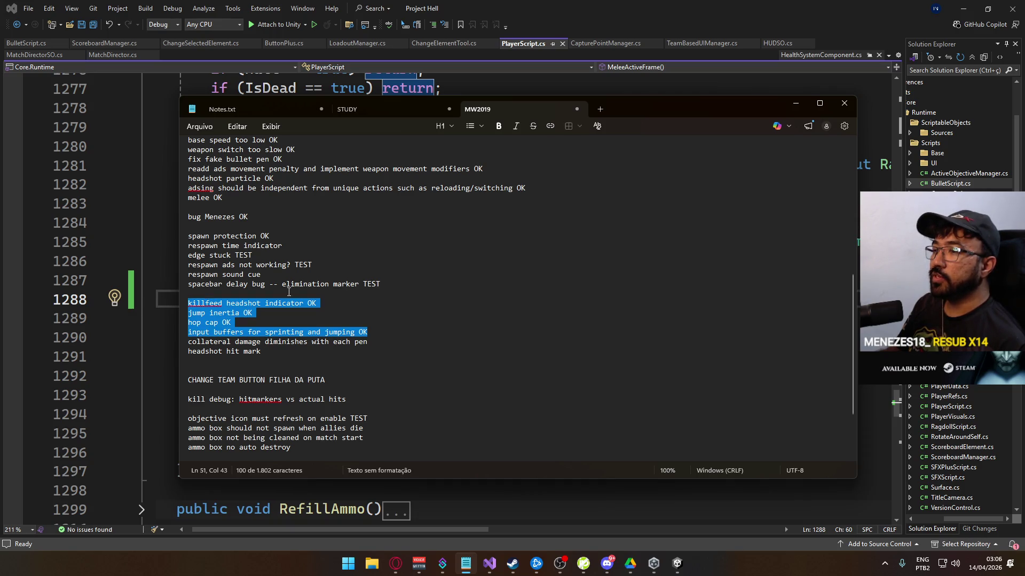
{"action": "key", "text": "Delete"}
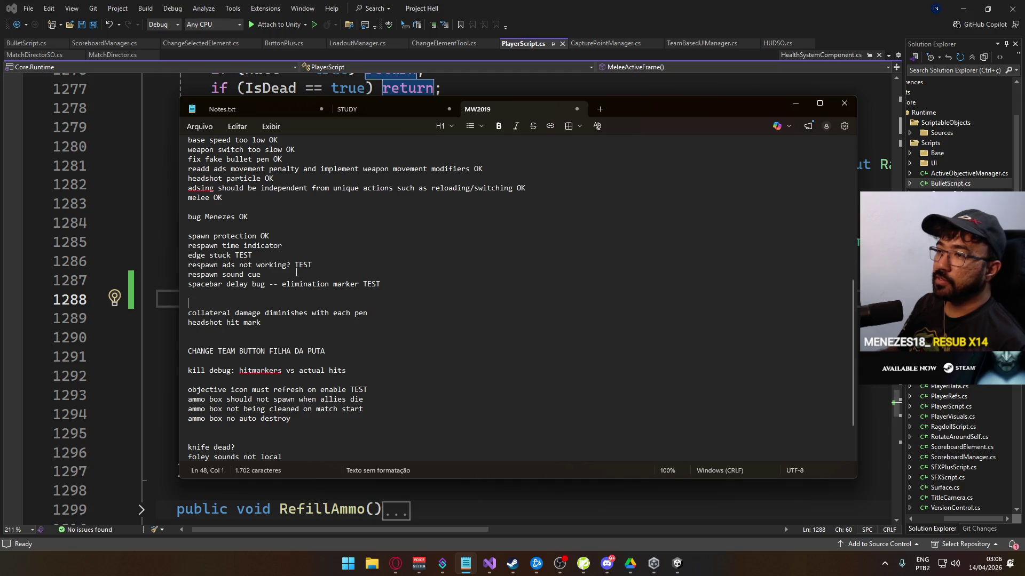
{"action": "scroll", "coordinate": [235, 235], "scroll_direction": "up", "scroll_amount": 1}
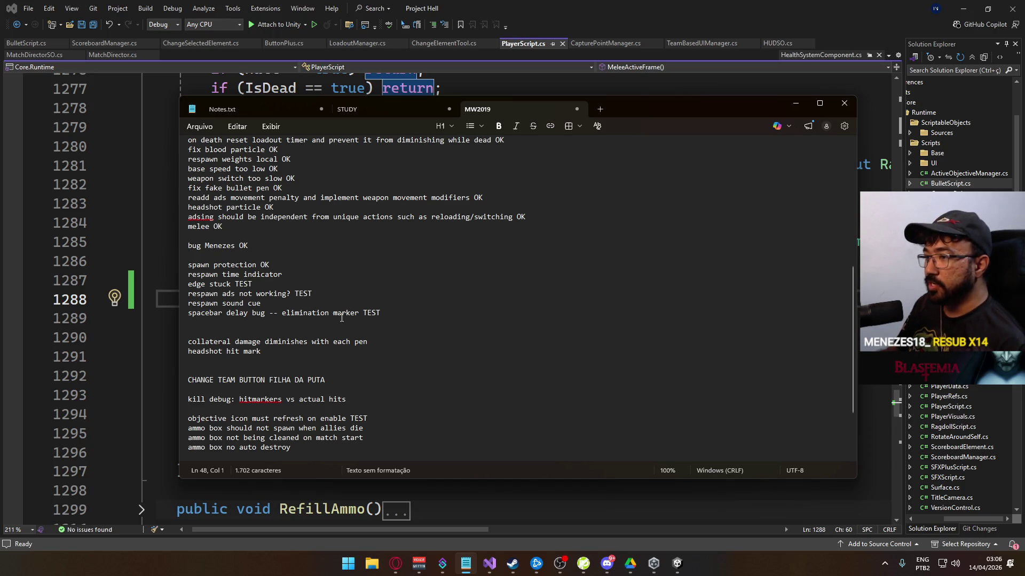
{"action": "key", "text": "ctrl+v"}
{"action": "key", "text": "Down"}
{"action": "scroll", "coordinate": [325, 310], "scroll_direction": "down", "scroll_amount": 1}
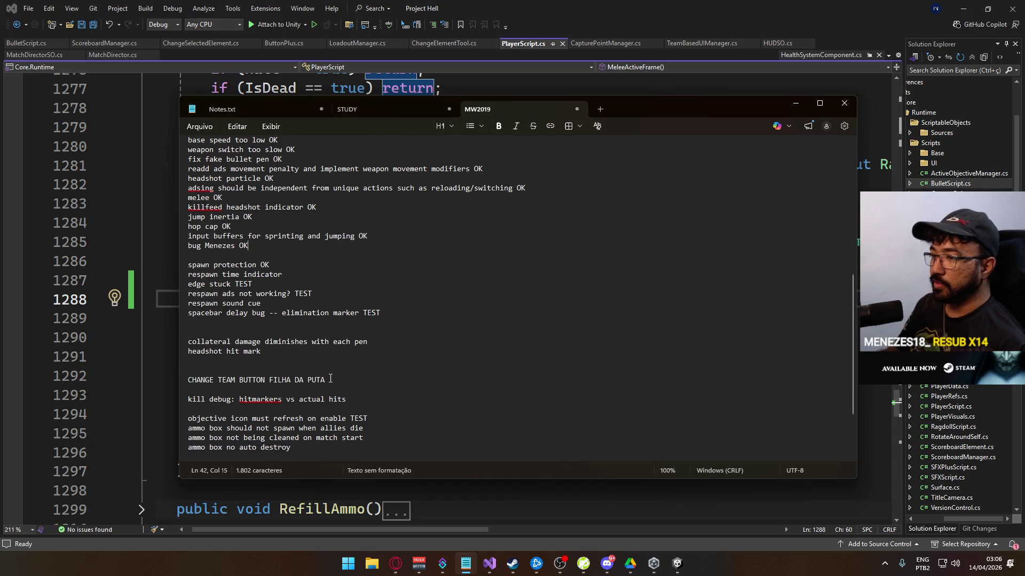
{"action": "scroll", "coordinate": [329, 370], "scroll_direction": "down", "scroll_amount": 3}
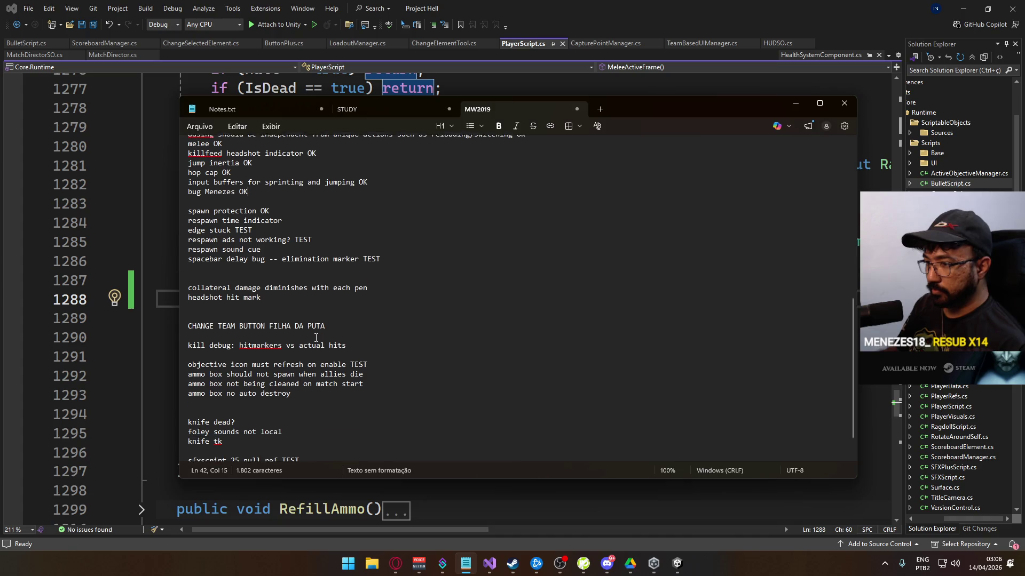
- Mark 'knife tk' as TEST, then cancel the Save As dialog without saving
{"action": "left_click", "coordinate": [262, 409]}
{"action": "type", "text": "TEST"}
{"action": "left_click", "coordinate": [297, 433]}
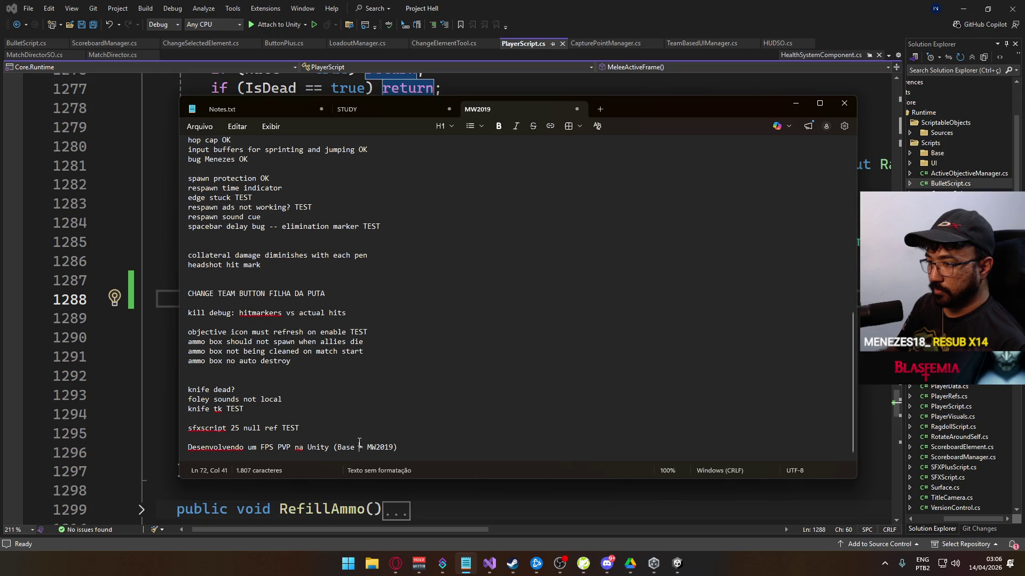
{"action": "left_click", "coordinate": [293, 399]}
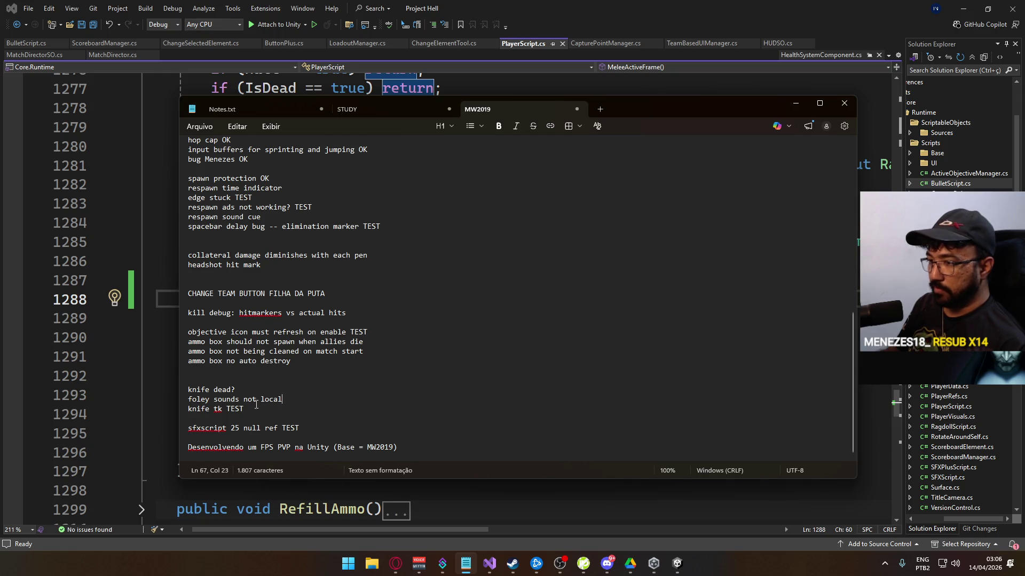
{"action": "left_click", "coordinate": [369, 324]}
{"action": "key", "text": "ctrl+s"}
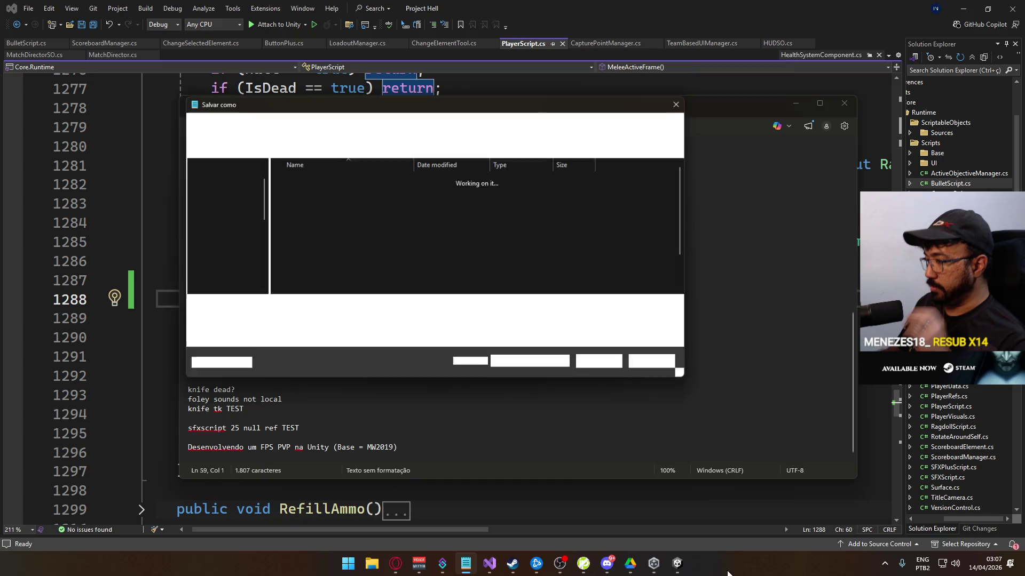
{"action": "left_click", "coordinate": [636, 364]}
{"action": "left_click", "coordinate": [676, 565]}
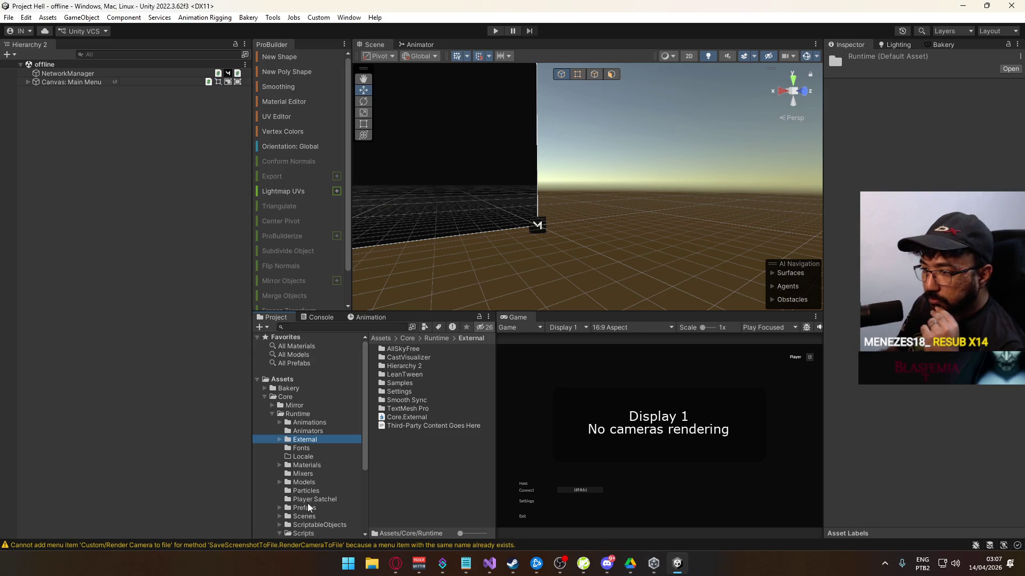
- Open the Player prefab from Prefabs and select SFX Footsteps through SFX Jump (Local)
{"action": "left_click", "coordinate": [308, 517]}
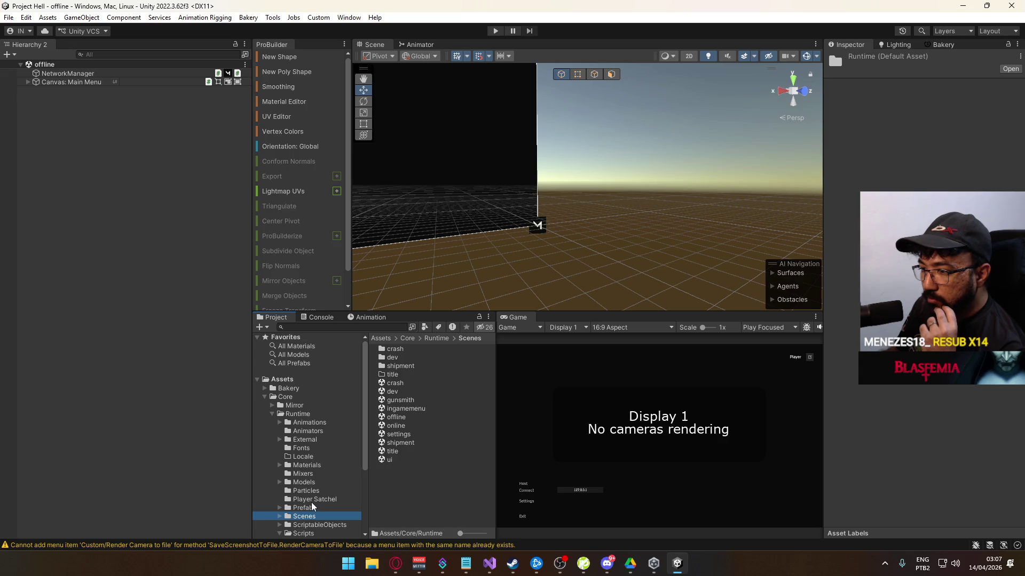
{"action": "left_click", "coordinate": [304, 509]}
{"action": "double_click", "coordinate": [402, 462]}
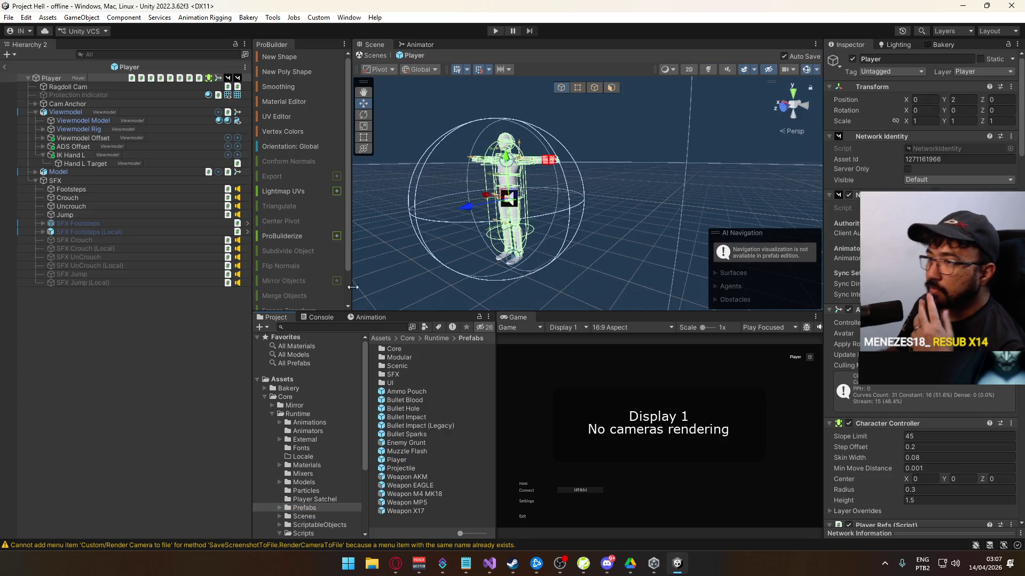
{"action": "left_click", "coordinate": [119, 223]}
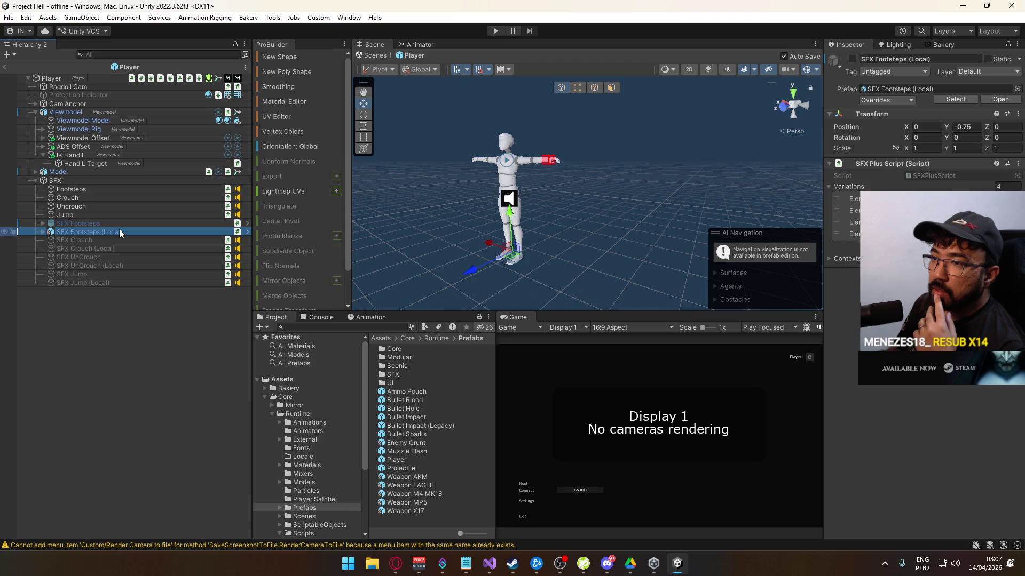
{"action": "left_click", "coordinate": [92, 284], "text": "shift"}
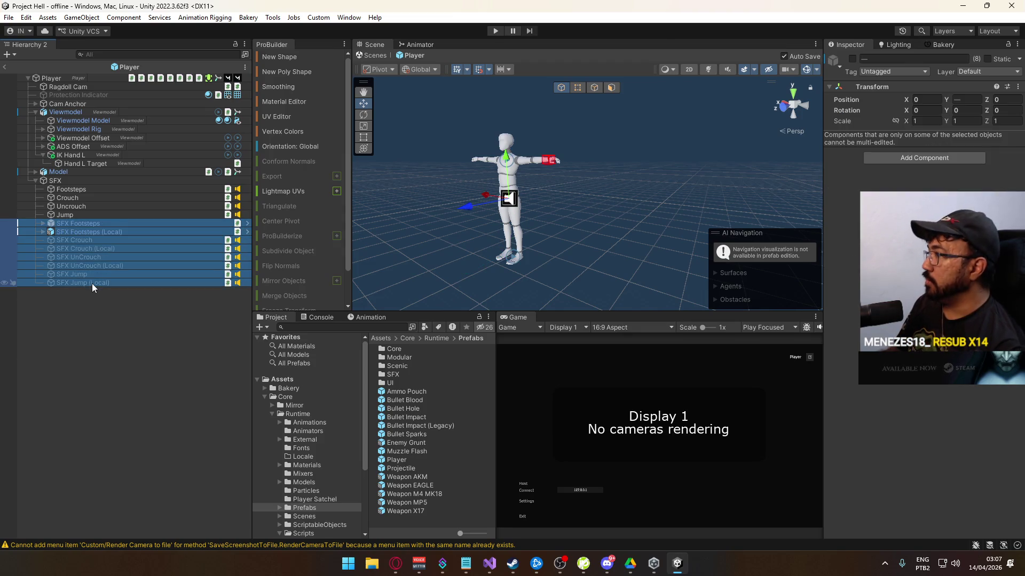
- Delete the eight old SFX objects and compare the Jump, Uncrouch, Crouch and Footsteps contexts
{"action": "key", "text": "Delete"}
{"action": "left_click", "coordinate": [83, 215]}
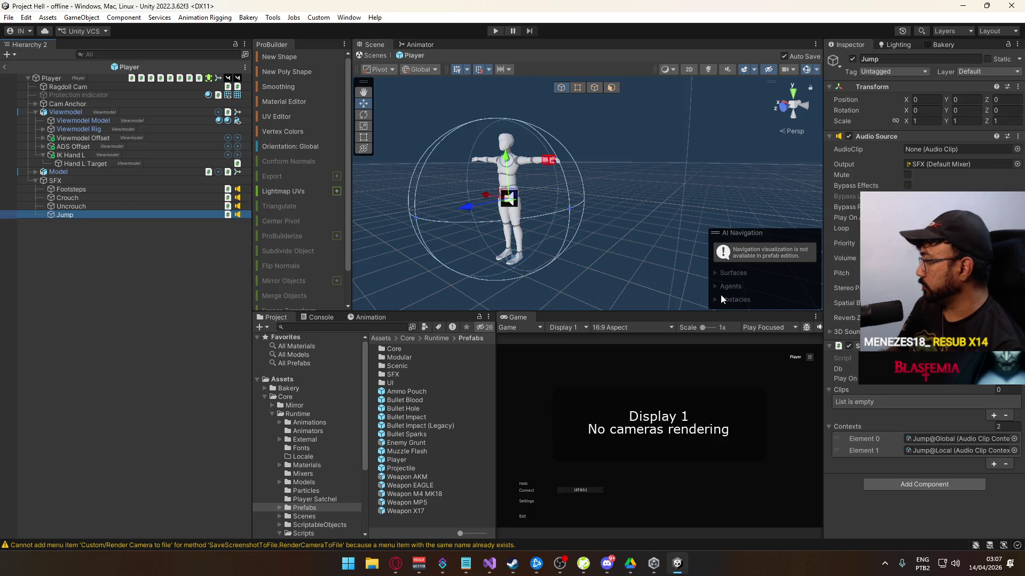
{"action": "left_click", "coordinate": [70, 208]}
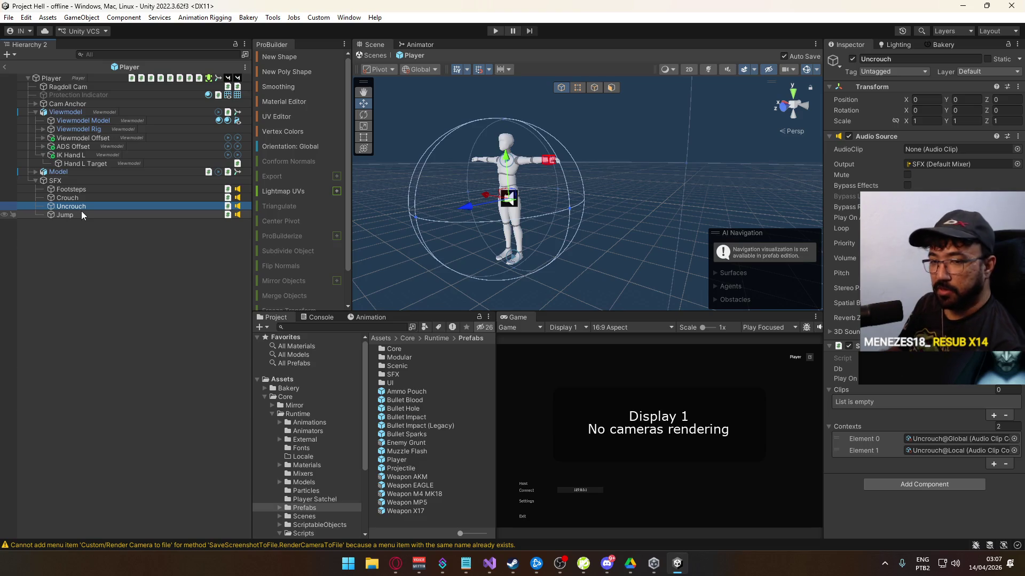
{"action": "left_click", "coordinate": [82, 212]}
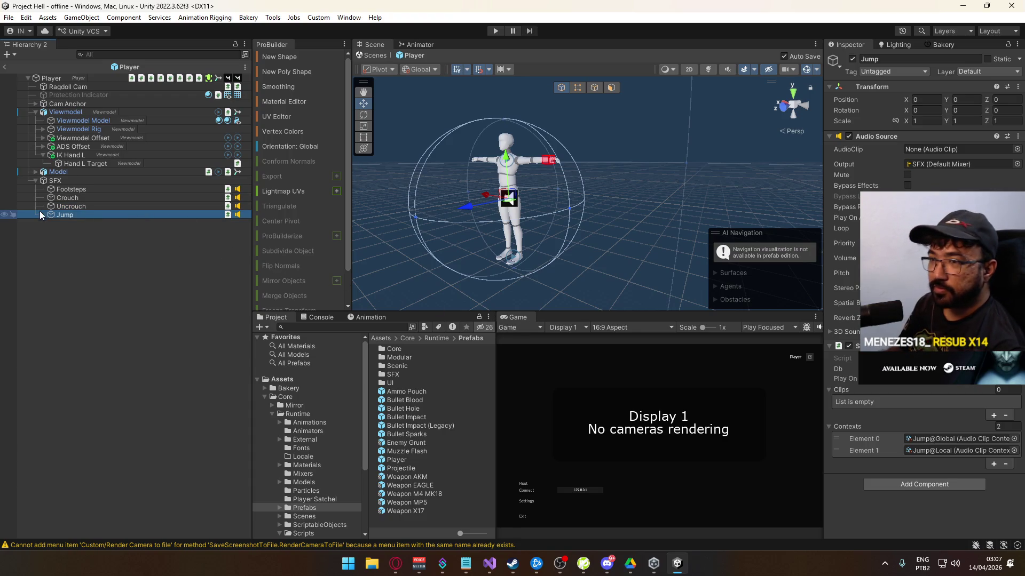
{"action": "left_click", "coordinate": [90, 208]}
{"action": "left_click", "coordinate": [116, 196]}
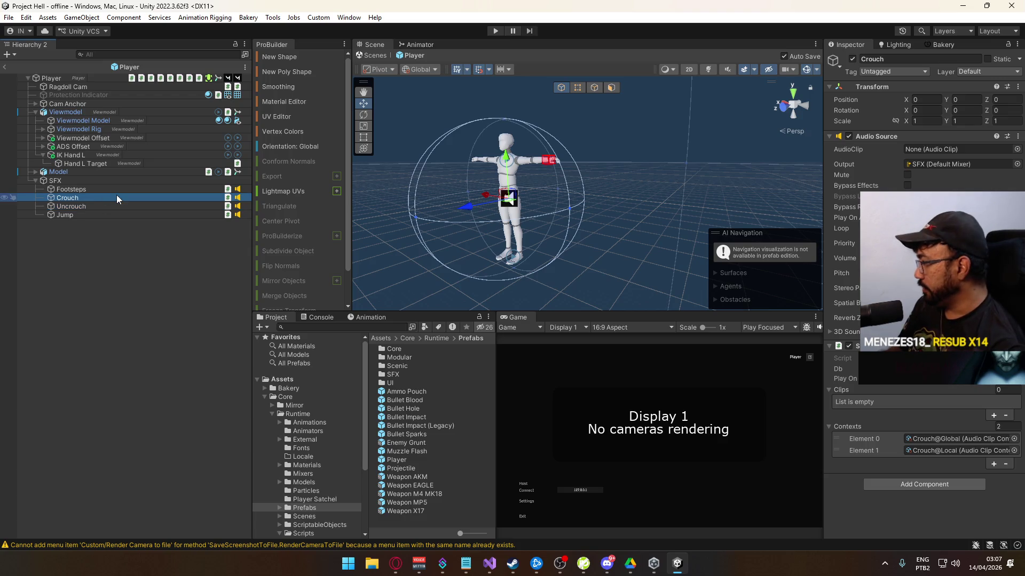
{"action": "left_click", "coordinate": [113, 189]}
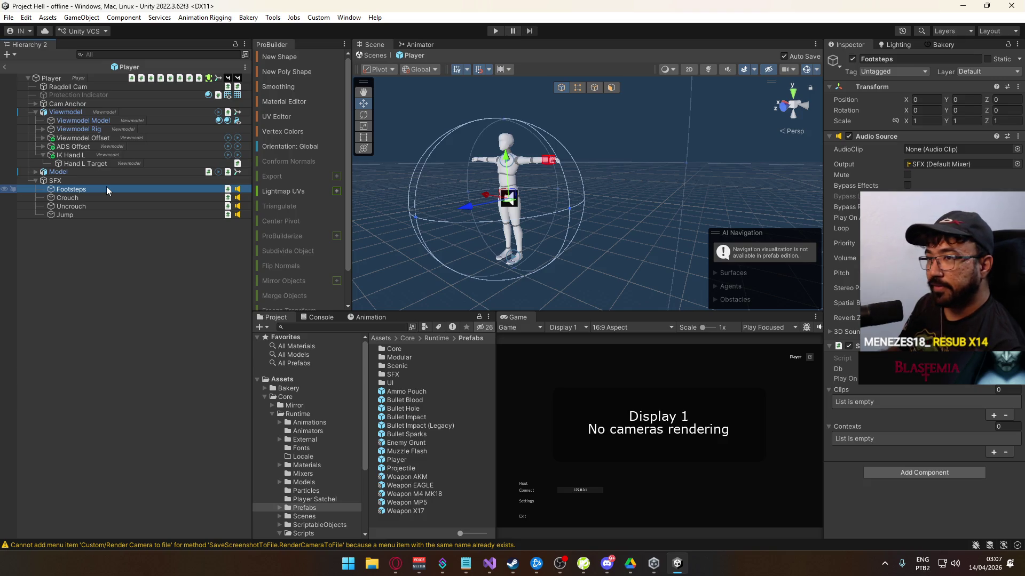
{"action": "left_click", "coordinate": [104, 204]}
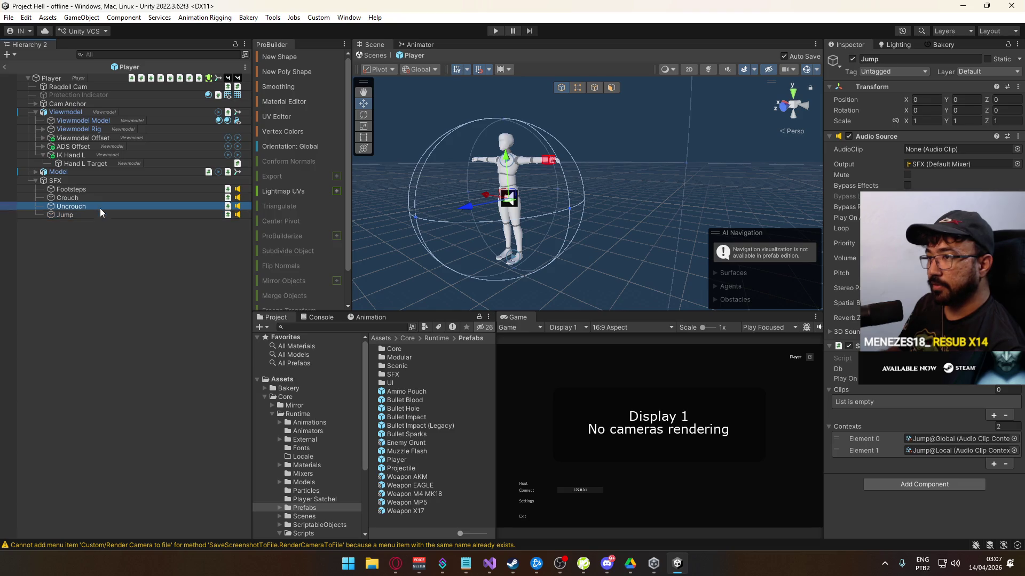
{"action": "left_click", "coordinate": [102, 201]}
{"action": "left_click", "coordinate": [106, 192]}
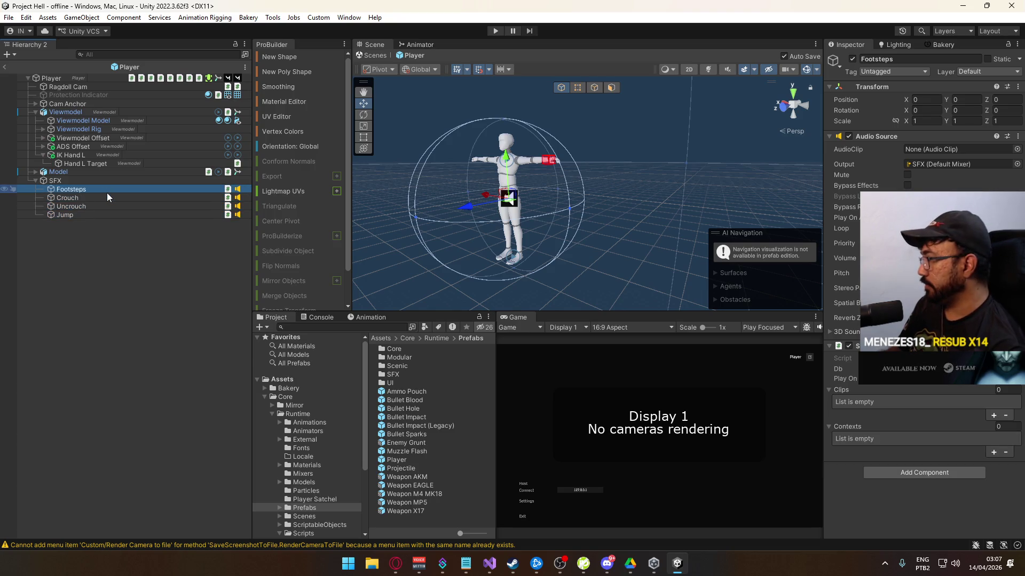
- Expand Crouch's Contexts and open the Crouch@Global context asset from Element 0
{"action": "left_click", "coordinate": [833, 391]}
{"action": "left_click", "coordinate": [834, 398]}
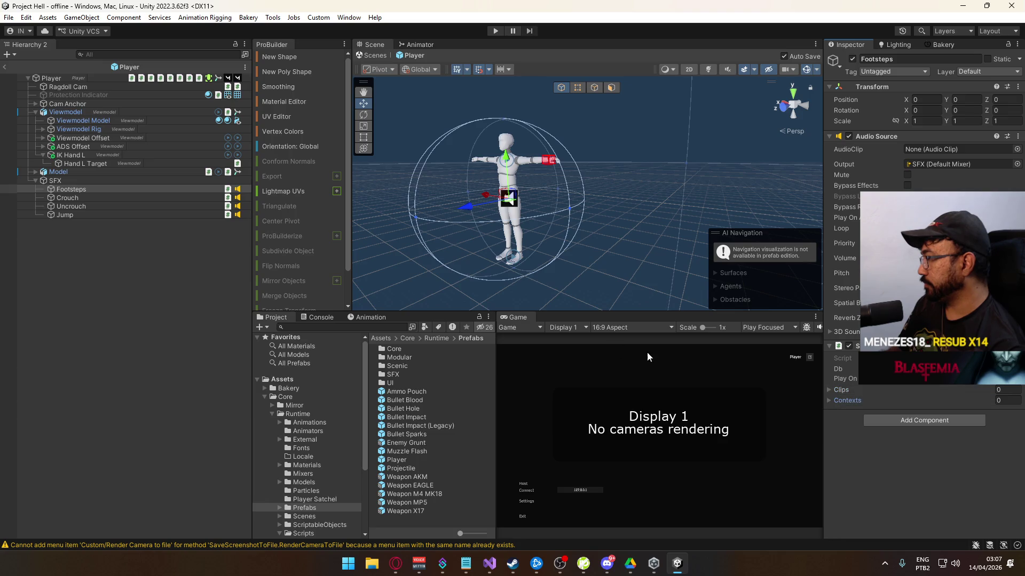
{"action": "left_click", "coordinate": [87, 198]}
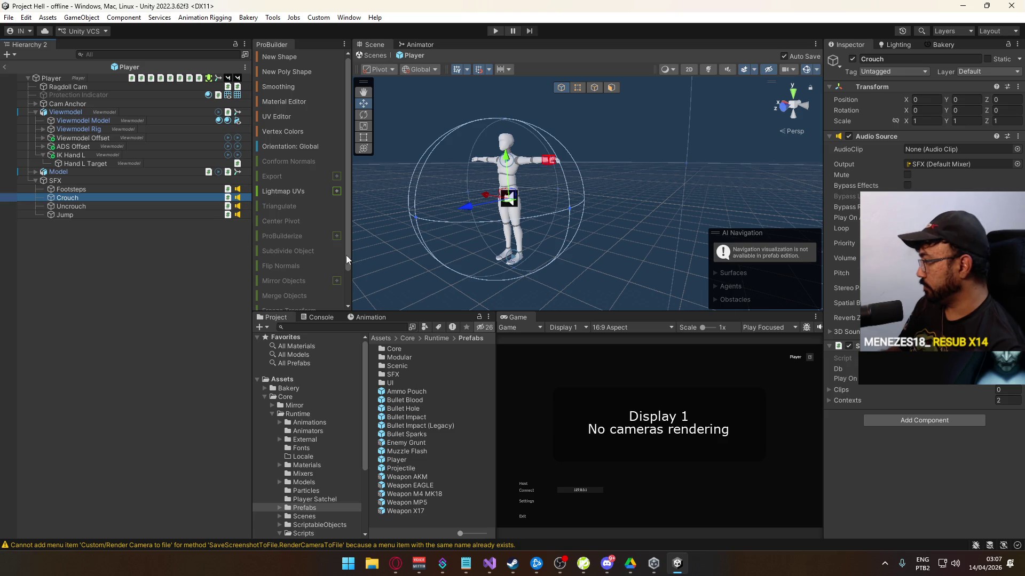
{"action": "left_click", "coordinate": [905, 400]}
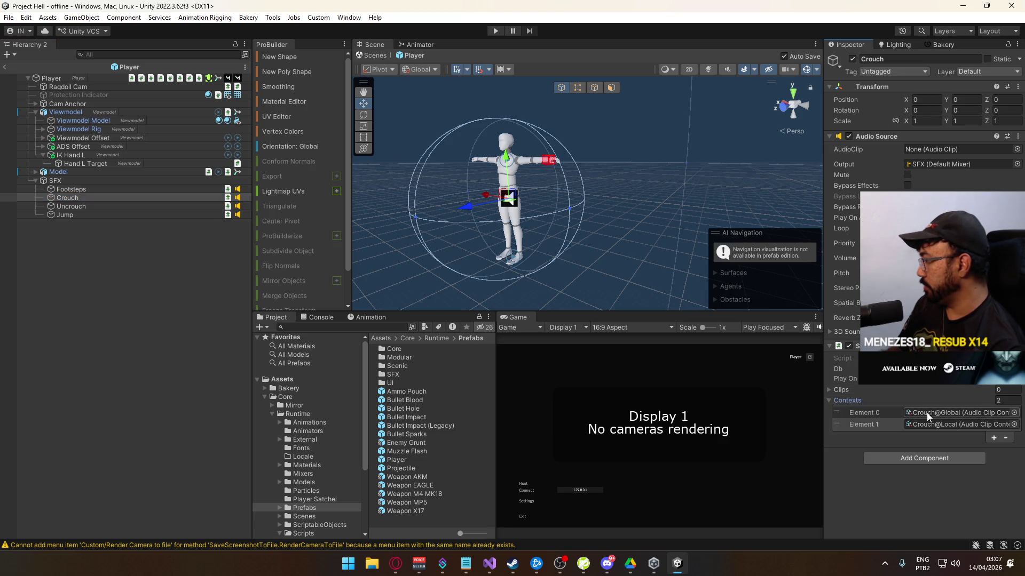
{"action": "left_click", "coordinate": [928, 414]}
{"action": "left_click", "coordinate": [420, 348]}
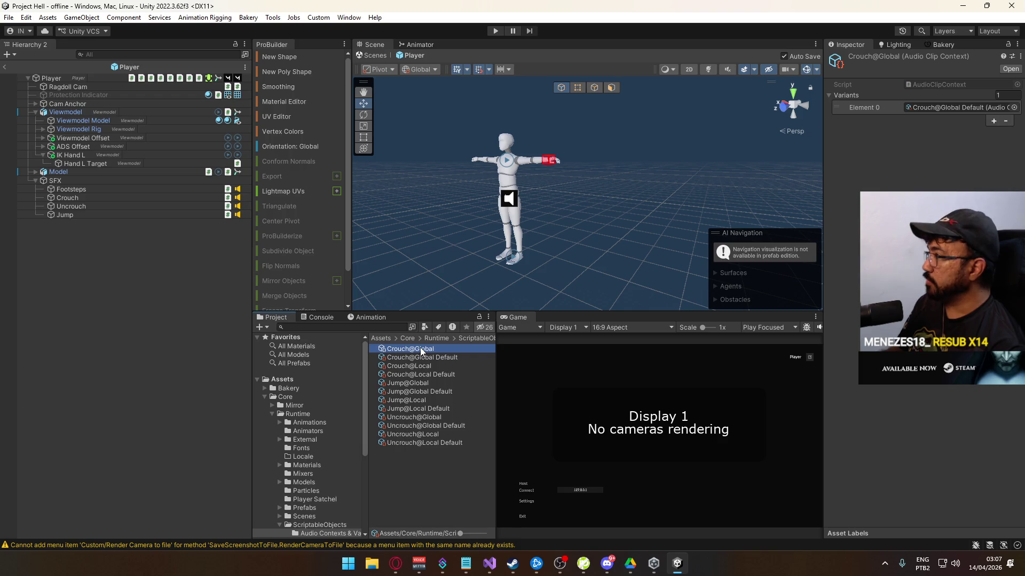
- Set Crouch@Global Default's Spatial Blend to 1
{"action": "left_click", "coordinate": [422, 357]}
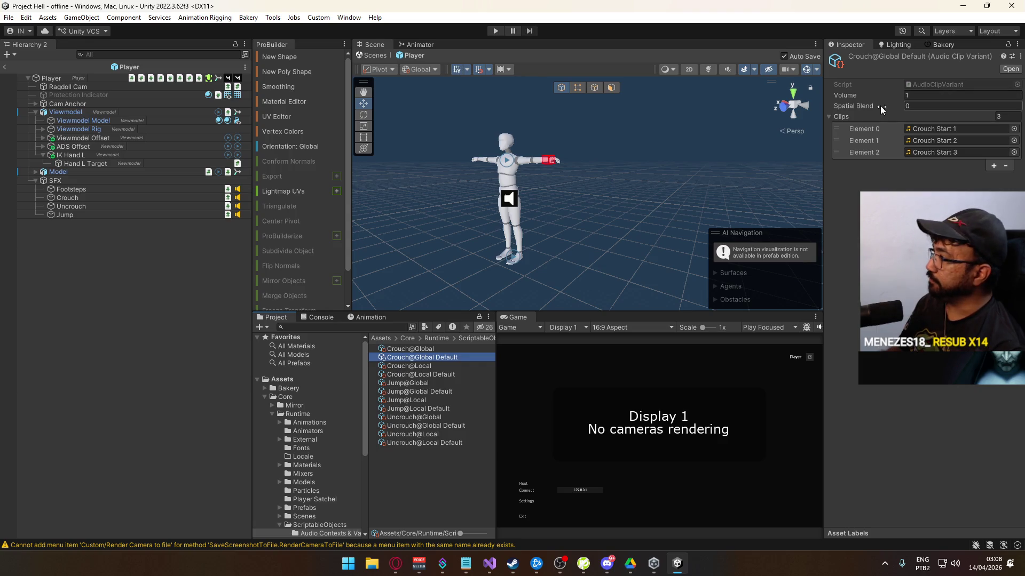
{"action": "left_click", "coordinate": [929, 106]}
{"action": "type", "text": "1"}
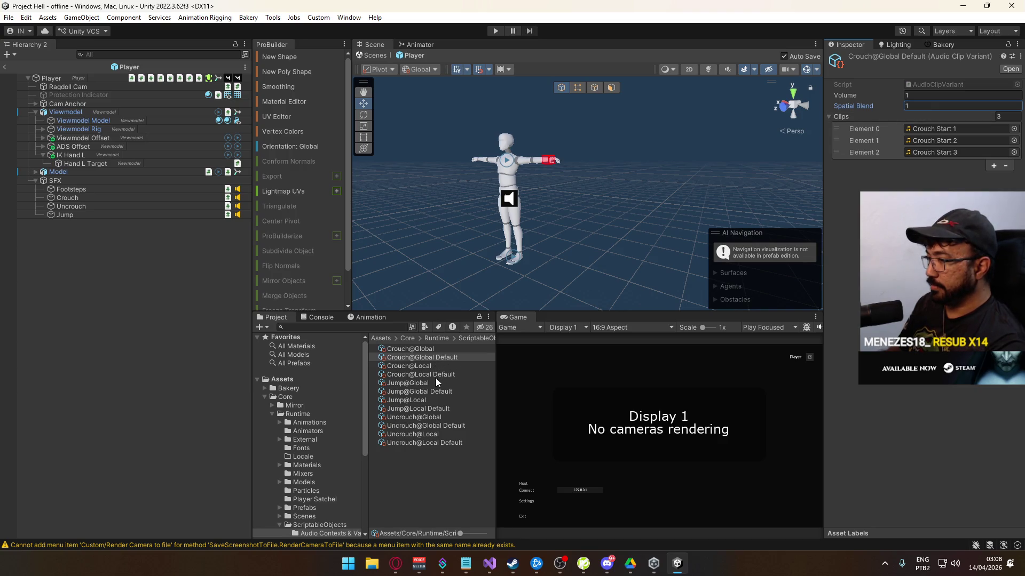
- Review the Crouch, Jump and Uncrouch Default variants, then exit Prefab Mode and view console warnings
{"action": "left_click", "coordinate": [432, 375]}
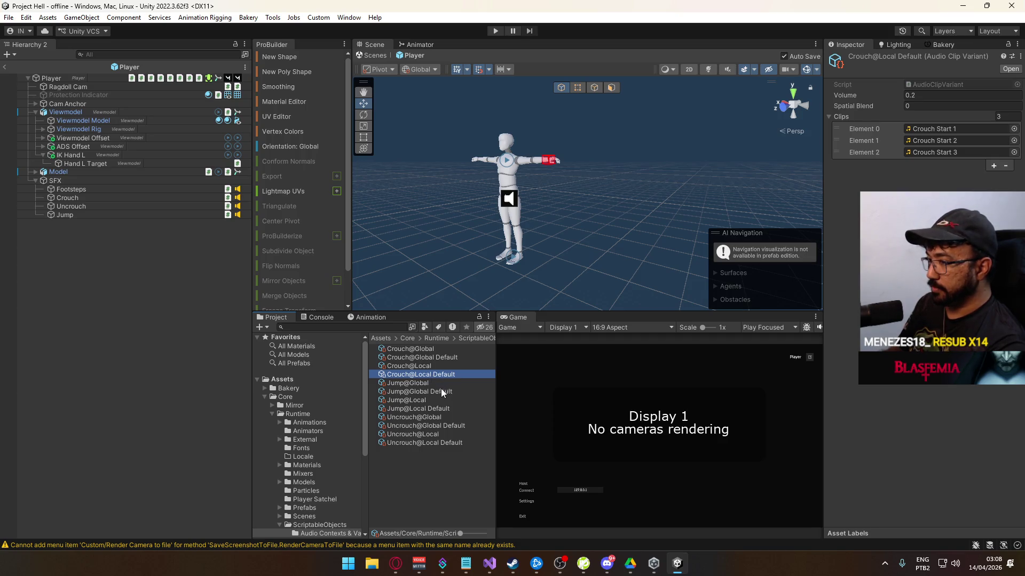
{"action": "left_click", "coordinate": [439, 392]}
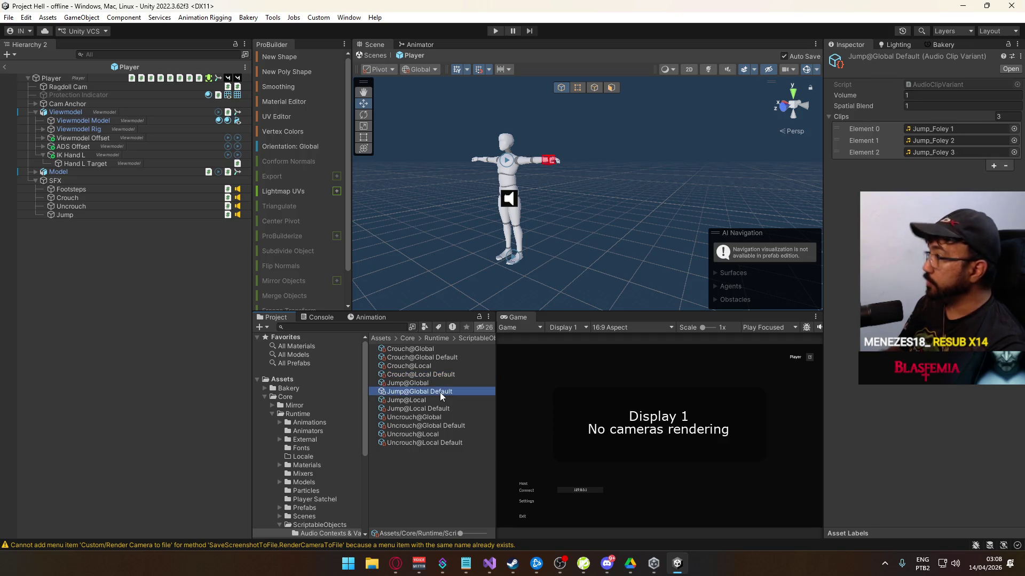
{"action": "left_click", "coordinate": [447, 426]}
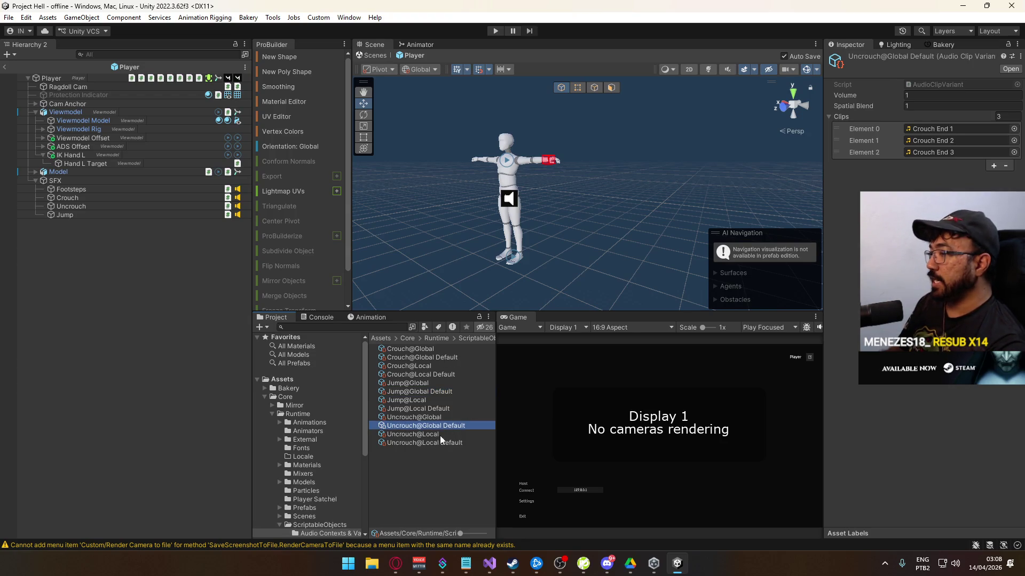
{"action": "left_click", "coordinate": [437, 442]}
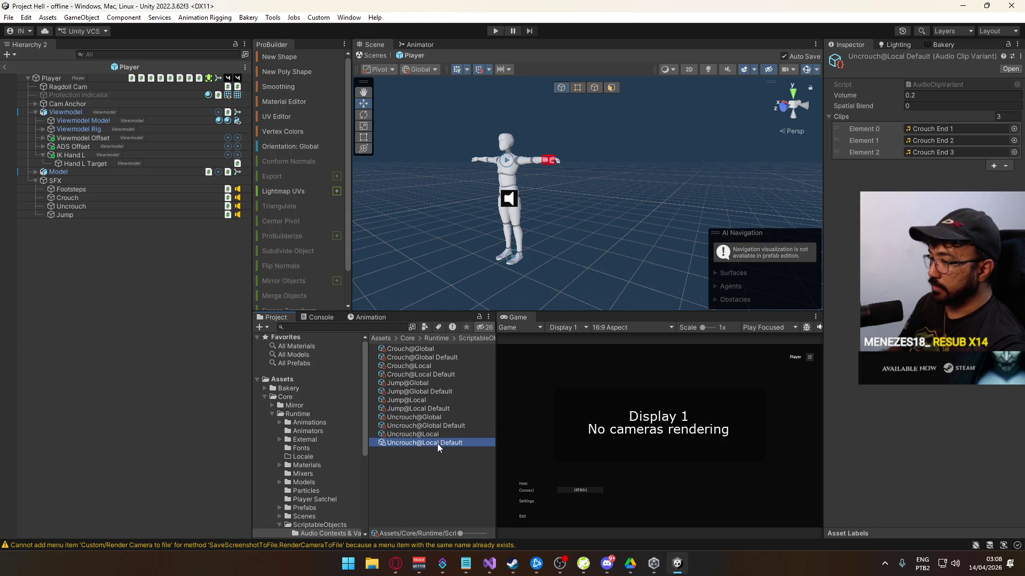
{"action": "left_click", "coordinate": [432, 437]}
{"action": "left_click", "coordinate": [431, 441]}
{"action": "left_click", "coordinate": [440, 425]}
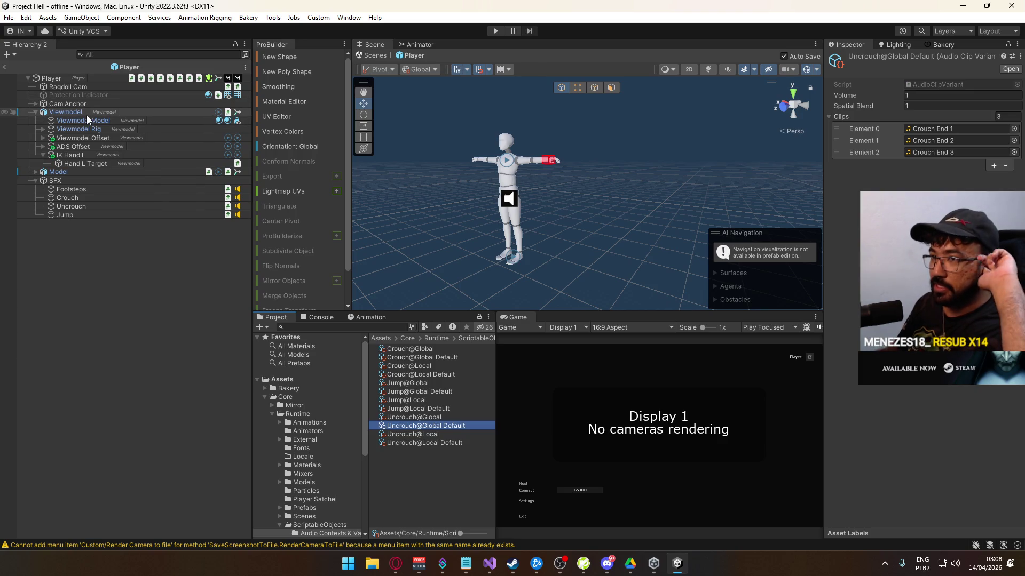
{"action": "left_click", "coordinate": [5, 67]}
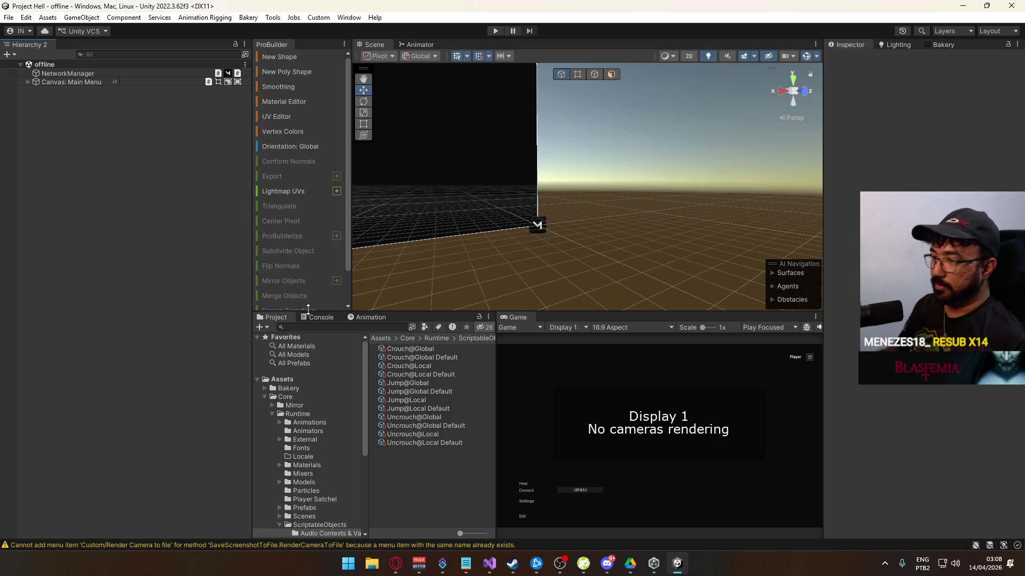
{"action": "left_click", "coordinate": [323, 317]}
- Clear the console warnings and mark 'foley sounds not local' as TEST in the notes
{"action": "left_click", "coordinate": [257, 328]}
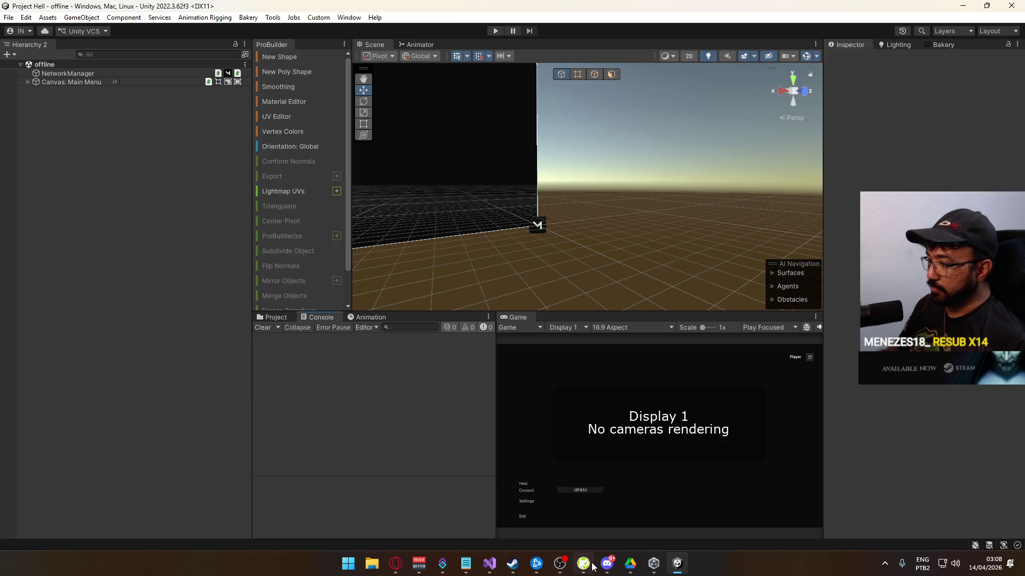
{"action": "left_click", "coordinate": [466, 563]}
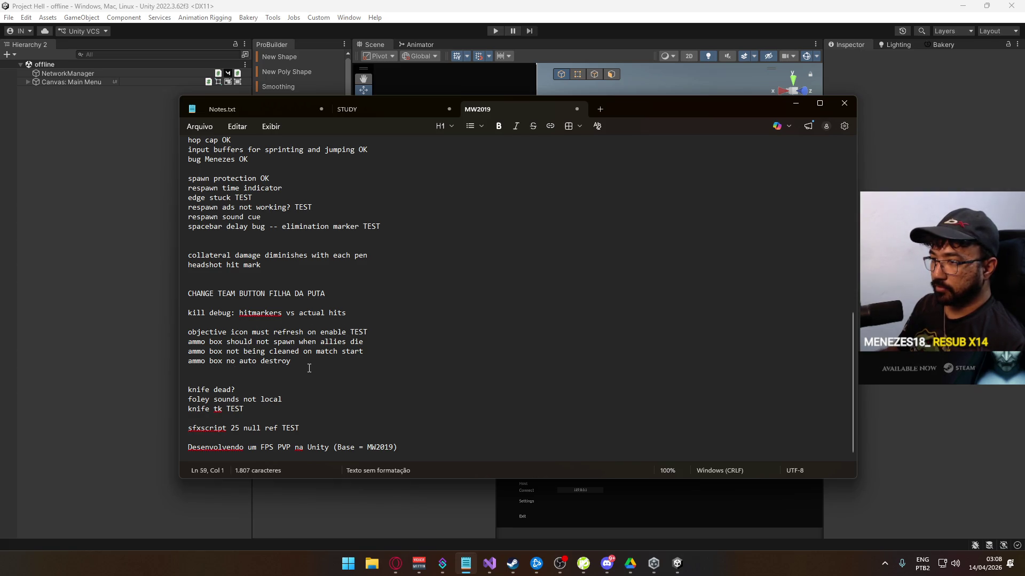
{"action": "left_click", "coordinate": [314, 399]}
{"action": "type", "text": "TEST"}
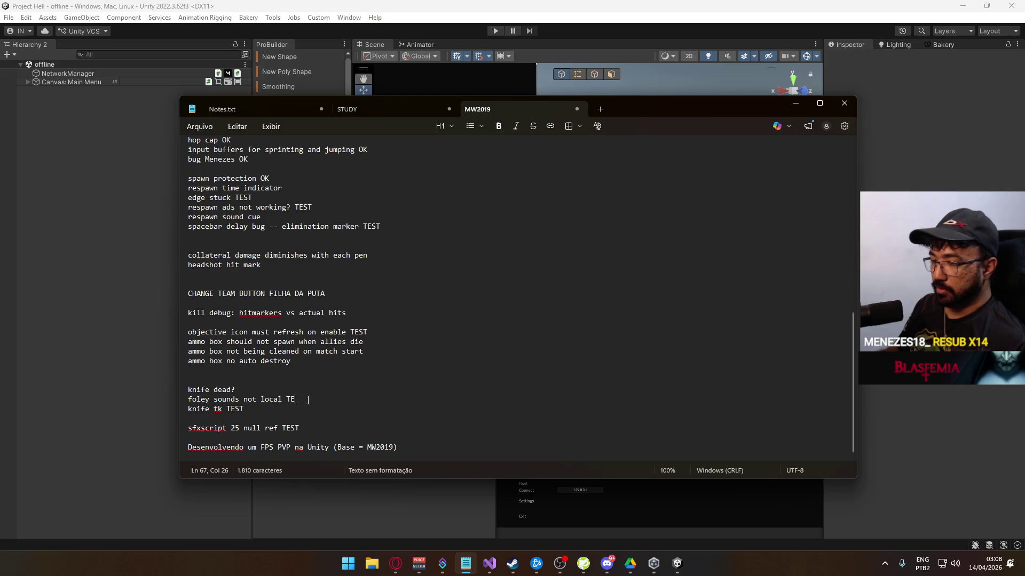
{"action": "left_click_drag", "start_coordinate": [286, 391], "coordinate": [127, 386]}
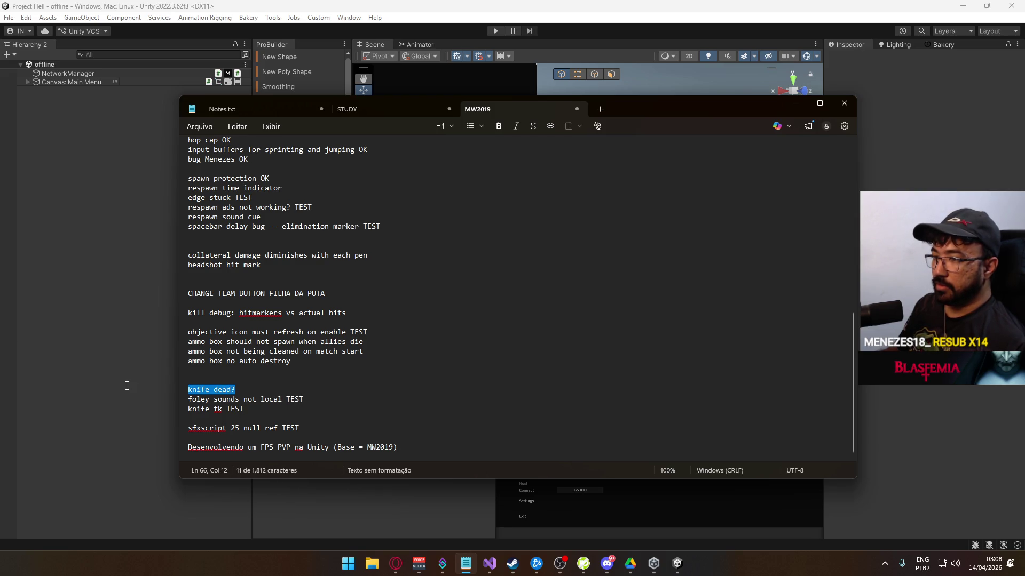
{"action": "left_click", "coordinate": [263, 390]}
{"action": "type", "text": "TEST"}
- Select the ammo box notes, narrowing to the allies-die ammo box line, then return to Unity
{"action": "left_click", "coordinate": [357, 430]}
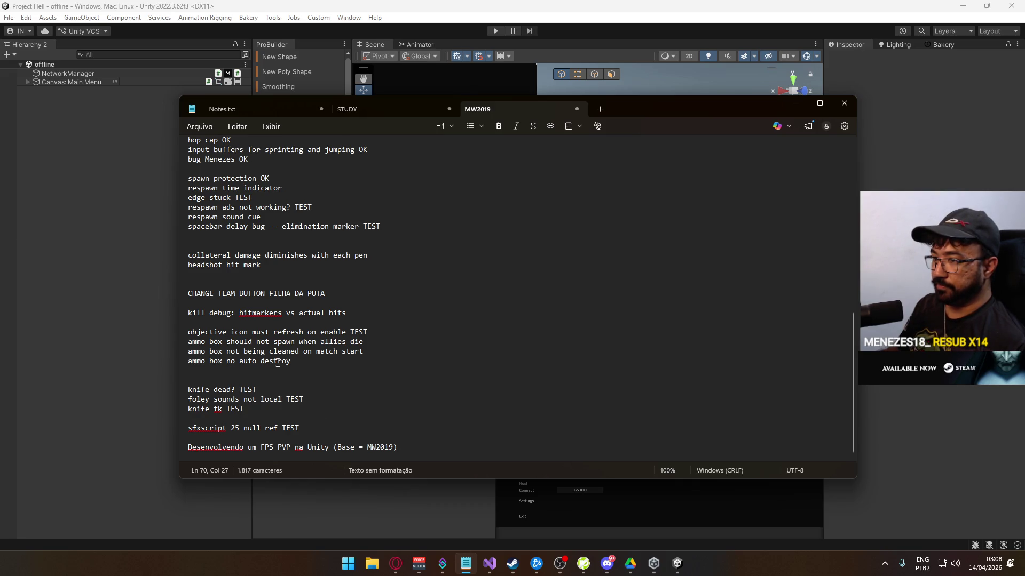
{"action": "key", "text": "shift+Up"}
{"action": "key", "text": "shift+Up"}
{"action": "key", "text": "shift+Home"}
{"action": "key", "text": "Right"}
{"action": "key", "text": "shift+Up"}
{"action": "key", "text": "shift+Up"}
{"action": "key", "text": "shift+Home"}
{"action": "key", "text": "Right"}
{"action": "key", "text": "shift+Up"}
{"action": "key", "text": "shift+Up"}
{"action": "key", "text": "shift+Up"}
{"action": "key", "text": "shift+Home"}
{"action": "key", "text": "Down"}
{"action": "key", "text": "shift+End"}
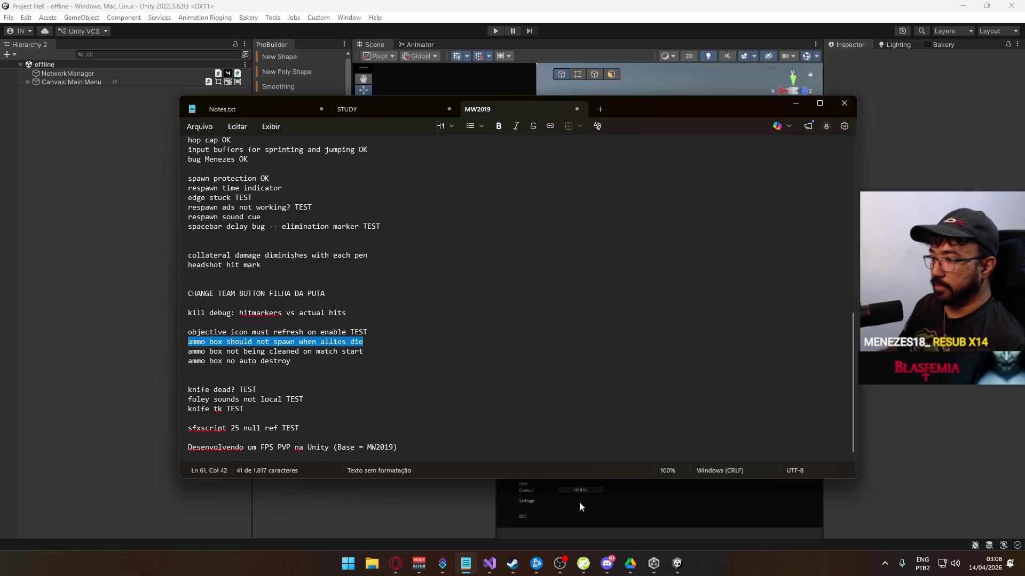
{"action": "left_click", "coordinate": [676, 563]}
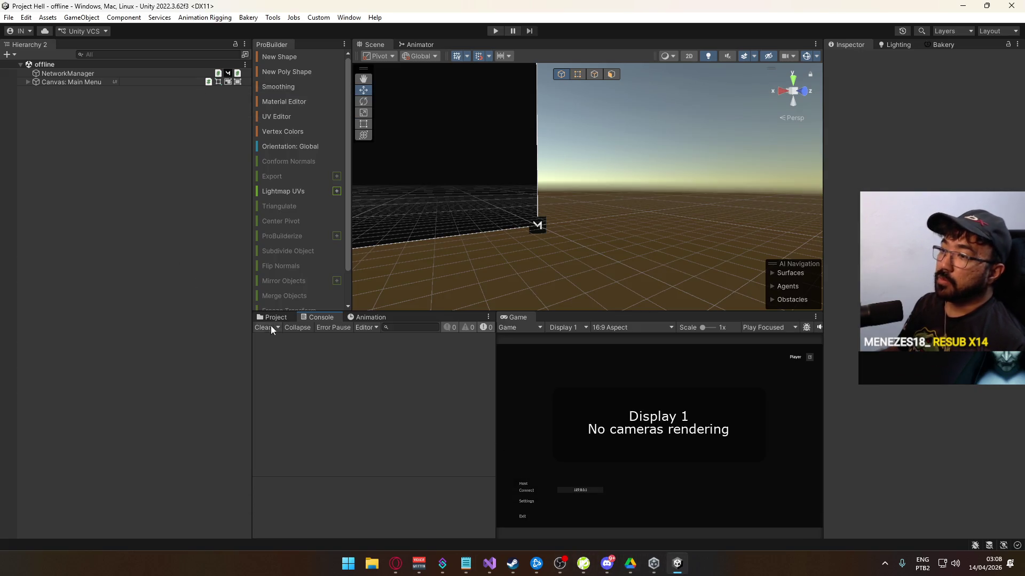
- Show Assets > Core > Runtime > Prefabs, collapse Scripts, and return to PlayerScript.cs in Visual Studio
{"action": "left_click", "coordinate": [272, 317]}
{"action": "scroll", "coordinate": [324, 460], "scroll_direction": "down", "scroll_amount": 3}
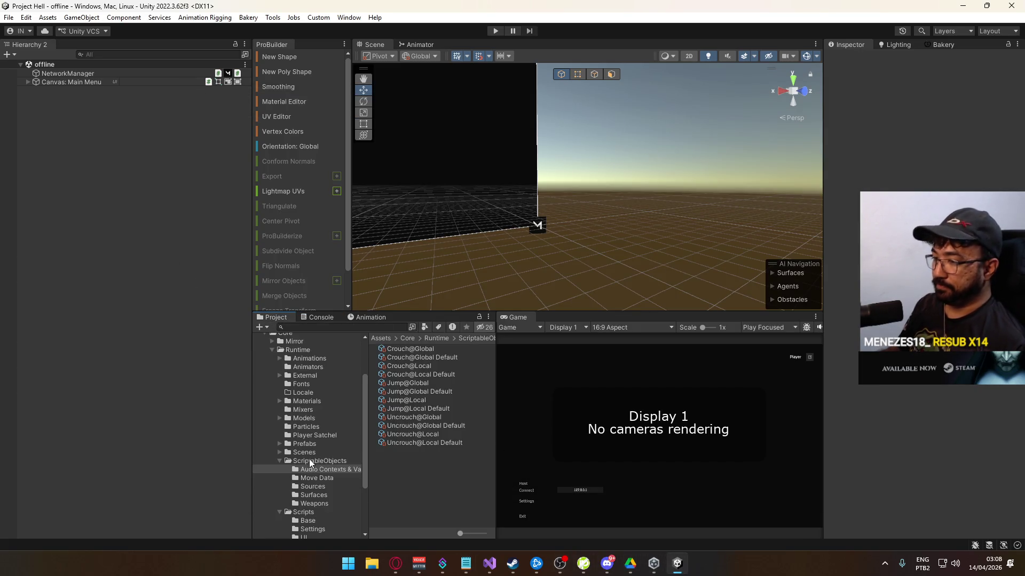
{"action": "left_click", "coordinate": [288, 444]}
{"action": "left_click", "coordinate": [279, 470]}
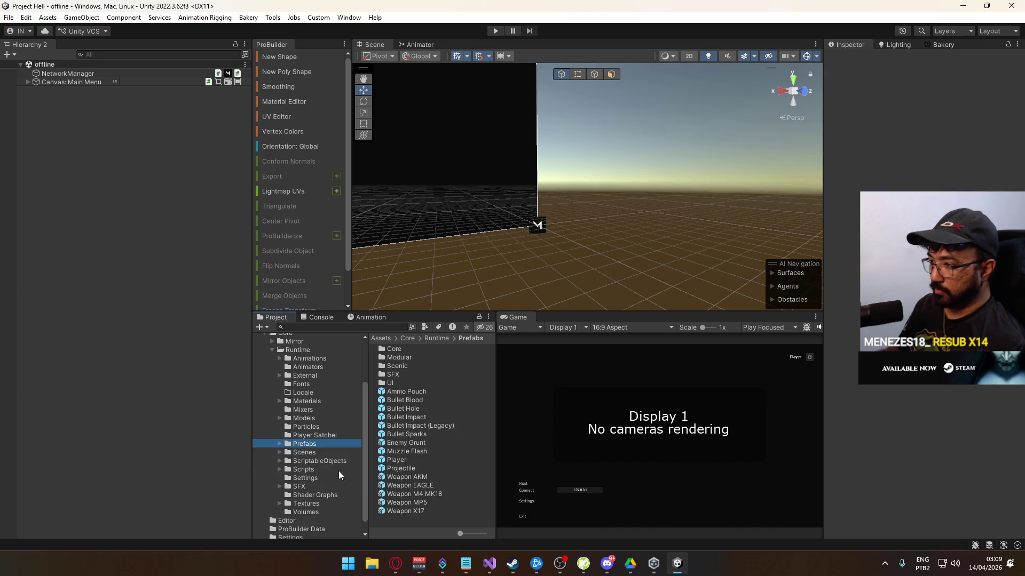
{"action": "left_click", "coordinate": [492, 566]}
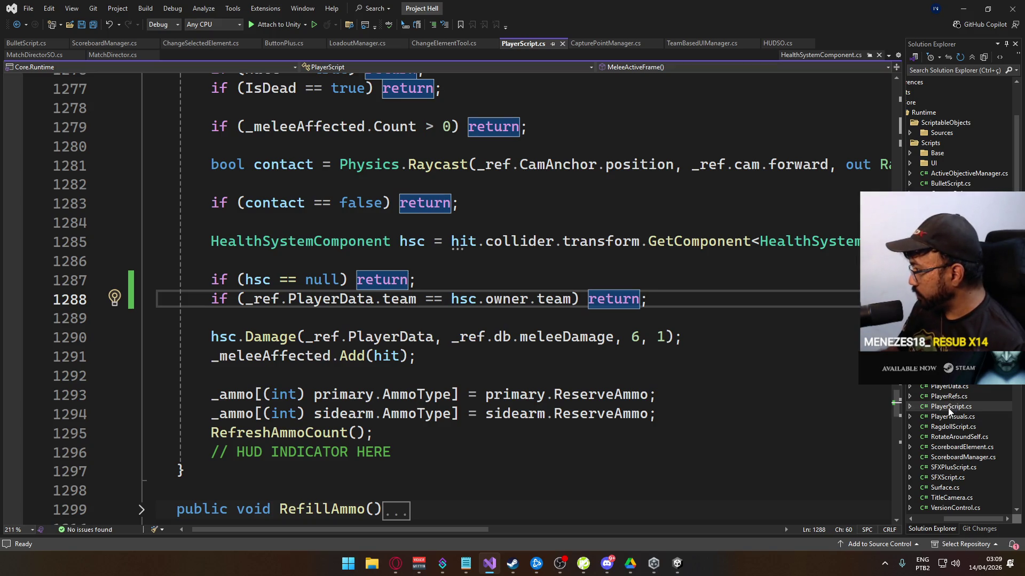
- Review PlayerScript.cs from line 1287, looking over the RenewSleightOfHand and RefillAmmo methods
{"action": "left_click", "coordinate": [427, 280]}
{"action": "scroll", "coordinate": [410, 255], "scroll_direction": "down", "scroll_amount": 4}
{"action": "scroll", "coordinate": [410, 255], "scroll_direction": "down", "scroll_amount": 3}
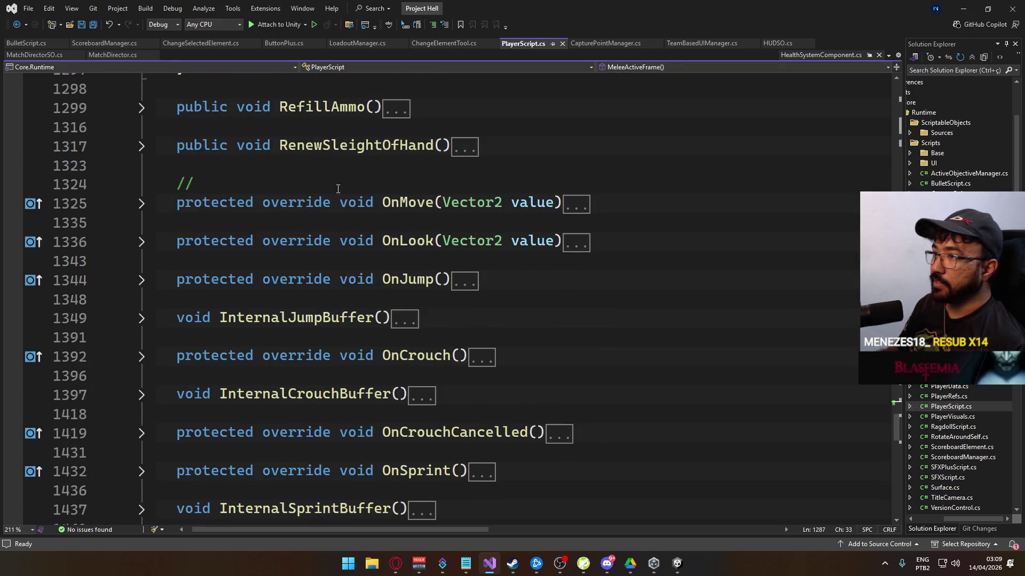
{"action": "scroll", "coordinate": [369, 208], "scroll_direction": "down", "scroll_amount": 7}
{"action": "scroll", "coordinate": [368, 210], "scroll_direction": "down", "scroll_amount": 2}
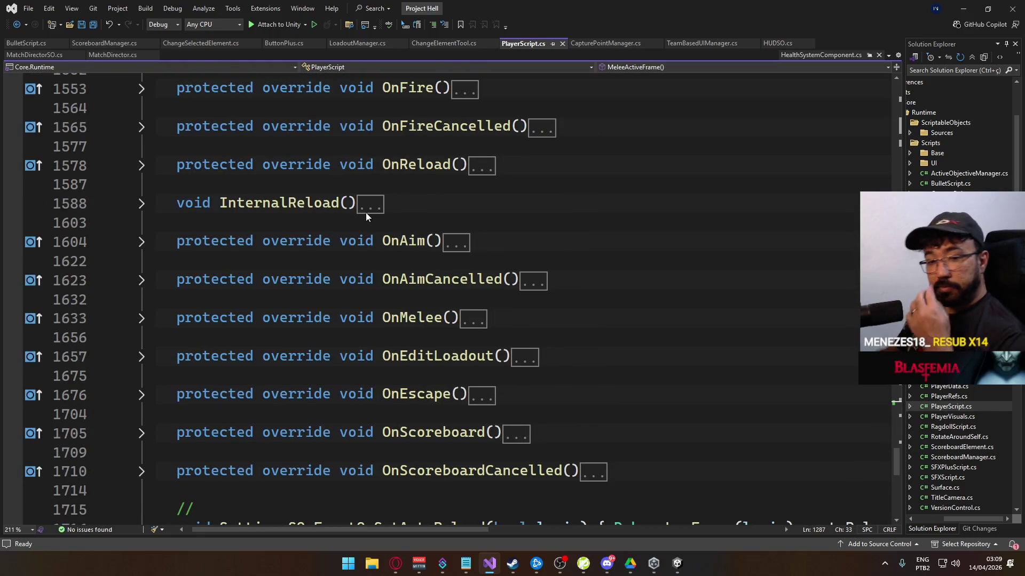
{"action": "scroll", "coordinate": [325, 198], "scroll_direction": "down", "scroll_amount": 3}
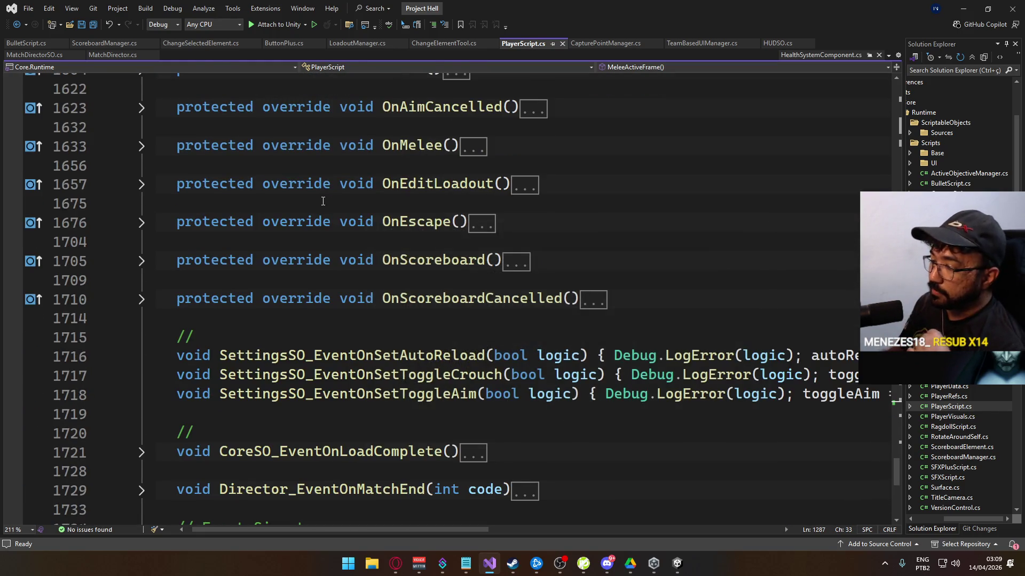
{"action": "scroll", "coordinate": [322, 201], "scroll_direction": "down", "scroll_amount": 3}
{"action": "scroll", "coordinate": [312, 203], "scroll_direction": "up", "scroll_amount": 2}
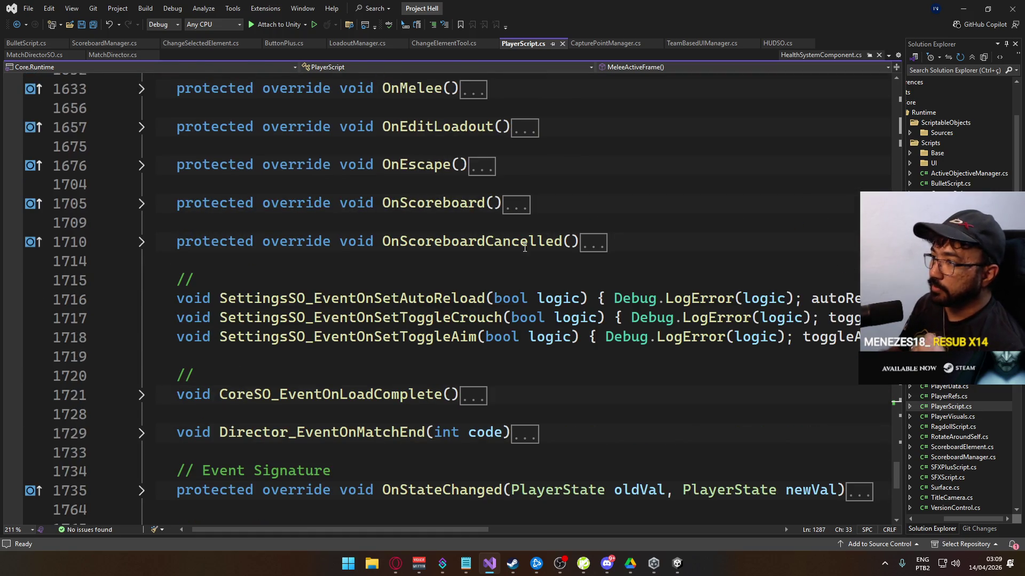
{"action": "scroll", "coordinate": [512, 243], "scroll_direction": "up", "scroll_amount": 5}
{"action": "scroll", "coordinate": [500, 240], "scroll_direction": "down", "scroll_amount": 5}
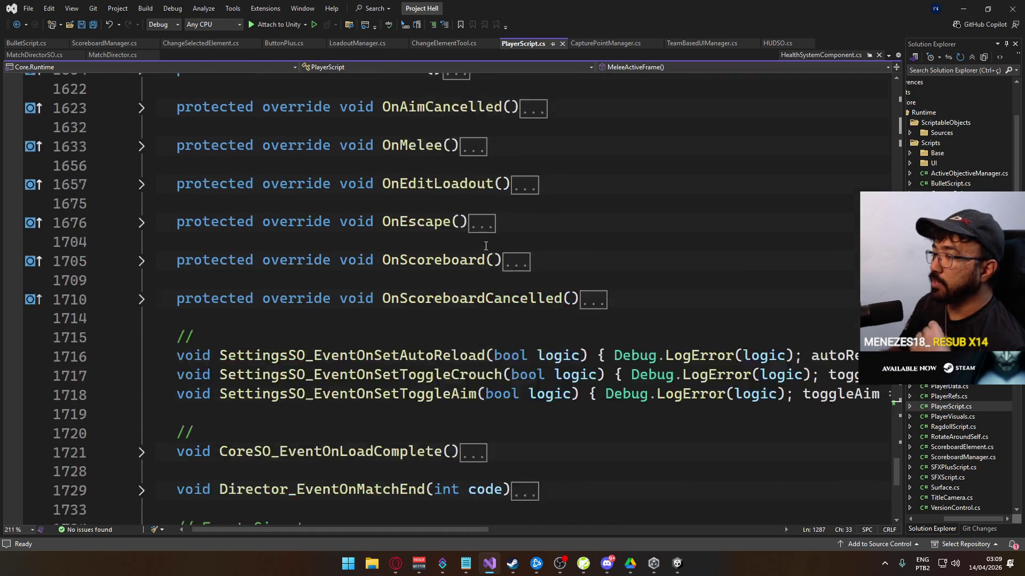
{"action": "scroll", "coordinate": [477, 242], "scroll_direction": "down", "scroll_amount": 3}
{"action": "scroll", "coordinate": [476, 241], "scroll_direction": "up", "scroll_amount": 3}
{"action": "scroll", "coordinate": [470, 241], "scroll_direction": "up", "scroll_amount": 7}
{"action": "scroll", "coordinate": [465, 240], "scroll_direction": "up", "scroll_amount": 1}
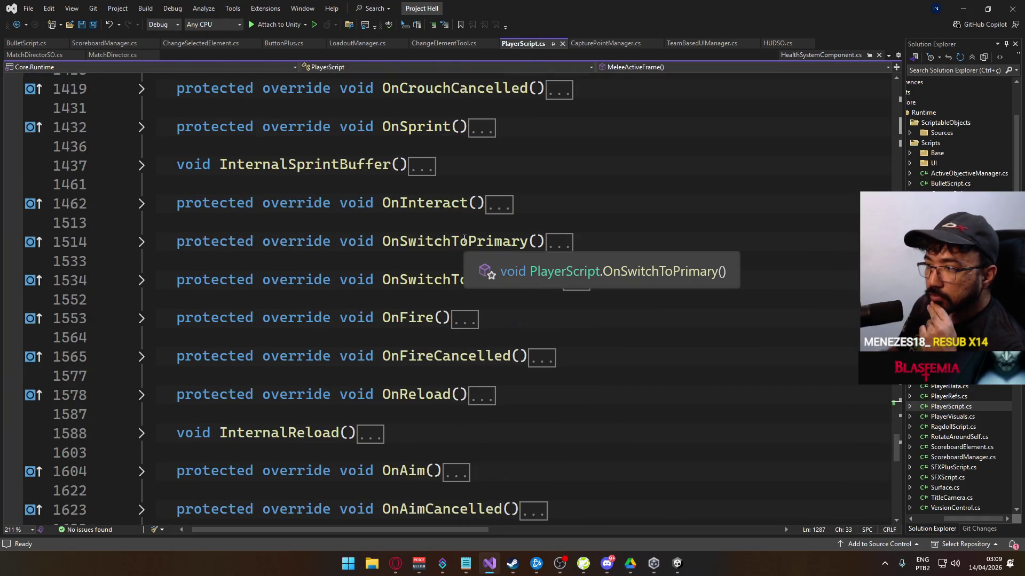
{"action": "scroll", "coordinate": [464, 240], "scroll_direction": "up", "scroll_amount": 4}
{"action": "scroll", "coordinate": [462, 235], "scroll_direction": "up", "scroll_amount": 5}
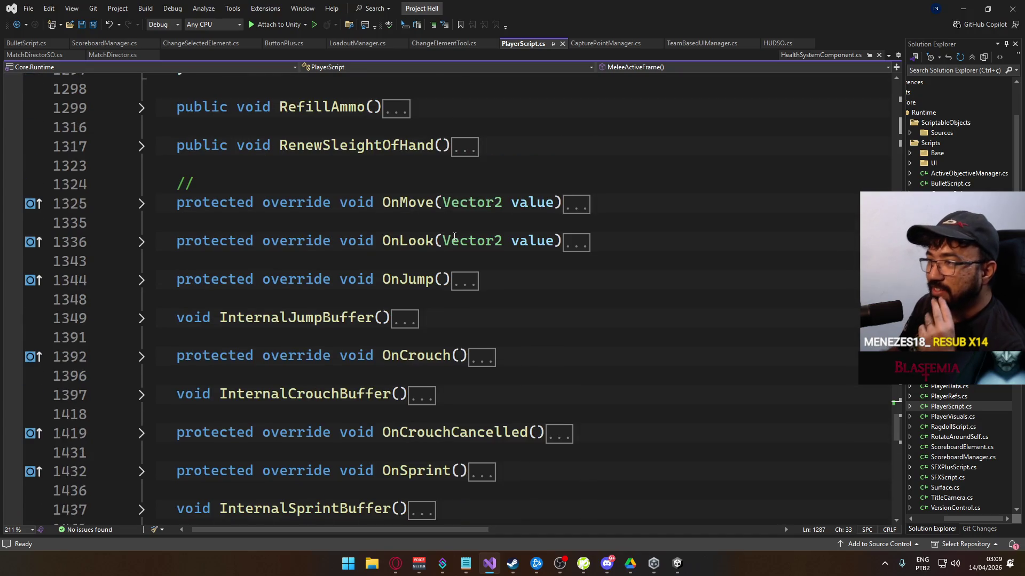
{"action": "scroll", "coordinate": [448, 238], "scroll_direction": "up", "scroll_amount": 1}
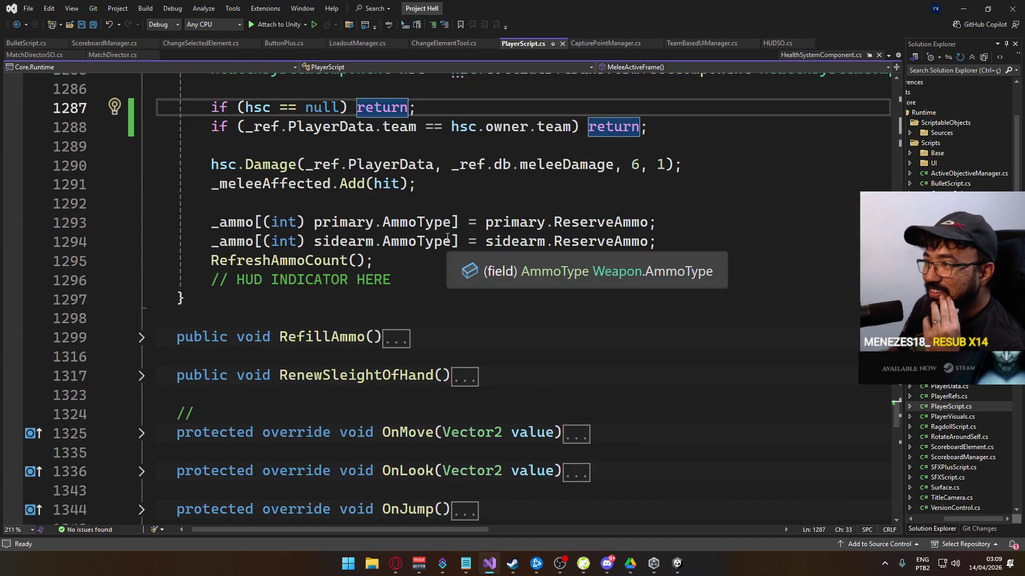
{"action": "left_click_drag", "start_coordinate": [511, 356], "coordinate": [509, 390]}
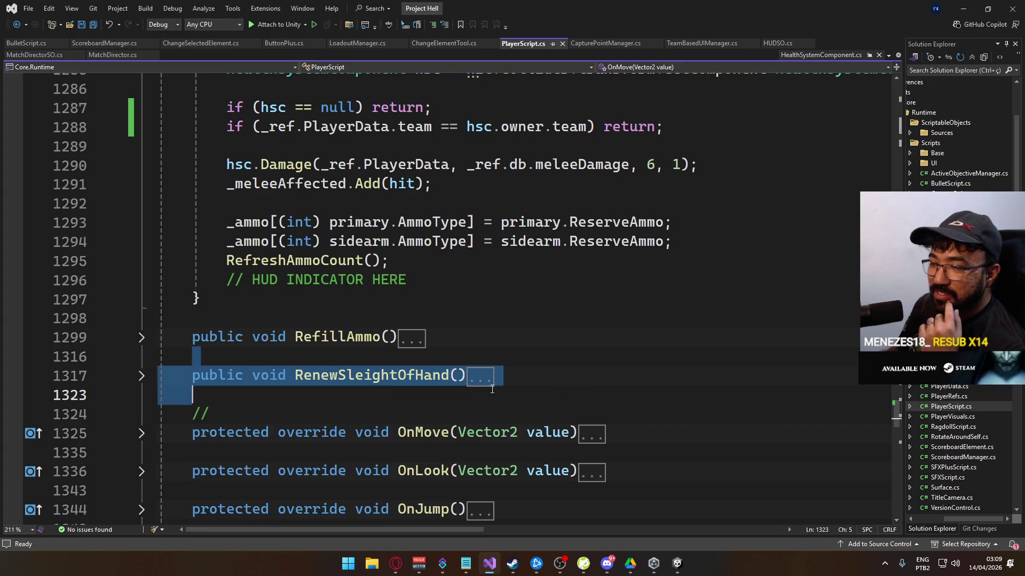
{"action": "left_click", "coordinate": [448, 338]}
- Fold the MeleeActiveFrame method and keep reviewing the code above it
{"action": "scroll", "coordinate": [373, 331], "scroll_direction": "up", "scroll_amount": 8}
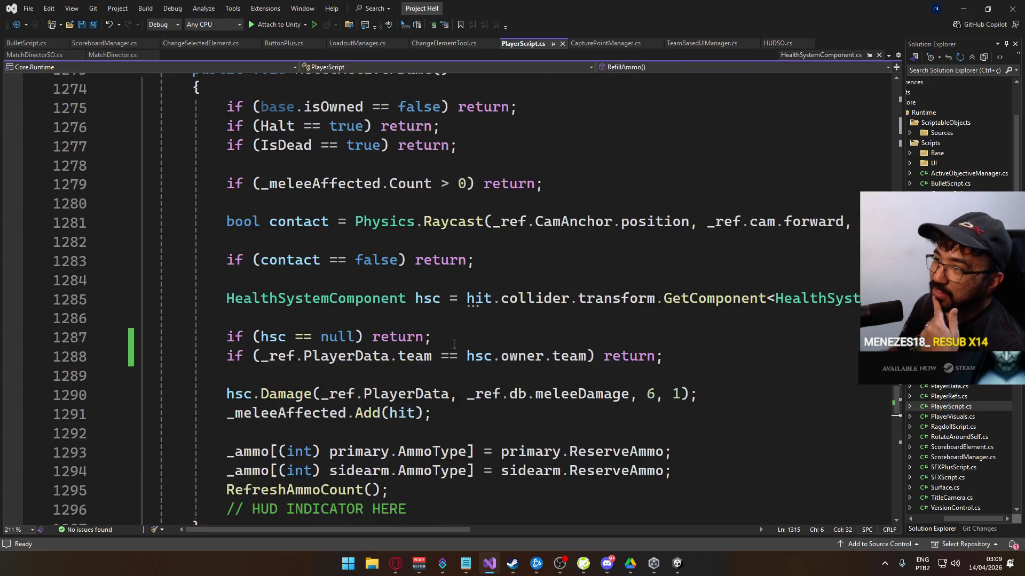
{"action": "left_click", "coordinate": [141, 299]}
{"action": "scroll", "coordinate": [139, 299], "scroll_direction": "up", "scroll_amount": 3}
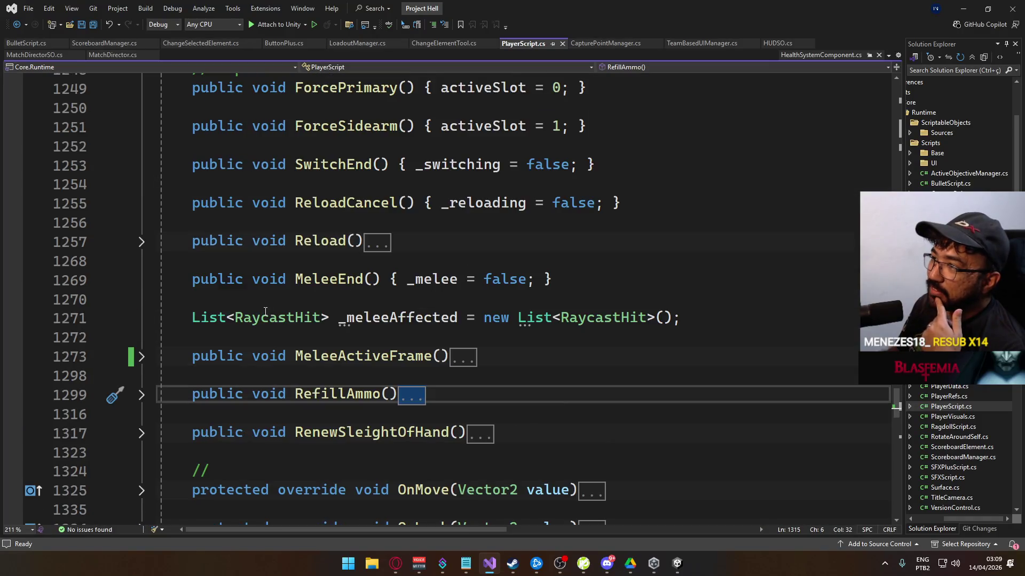
{"action": "scroll", "coordinate": [349, 297], "scroll_direction": "up", "scroll_amount": 8}
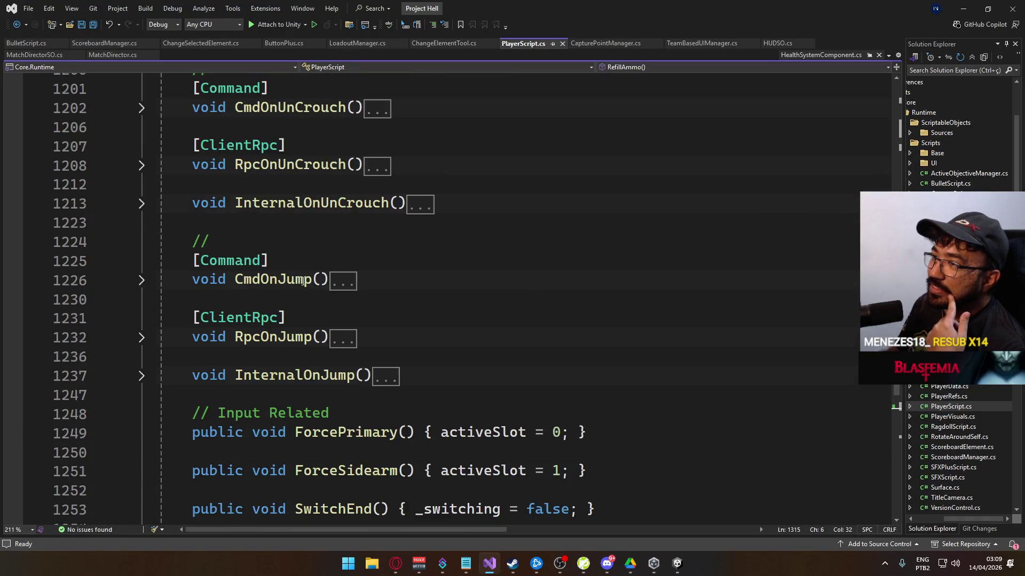
{"action": "scroll", "coordinate": [320, 288], "scroll_direction": "up", "scroll_amount": 3}
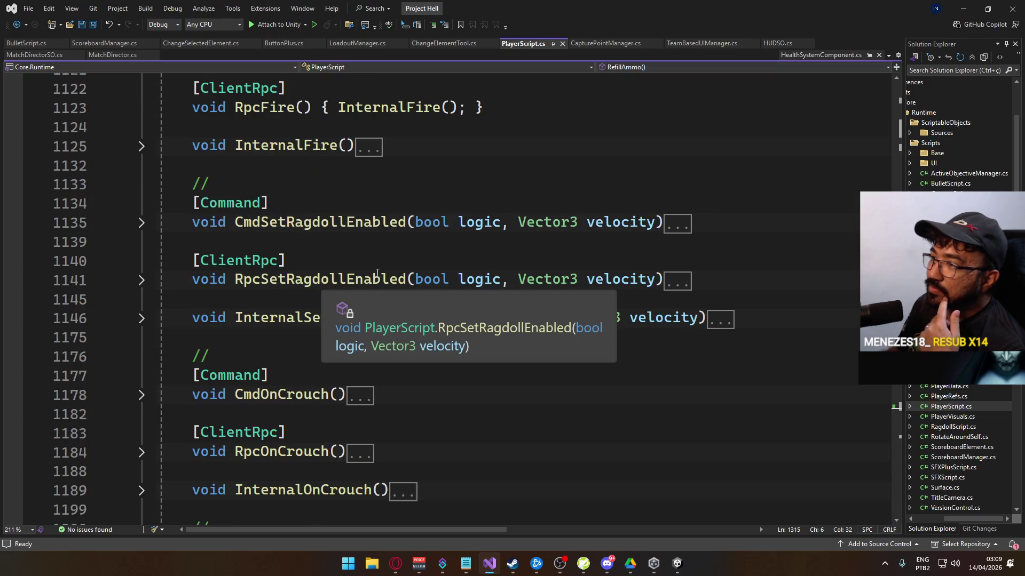
{"action": "scroll", "coordinate": [299, 299], "scroll_direction": "up", "scroll_amount": 4}
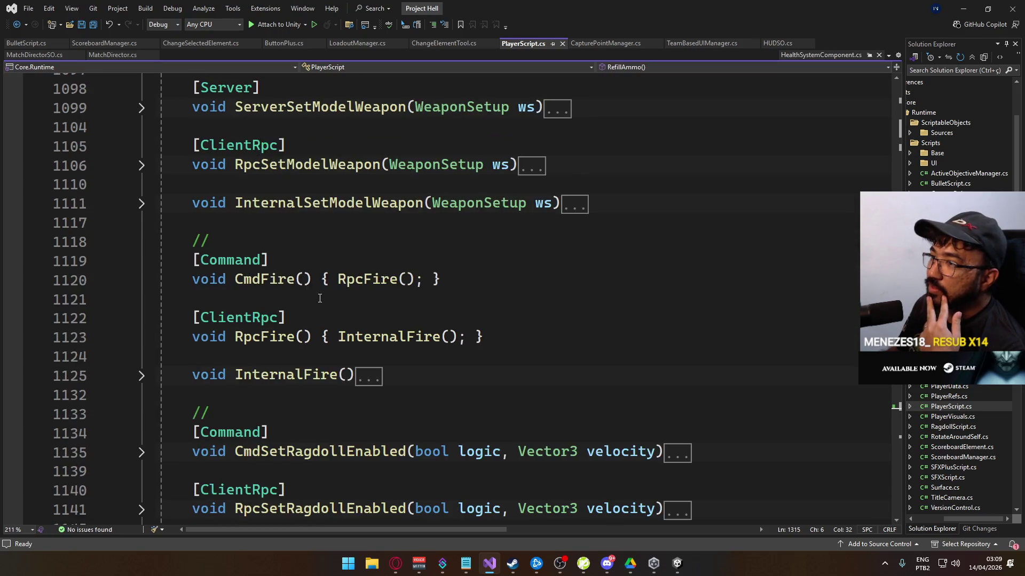
{"action": "scroll", "coordinate": [320, 288], "scroll_direction": "down", "scroll_amount": 4}
{"action": "scroll", "coordinate": [337, 284], "scroll_direction": "up", "scroll_amount": 13}
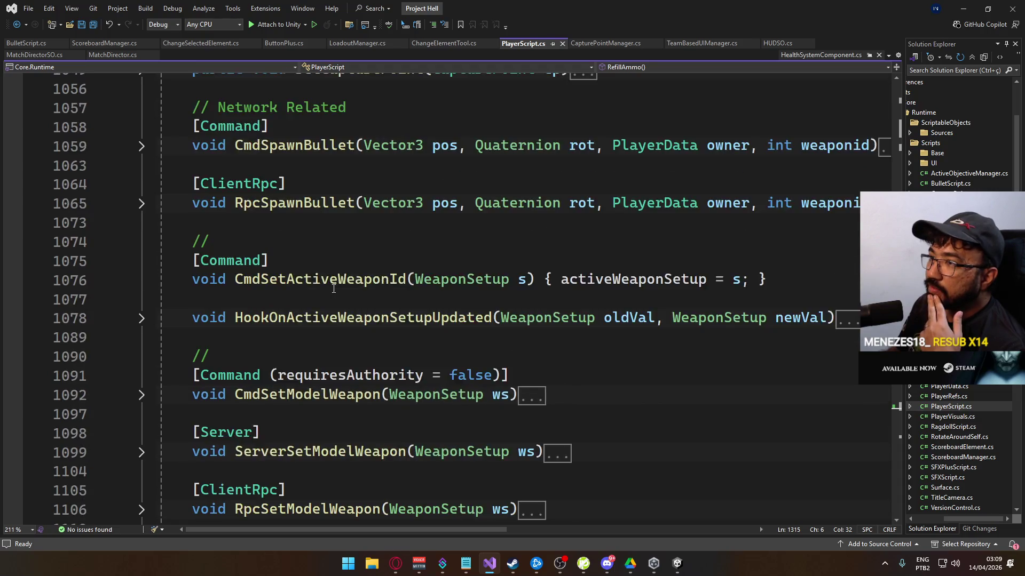
- Expand Death() to read it, fold it again, and open HealthSystem.cs from Solution Explorer
{"action": "left_click", "coordinate": [141, 223]}
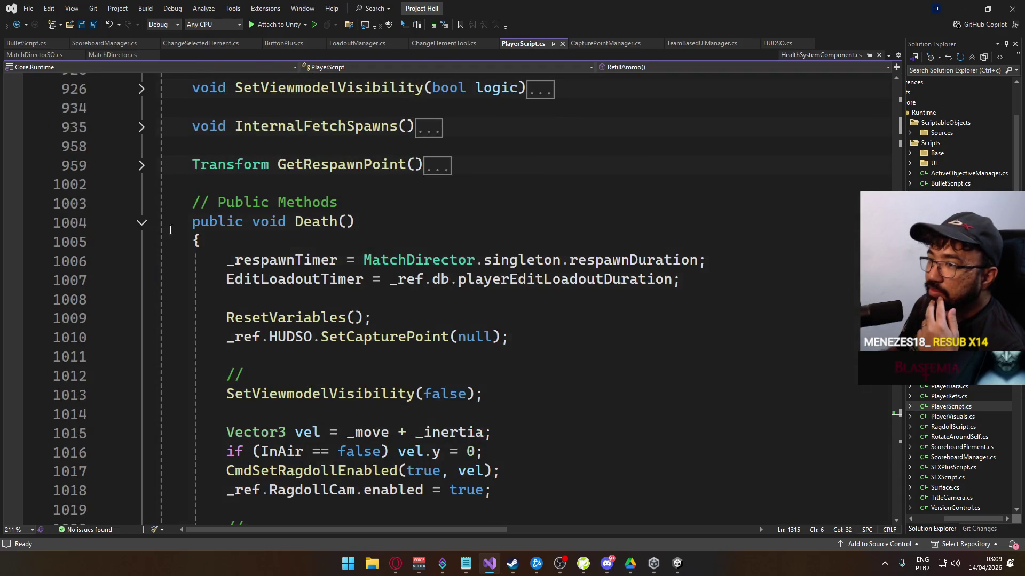
{"action": "scroll", "coordinate": [347, 263], "scroll_direction": "down", "scroll_amount": 5}
{"action": "scroll", "coordinate": [322, 280], "scroll_direction": "up", "scroll_amount": 1}
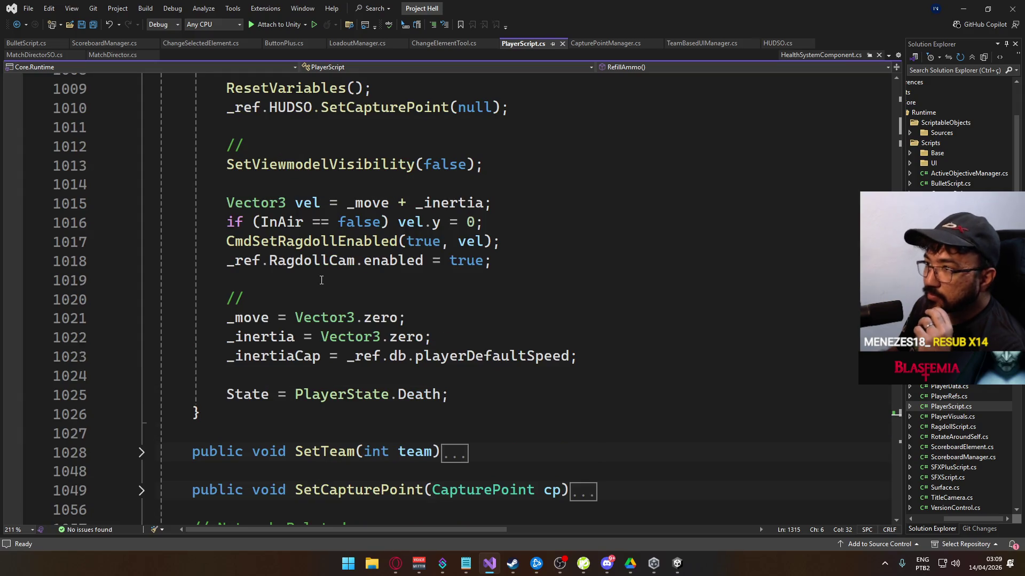
{"action": "scroll", "coordinate": [315, 262], "scroll_direction": "up", "scroll_amount": 2}
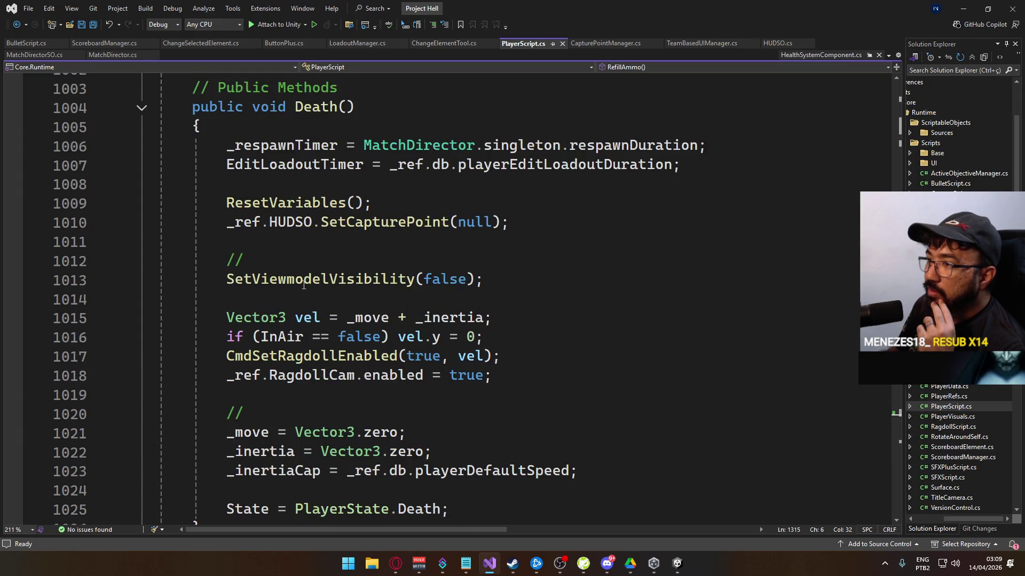
{"action": "scroll", "coordinate": [325, 293], "scroll_direction": "up", "scroll_amount": 1}
{"action": "left_click", "coordinate": [141, 165]}
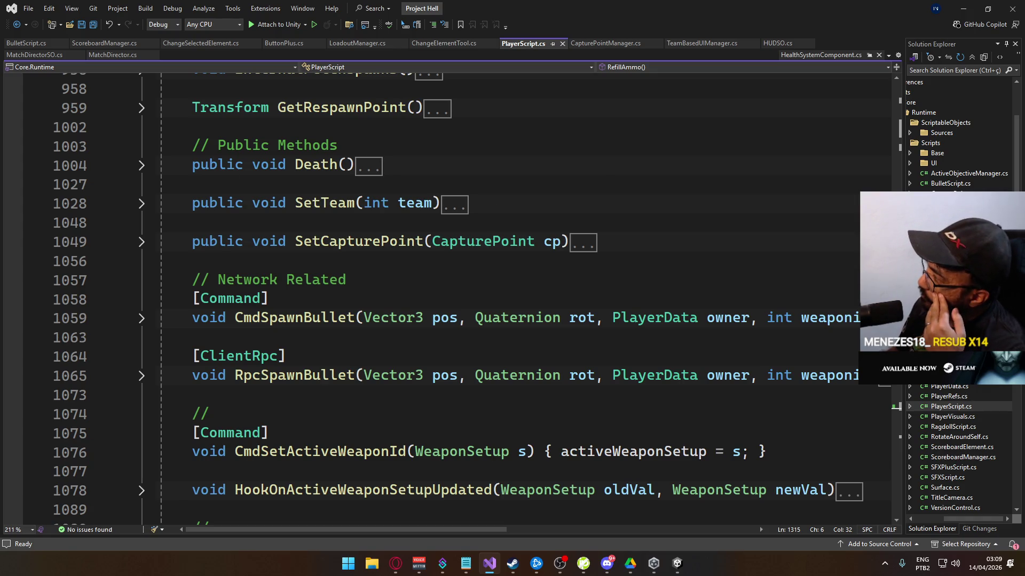
{"action": "double_click", "coordinate": [955, 284]}
{"action": "scroll", "coordinate": [465, 283], "scroll_direction": "down", "scroll_amount": 5}
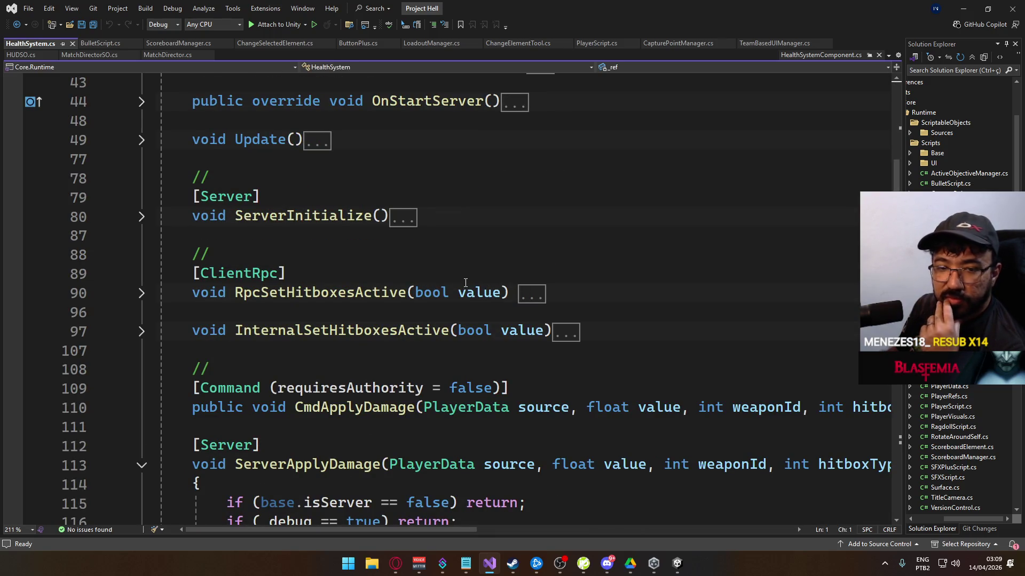
- Go to the InternalSpawnAmmoPouch definition at line 227 of HealthSystem.cs
{"action": "scroll", "coordinate": [465, 282], "scroll_direction": "down", "scroll_amount": 15}
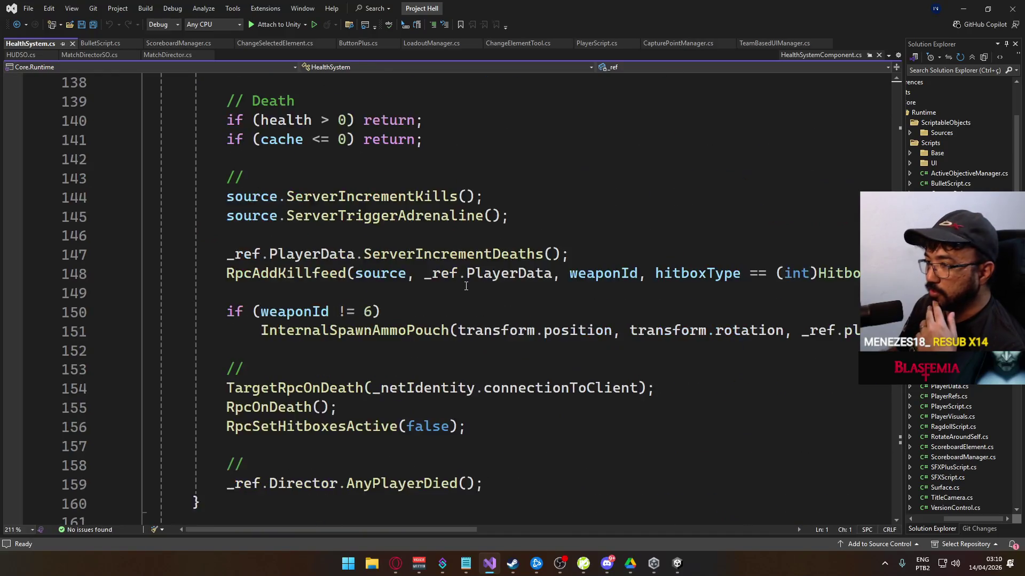
{"action": "scroll", "coordinate": [465, 286], "scroll_direction": "down", "scroll_amount": 1}
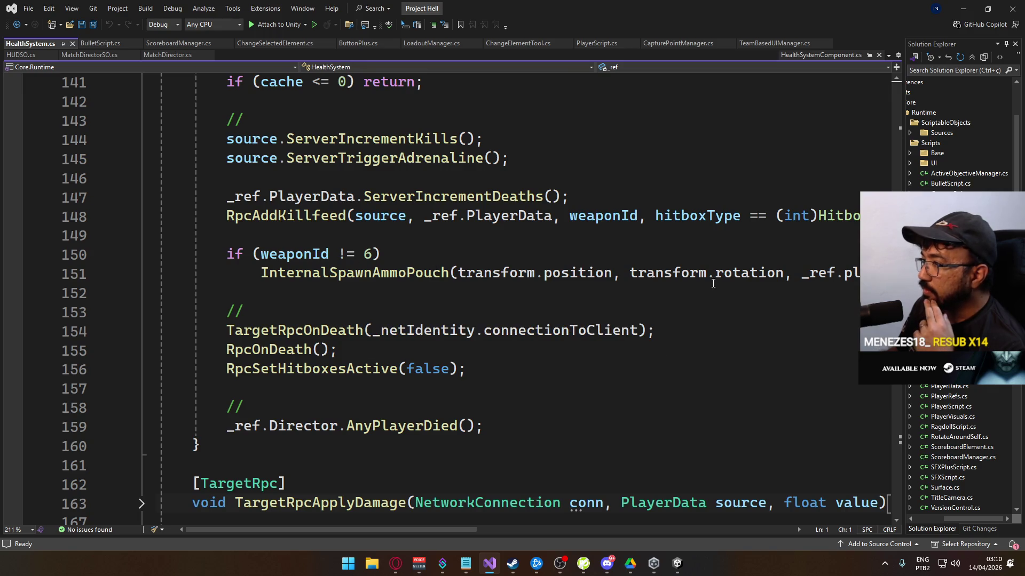
{"action": "left_click", "coordinate": [341, 270], "text": "ctrl"}
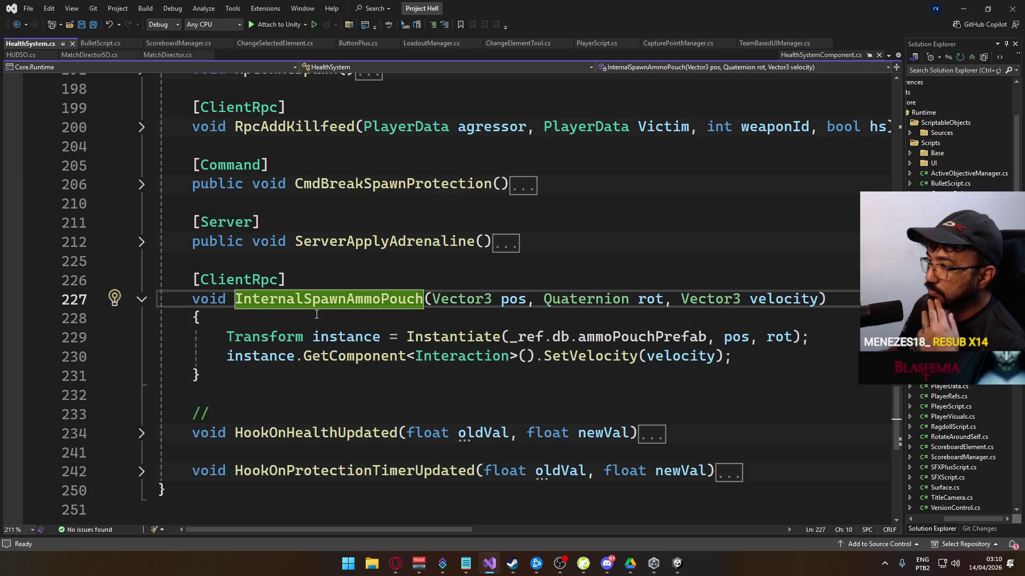
- Add 'int team,' as the first parameter of InternalSpawnAmmoPouch, before Vector3 pos
{"action": "mouse_move", "coordinate": [307, 304]}
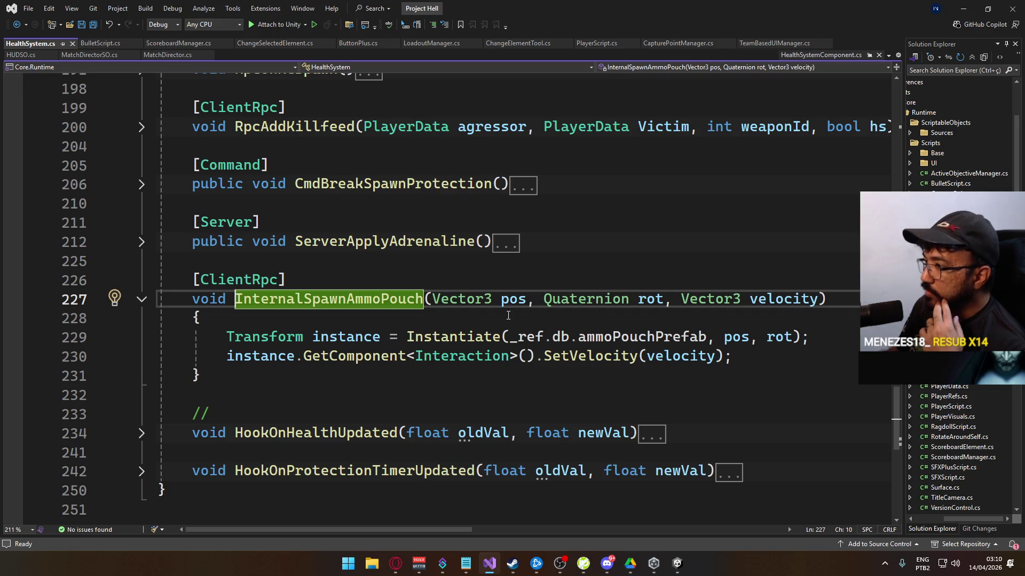
{"action": "left_click", "coordinate": [437, 303]}
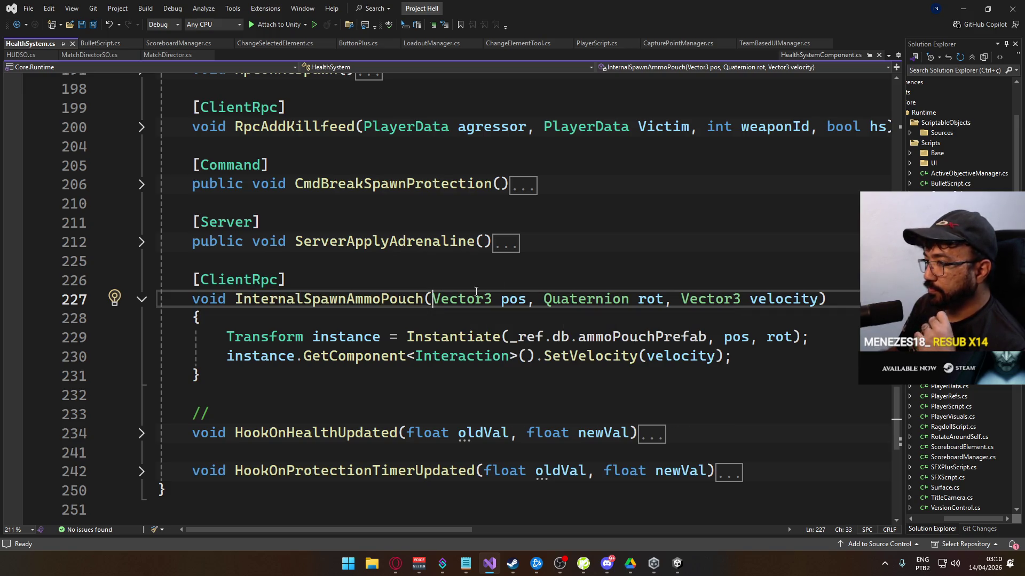
{"action": "type", "text": "int team,"}
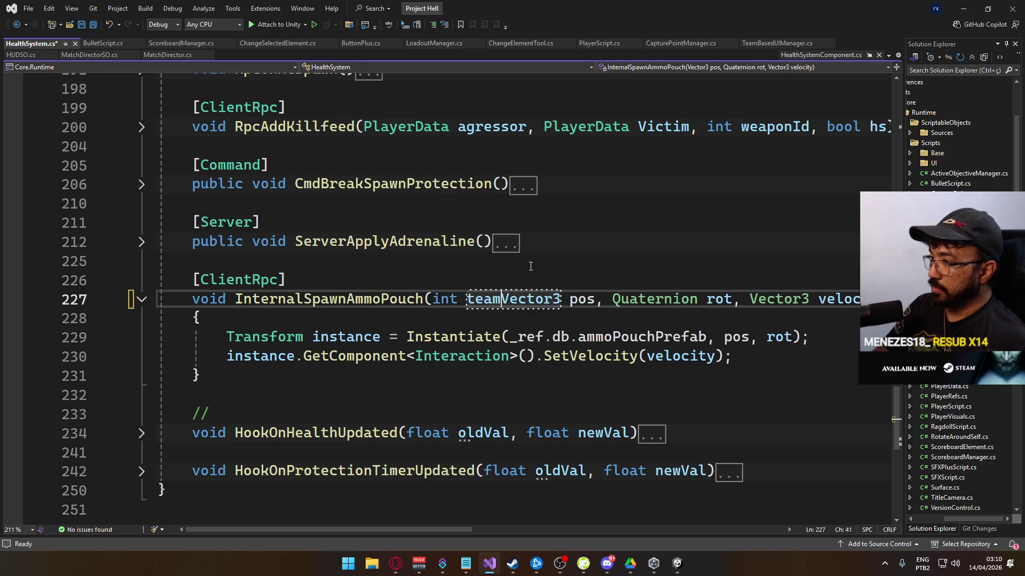
- Save HealthSystem.cs with the new team parameter
{"action": "key", "text": "ctrl+s"}
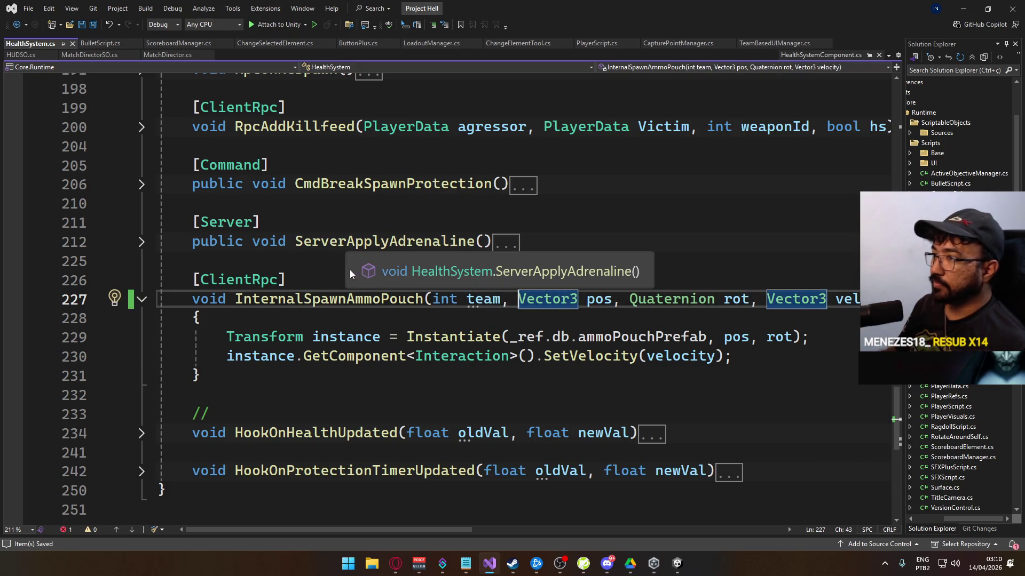
{"action": "scroll", "coordinate": [352, 270], "scroll_direction": "up", "scroll_amount": 7}
{"action": "scroll", "coordinate": [358, 271], "scroll_direction": "up", "scroll_amount": 5}
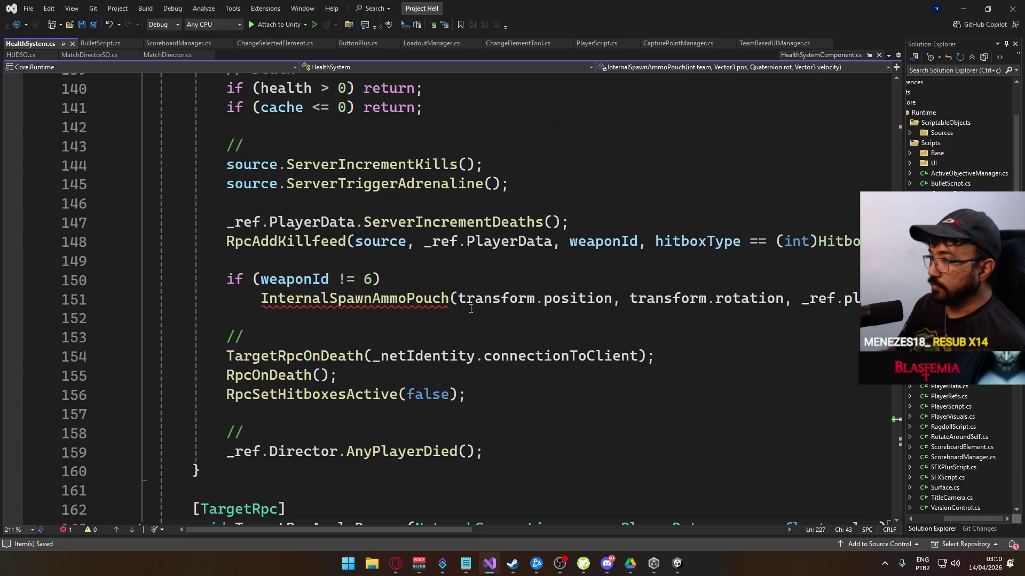
- Insert _ref.playerData.team as the first argument of the InternalSpawnAmmoPouch call on line 151
{"action": "left_click", "coordinate": [459, 299]}
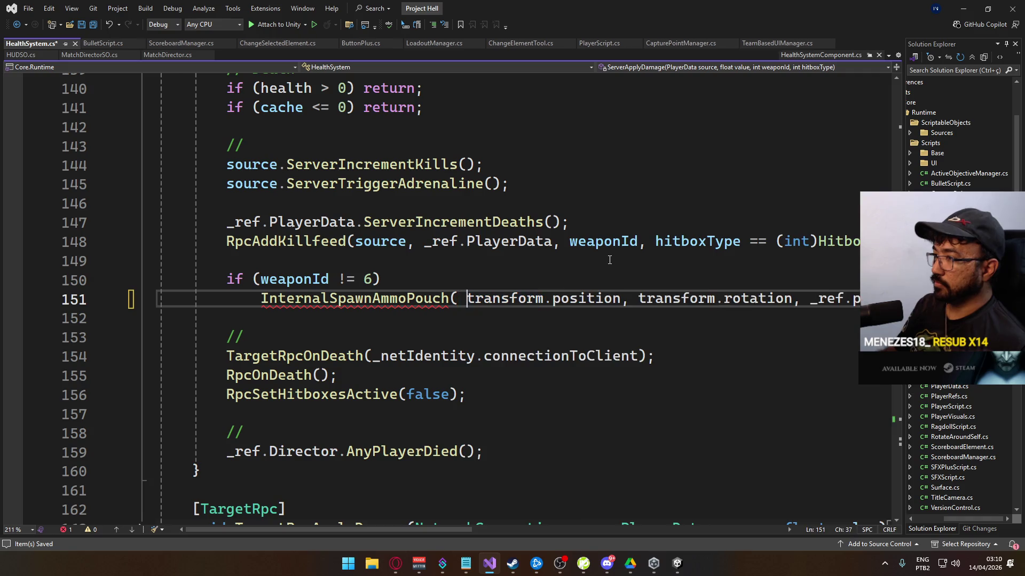
{"action": "key", "text": "Left"}
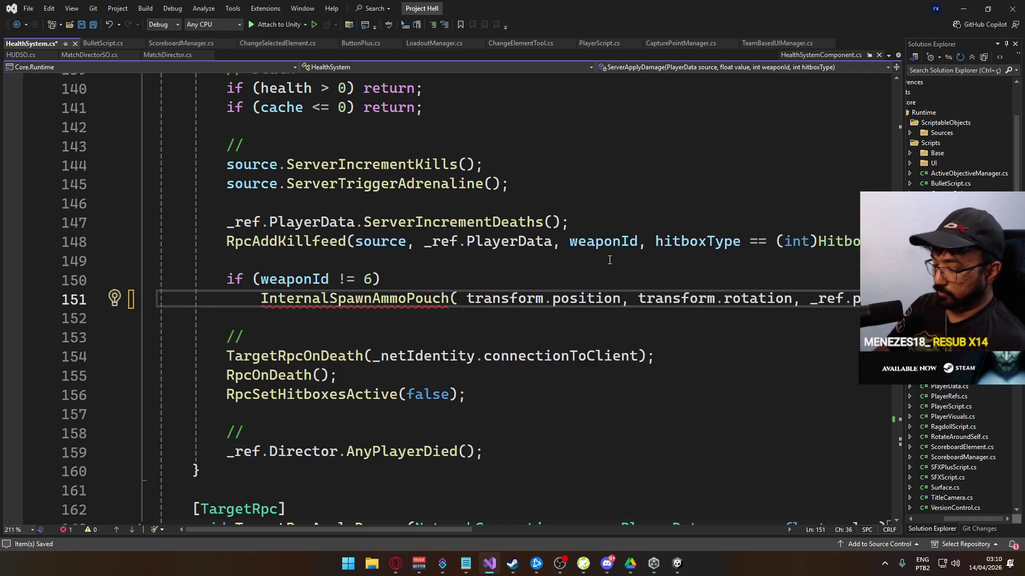
{"action": "type", "text": "owner."}
{"action": "key", "text": "BackSpace"}
{"action": "key", "text": "BackSpace"}
{"action": "key", "text": "BackSpace"}
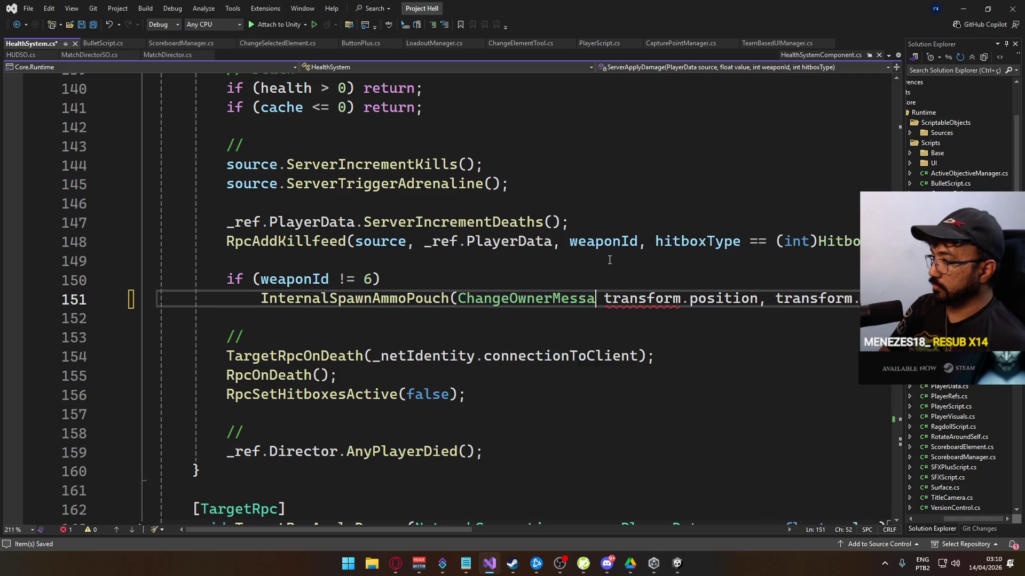
{"action": "type", "text": "_ref.playerScri"}
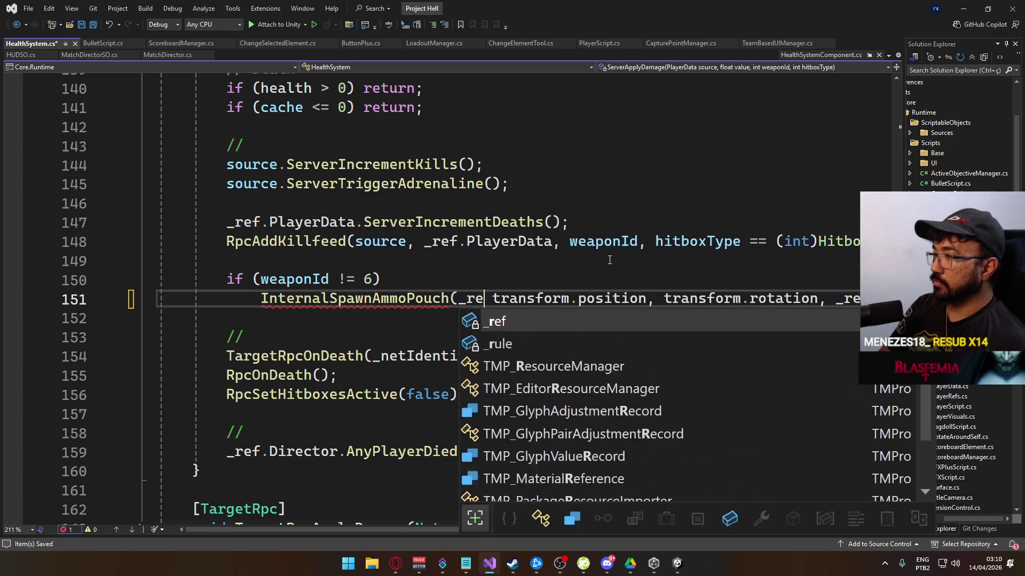
{"action": "key", "text": "BackSpace"}
{"action": "key", "text": "BackSpace"}
{"action": "key", "text": "BackSpace"}
{"action": "key", "text": "BackSpace"}
{"action": "type", "text": "Data.team"}
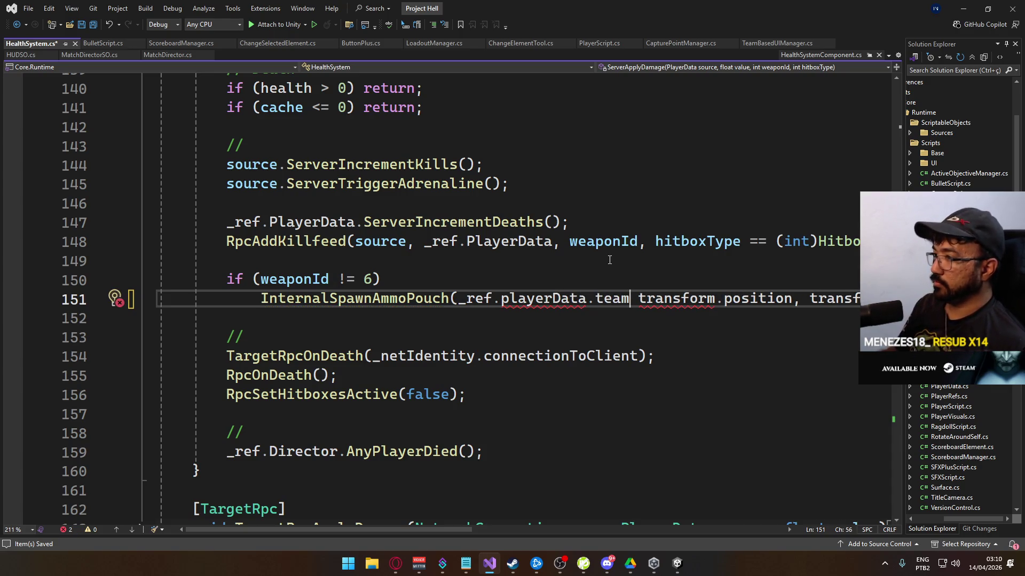
{"action": "type", "text": ","}
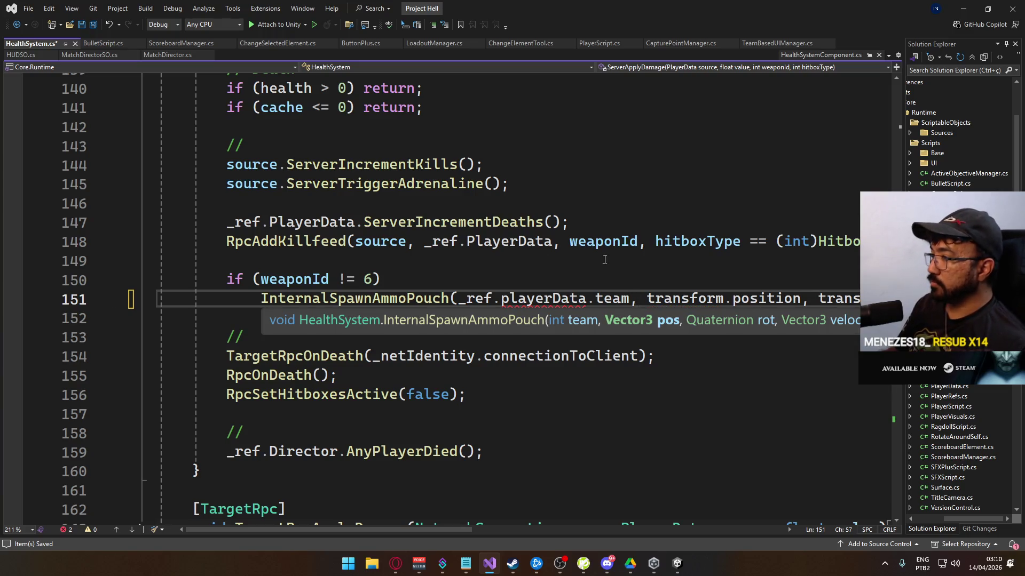
- Correct the lowercase playerData in the line 151 call to PlayerData
{"action": "left_click", "coordinate": [570, 241]}
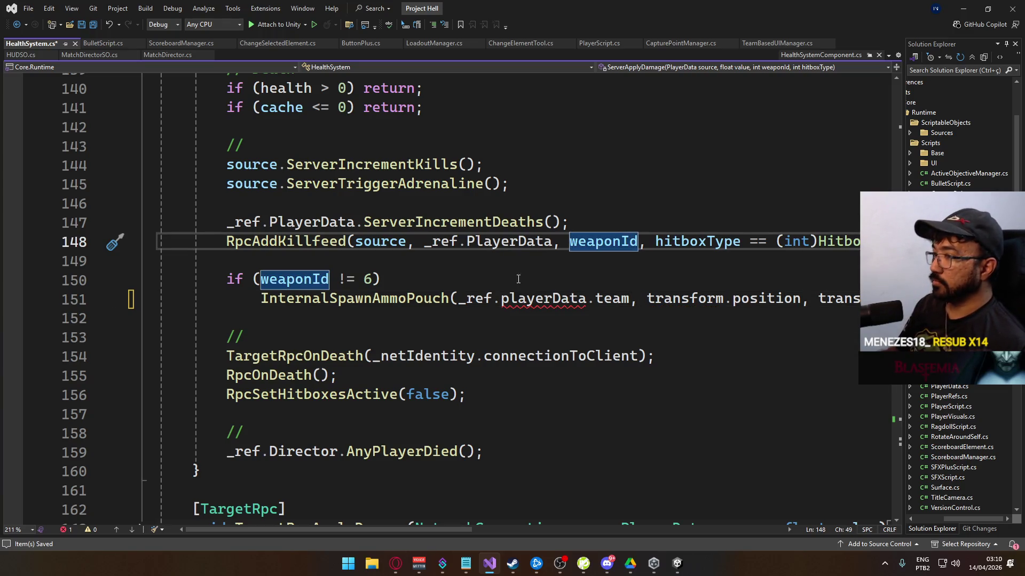
{"action": "double_click", "coordinate": [494, 243]}
{"action": "key", "text": "ctrl+c"}
{"action": "double_click", "coordinate": [543, 299]}
{"action": "key", "text": "ctrl+v"}
{"action": "left_click", "coordinate": [574, 285]}
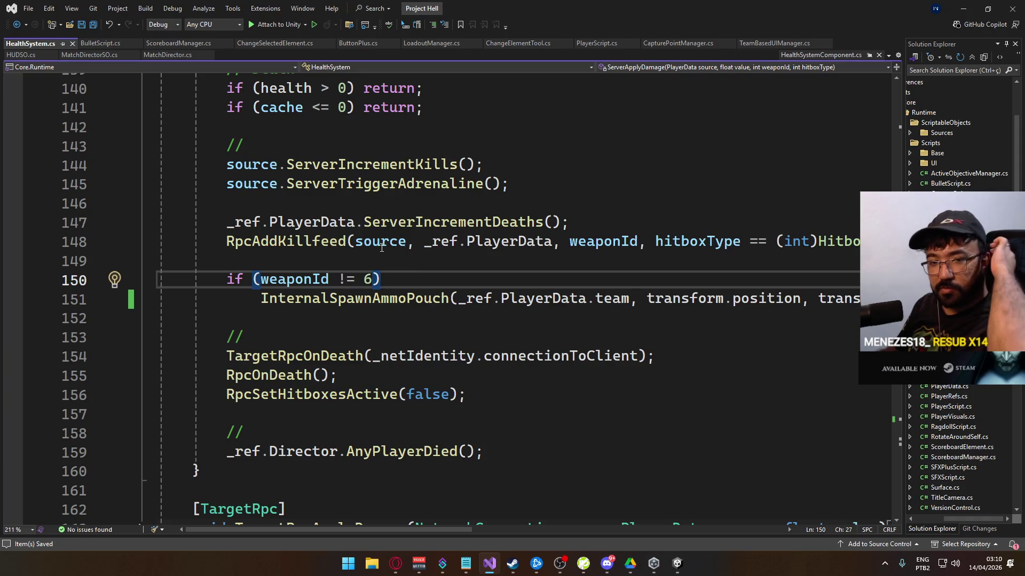
{"action": "scroll", "coordinate": [480, 283], "scroll_direction": "down", "scroll_amount": 15}
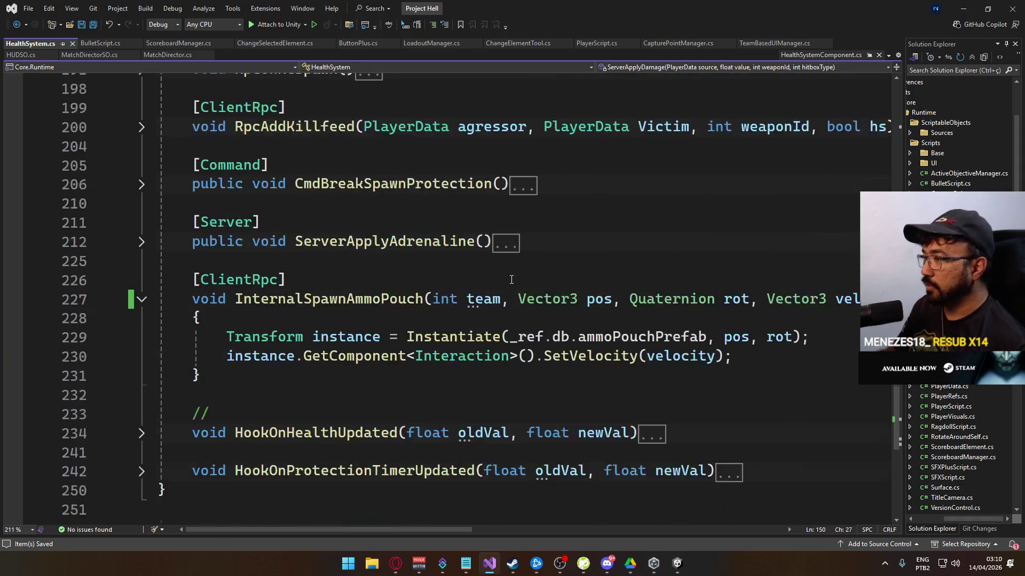
{"action": "scroll", "coordinate": [509, 290], "scroll_direction": "up", "scroll_amount": 2}
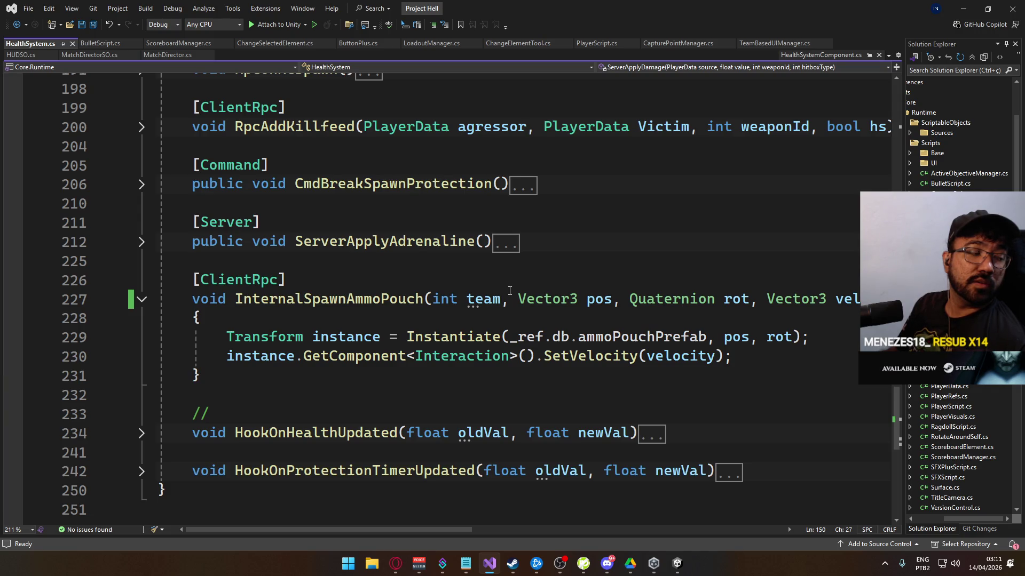
{"action": "mouse_move", "coordinate": [464, 290]}
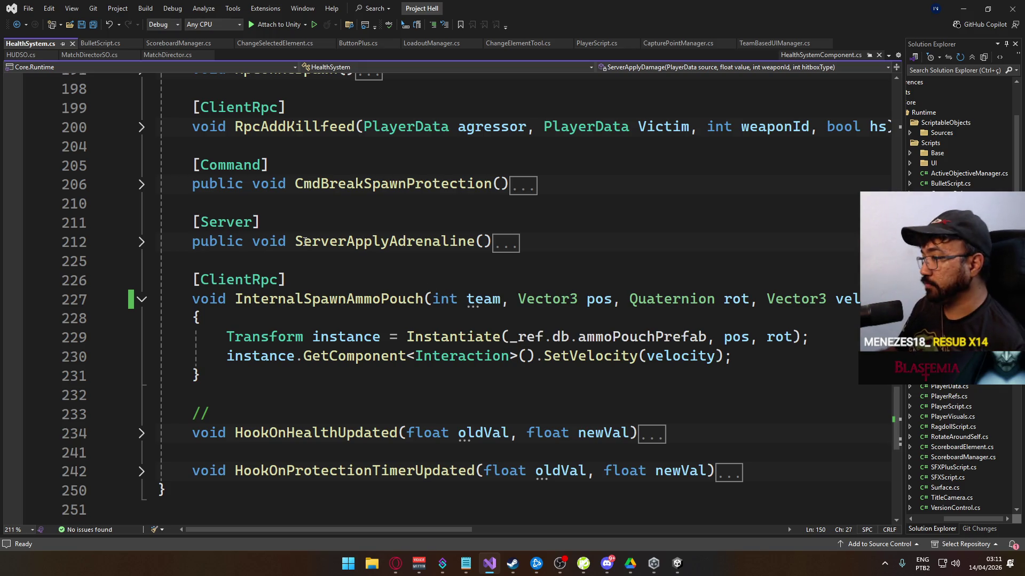
{"action": "mouse_move", "coordinate": [436, 239]}
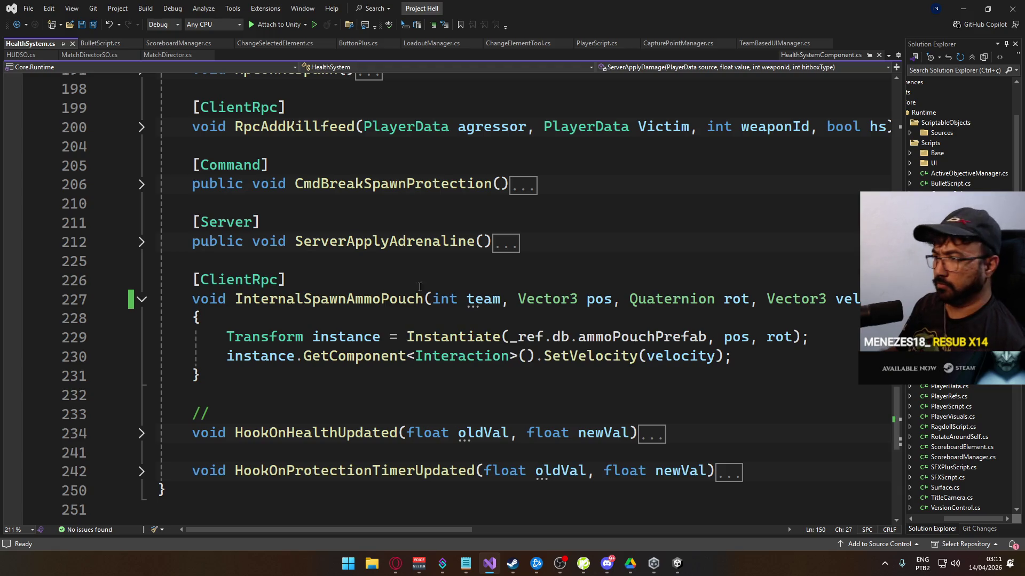
- Start an if statement on a new line 229 of InternalSpawnAmmoPouch checking _ref.PlayerData
{"action": "left_click", "coordinate": [491, 337]}
{"action": "left_click", "coordinate": [517, 320]}
{"action": "key", "text": "Return"}
{"action": "key", "text": "Return"}
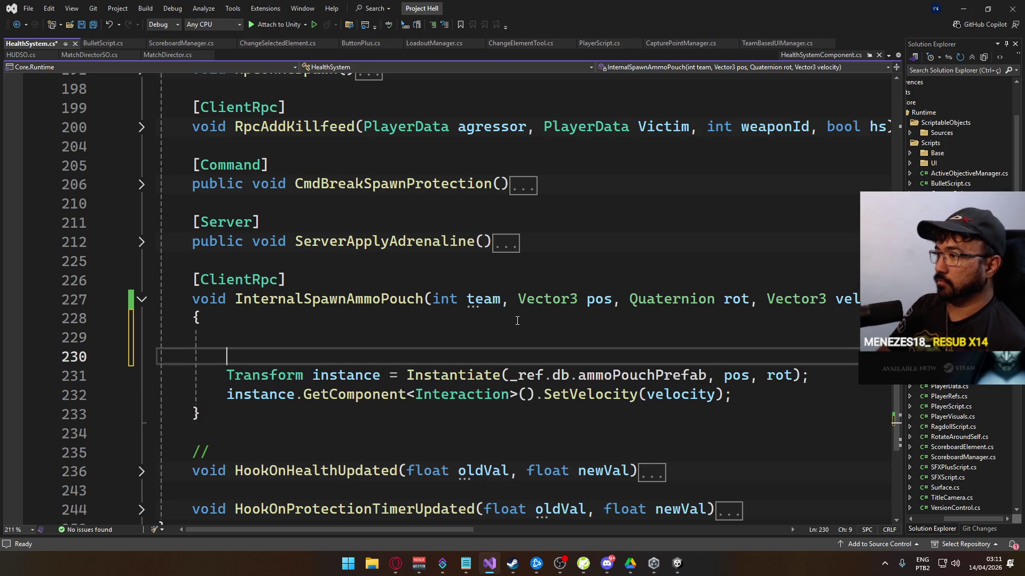
{"action": "key", "text": "Up"}
{"action": "type", "text": "if _"}
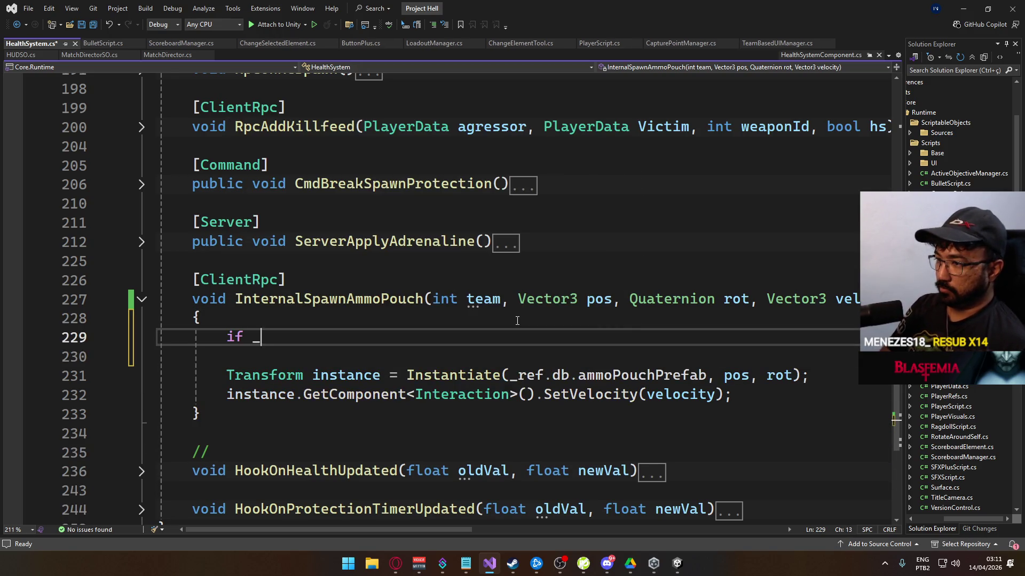
{"action": "key", "text": "BackSpace"}
{"action": "type", "text": "(_ref.pl"}
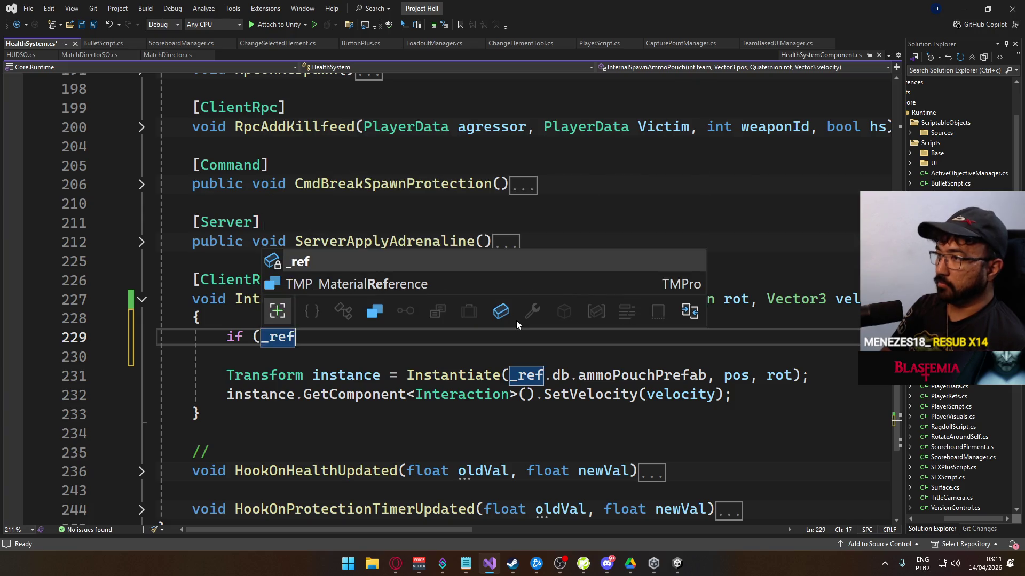
{"action": "key", "text": "Down"}
{"action": "key", "text": "Tab"}
- Complete 'if (_ref.PlayerData.team == team) return;', save, and bring up the MW2019 notes
{"action": "type", "text": ".team == "}
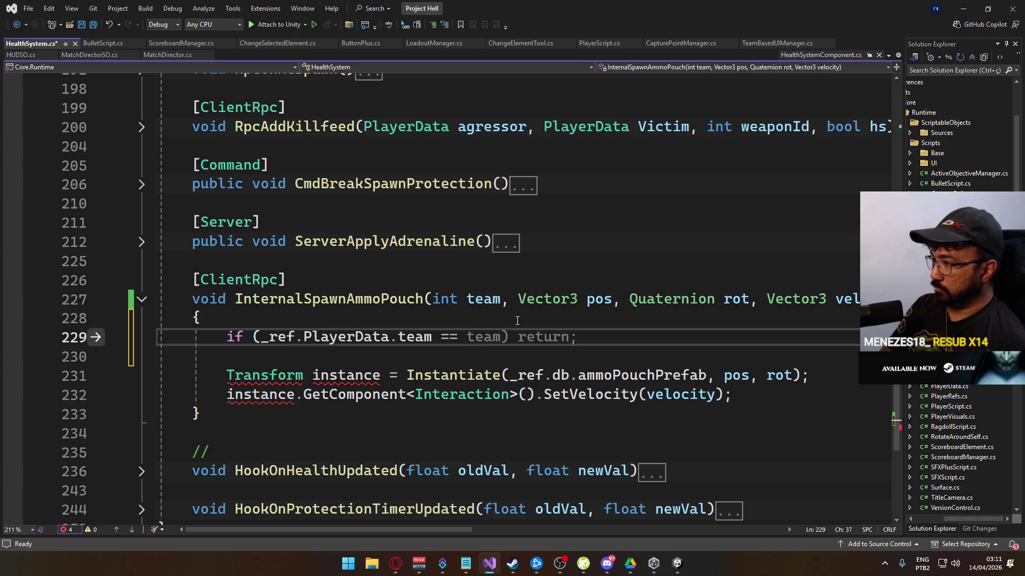
{"action": "type", "text": "team) re"}
{"action": "key", "text": "Tab"}
{"action": "type", "text": ";"}
{"action": "key", "text": "ctrl+s"}
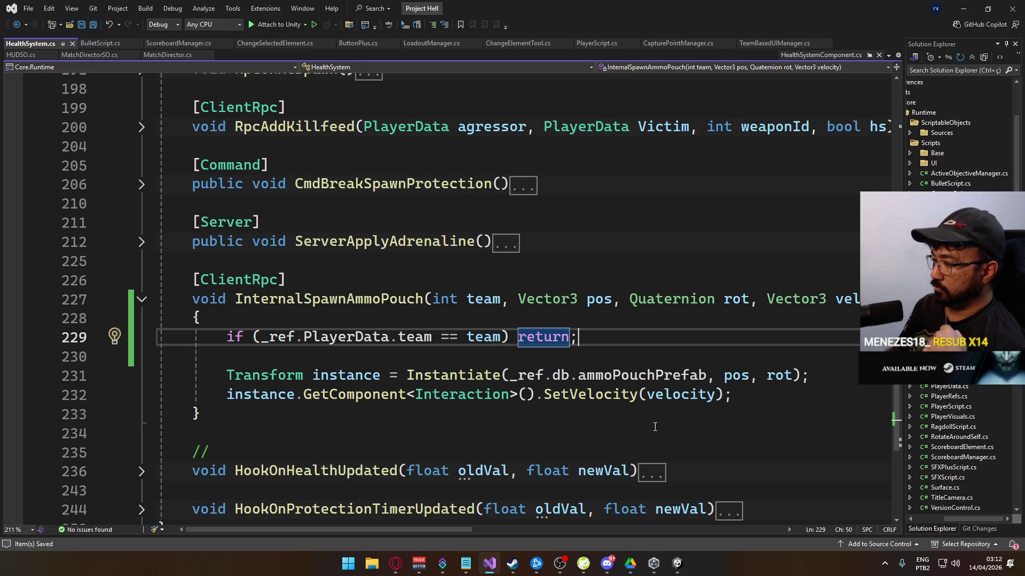
{"action": "left_click", "coordinate": [467, 565]}
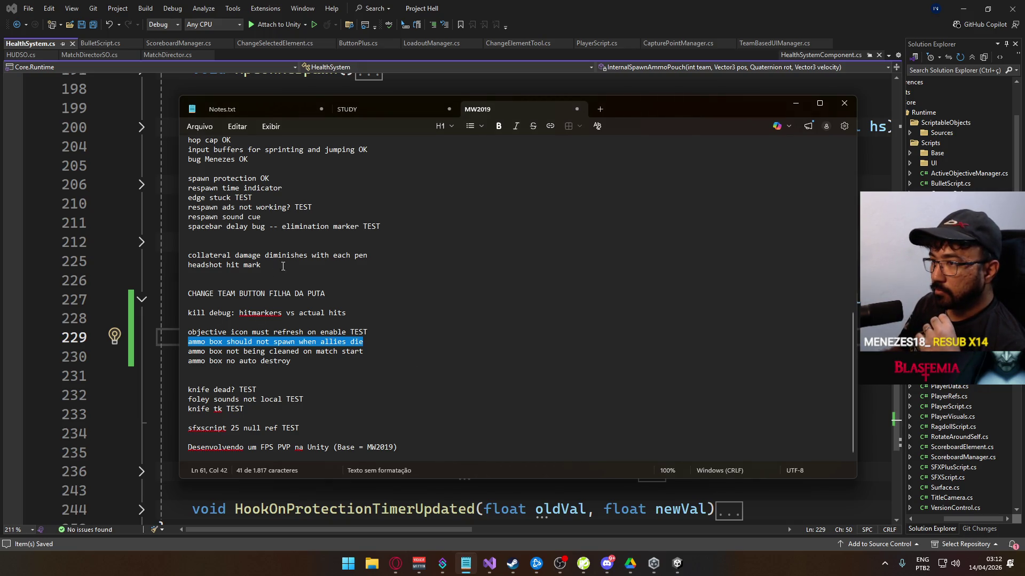
- Read the MW2019 to-do items around the ammo box, then return to Unity's File menu
{"action": "scroll", "coordinate": [347, 249], "scroll_direction": "up", "scroll_amount": 3}
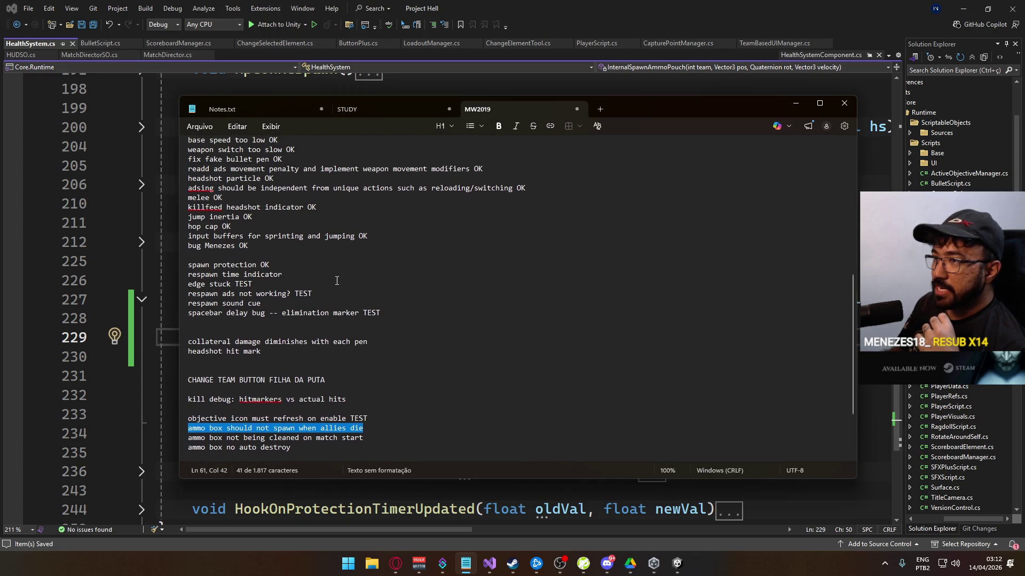
{"action": "scroll", "coordinate": [337, 281], "scroll_direction": "down", "scroll_amount": 1}
{"action": "scroll", "coordinate": [337, 281], "scroll_direction": "up", "scroll_amount": 4}
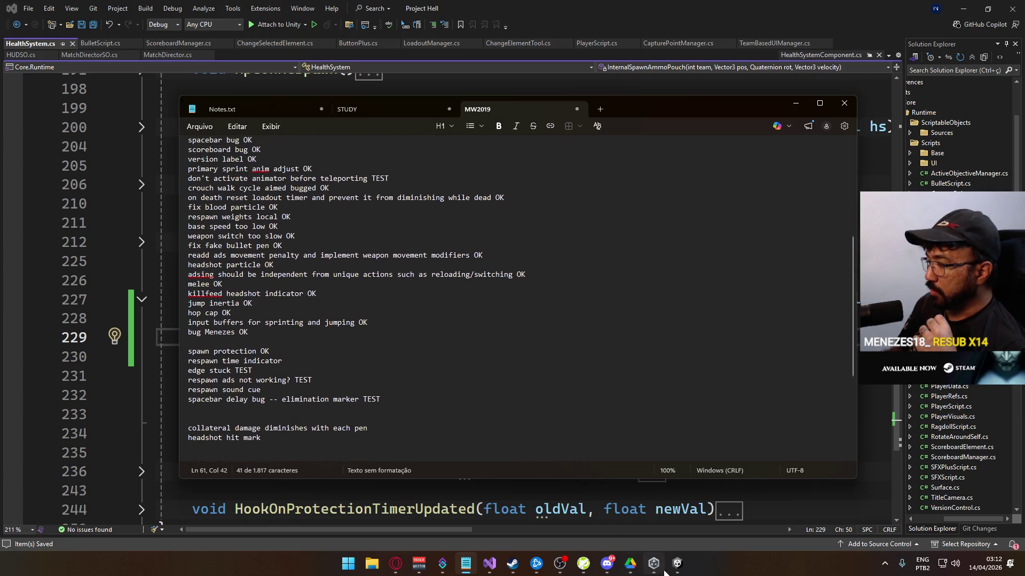
{"action": "left_click", "coordinate": [677, 564]}
{"action": "left_click", "coordinate": [8, 17]}
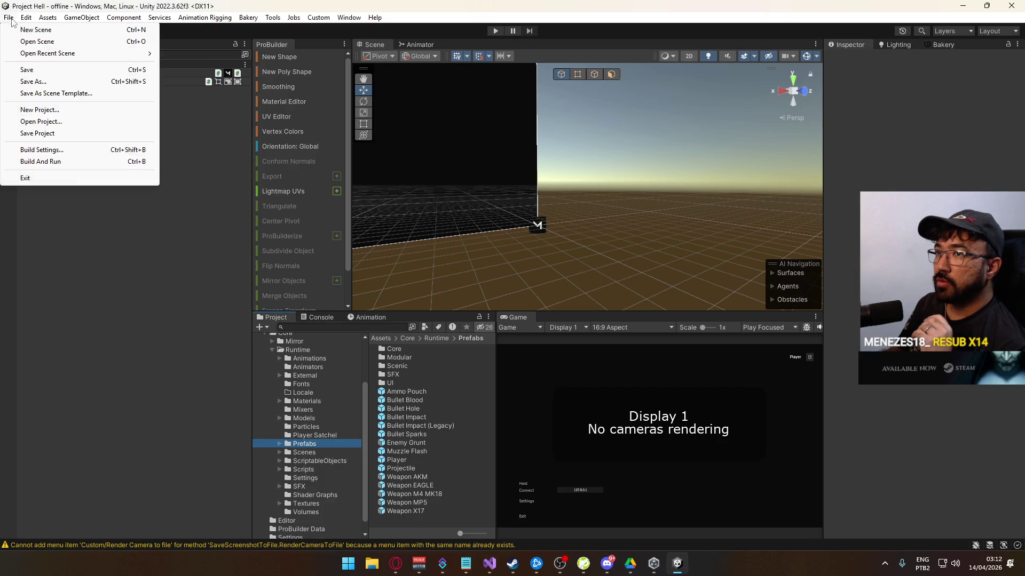
- Check the project version 0.0.42 in the build and player settings, then close both windows
{"action": "left_click", "coordinate": [32, 146]}
{"action": "left_click", "coordinate": [270, 340]}
{"action": "double_click", "coordinate": [461, 186]}
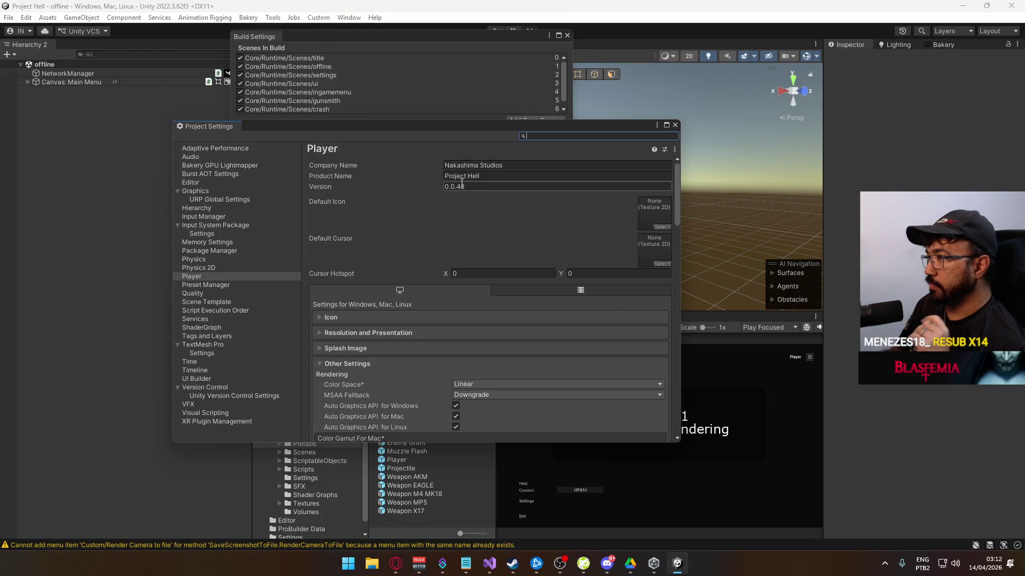
{"action": "left_click", "coordinate": [674, 125]}
{"action": "left_click", "coordinate": [567, 35]}
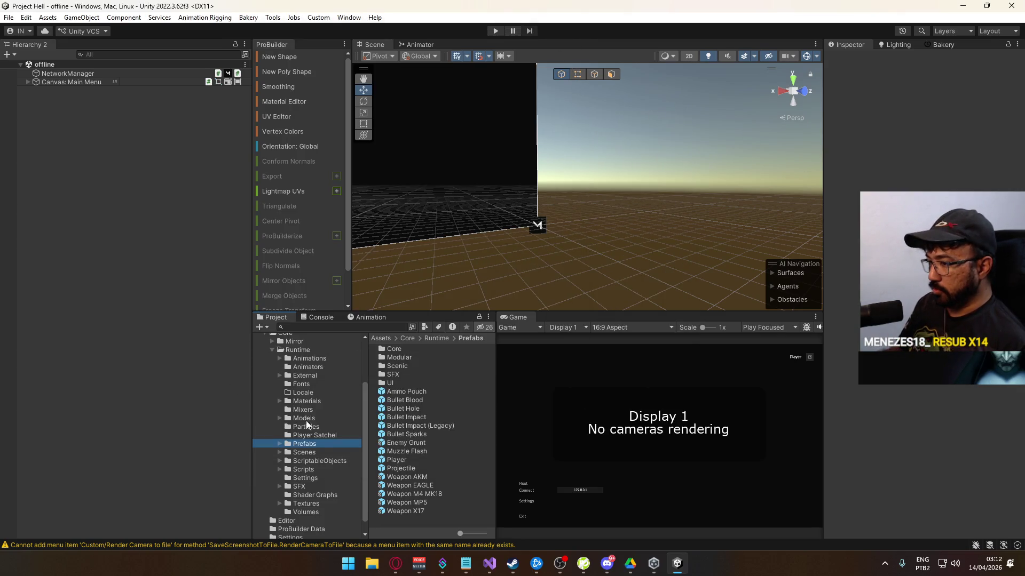
- Open ScriptableObjects/Weapons and inspect the Weapon AKM asset's damage settings
{"action": "left_click", "coordinate": [320, 462]}
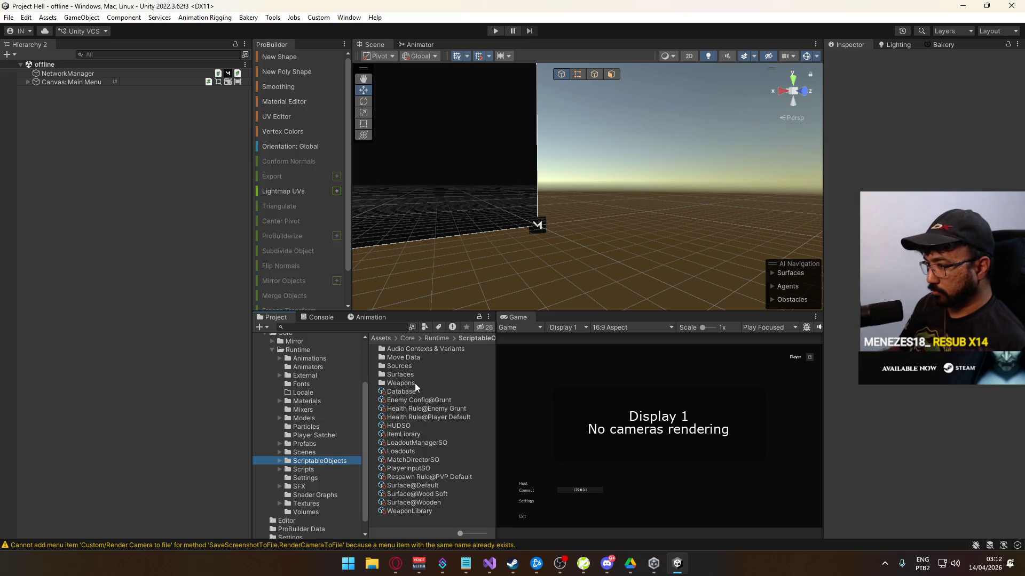
{"action": "double_click", "coordinate": [414, 383]}
{"action": "left_click", "coordinate": [411, 401]}
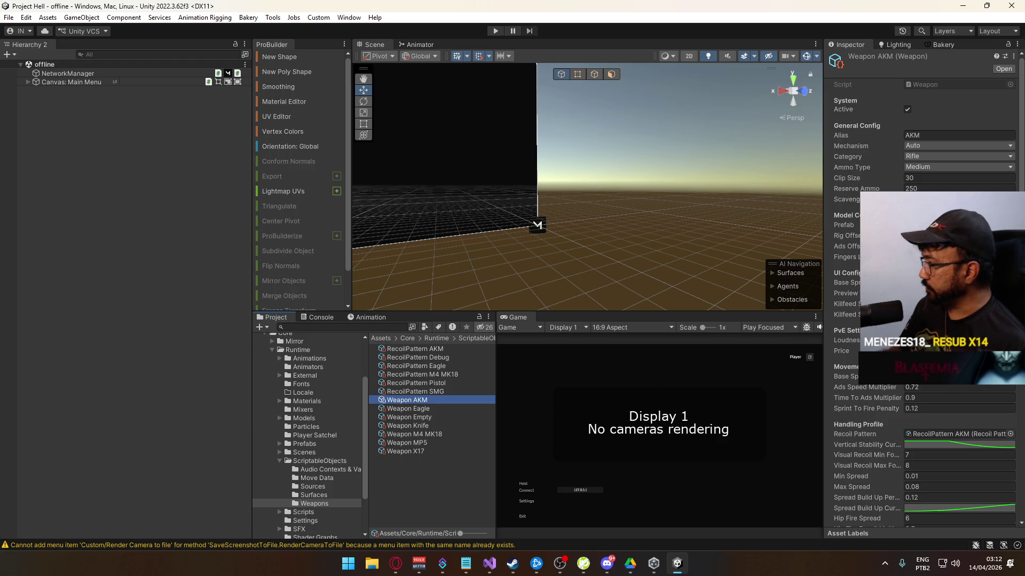
{"action": "scroll", "coordinate": [961, 427], "scroll_direction": "down", "scroll_amount": 5}
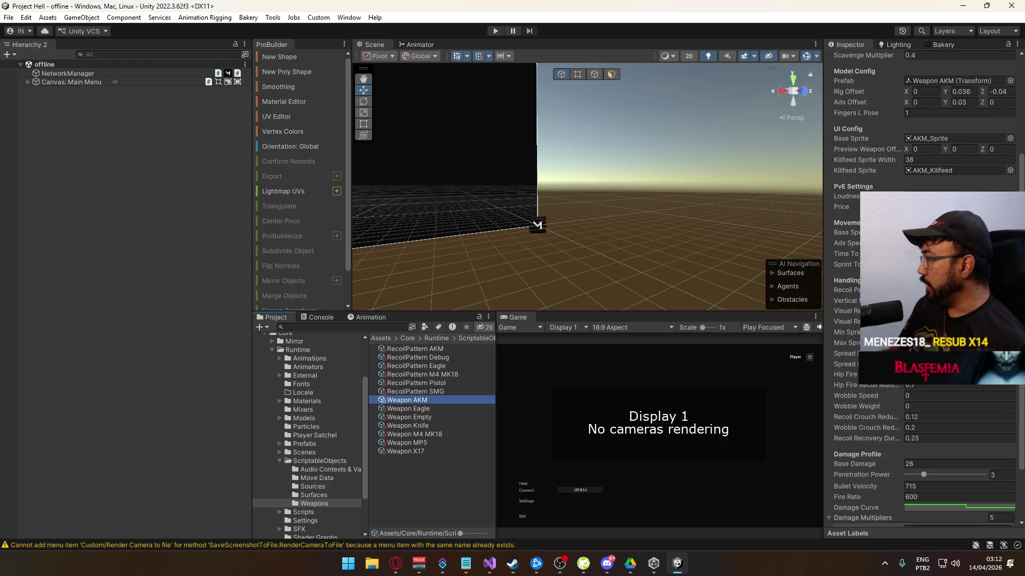
{"action": "scroll", "coordinate": [923, 320], "scroll_direction": "down", "scroll_amount": 3}
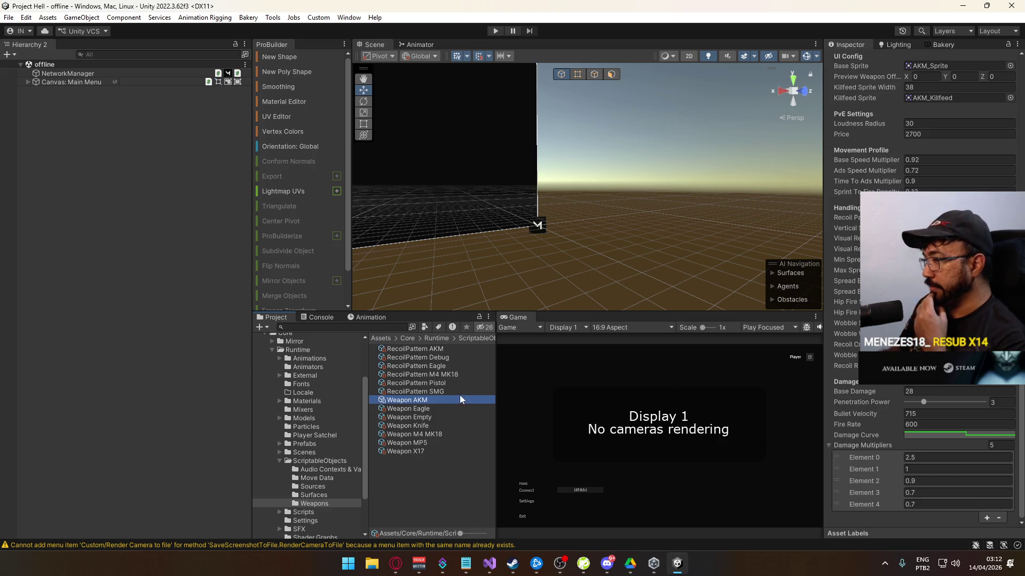
- Compare the M4 MK18 against the AKM, then edit the M4's Element 0 damage multiplier
{"action": "left_click", "coordinate": [428, 434]}
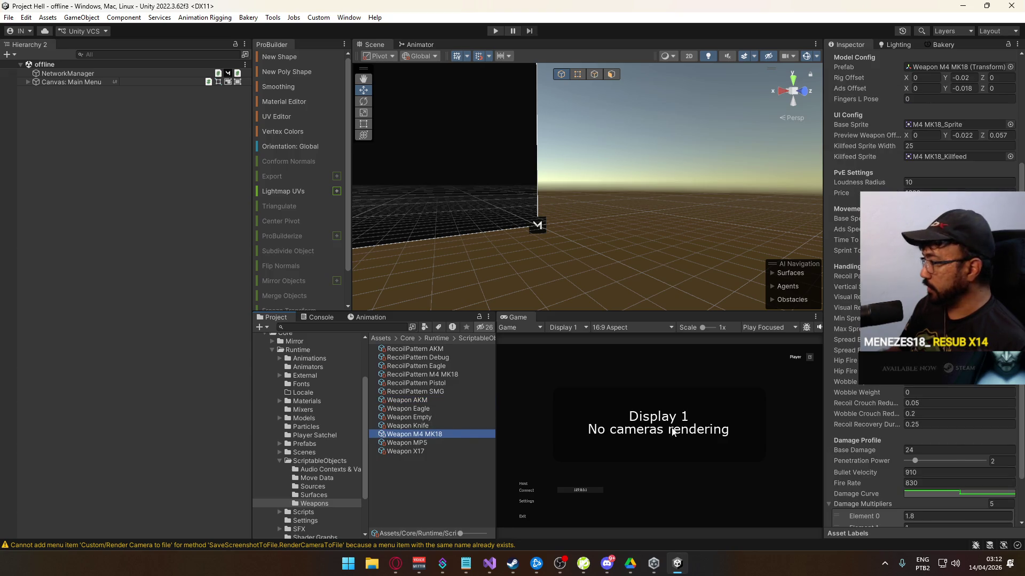
{"action": "scroll", "coordinate": [922, 408], "scroll_direction": "down", "scroll_amount": 3}
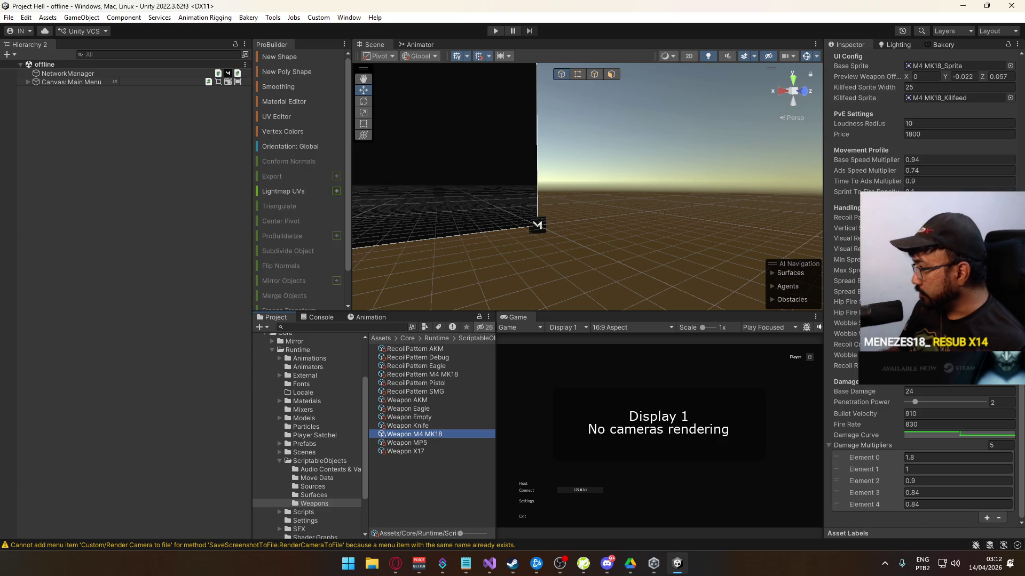
{"action": "left_click", "coordinate": [414, 399]}
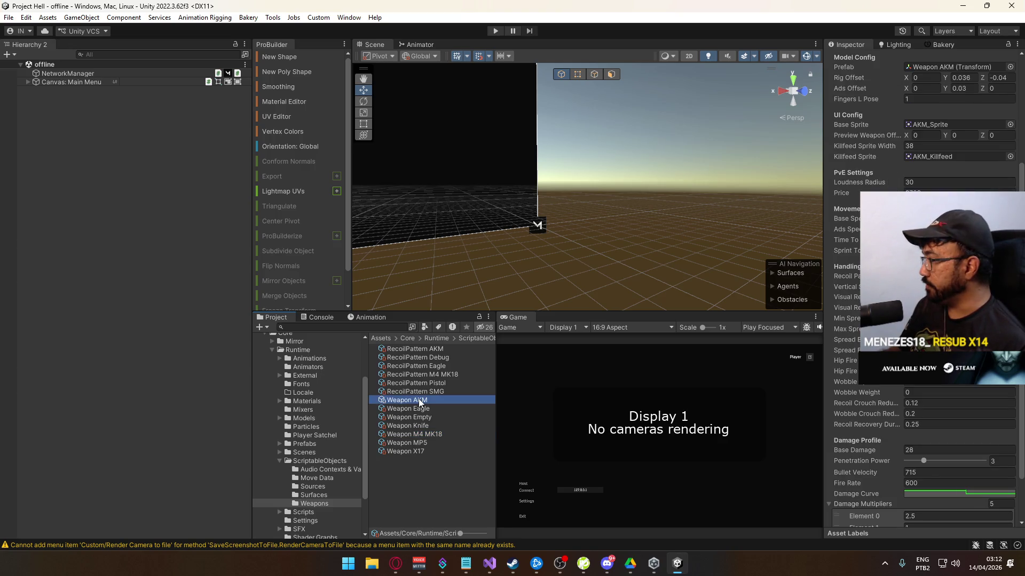
{"action": "left_click", "coordinate": [414, 434]}
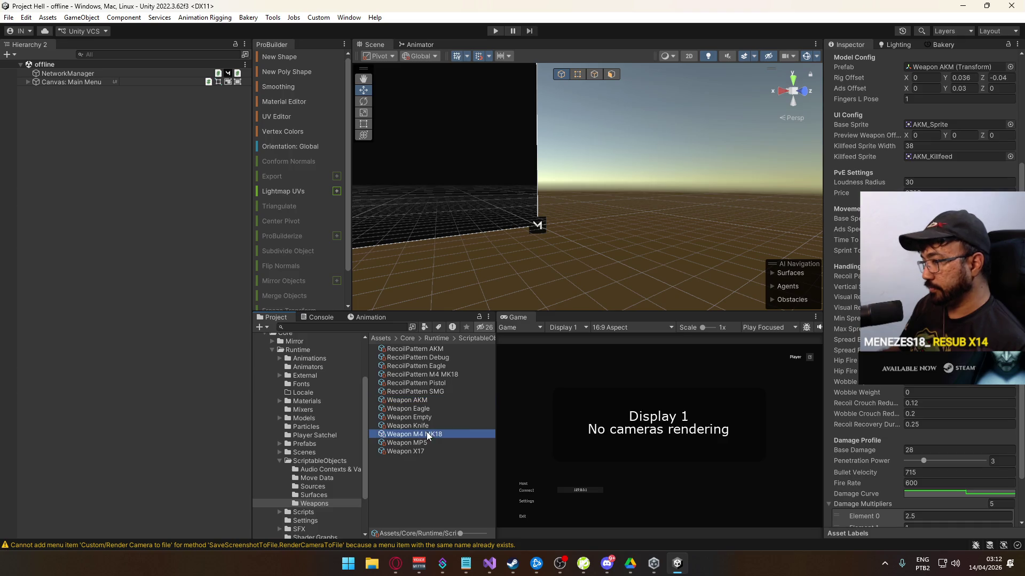
{"action": "scroll", "coordinate": [940, 451], "scroll_direction": "down", "scroll_amount": 2}
{"action": "left_click", "coordinate": [924, 458]}
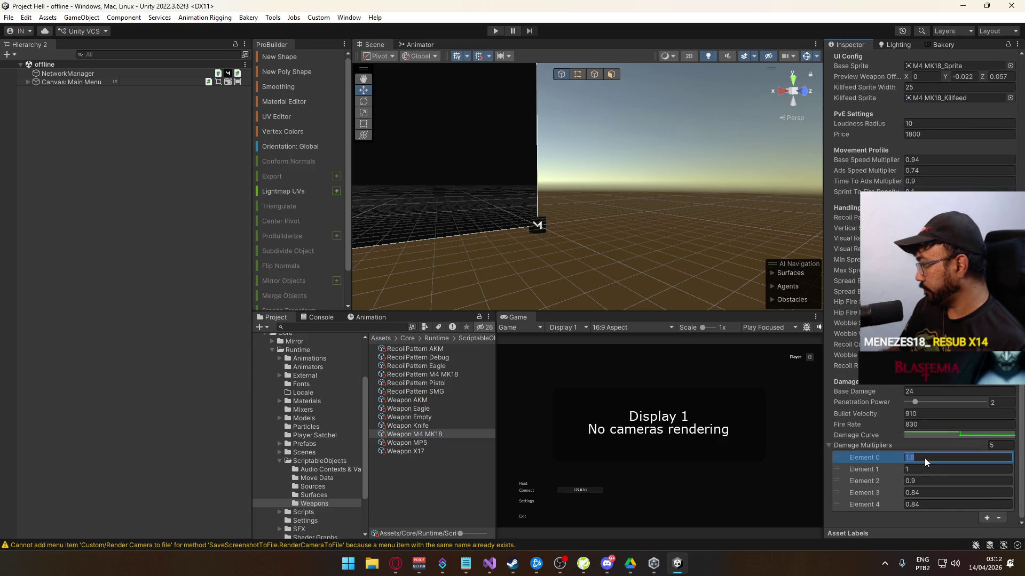
- Change the M4 MK18 multipliers to 2, 1, 0.95, 0.84, 0.84 and select Weapon MP5
{"action": "type", "text": "2."}
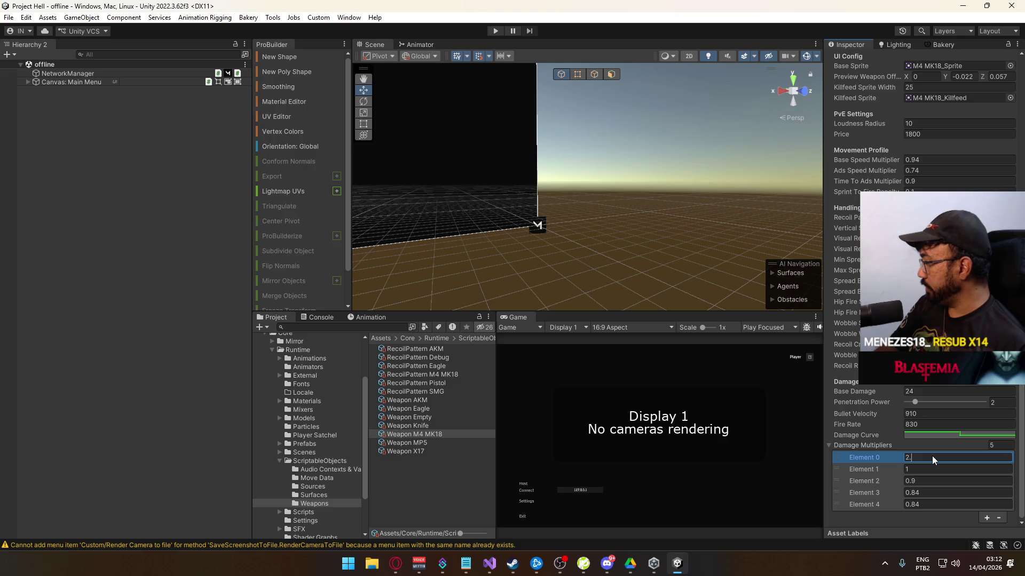
{"action": "key", "text": "shift+Left"}
{"action": "key", "text": "shift+Left"}
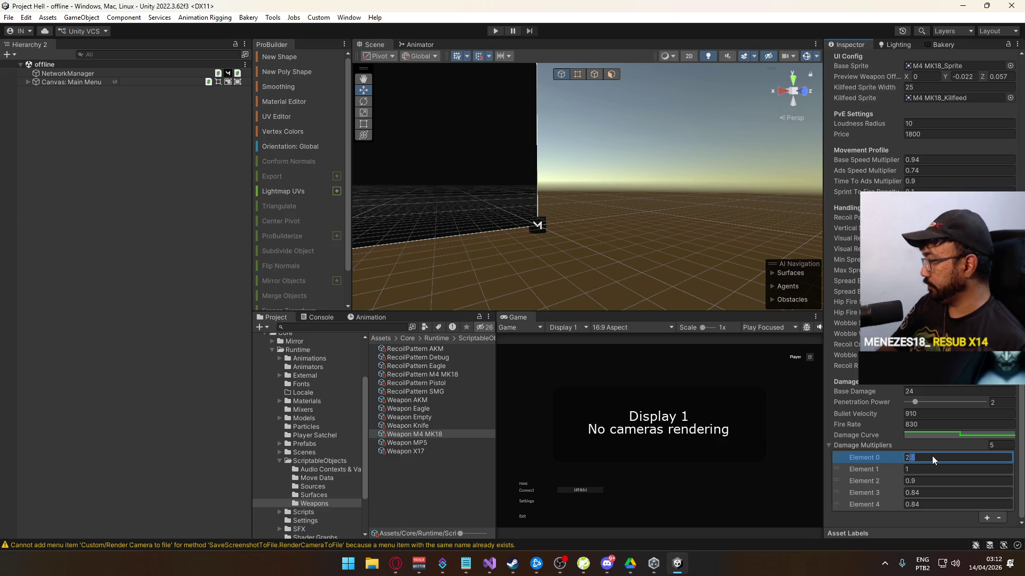
{"action": "key", "text": "BackSpace"}
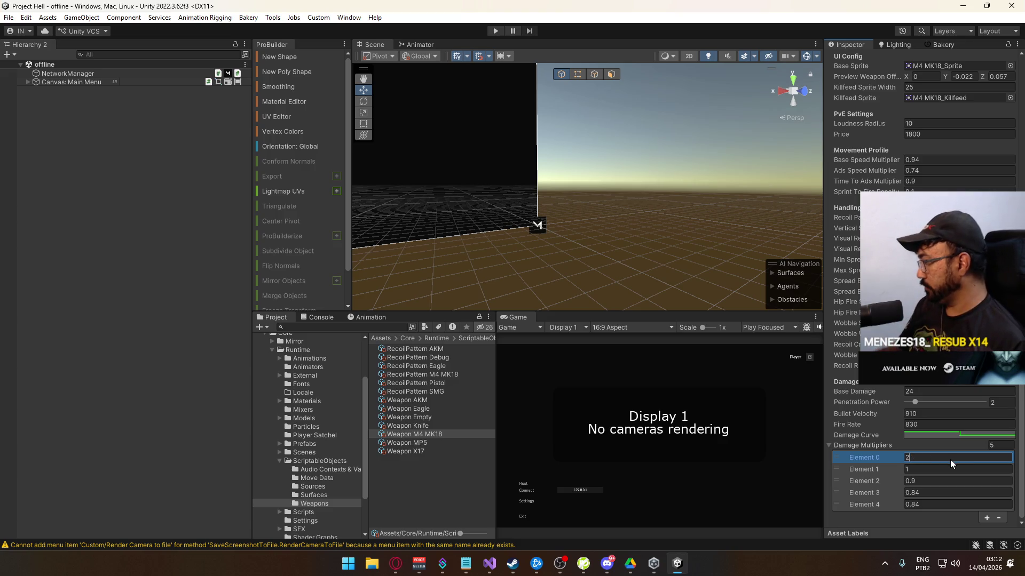
{"action": "left_click", "coordinate": [920, 481]}
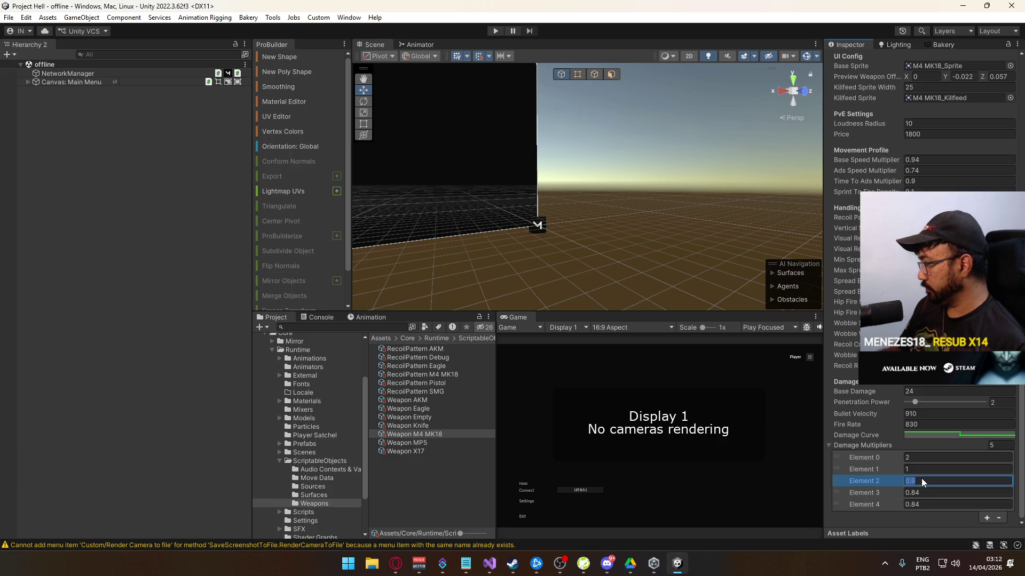
{"action": "left_click", "coordinate": [948, 484]}
{"action": "type", "text": "0.9"}
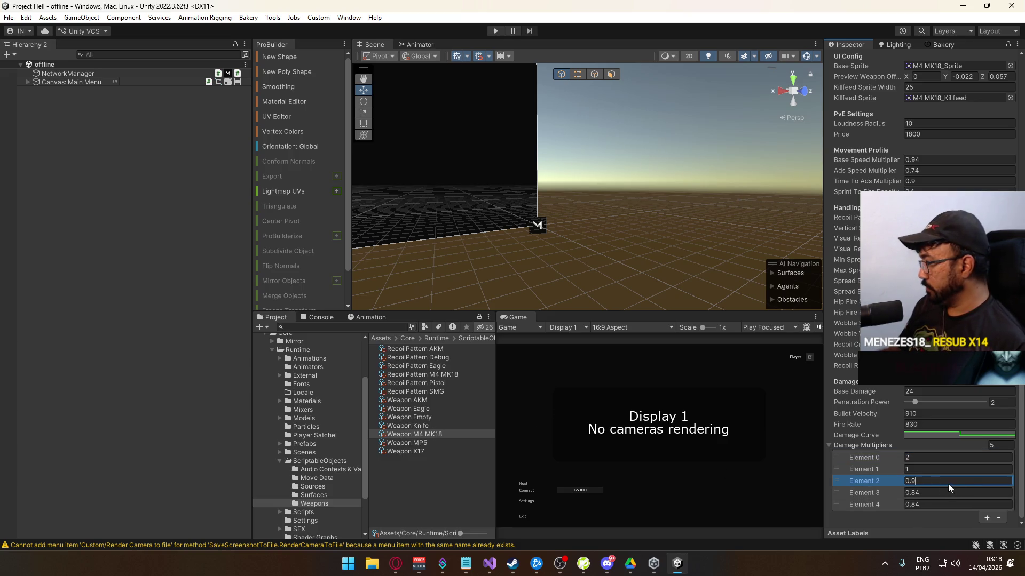
{"action": "type", "text": "1"}
{"action": "left_click", "coordinate": [917, 473]}
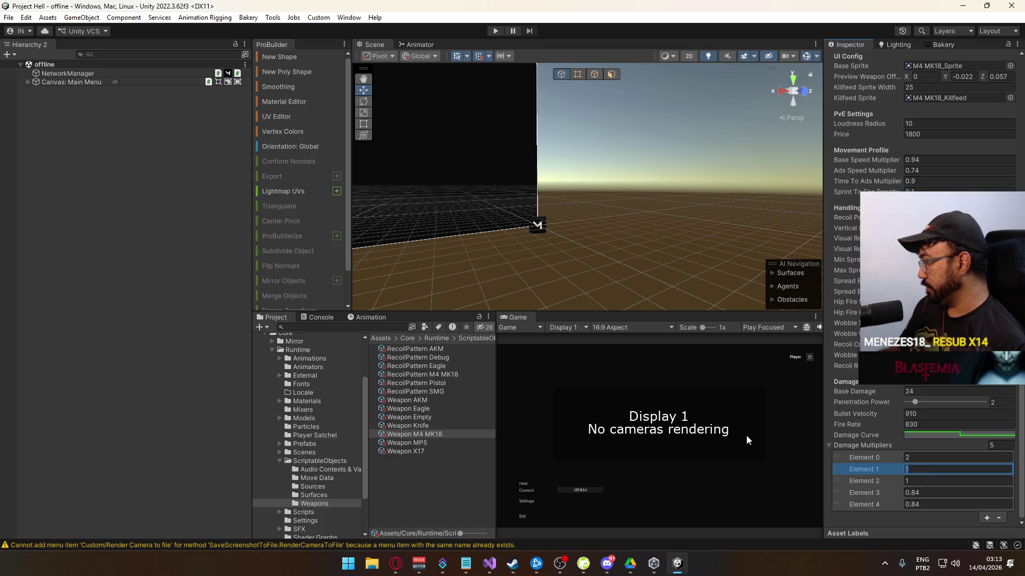
{"action": "left_click", "coordinate": [914, 481]}
{"action": "type", "text": "+9"}
{"action": "type", "text": "5"}
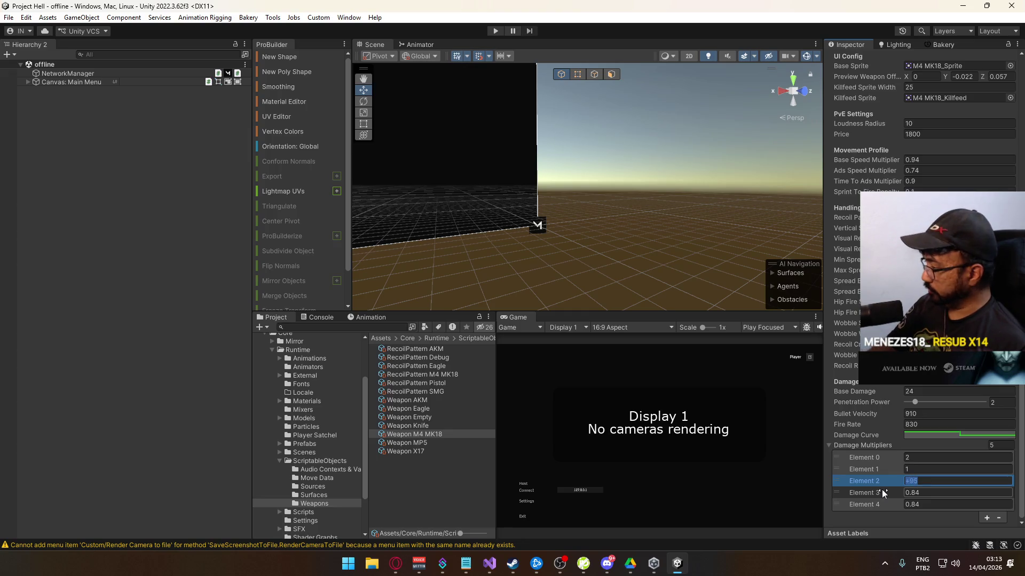
{"action": "key", "text": "Return"}
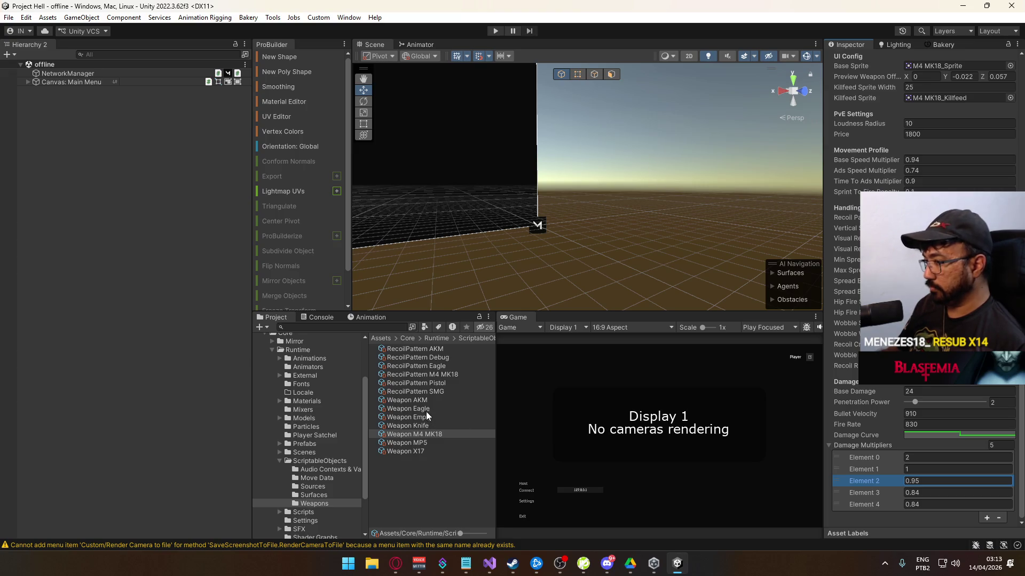
{"action": "left_click", "coordinate": [425, 443]}
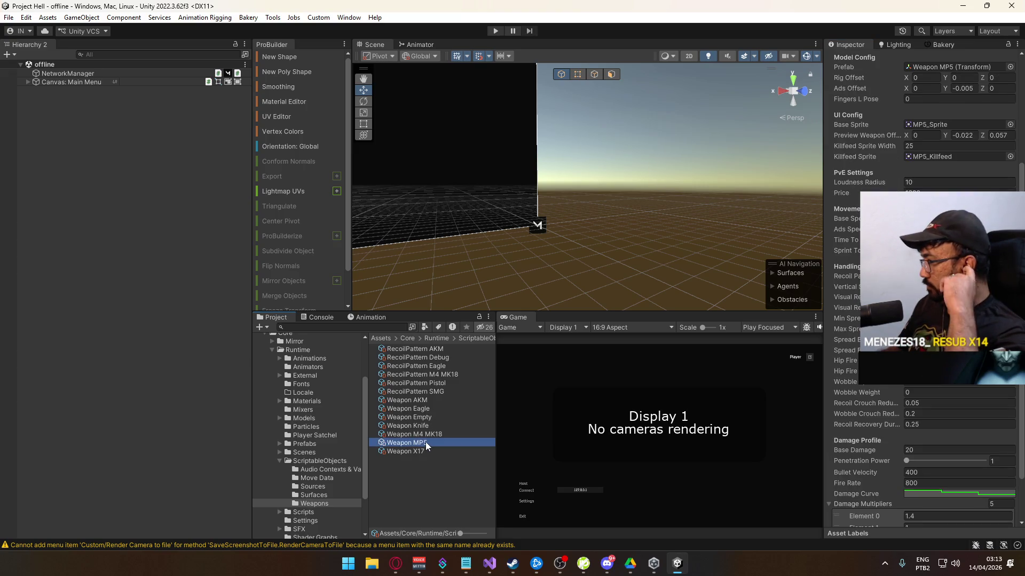
- Set the MP5's Element 0 multiplier to 2.5 and Elements 1–2 to 1
{"action": "scroll", "coordinate": [892, 466], "scroll_direction": "down", "scroll_amount": 2}
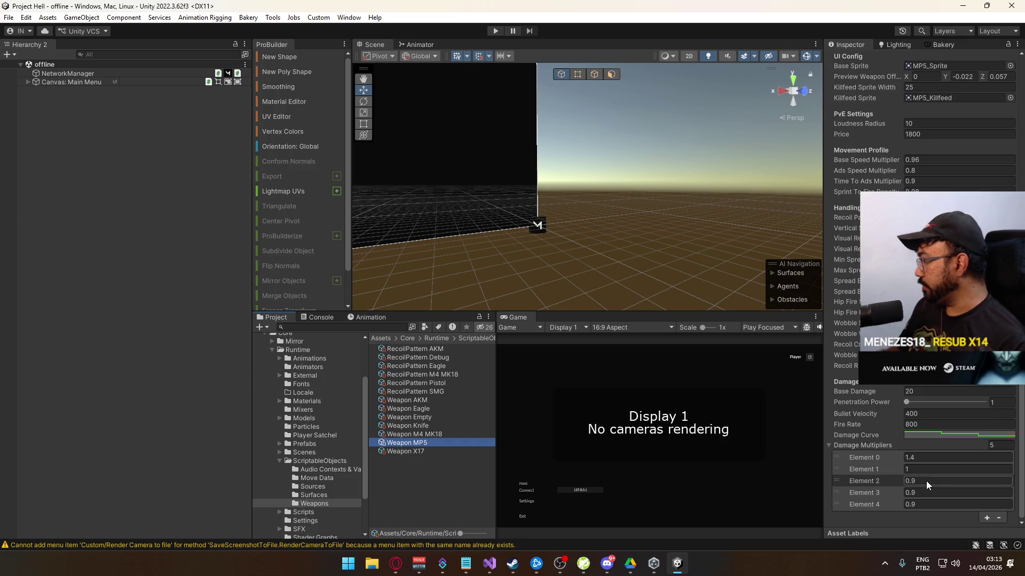
{"action": "left_click", "coordinate": [927, 458]}
{"action": "type", "text": "2.5"}
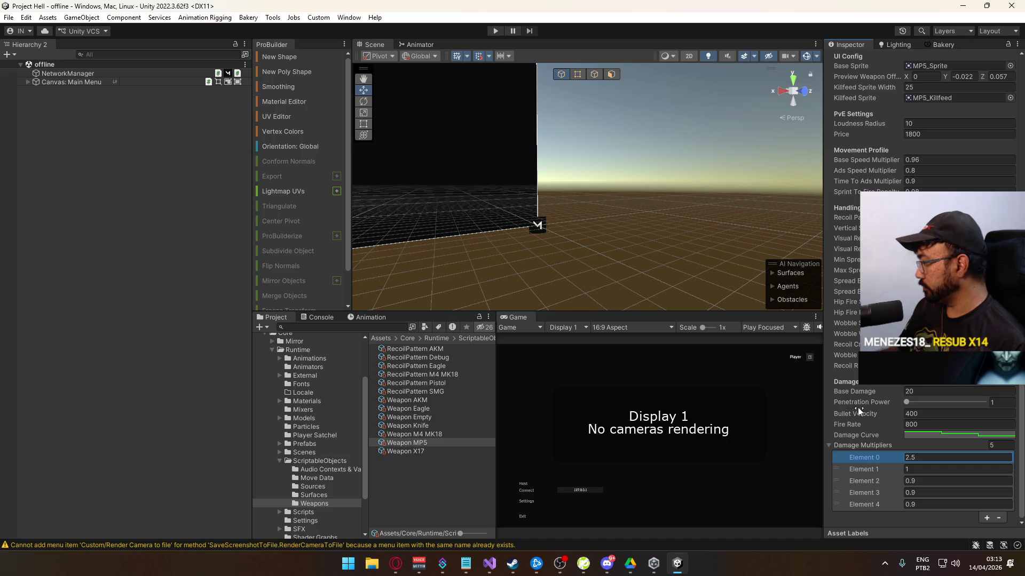
{"action": "left_click", "coordinate": [921, 483]}
{"action": "type", "text": "1"}
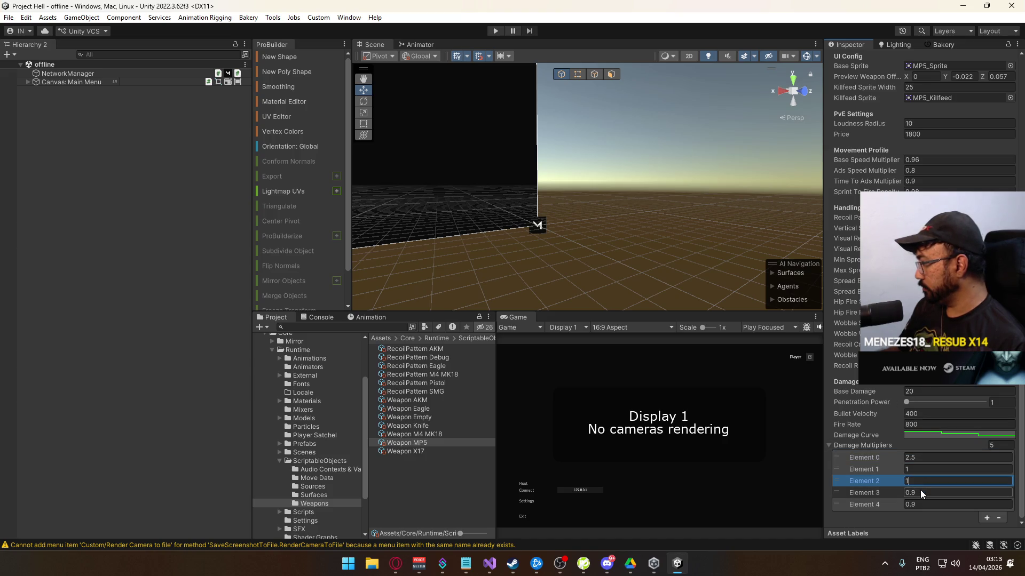
{"action": "left_click", "coordinate": [922, 494]}
{"action": "type", "text": "1"}
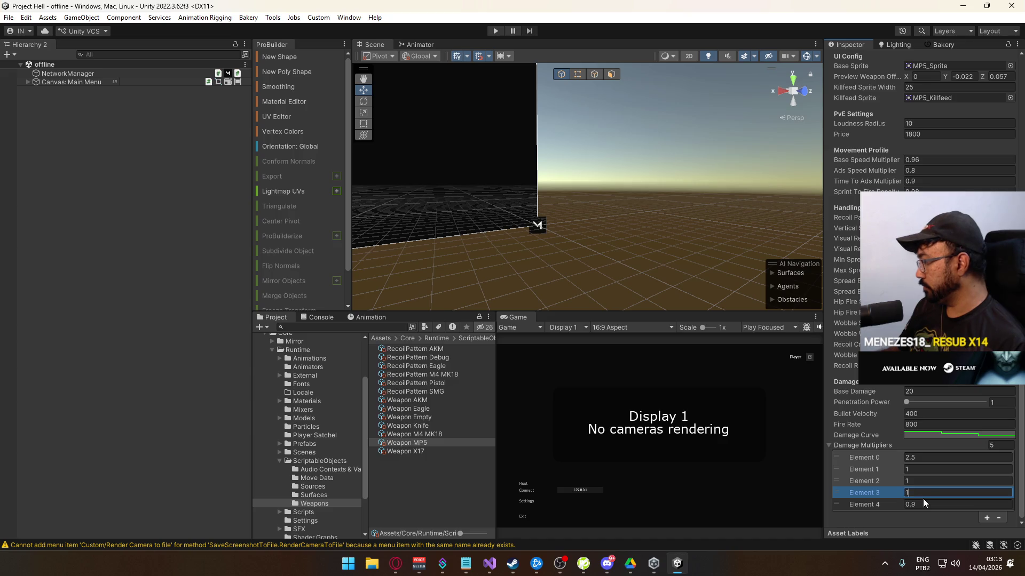
{"action": "left_click", "coordinate": [925, 479]}
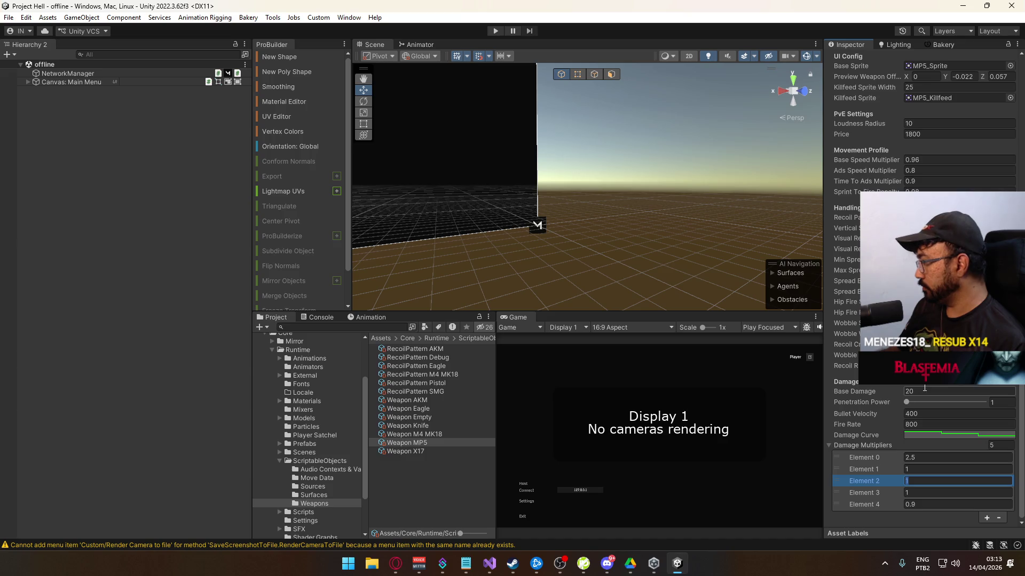
- After comparing with the M4 MK18, set the MP5's Elements 3 and 4 to 0.94
{"action": "left_click", "coordinate": [402, 434]}
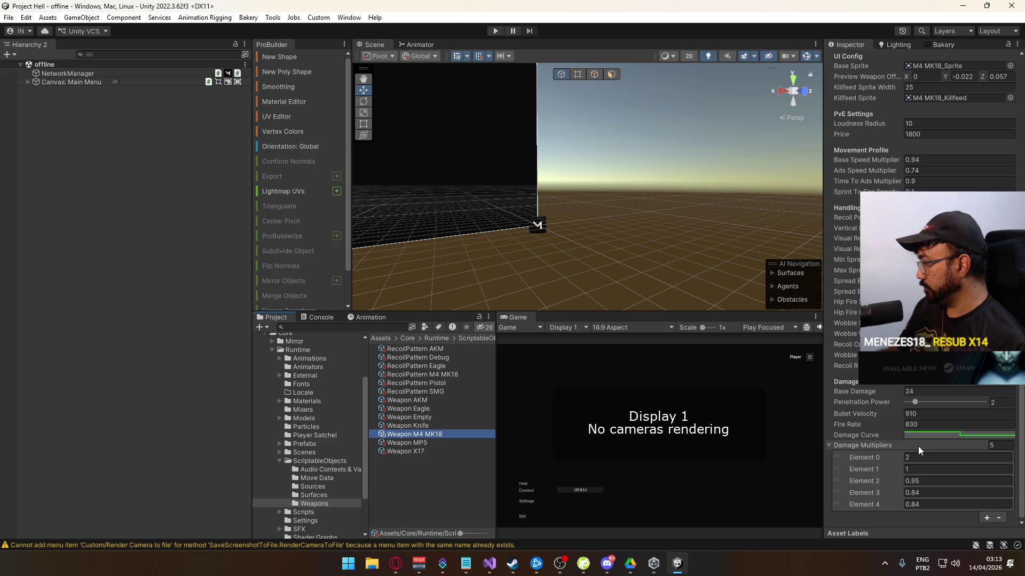
{"action": "left_click", "coordinate": [421, 443]}
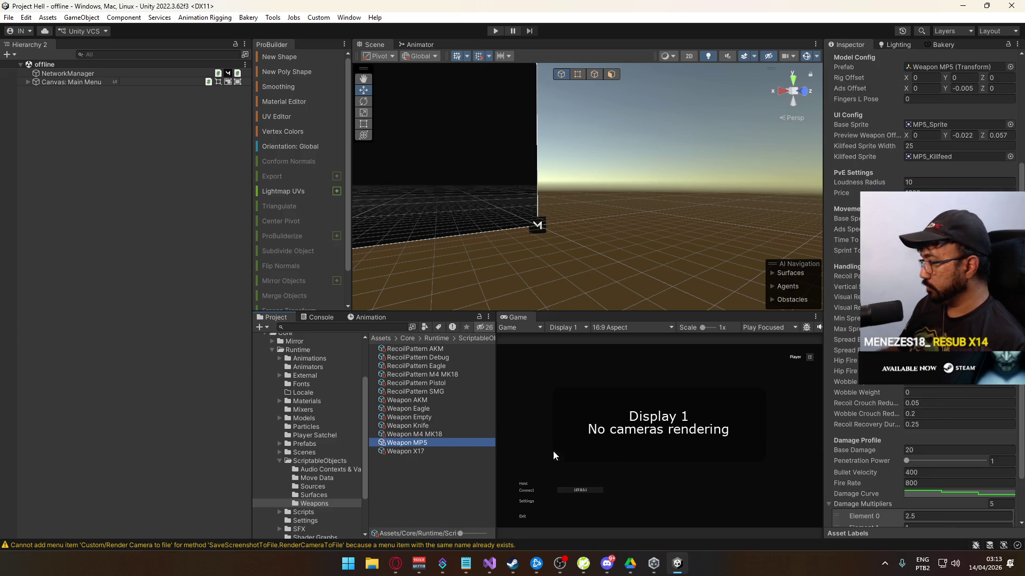
{"action": "scroll", "coordinate": [912, 475], "scroll_direction": "down", "scroll_amount": 3}
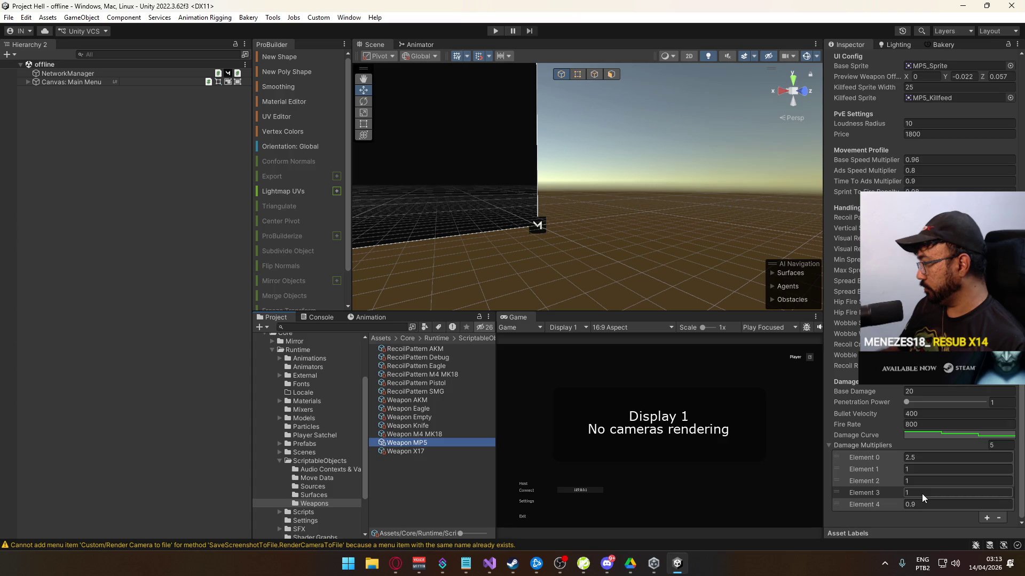
{"action": "left_click", "coordinate": [924, 504]}
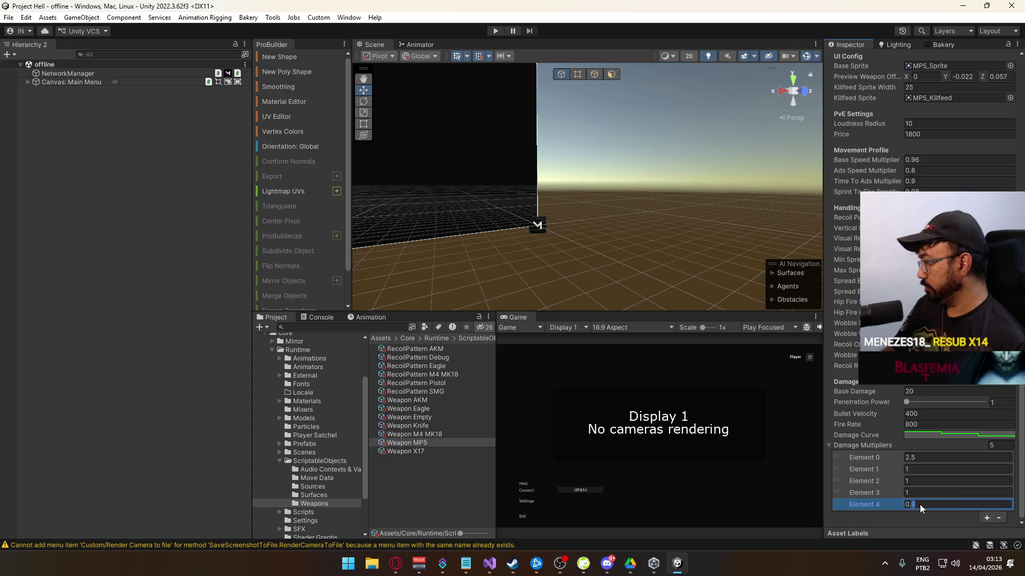
{"action": "type", "text": "4"}
{"action": "key", "text": "Return"}
{"action": "left_click", "coordinate": [921, 492]}
{"action": "type", "text": "0.94"}
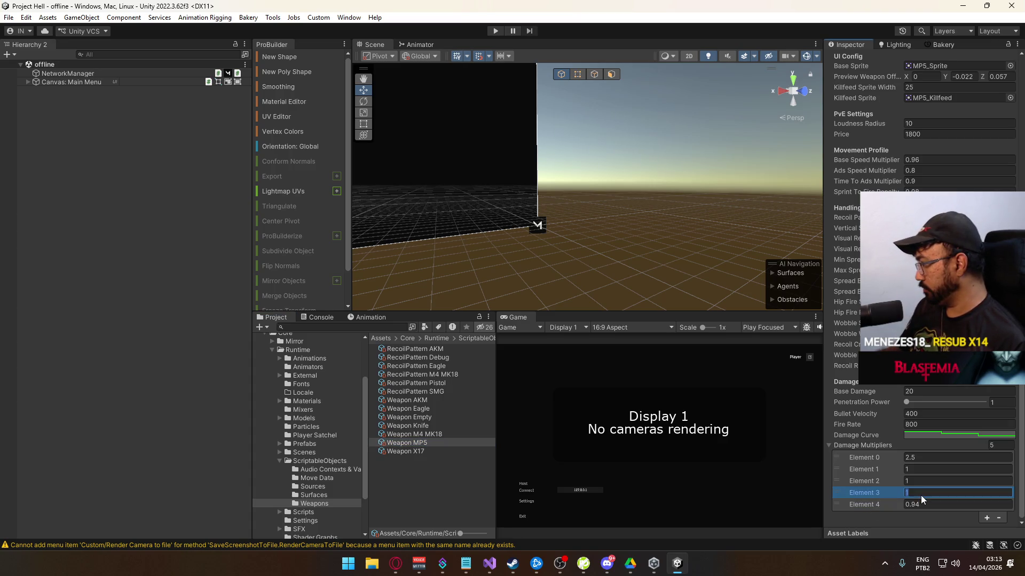
{"action": "left_click", "coordinate": [923, 481]}
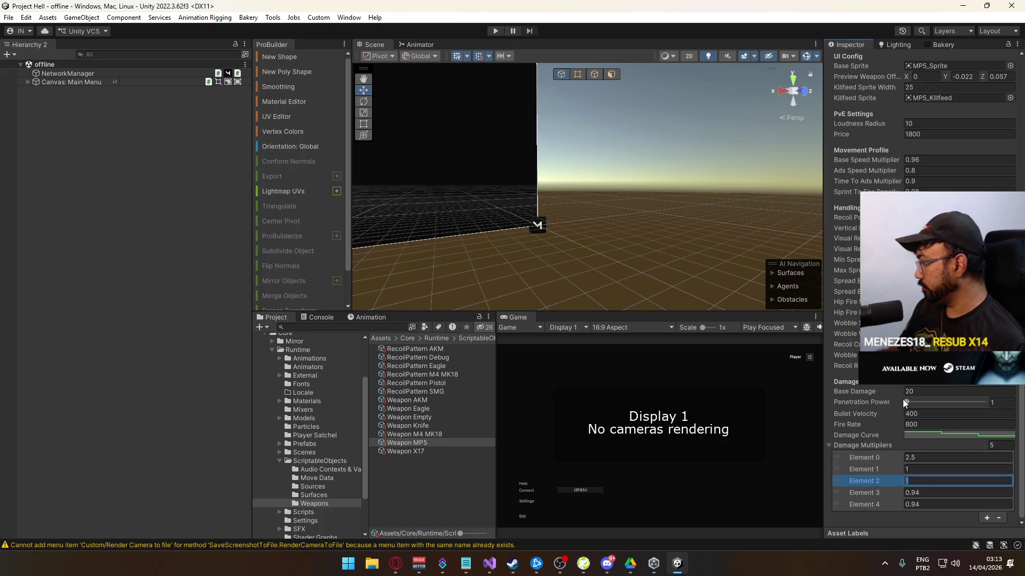
{"action": "key", "text": "Return"}
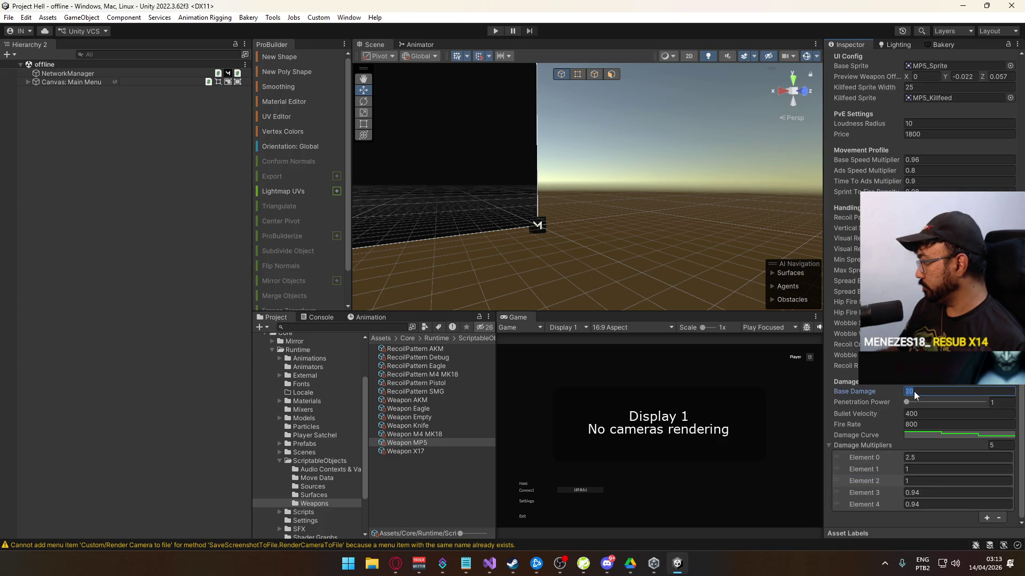
- Set the MP5's Base Damage to 21, then review the M4 MK18 settings again
{"action": "left_click", "coordinate": [425, 434]}
{"action": "left_click", "coordinate": [427, 443]}
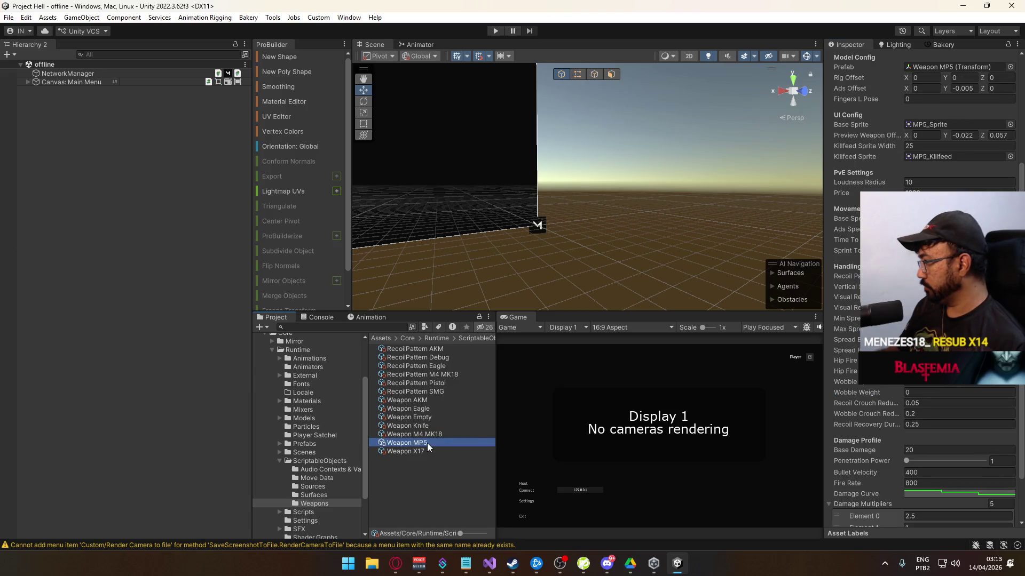
{"action": "left_click", "coordinate": [924, 449]}
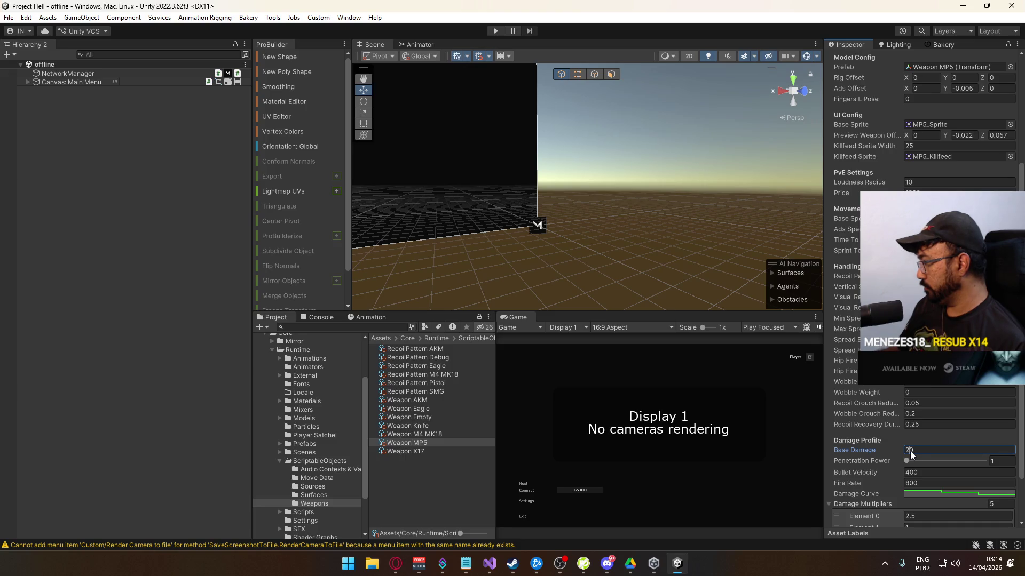
{"action": "type", "text": "21"}
{"action": "scroll", "coordinate": [938, 478], "scroll_direction": "down", "scroll_amount": 3}
{"action": "left_click", "coordinate": [931, 482]}
{"action": "left_click", "coordinate": [927, 472]}
{"action": "left_click", "coordinate": [937, 458]}
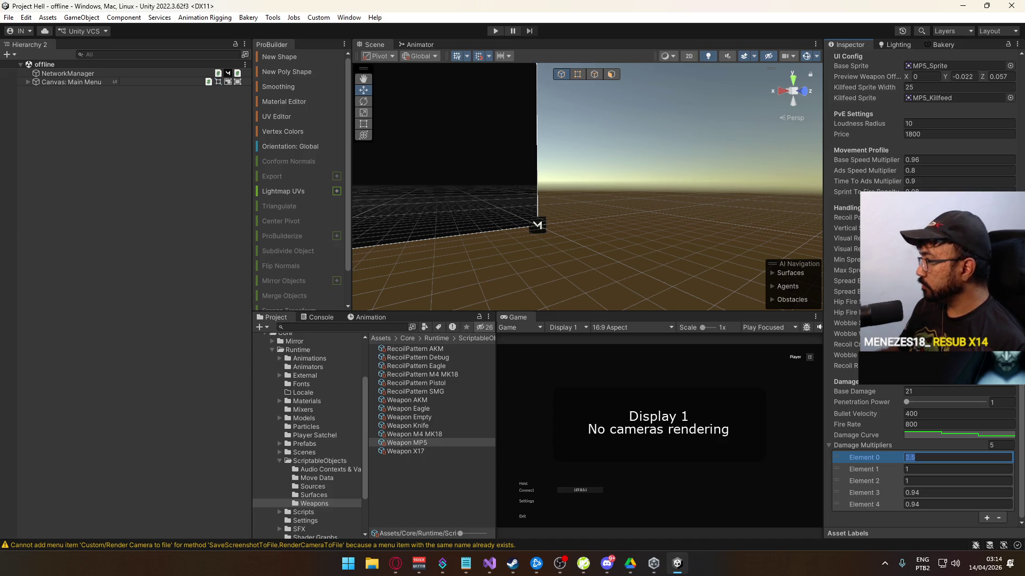
{"action": "left_click", "coordinate": [432, 434]}
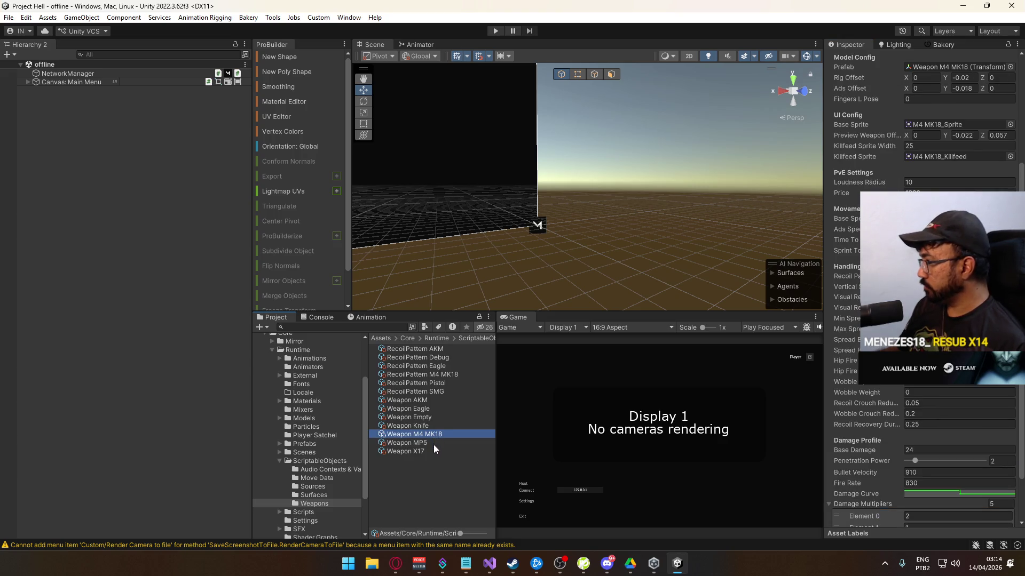
{"action": "left_click", "coordinate": [430, 444]}
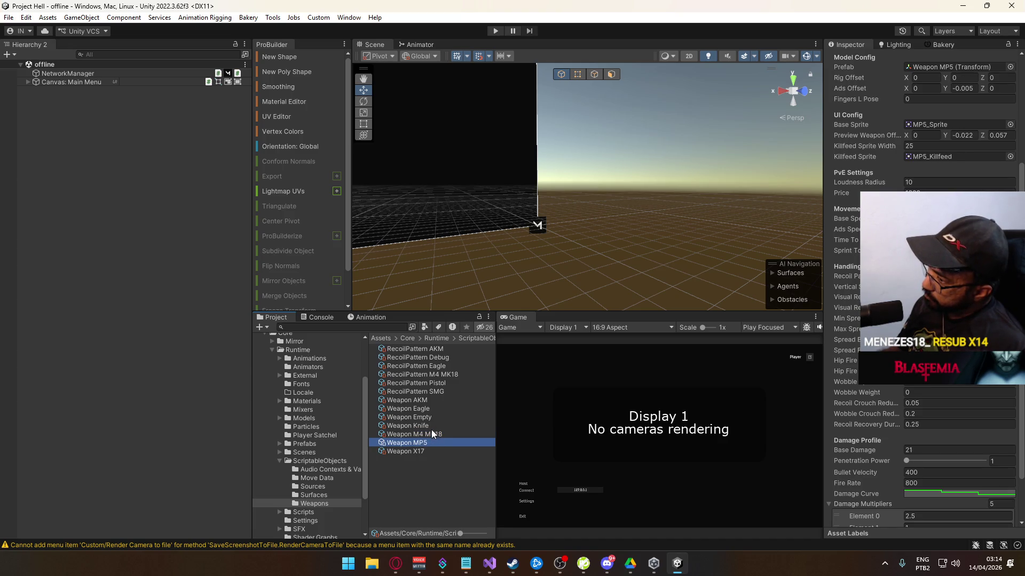
{"action": "left_click", "coordinate": [428, 401]}
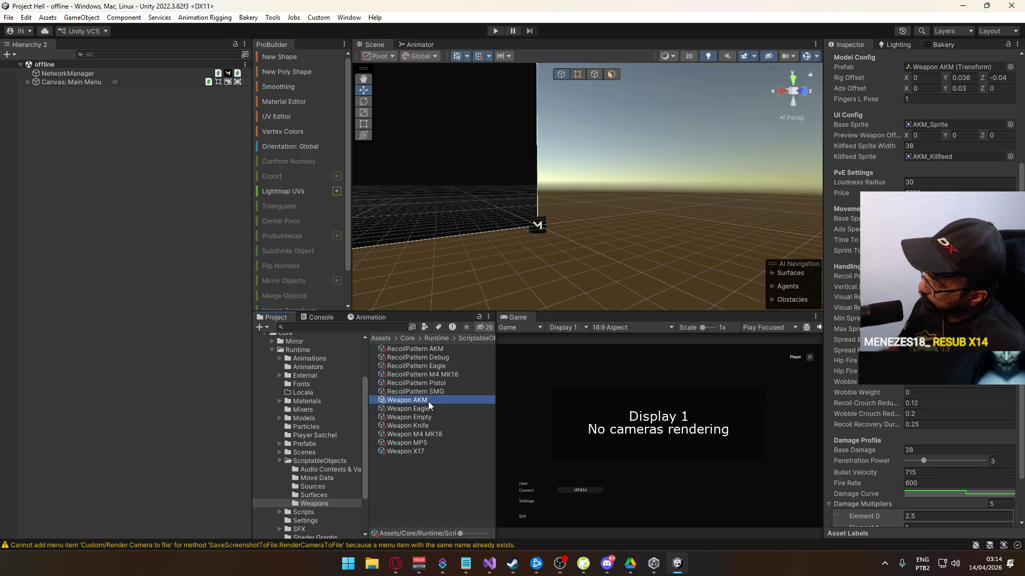
{"action": "left_click", "coordinate": [437, 433]}
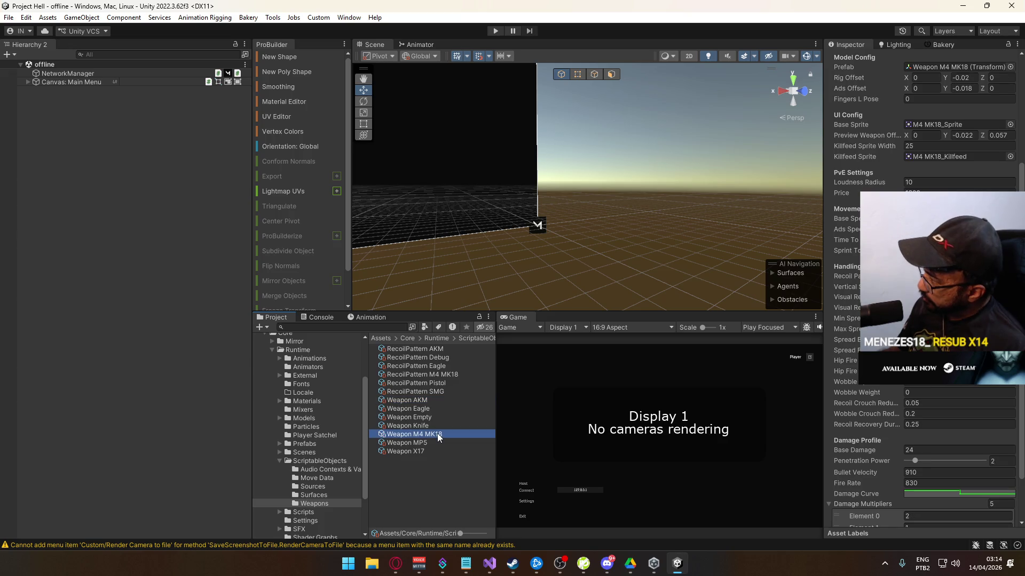
{"action": "left_click", "coordinate": [425, 400]}
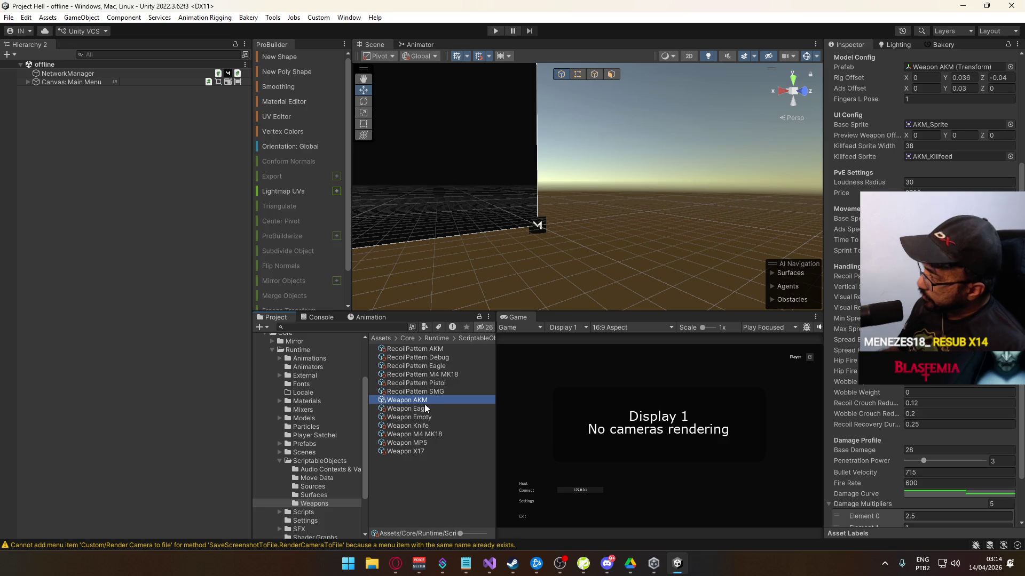
{"action": "left_click", "coordinate": [429, 434]}
{"action": "left_click", "coordinate": [934, 318]}
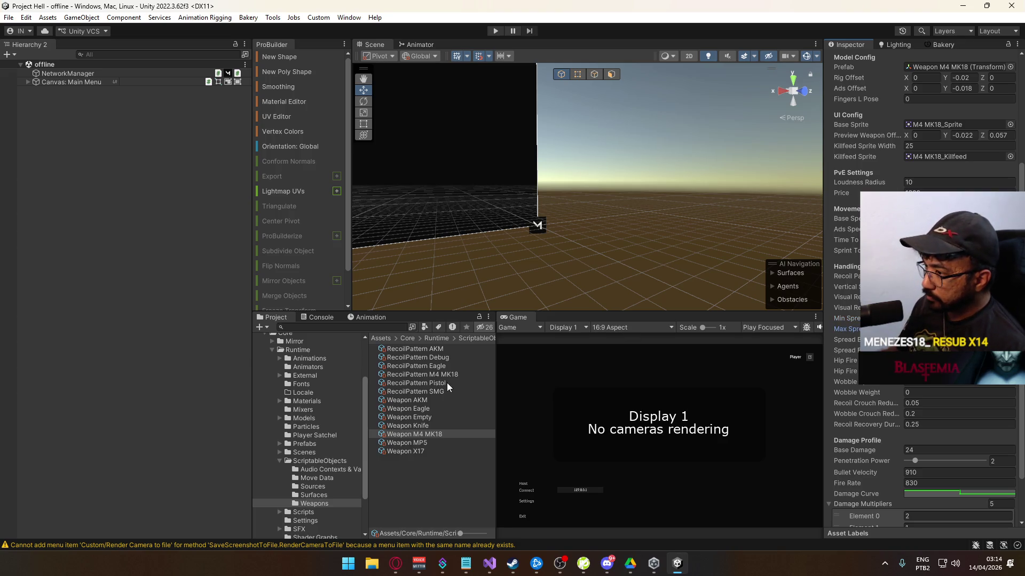
{"action": "left_click", "coordinate": [430, 399]}
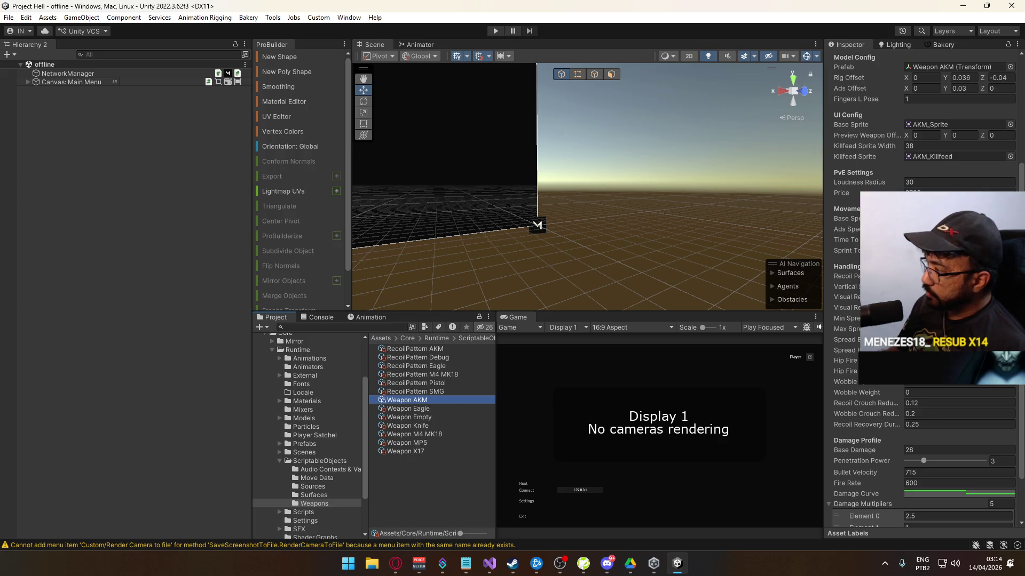
{"action": "left_click", "coordinate": [434, 435]}
{"action": "left_click", "coordinate": [844, 340]}
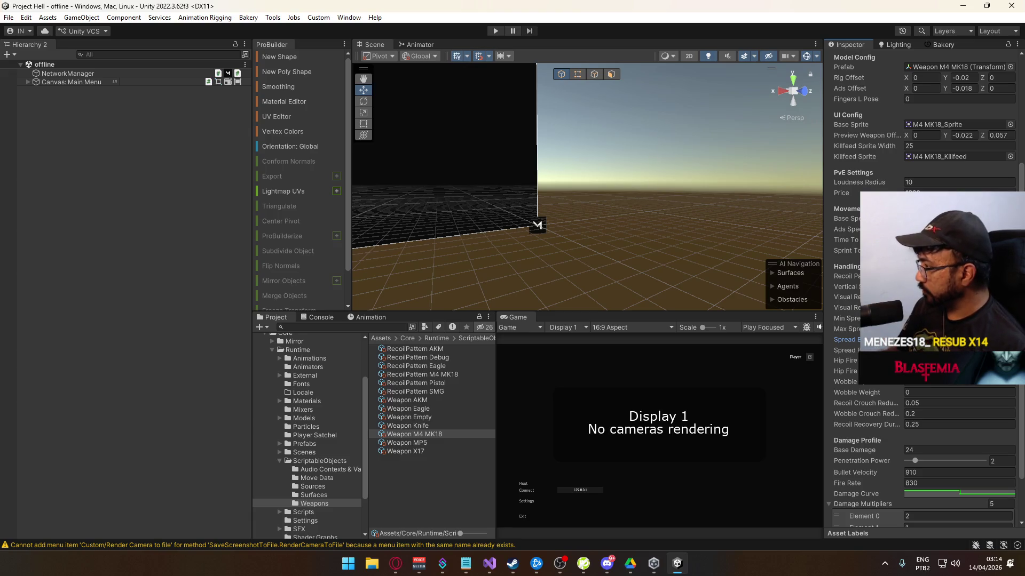
{"action": "left_click", "coordinate": [425, 402]}
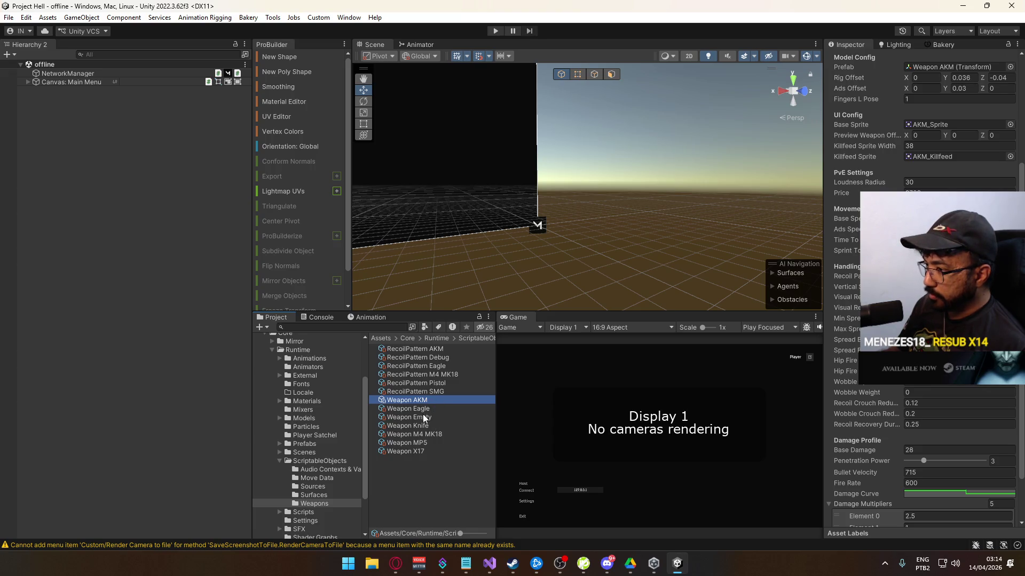
{"action": "left_click", "coordinate": [435, 433]}
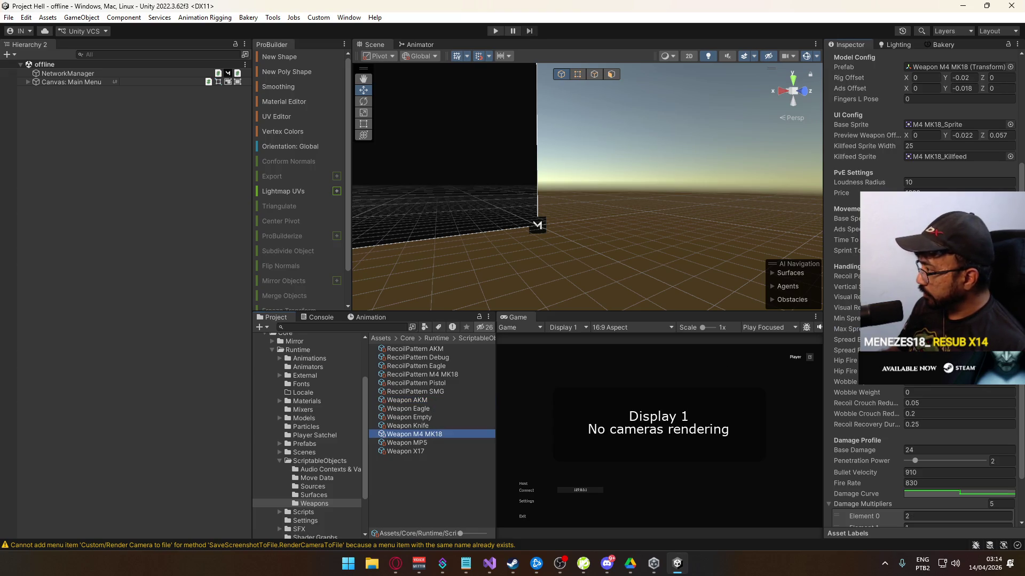
{"action": "left_click", "coordinate": [934, 329]}
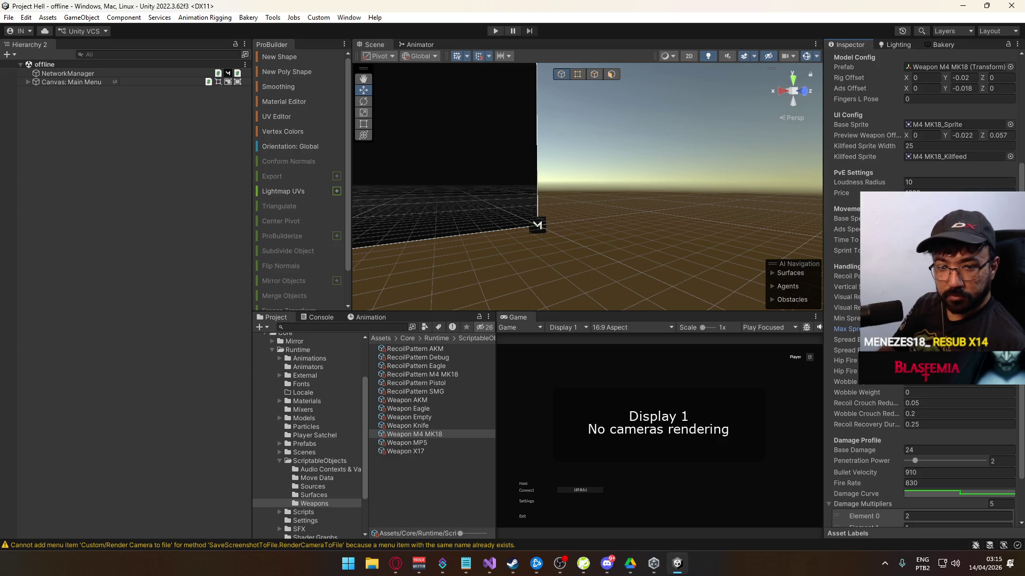
{"action": "left_click", "coordinate": [431, 402]}
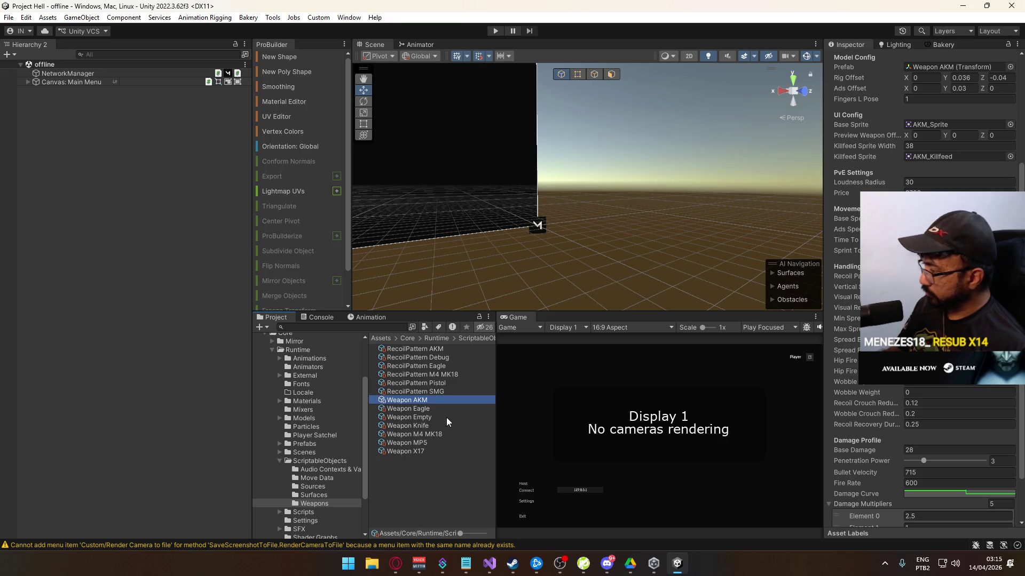
{"action": "left_click", "coordinate": [438, 434]}
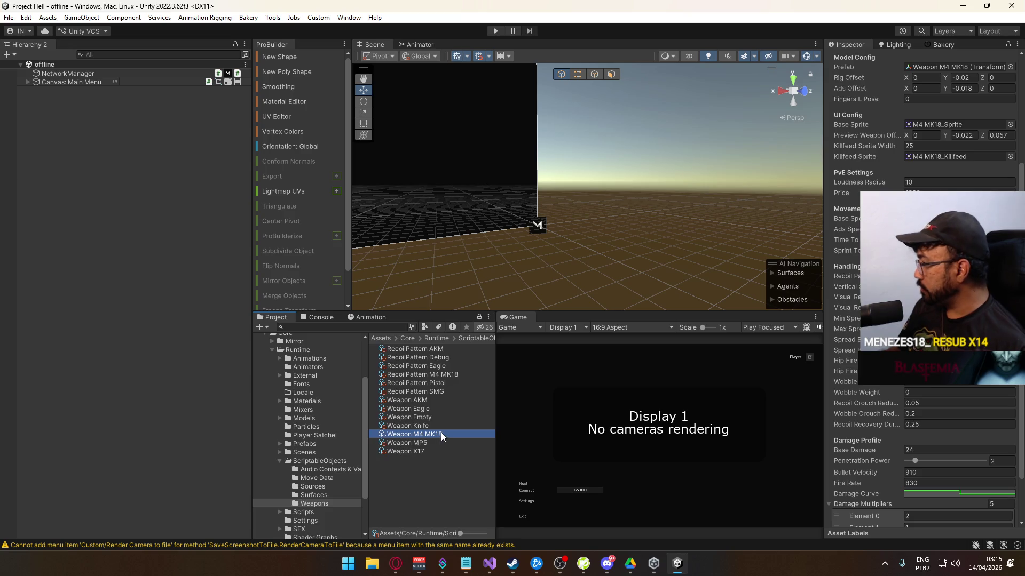
{"action": "left_click", "coordinate": [428, 401]}
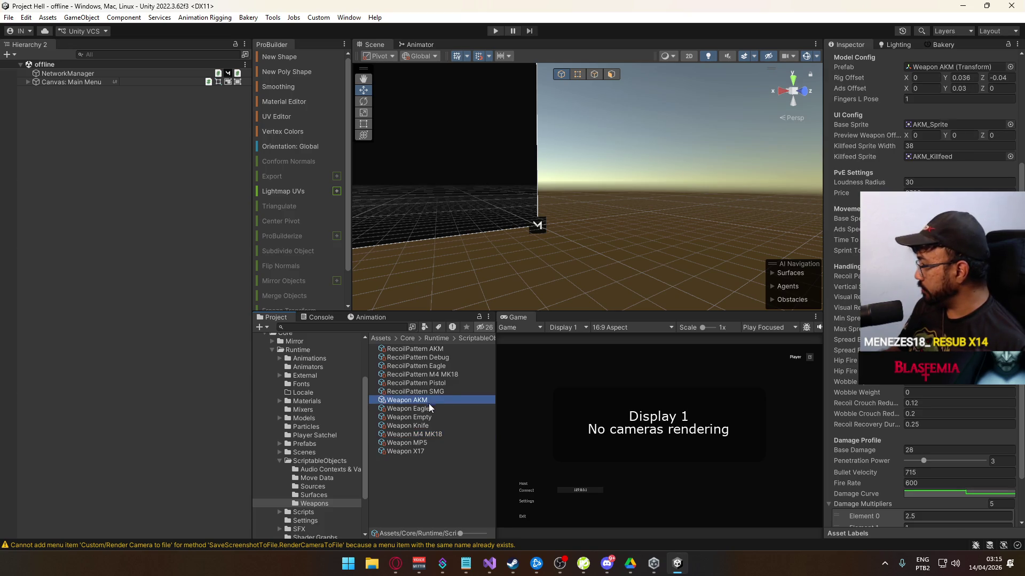
{"action": "left_click", "coordinate": [438, 435]}
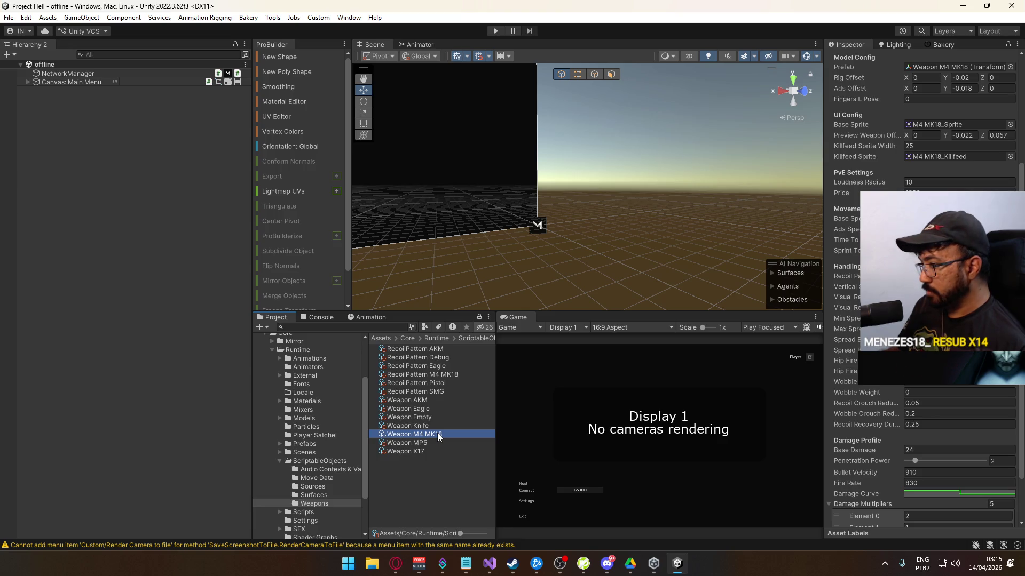
{"action": "scroll", "coordinate": [942, 470], "scroll_direction": "down", "scroll_amount": 3}
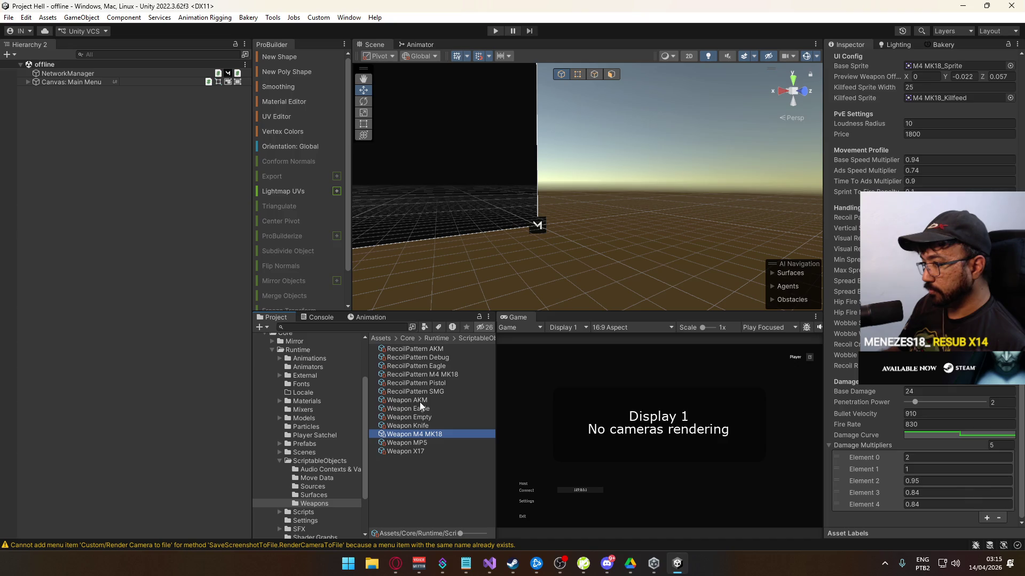
- Compare the MP5, AKM and M4 MK18 stats, then set M4 MK18's Element 0 damage multiplier to 2.5
{"action": "left_click", "coordinate": [423, 443]}
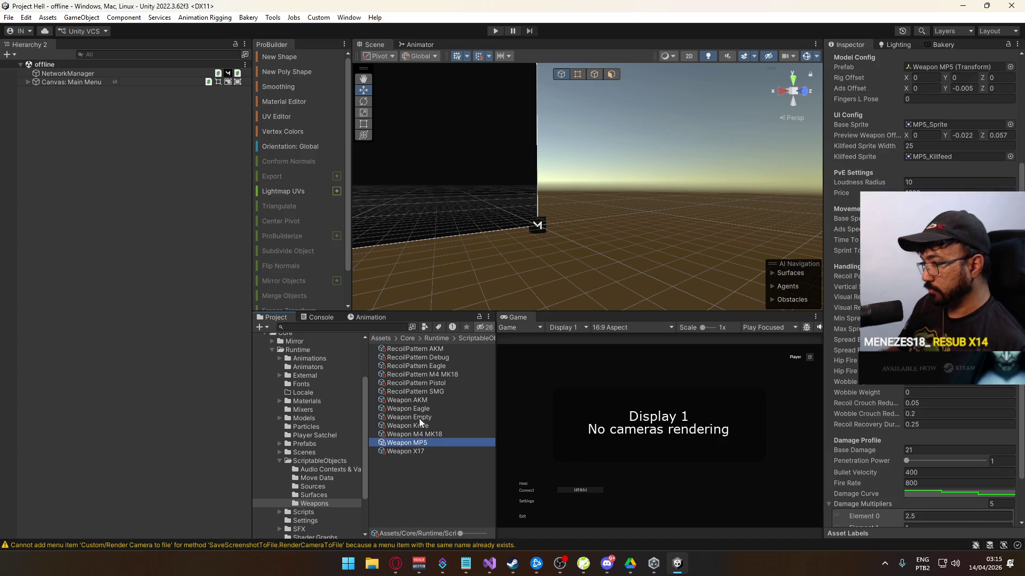
{"action": "left_click", "coordinate": [430, 400]}
{"action": "left_click", "coordinate": [422, 435]}
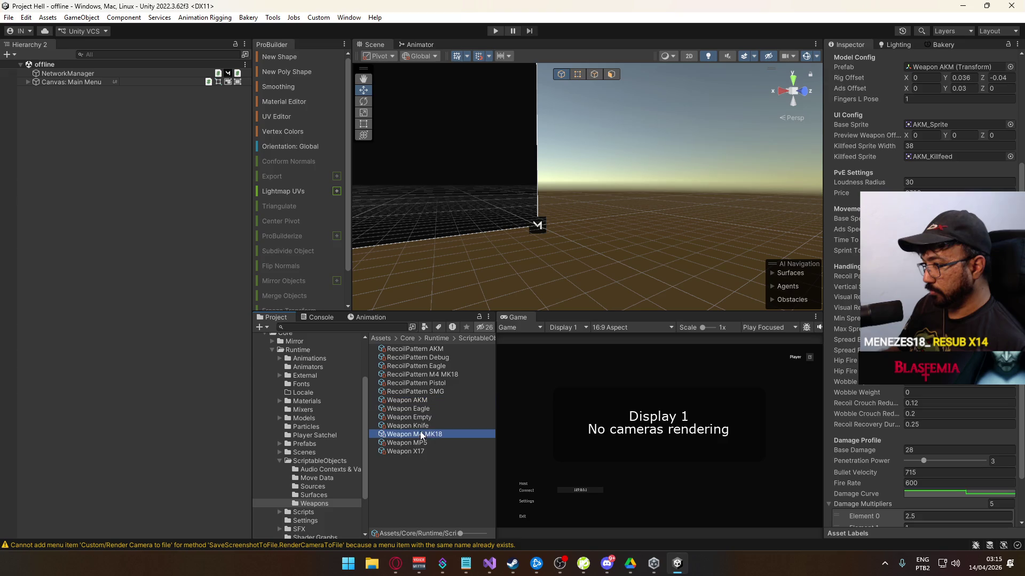
{"action": "scroll", "coordinate": [978, 466], "scroll_direction": "down", "scroll_amount": 3}
{"action": "left_click", "coordinate": [445, 444]}
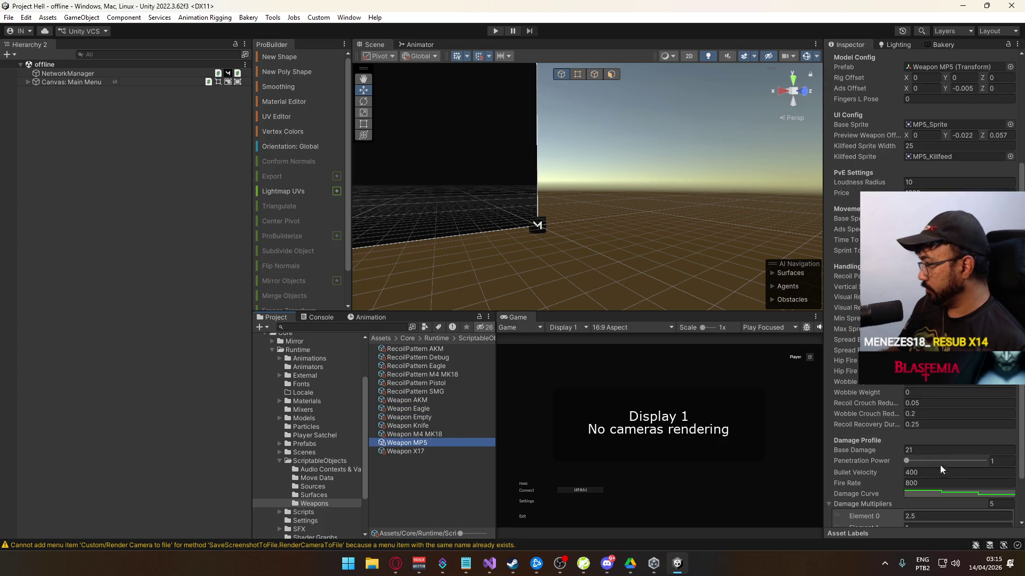
{"action": "left_click", "coordinate": [937, 457]}
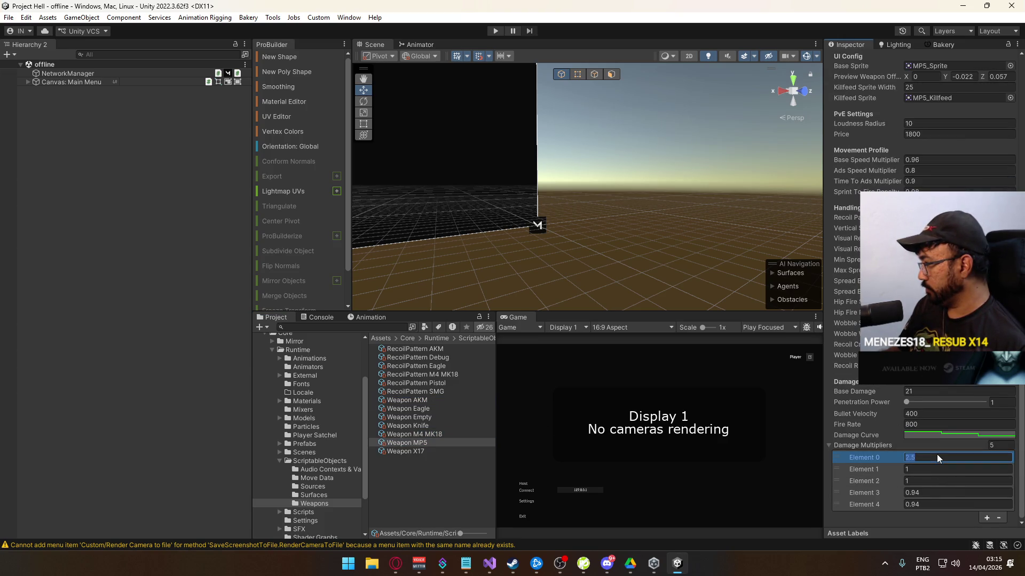
{"action": "type", "text": "2"}
{"action": "left_click", "coordinate": [448, 435]}
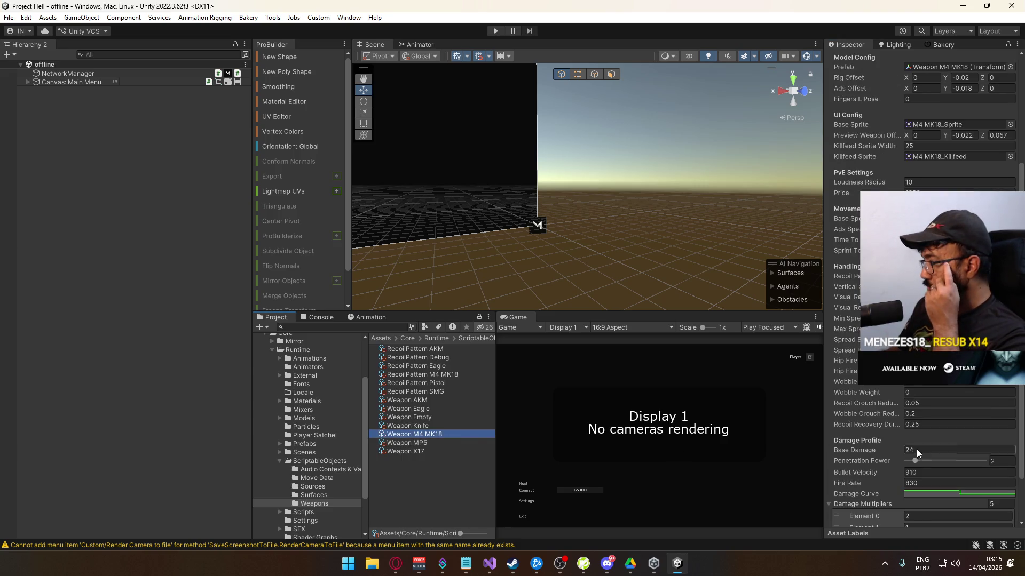
{"action": "scroll", "coordinate": [873, 453], "scroll_direction": "down", "scroll_amount": 3}
{"action": "left_click", "coordinate": [930, 459]}
{"action": "type", "text": "2.5"}
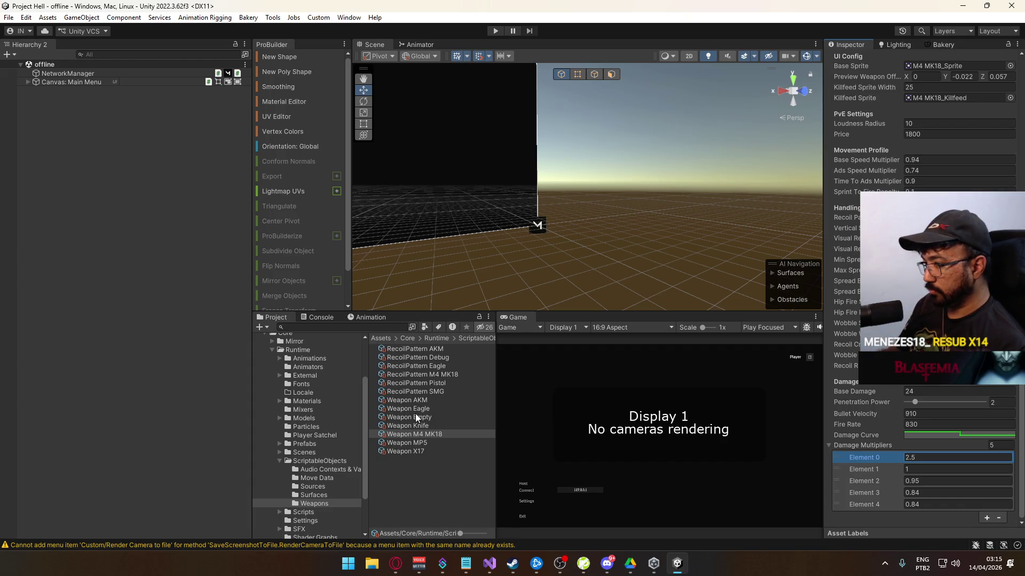
- Set the MP5's Element 0 damage multiplier to 2.5, then return to the M4 MK18
{"action": "left_click", "coordinate": [424, 443]}
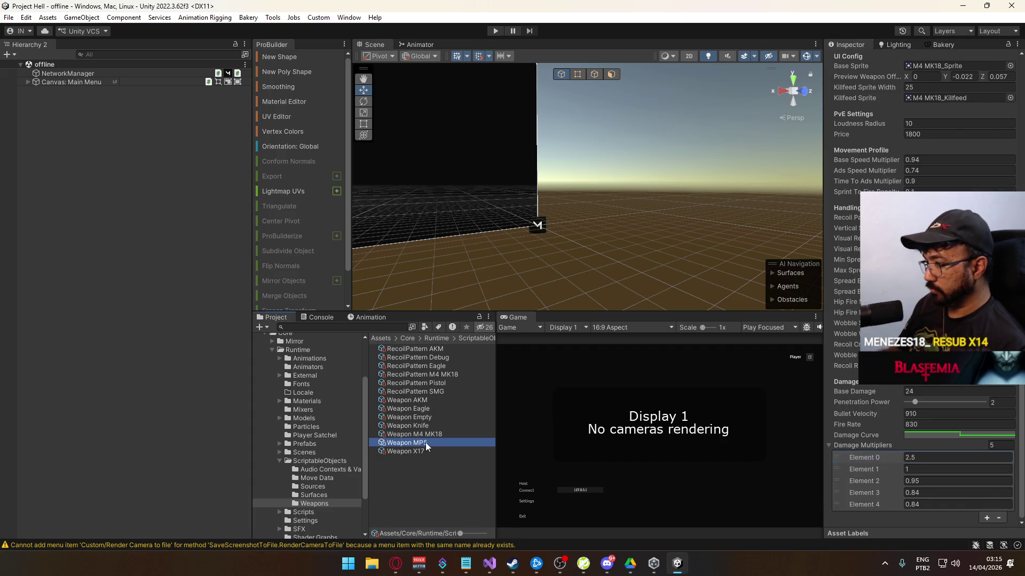
{"action": "left_click", "coordinate": [931, 459]}
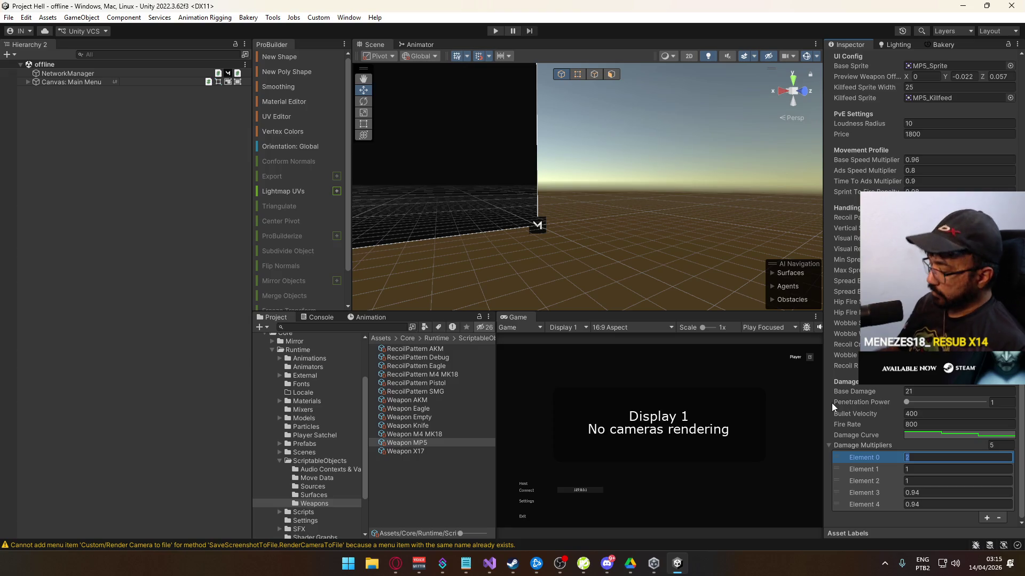
{"action": "type", "text": "2.5"}
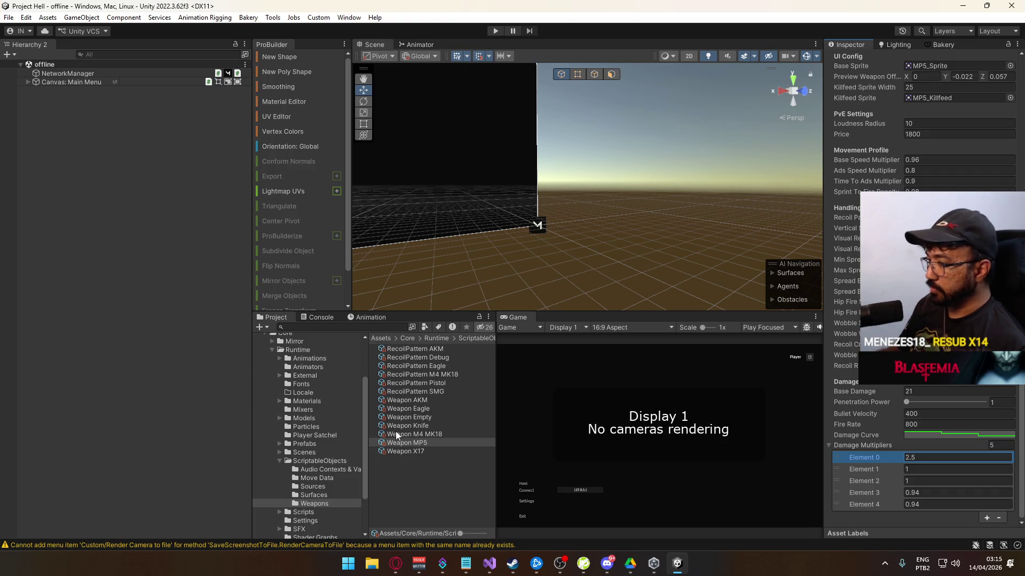
{"action": "left_click", "coordinate": [415, 434]}
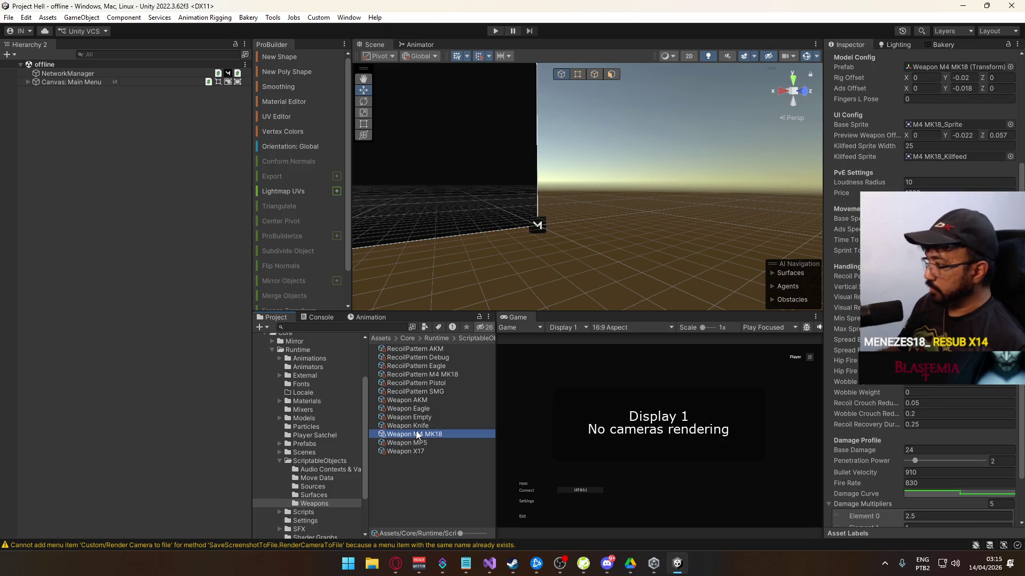
- Compare the Eagle and AKM weapon stats, ending on the Eagle with Base Damage 60
{"action": "left_click", "coordinate": [422, 409]}
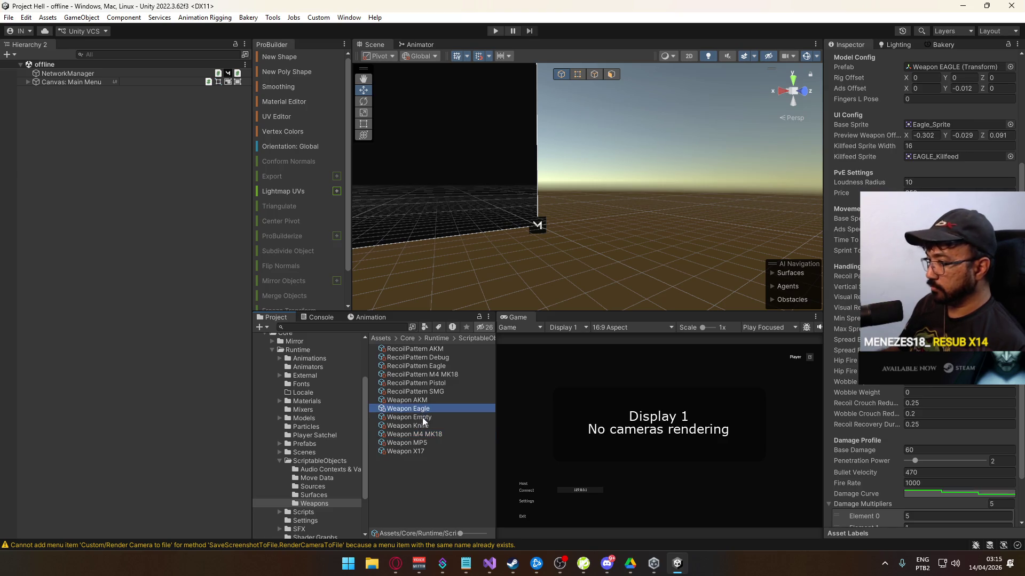
{"action": "left_click", "coordinate": [423, 401]}
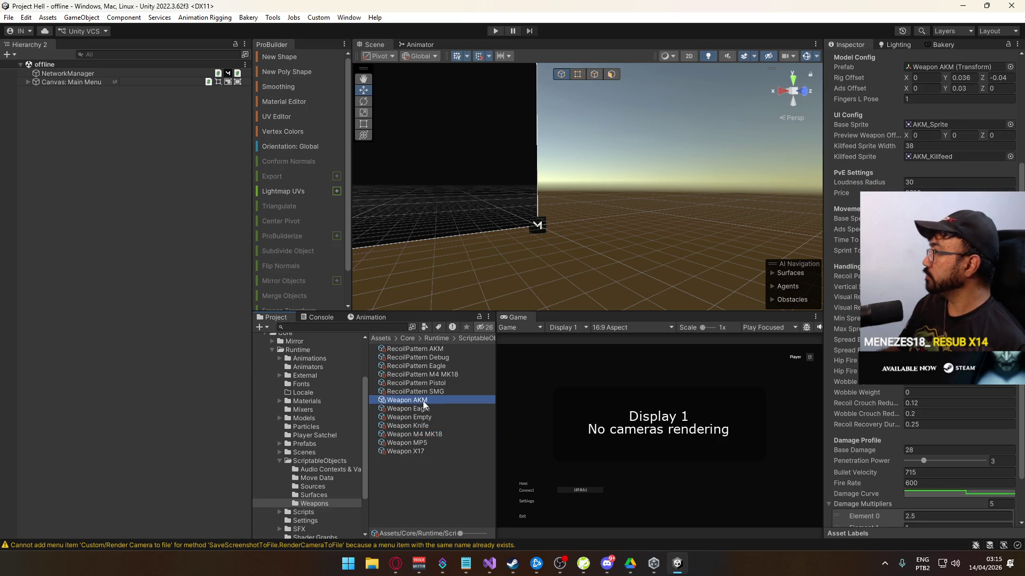
{"action": "left_click", "coordinate": [426, 409]}
{"action": "left_click", "coordinate": [429, 401]}
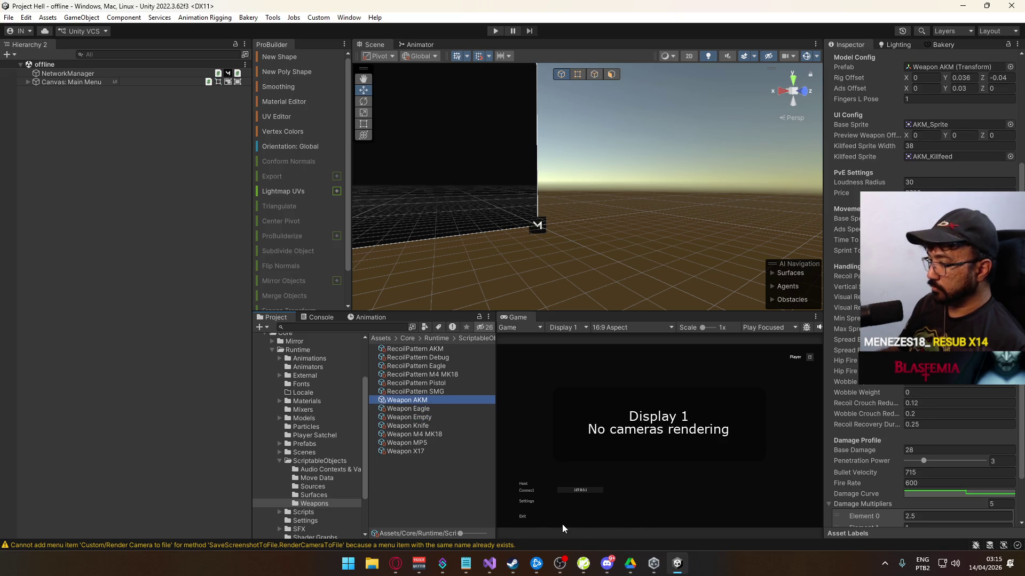
{"action": "left_click", "coordinate": [428, 410]}
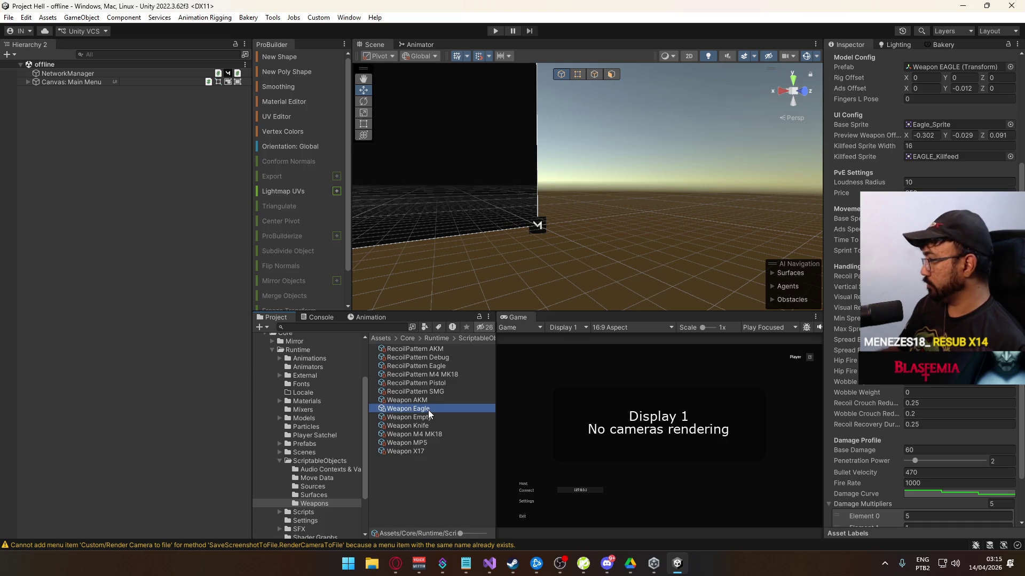
- Bring the MW2019 notes up in Notepad and select the collateral damage and headshot hit mark lines
{"action": "left_click", "coordinate": [397, 564]}
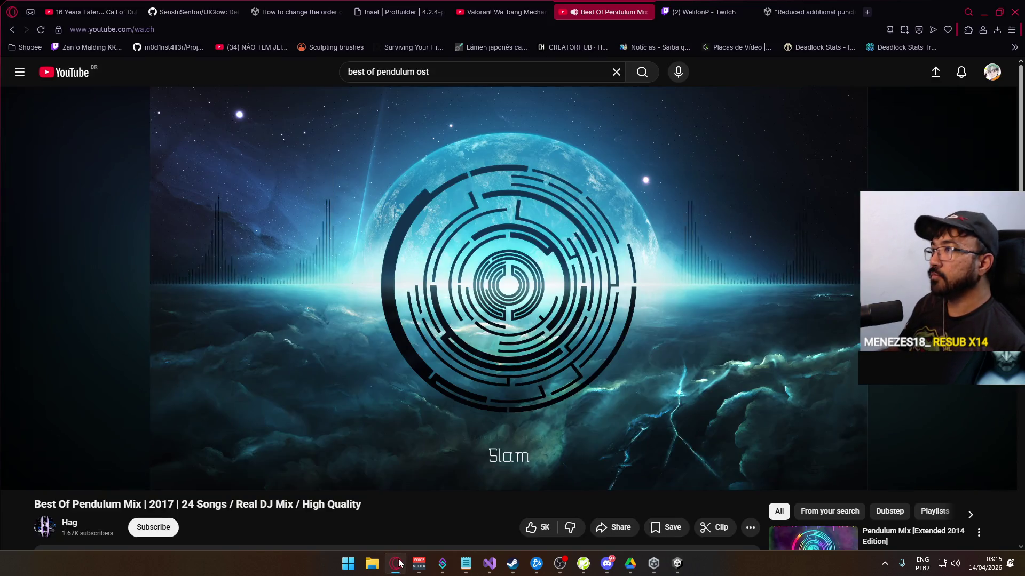
{"action": "left_click", "coordinate": [399, 564]}
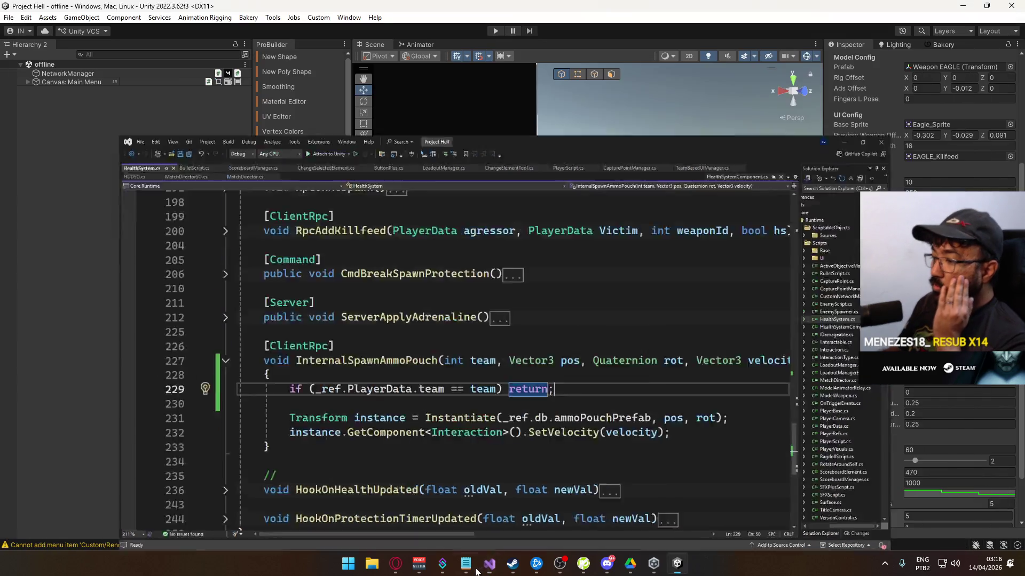
{"action": "left_click", "coordinate": [466, 564]}
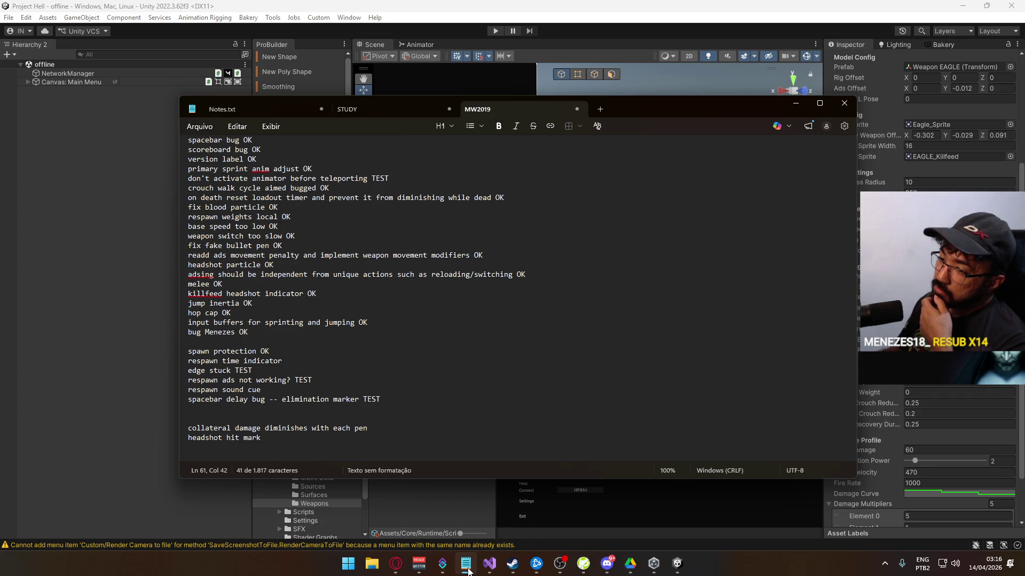
{"action": "mouse_move", "coordinate": [263, 438]}
{"action": "left_mouse_down"}
{"action": "mouse_move", "coordinate": [160, 390]}
{"action": "mouse_move", "coordinate": [151, 424]}
{"action": "left_mouse_up"}
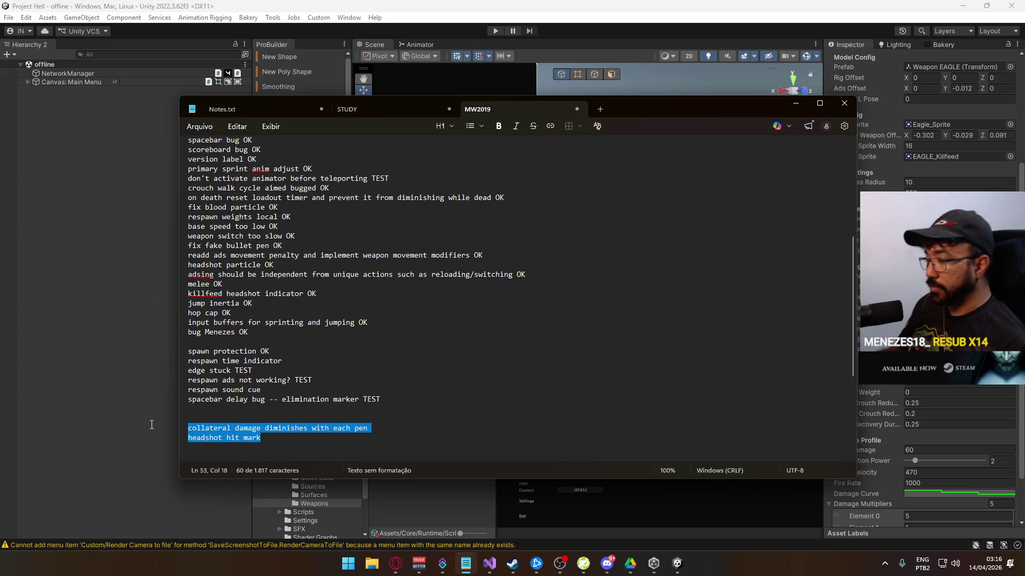